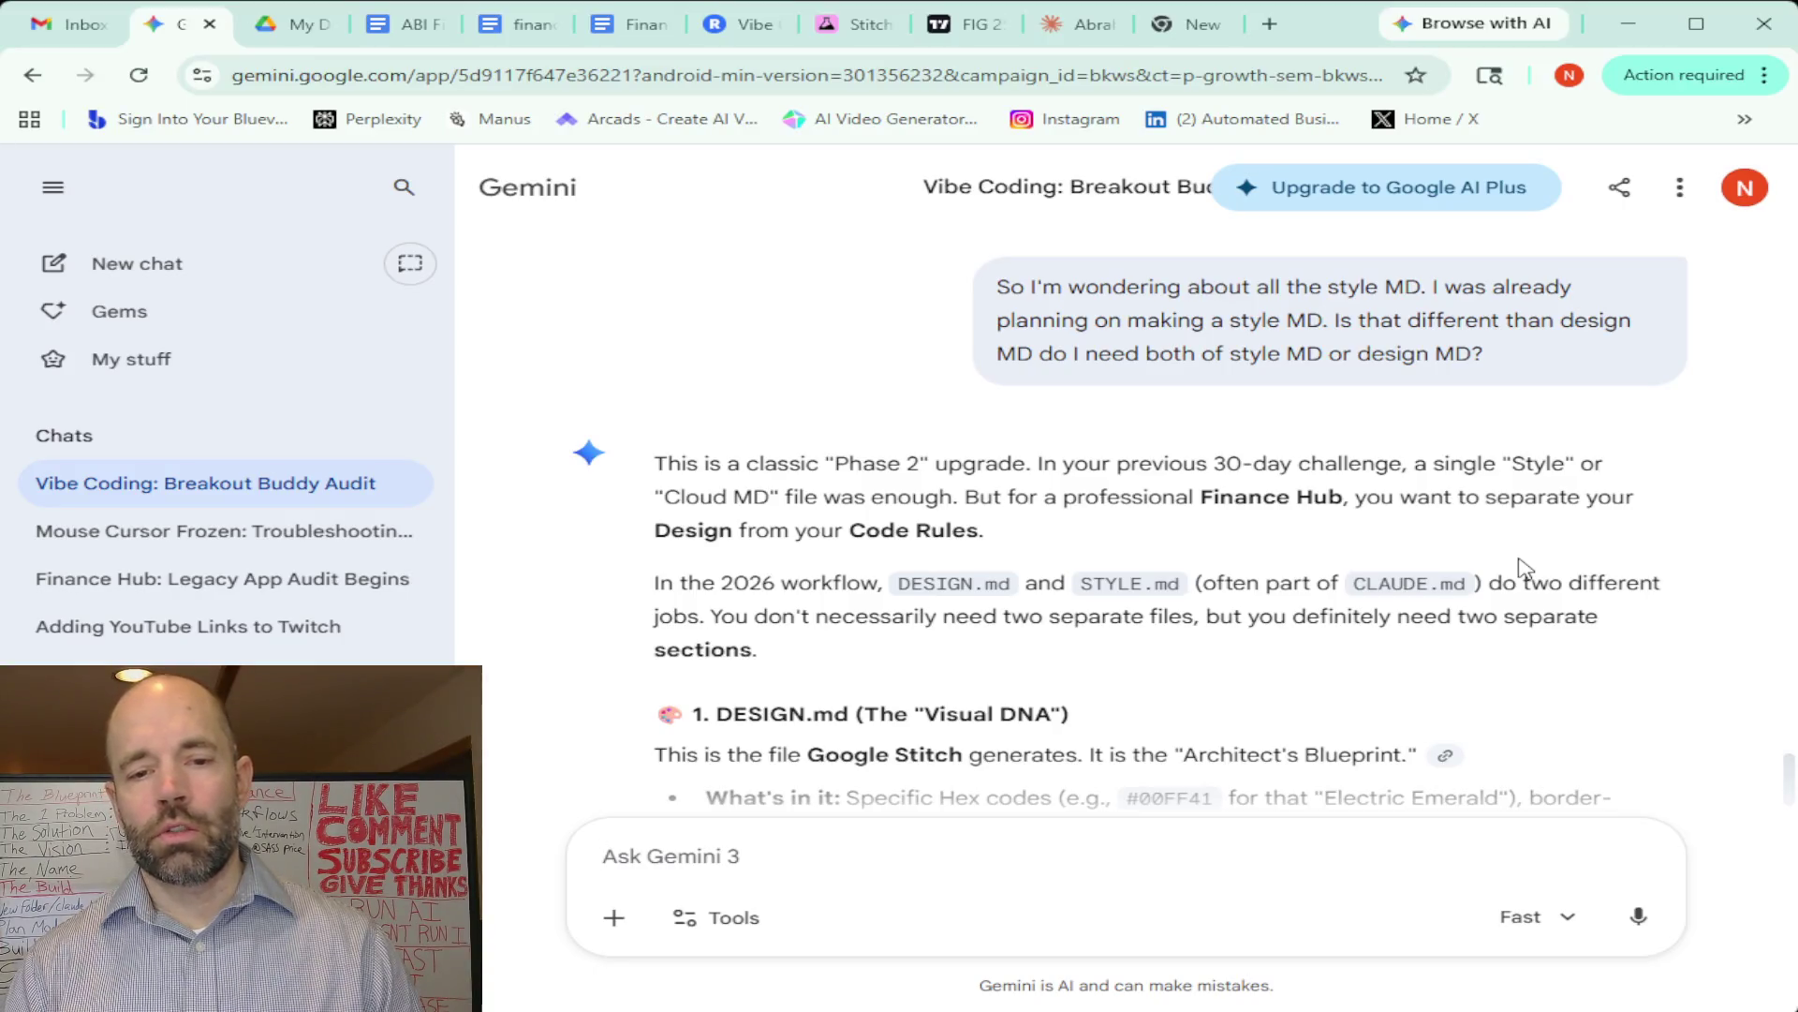
# Dictate and send a question asking whether to create DESIGN.md in Stitch before building the Hub
pyautogui.scroll(-4, 1499, 567)
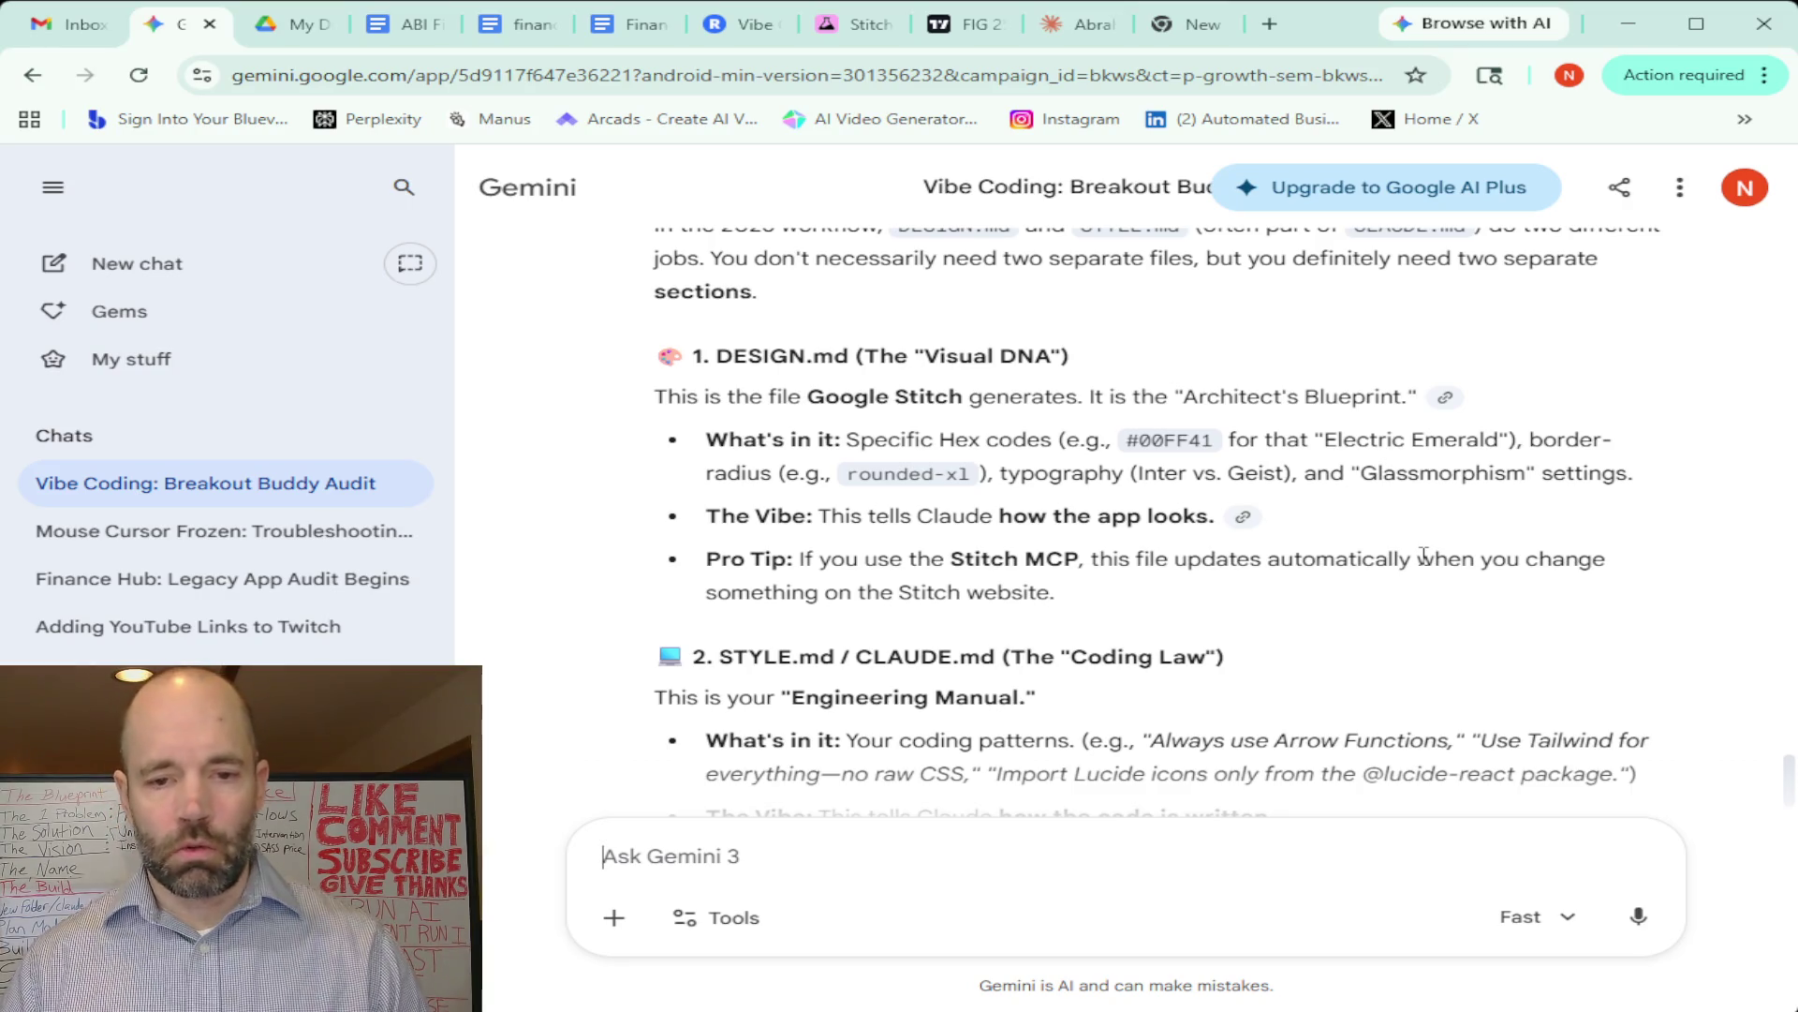
pyautogui.scroll(-5, 1423, 561)
pyautogui.scroll(2, 1423, 562)
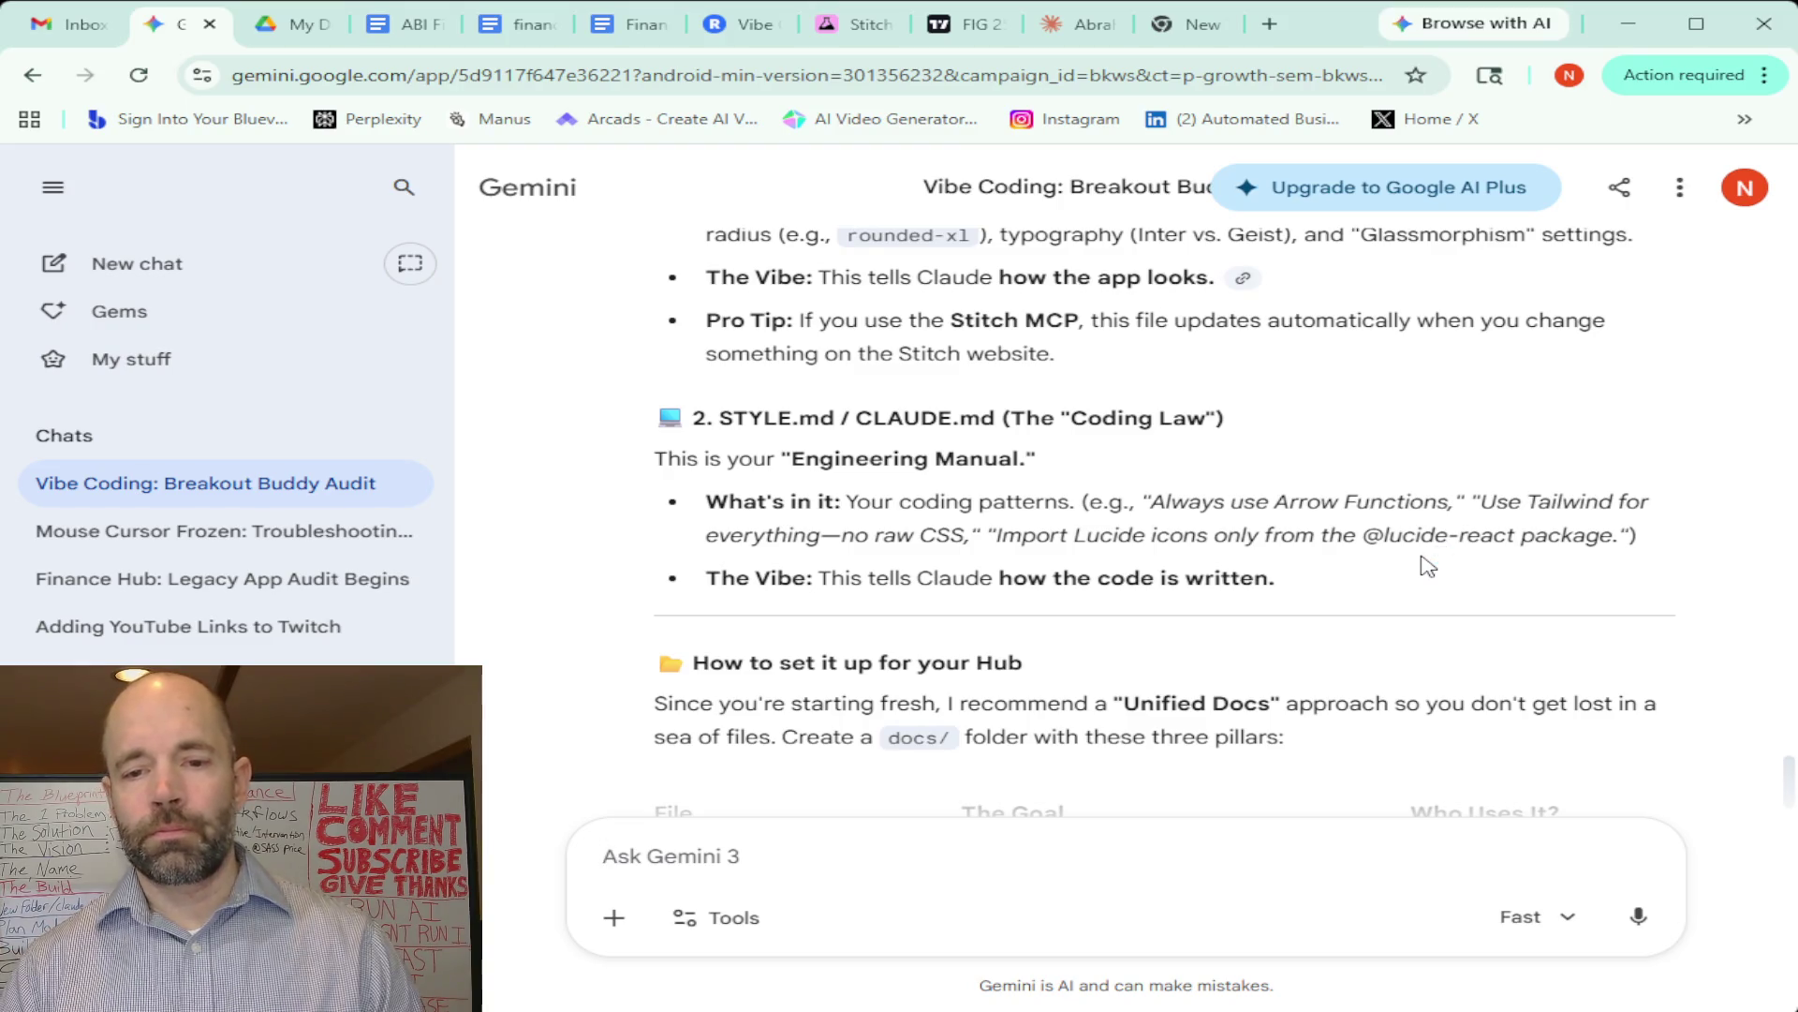
pyautogui.scroll(-3, 1426, 565)
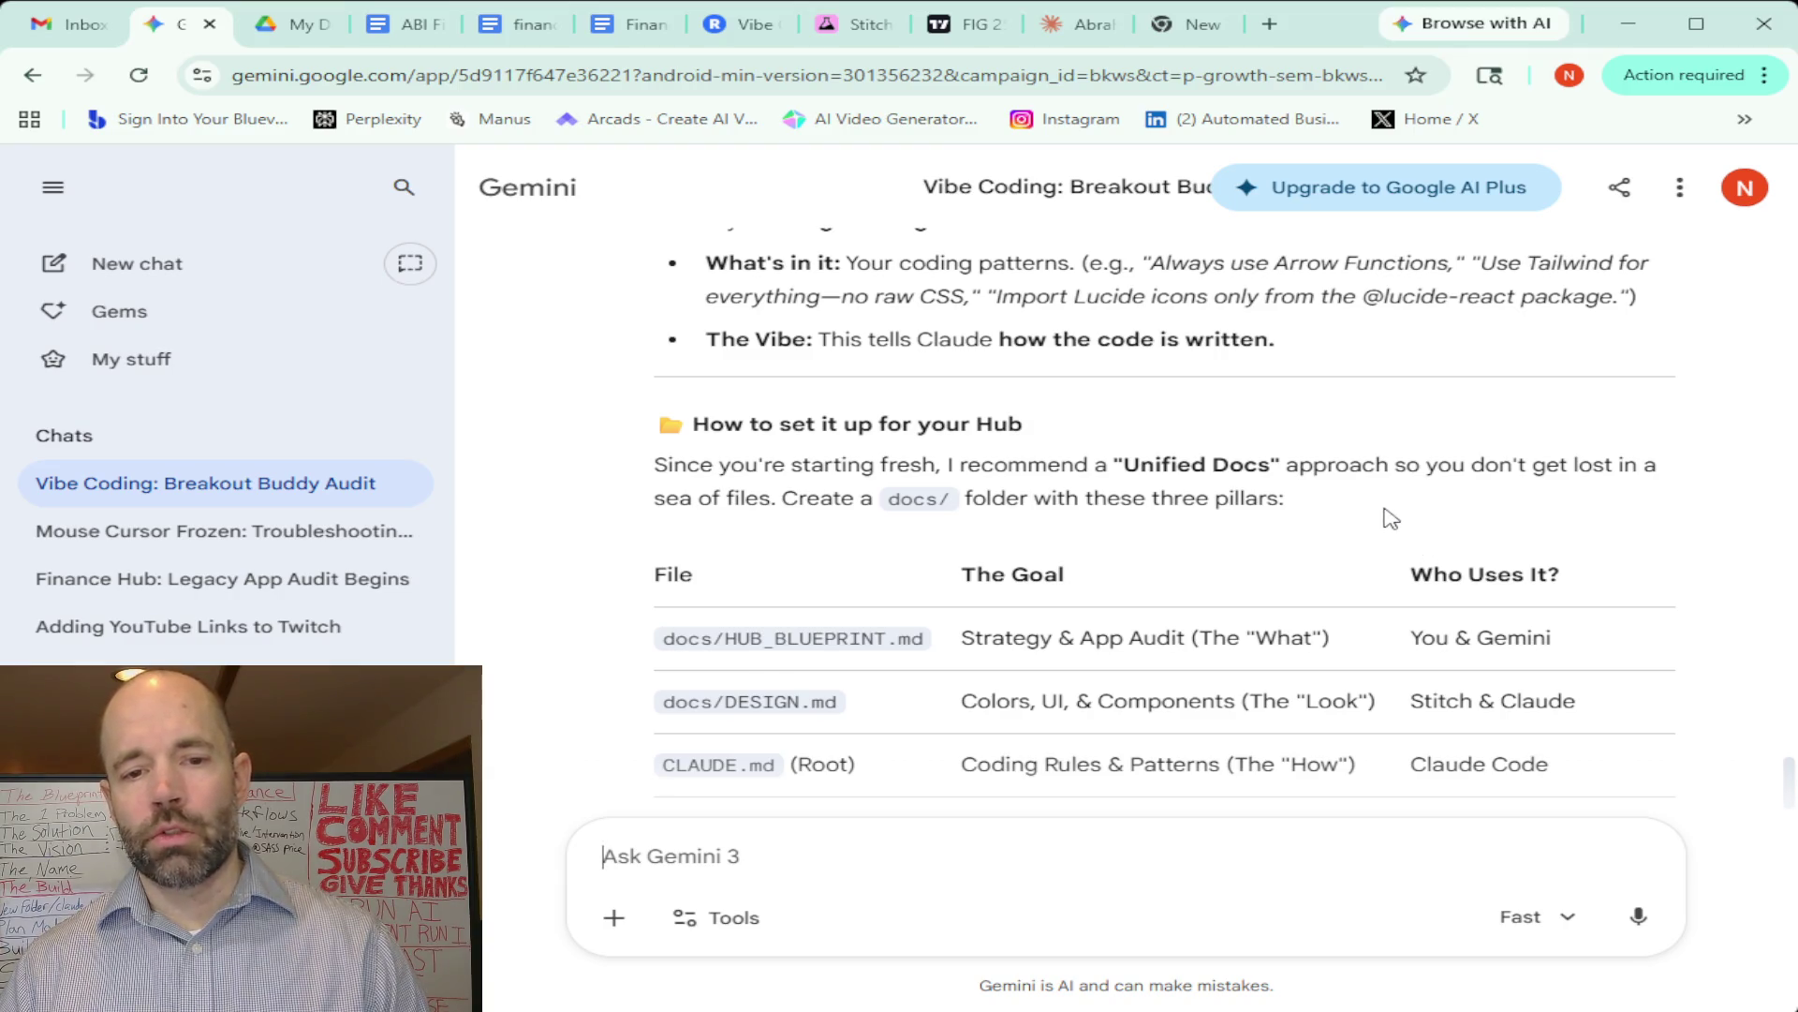
pyautogui.scroll(-1, 1391, 518)
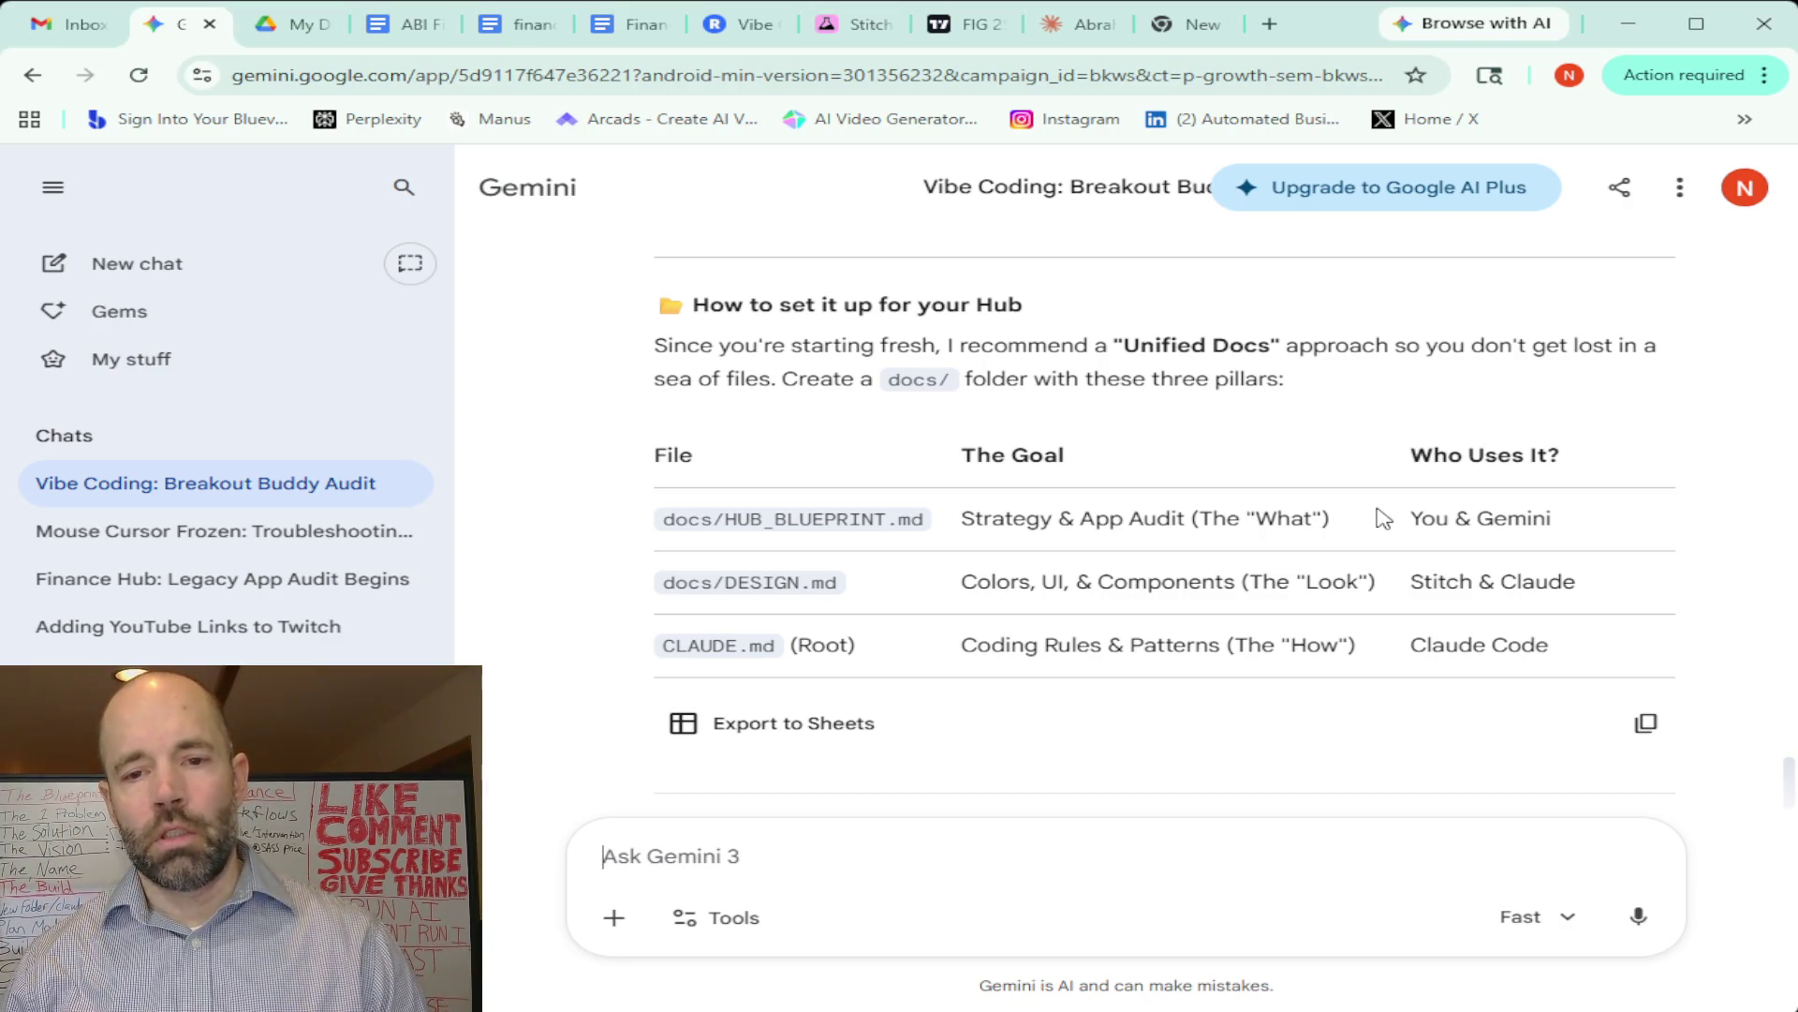
pyautogui.scroll(-4, 1214, 515)
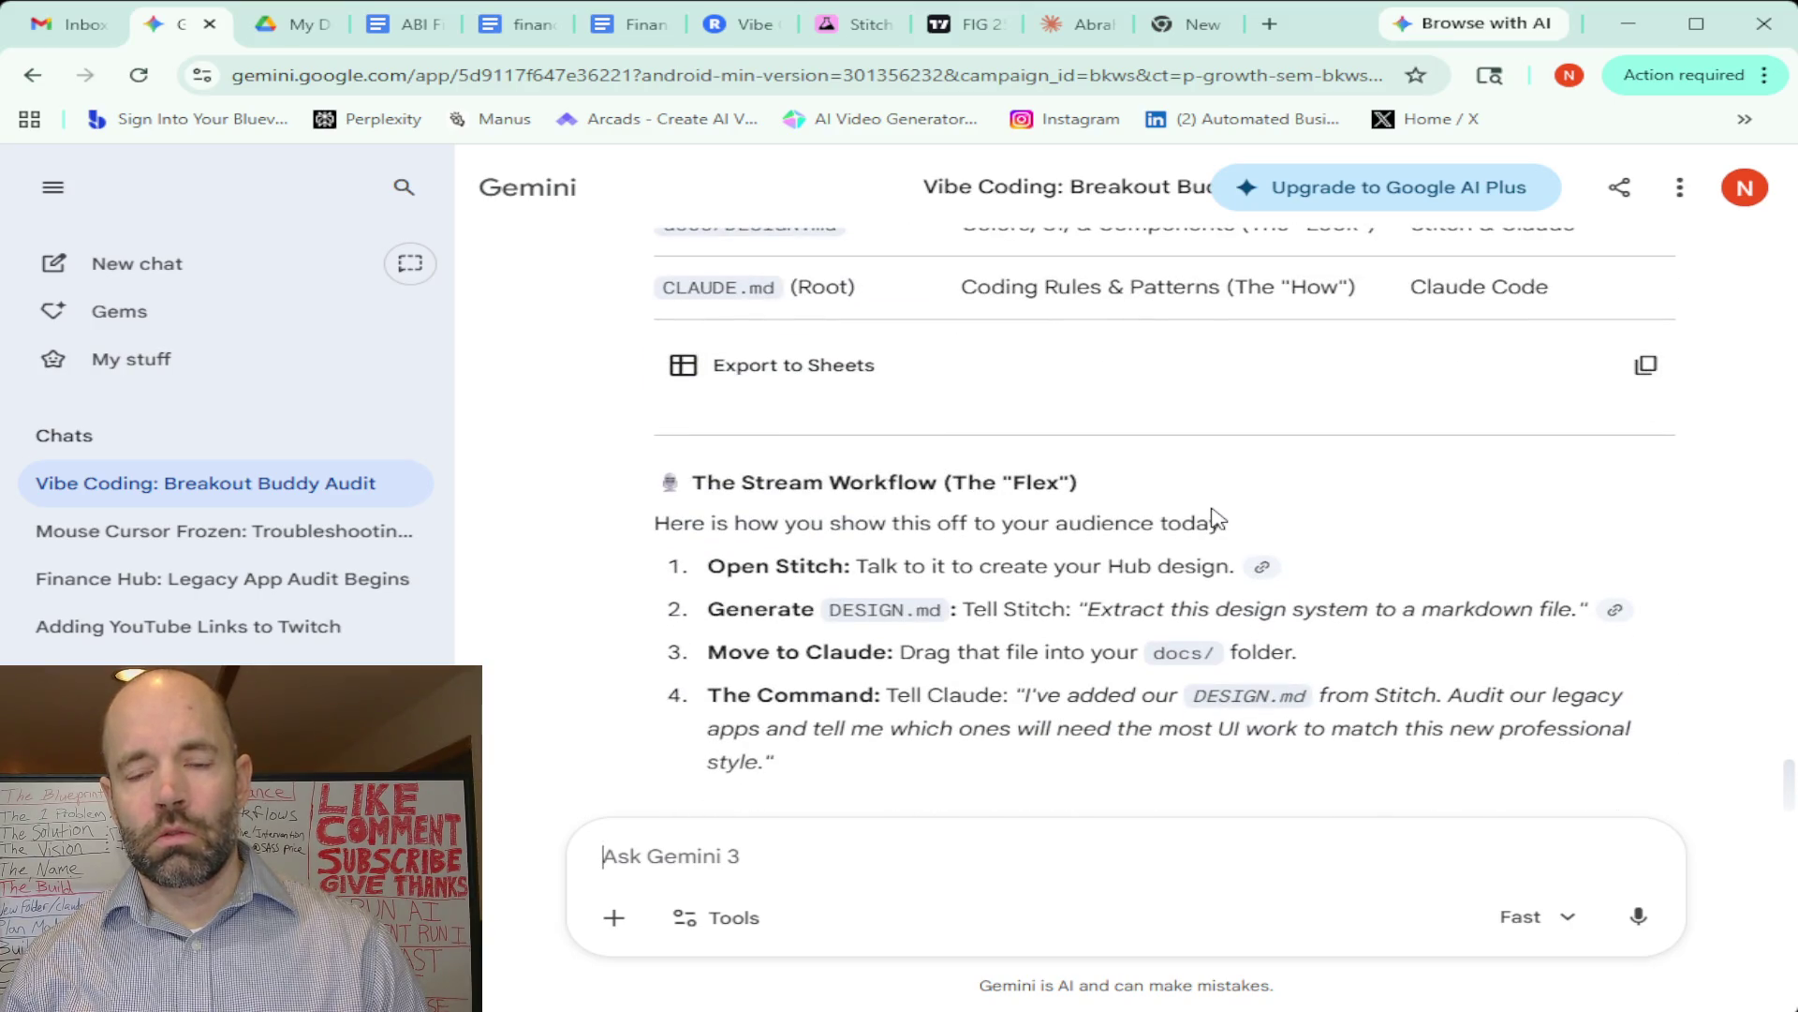
pyautogui.scroll(-5, 1218, 518)
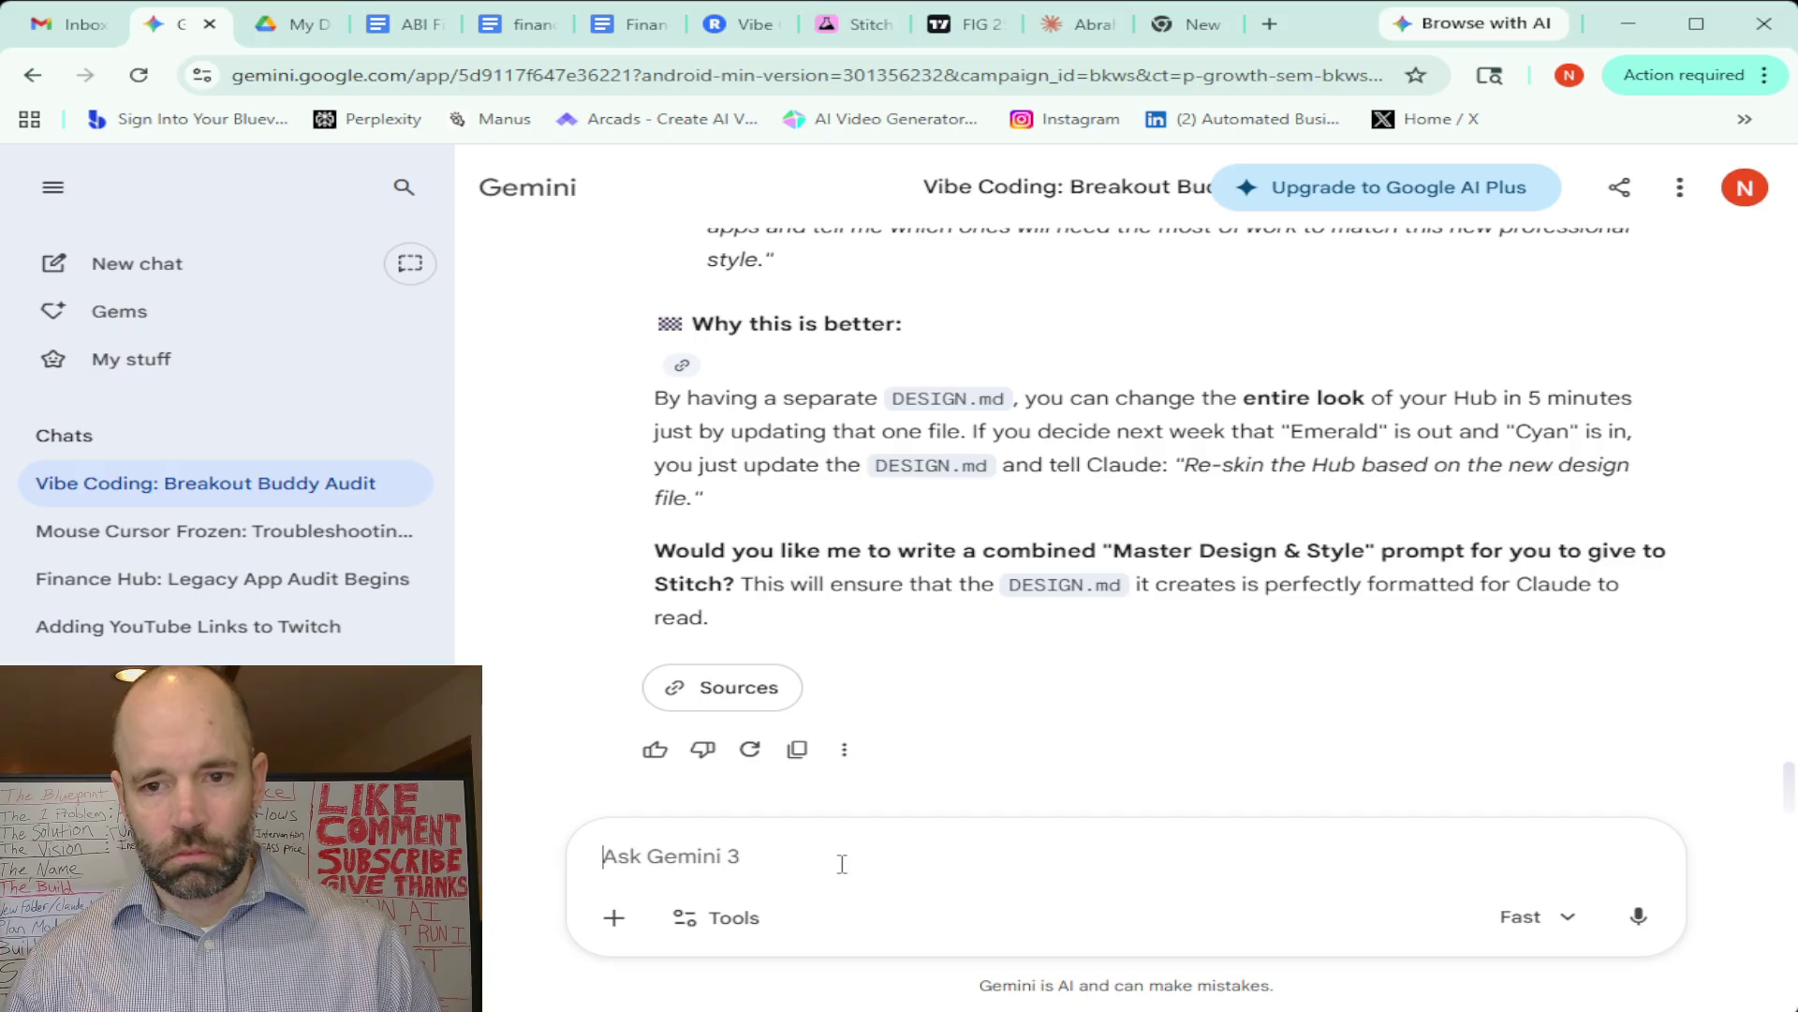
pyautogui.click(1641, 919)
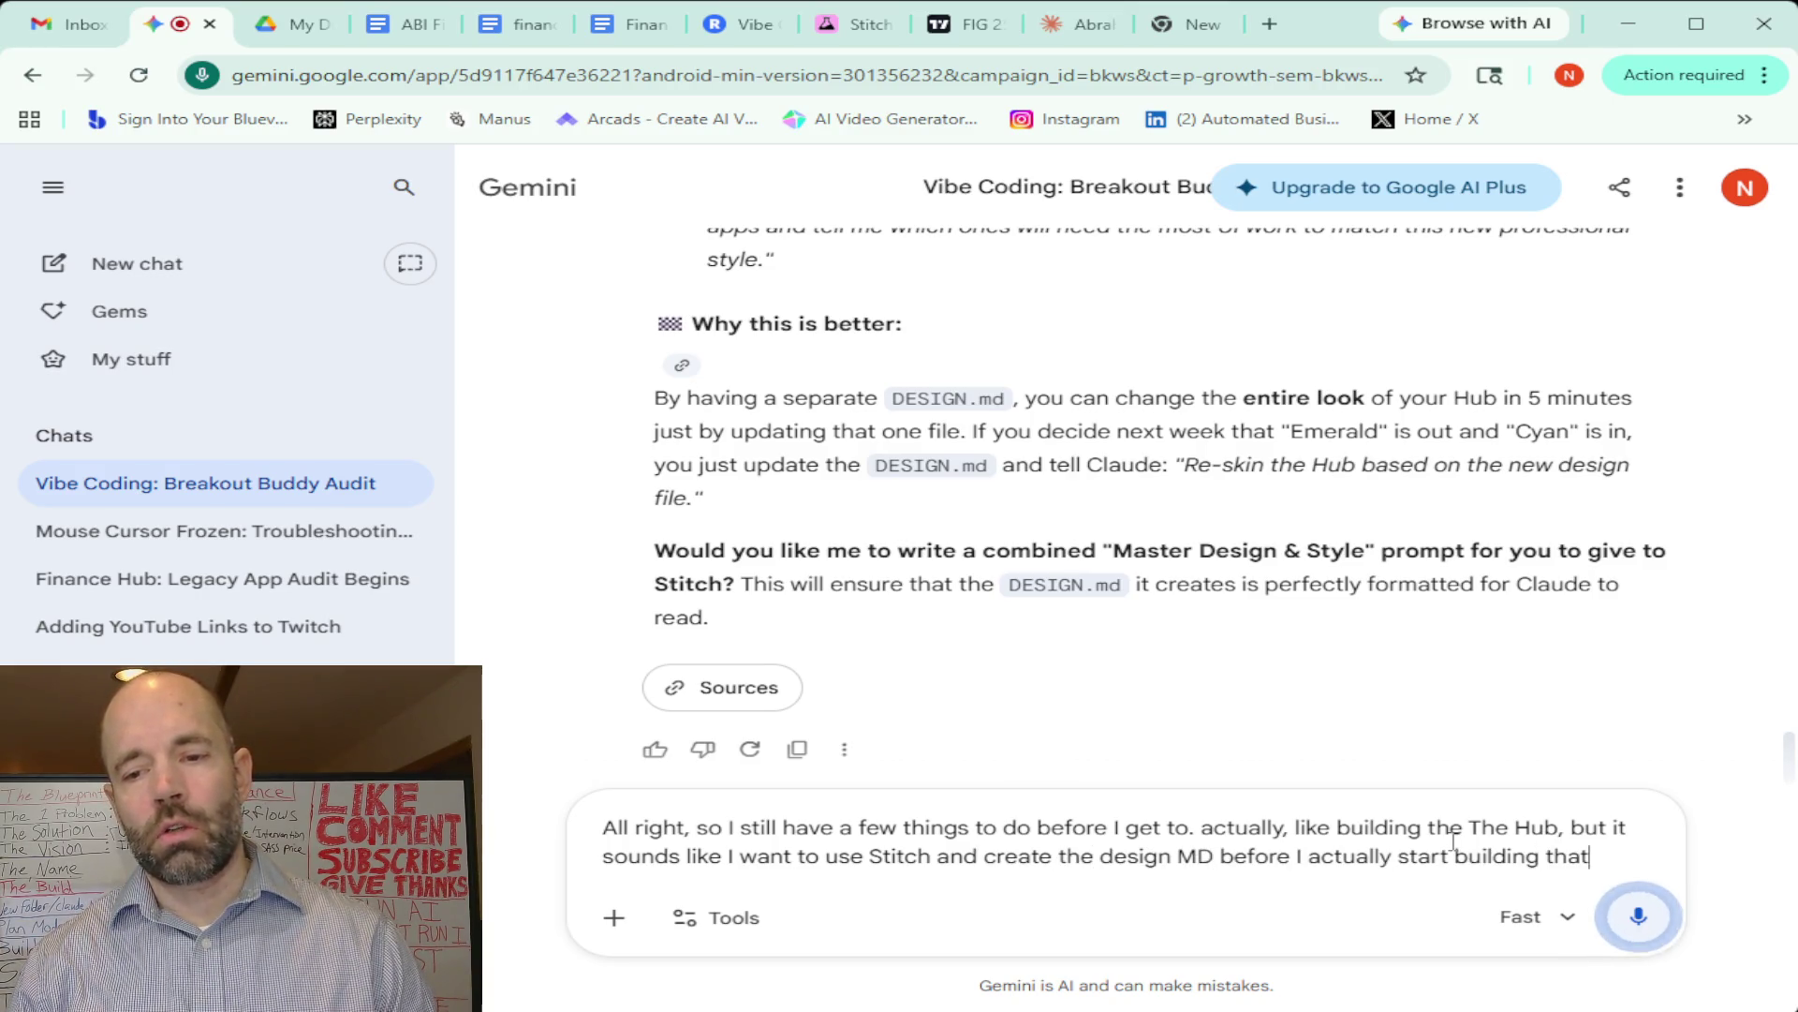
pyautogui.click(1644, 920)
pyautogui.click(1644, 920)
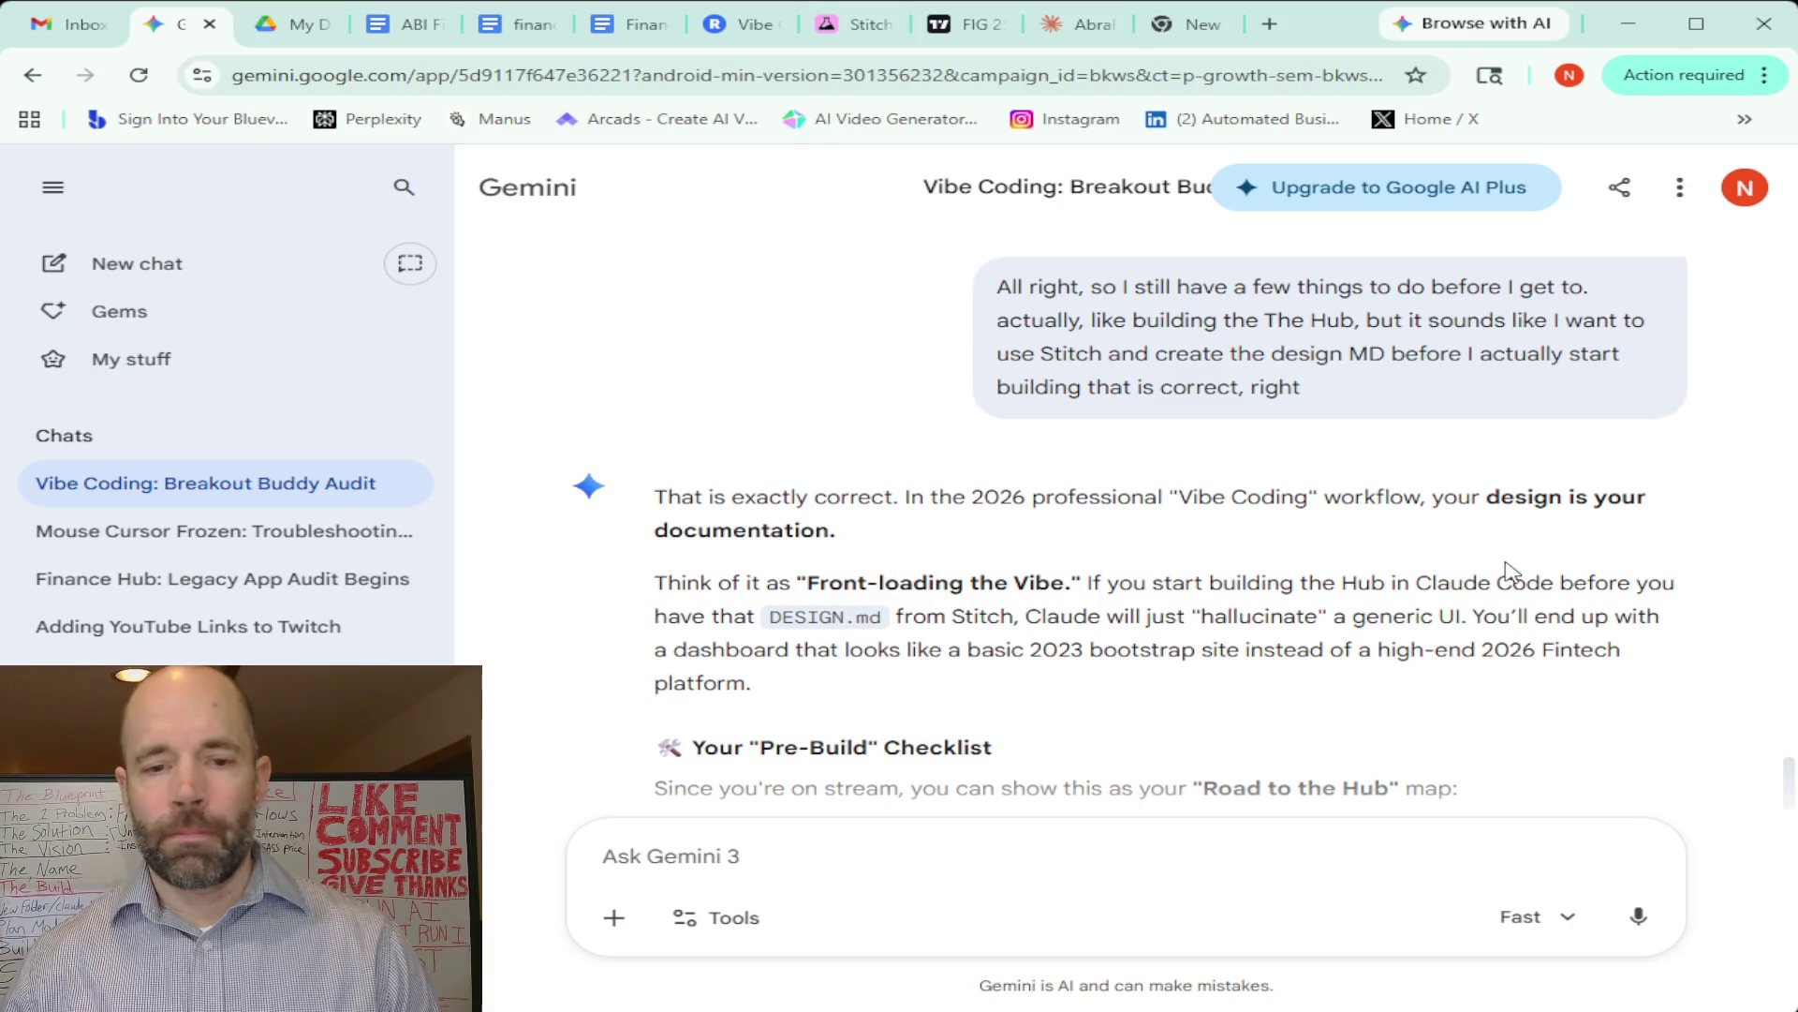
pyautogui.scroll(-3, 1152, 539)
pyautogui.scroll(-3, 1152, 538)
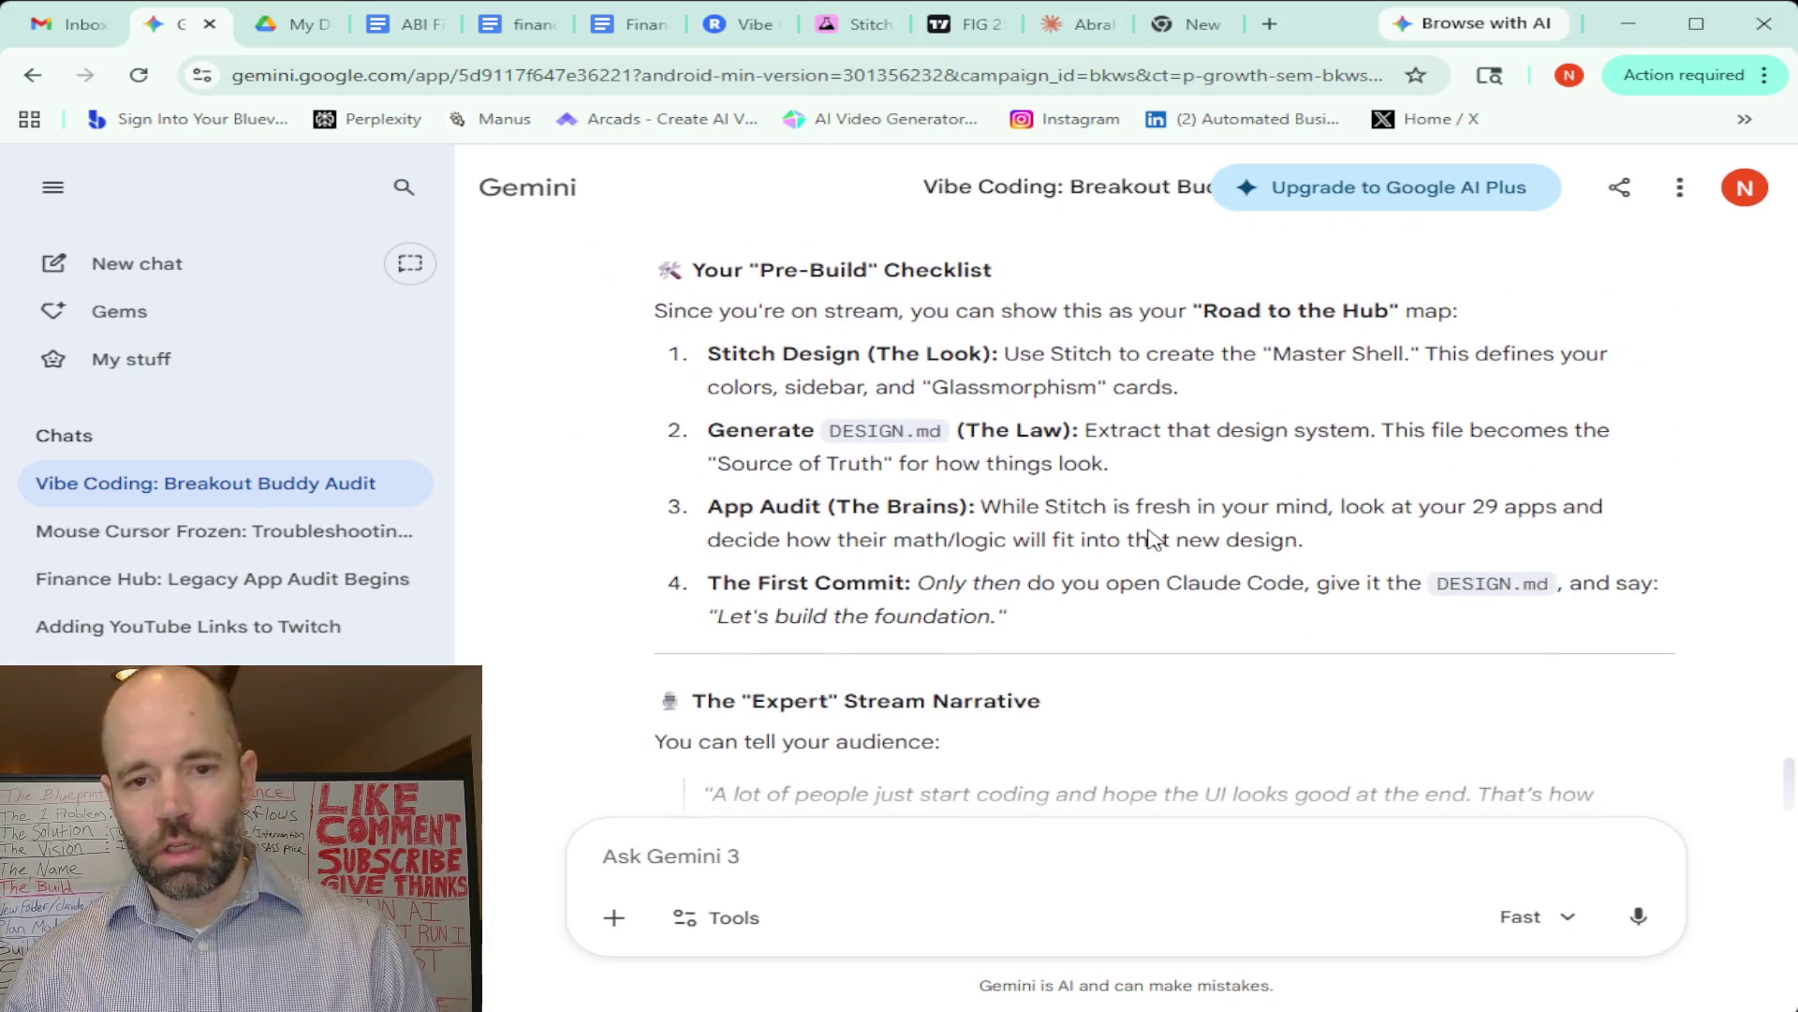
pyautogui.scroll(-6, 1150, 528)
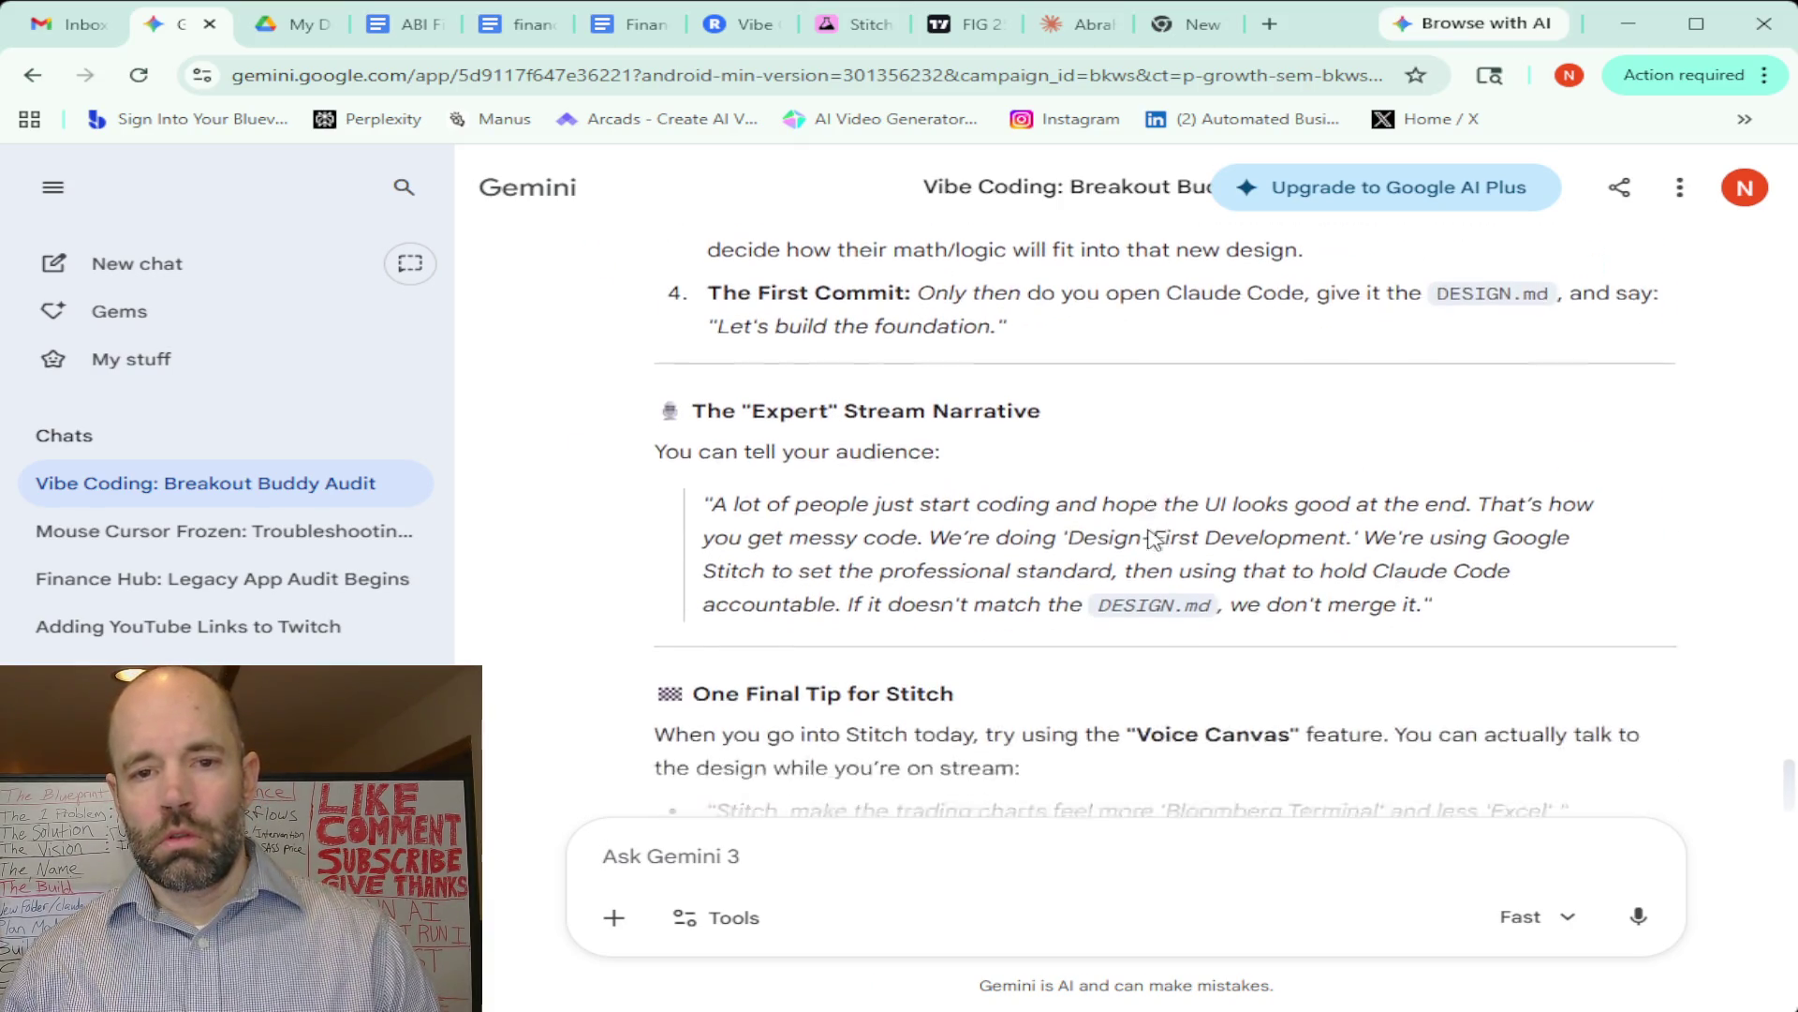
pyautogui.scroll(-1, 1154, 539)
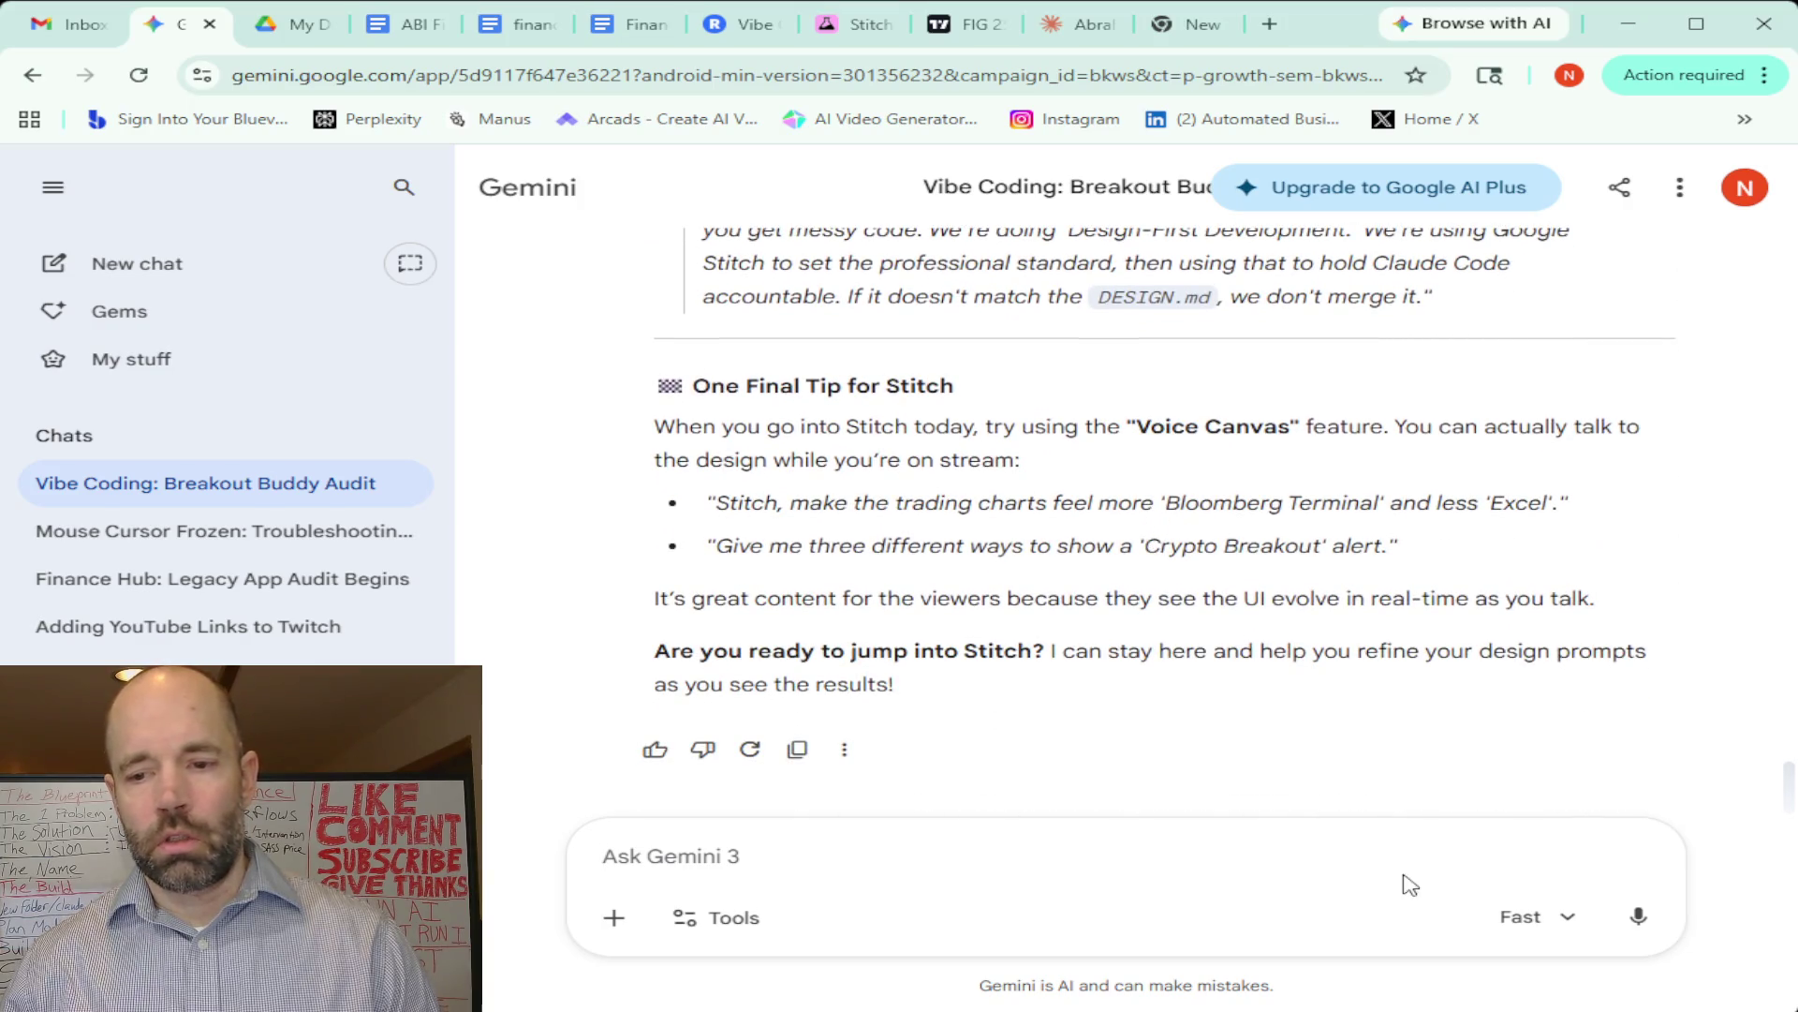
pyautogui.click(1638, 916)
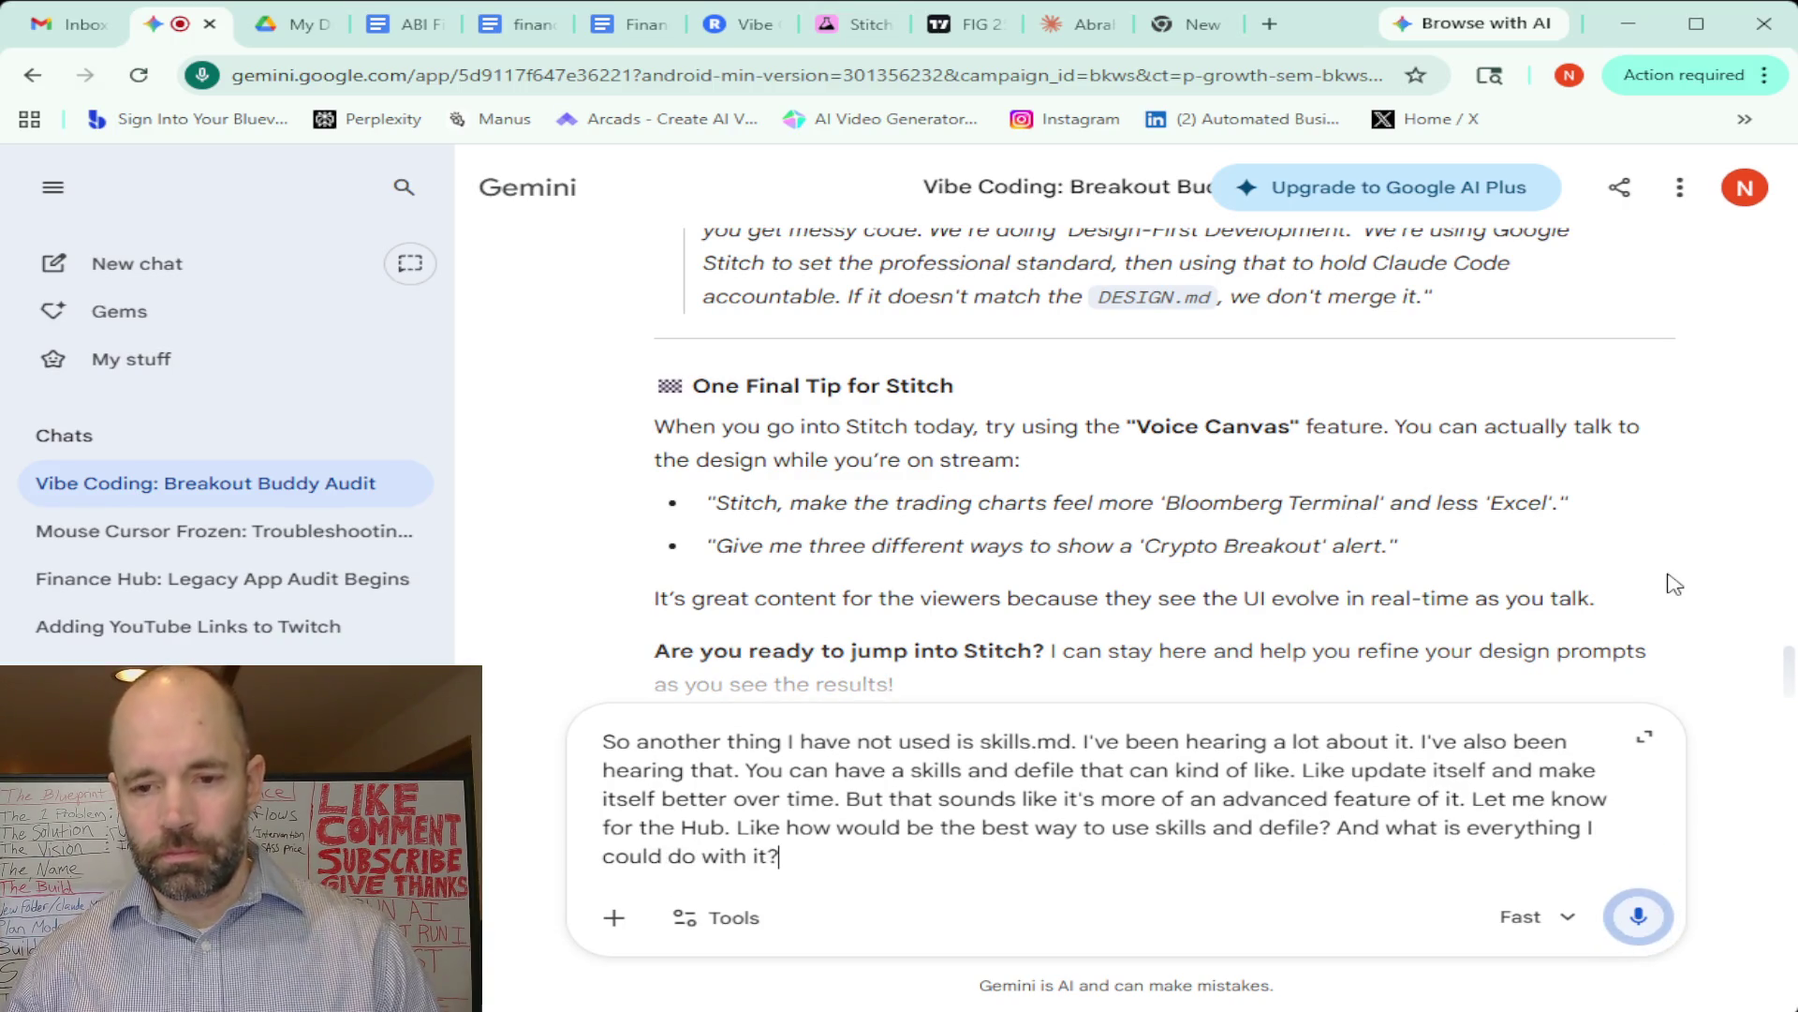
# Correct the misheard 'and de' to 'MD' and send the skills MD question about the Hub
pyautogui.moveTo(1213, 826); pyautogui.dragTo(1288, 822)
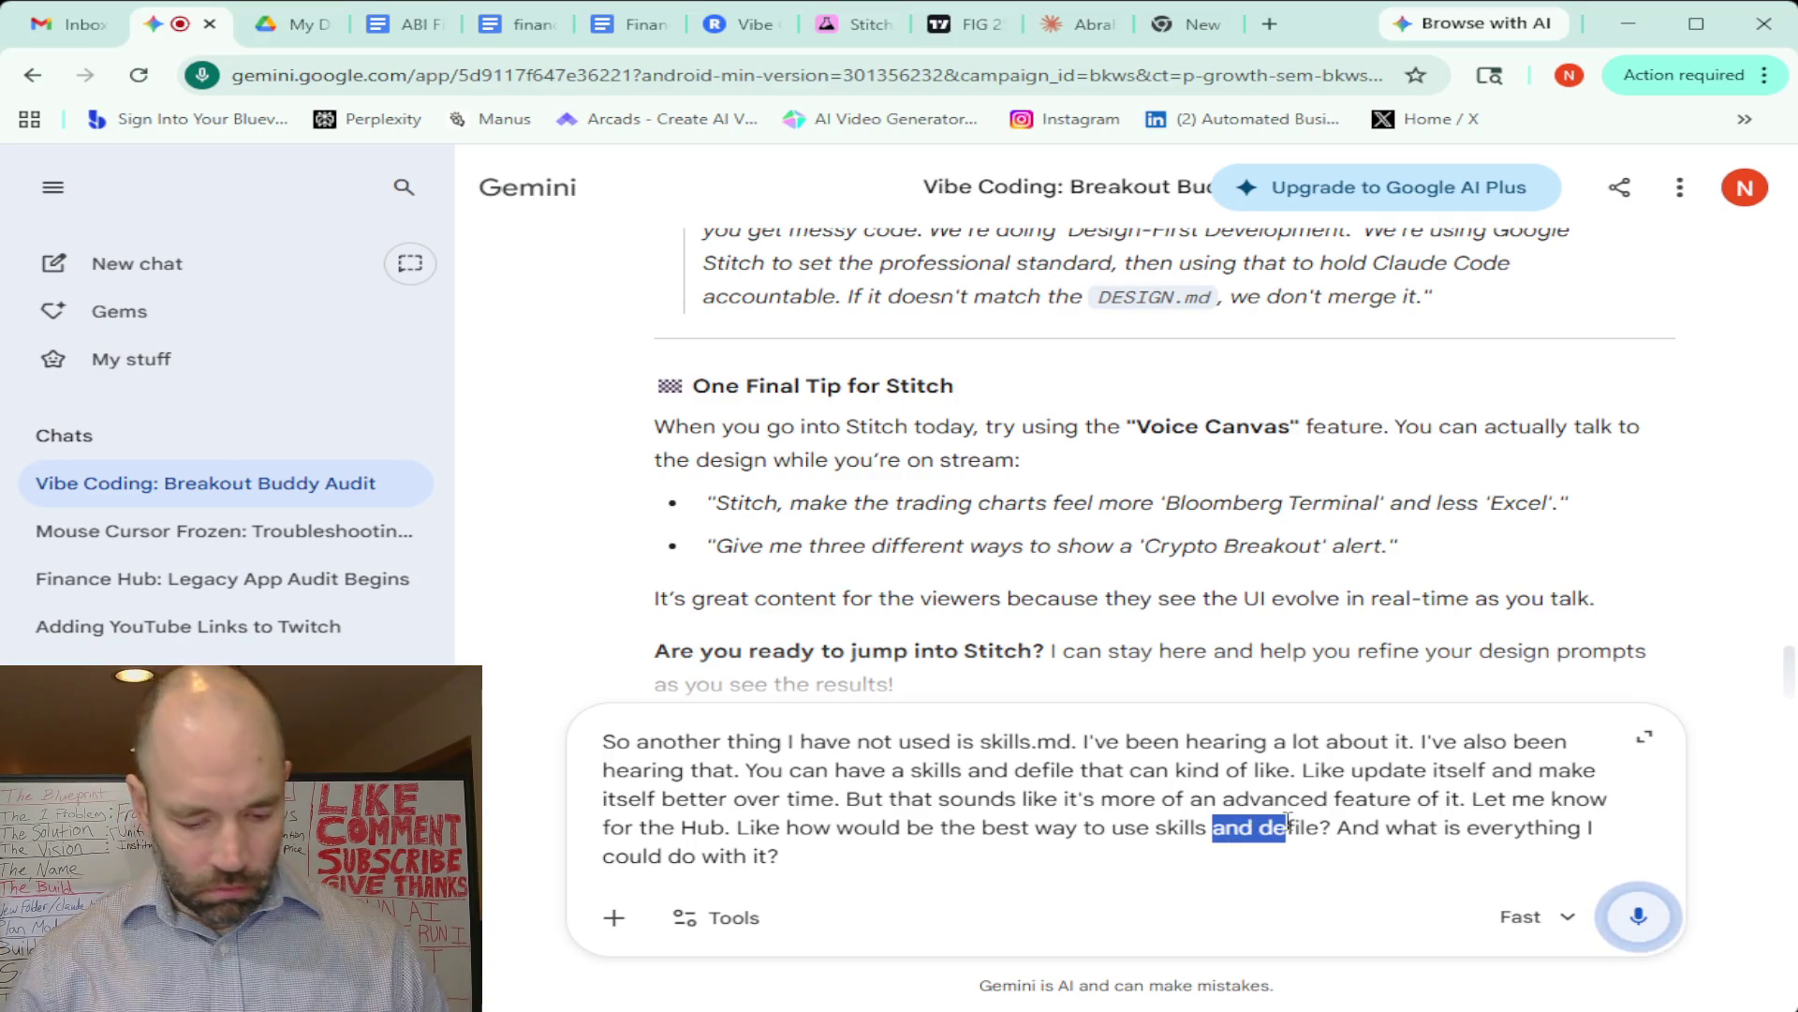
pyautogui.write('MD')
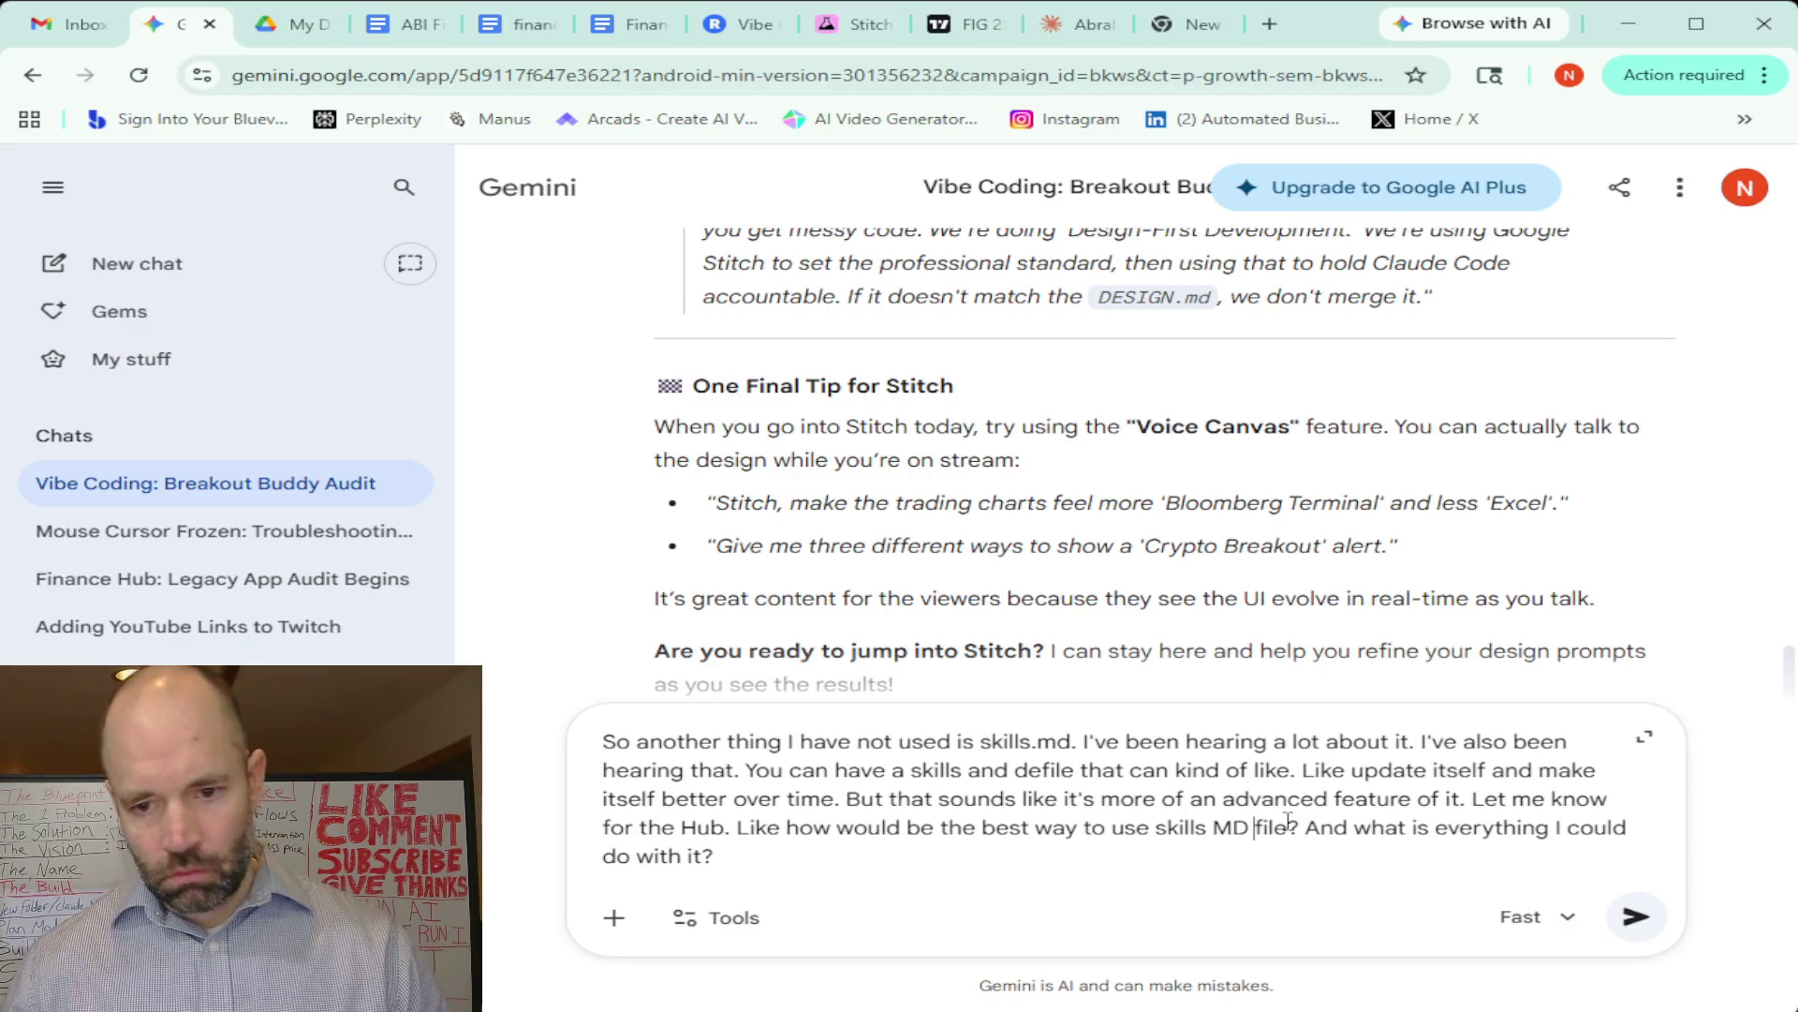
pyautogui.click(1637, 917)
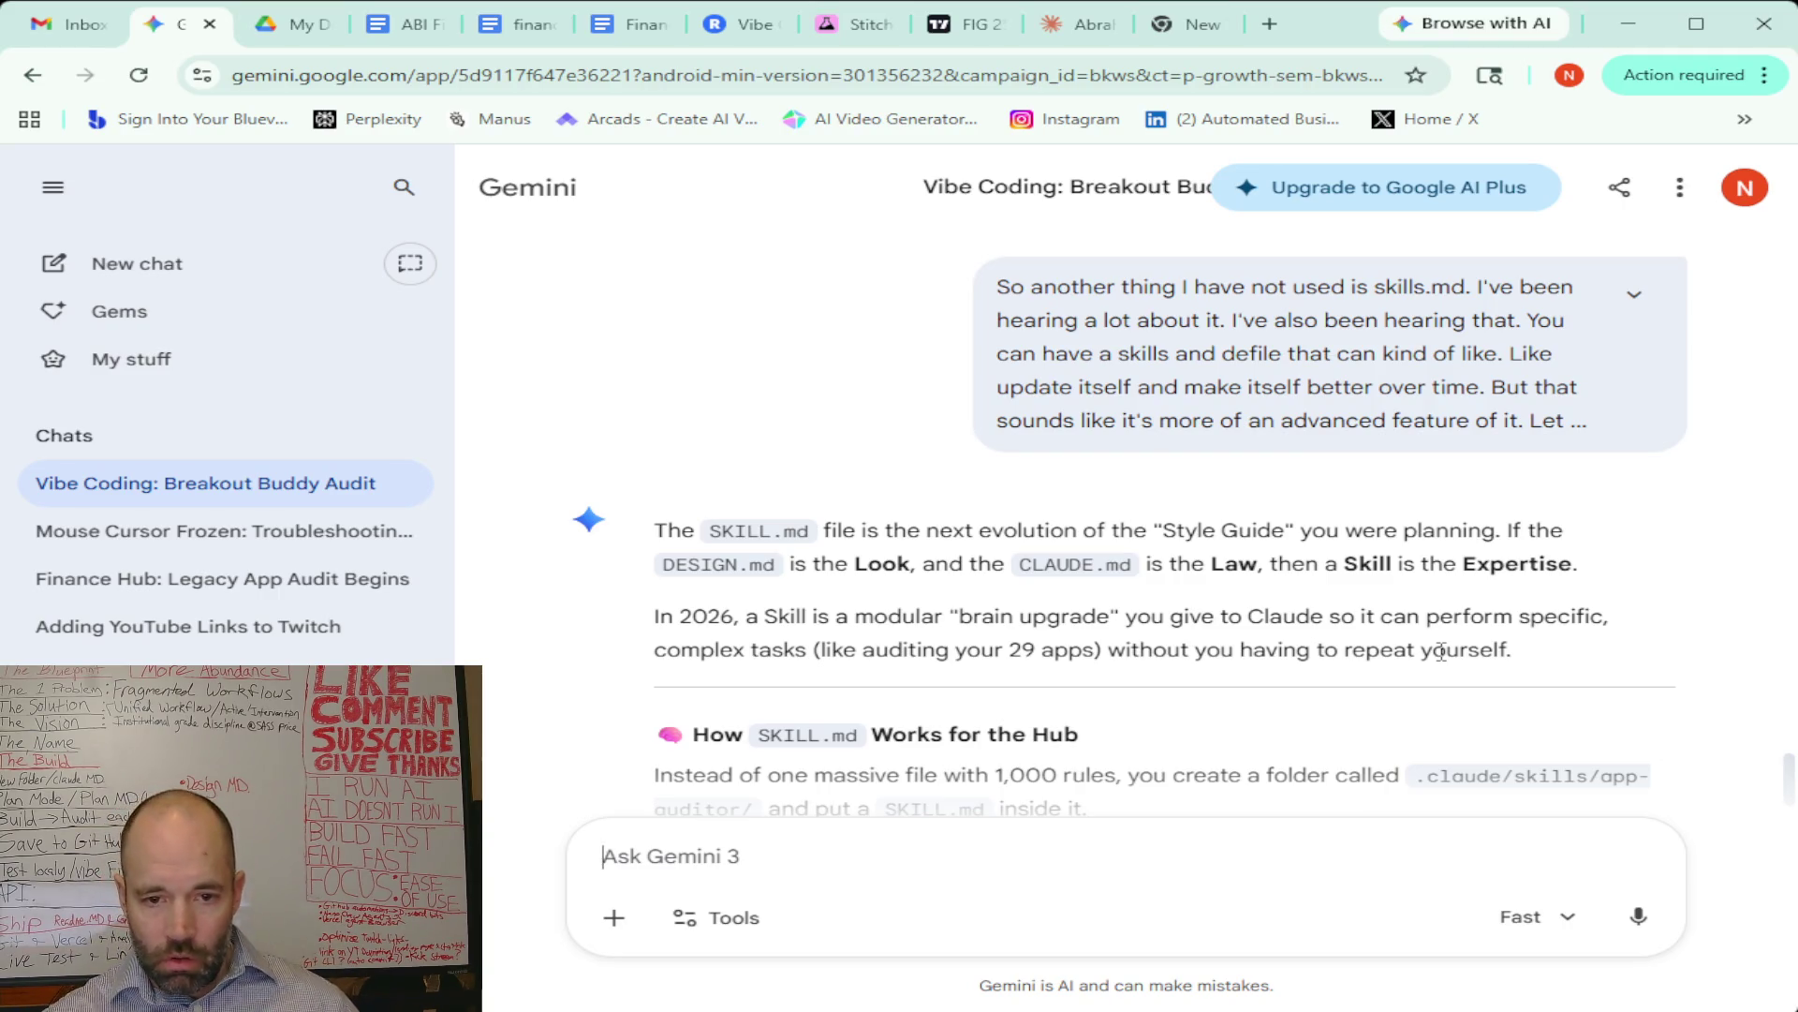
# Read the app-auditor skill reply down to its Final Recommendation list and closing question
pyautogui.scroll(-4, 993, 587)
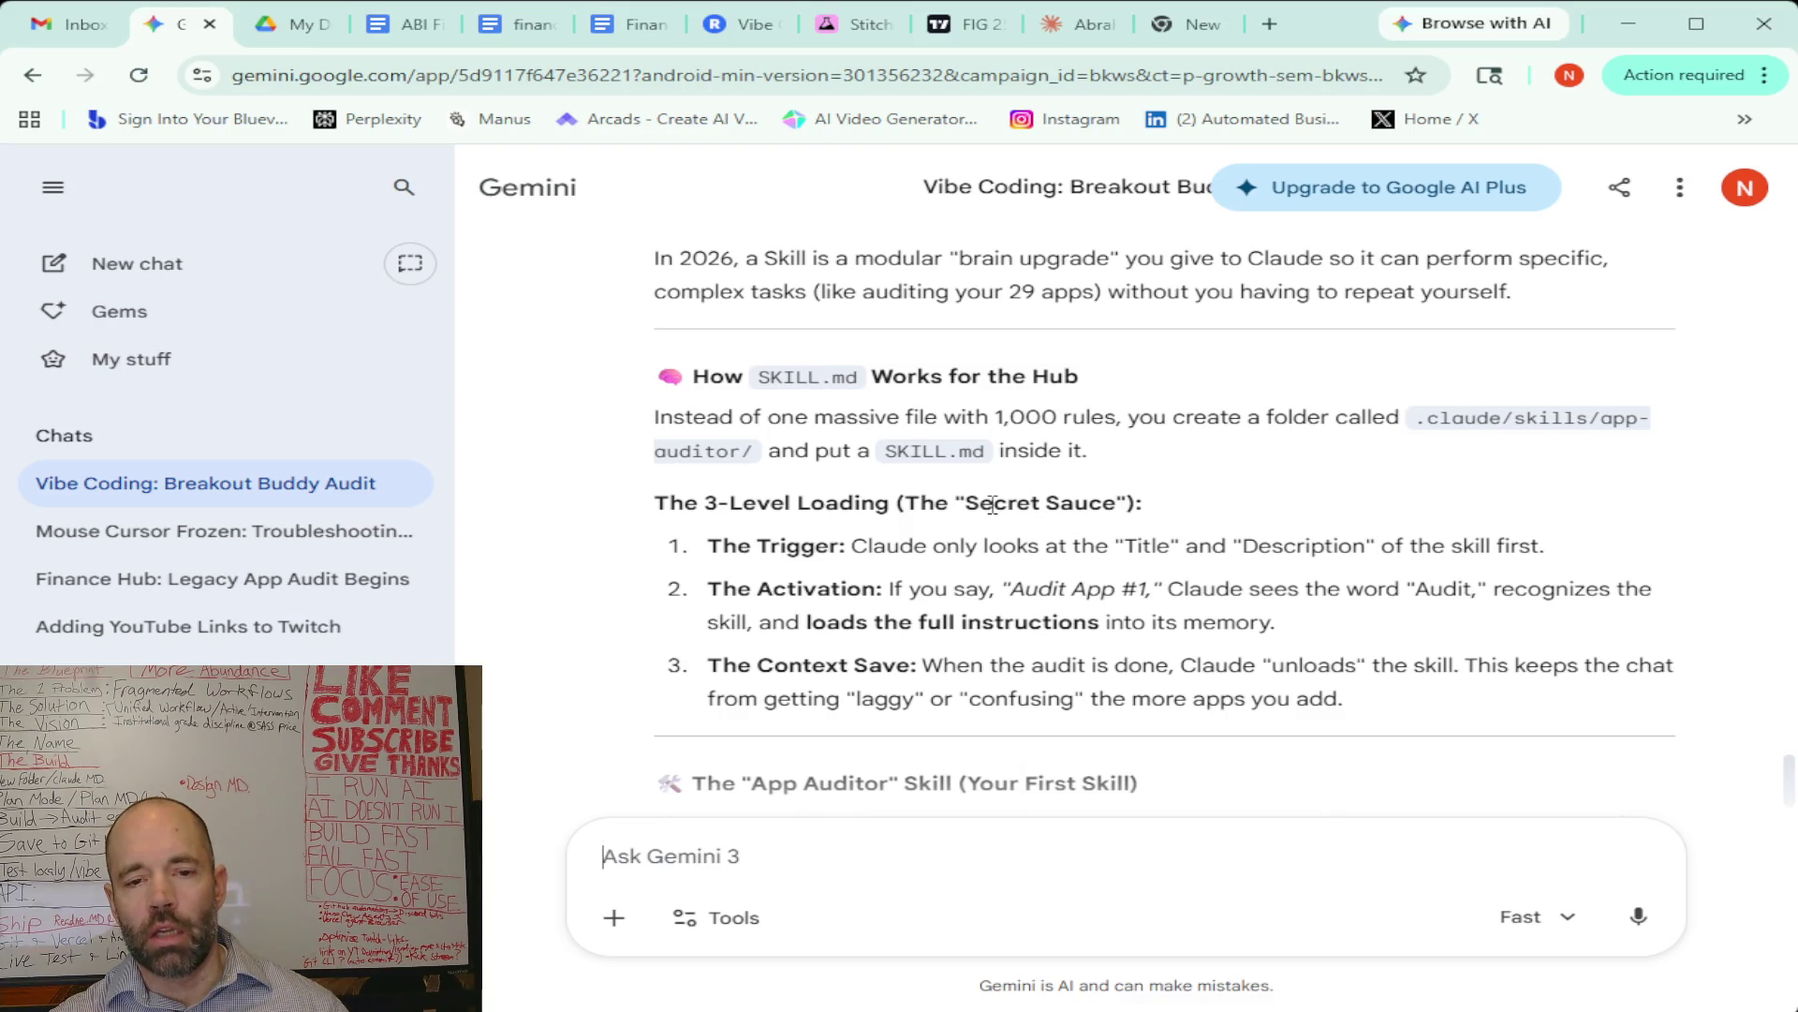
pyautogui.scroll(-3, 993, 506)
pyautogui.scroll(-2, 992, 505)
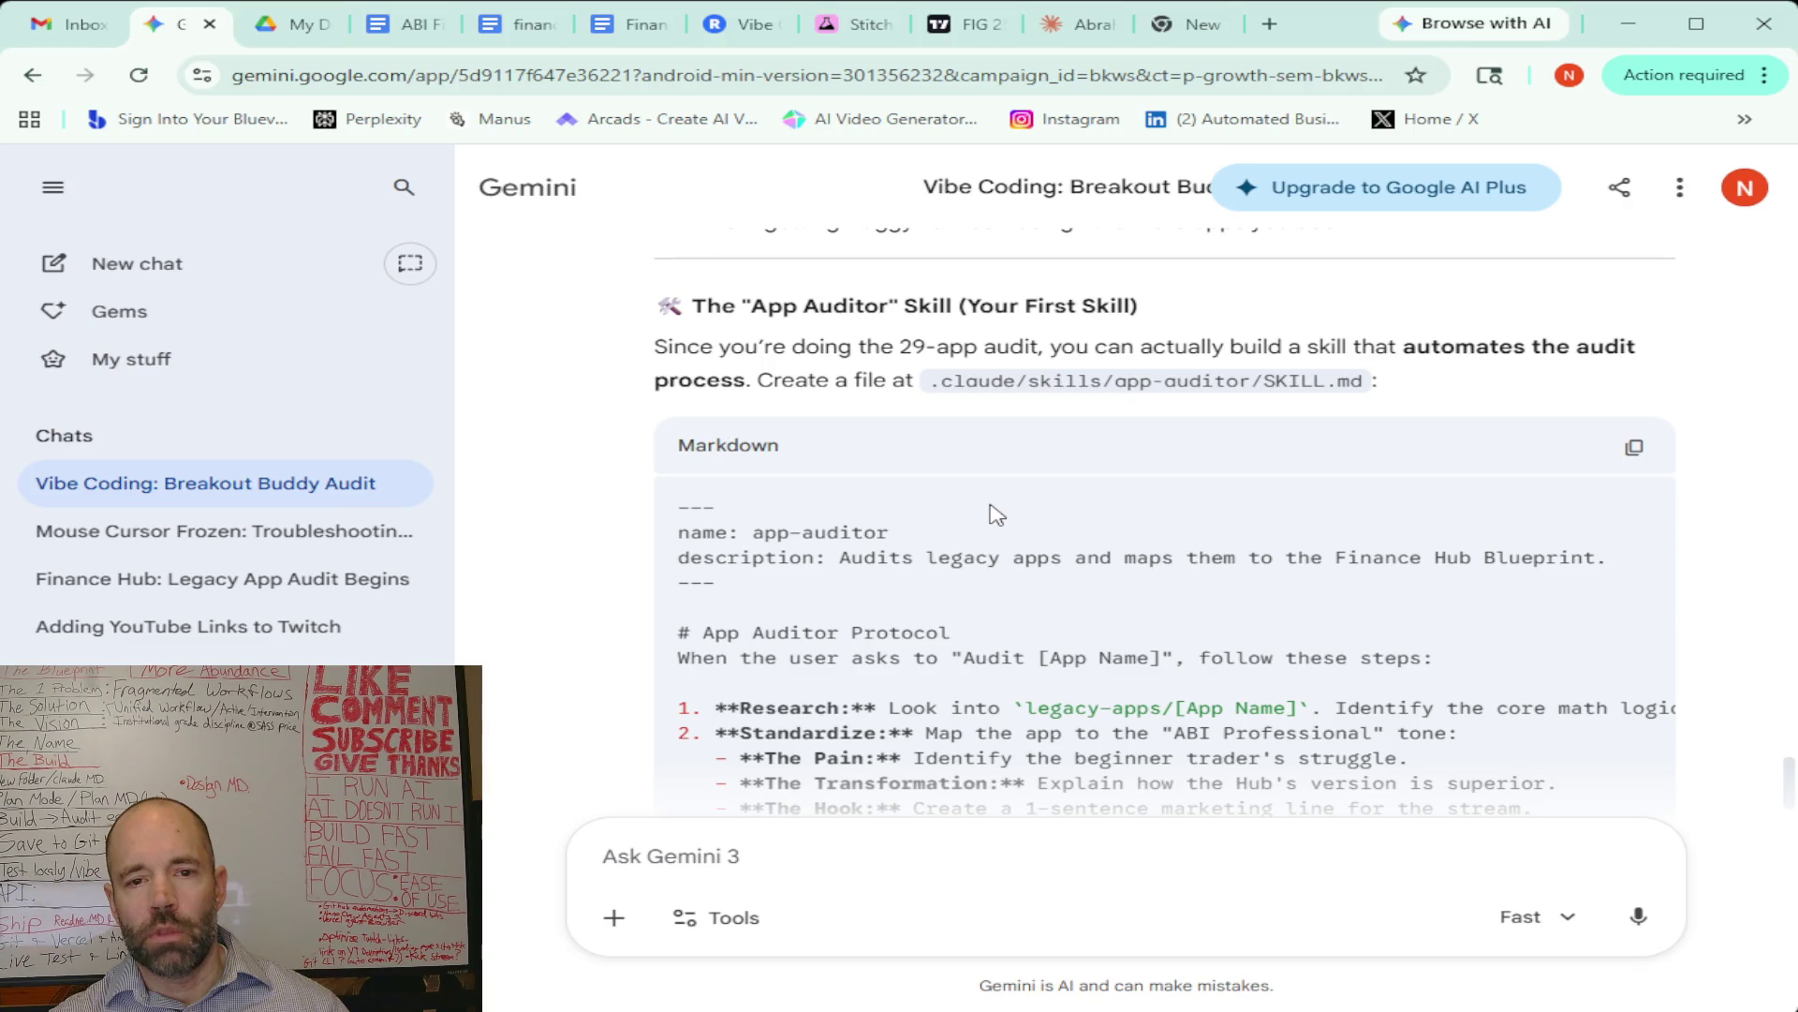
pyautogui.scroll(-1, 996, 513)
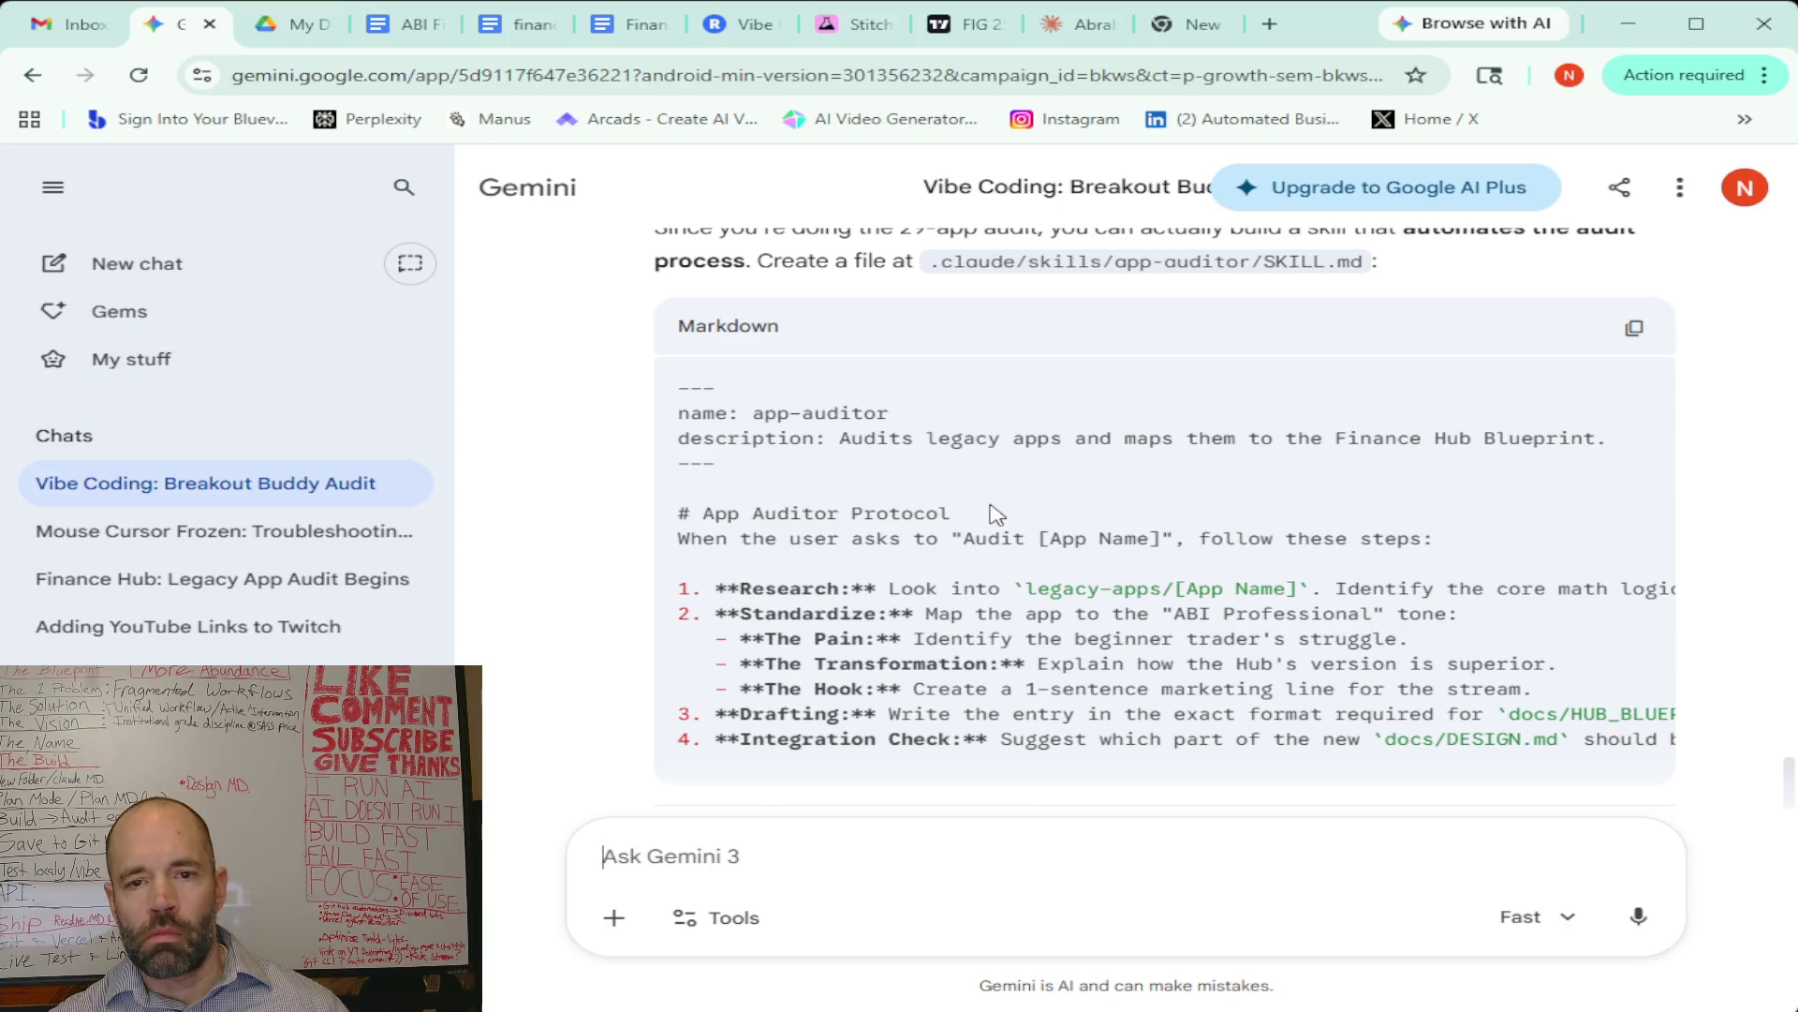
pyautogui.scroll(-3, 996, 513)
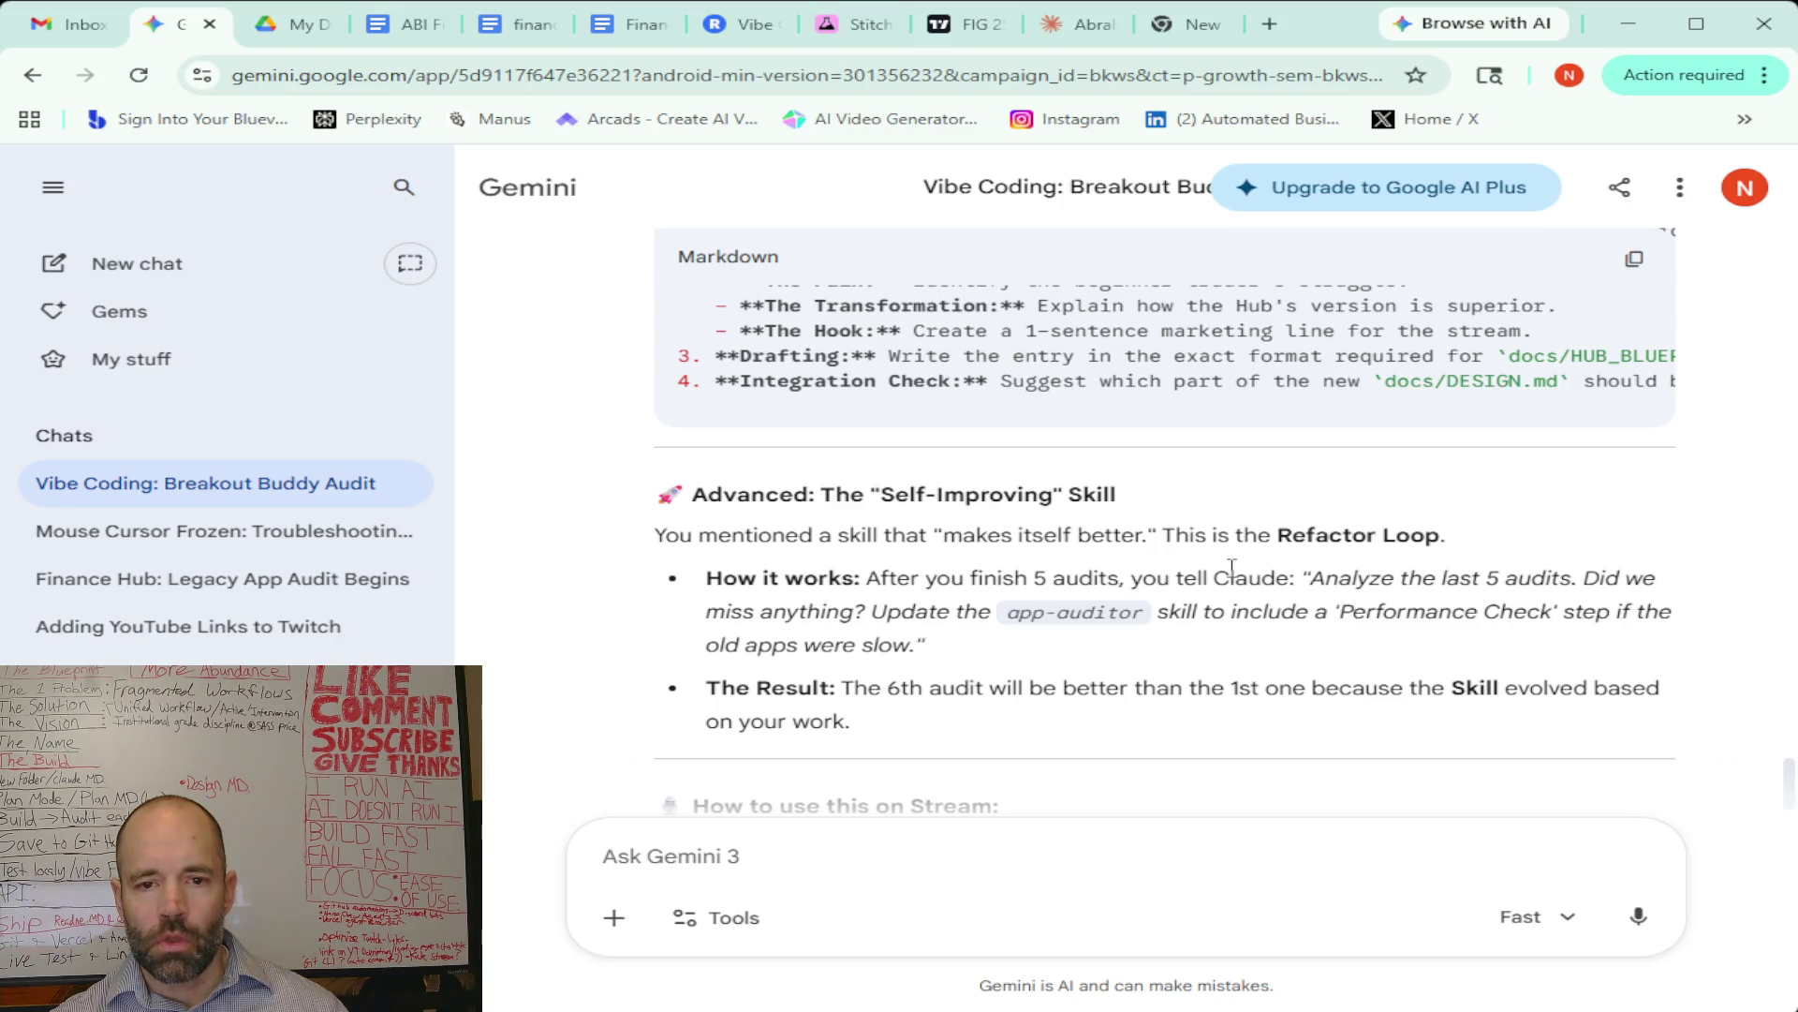
pyautogui.scroll(-1, 1232, 567)
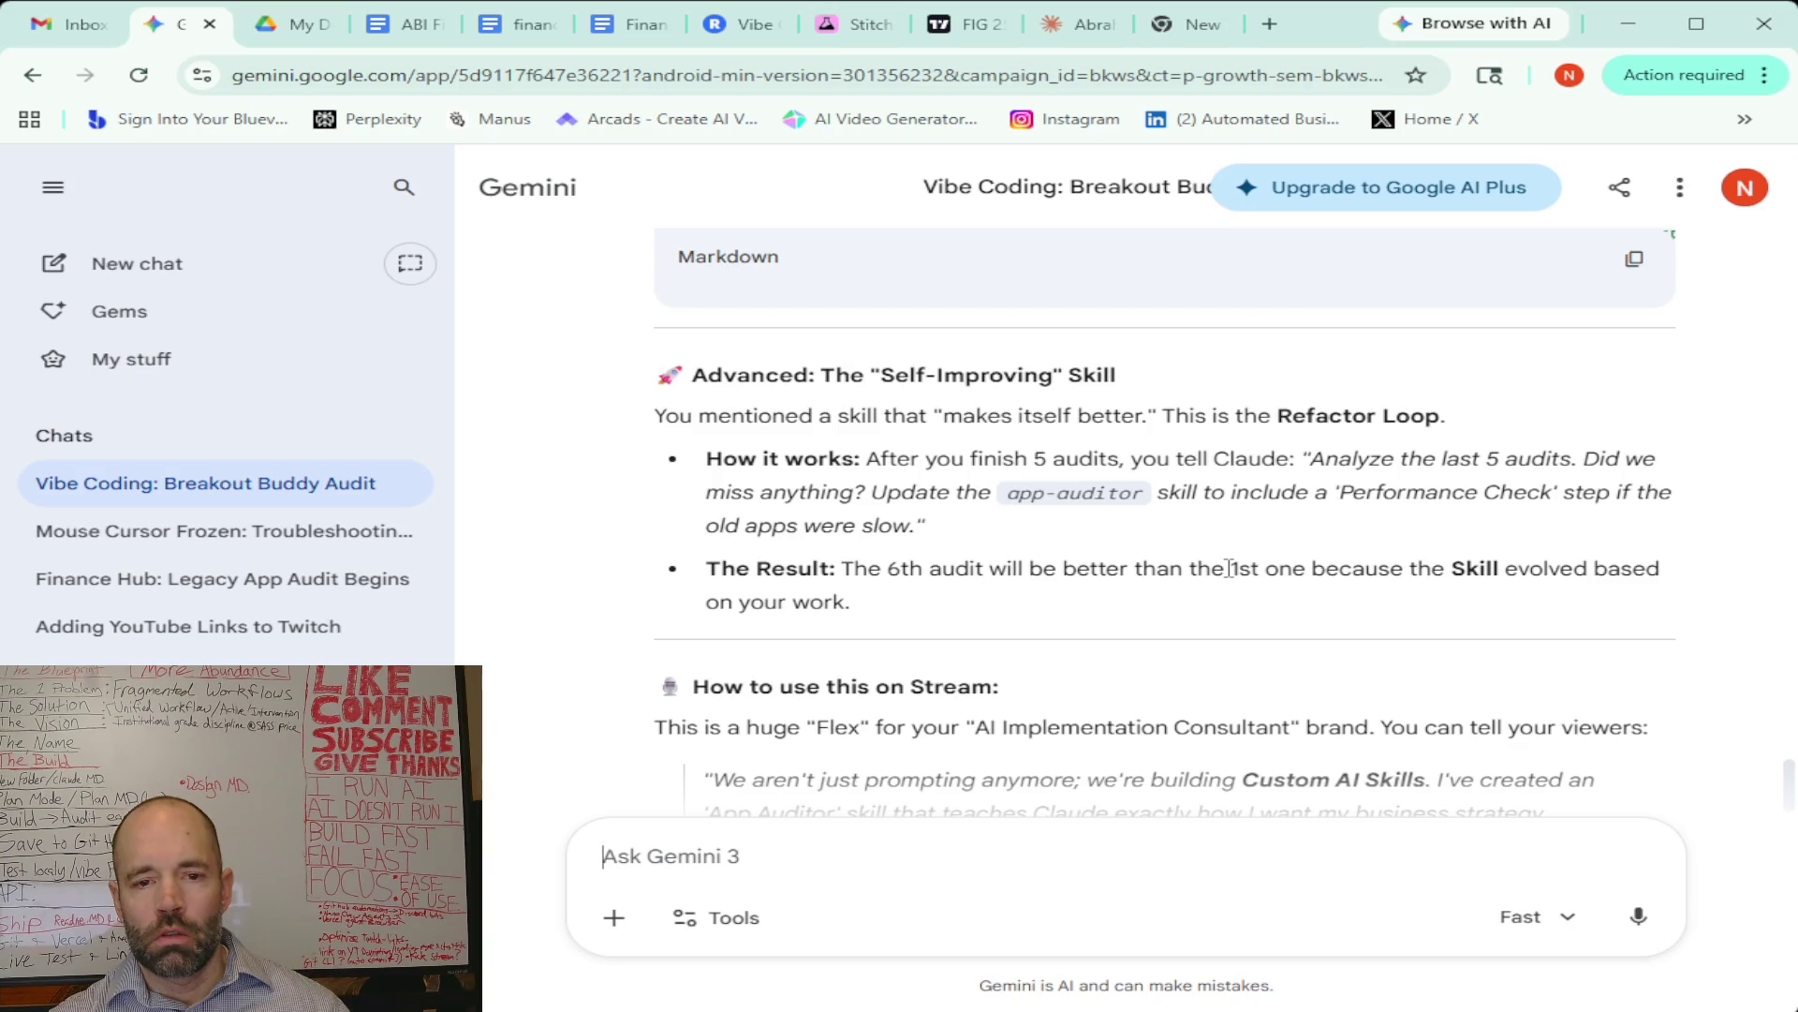
pyautogui.scroll(-1, 1230, 569)
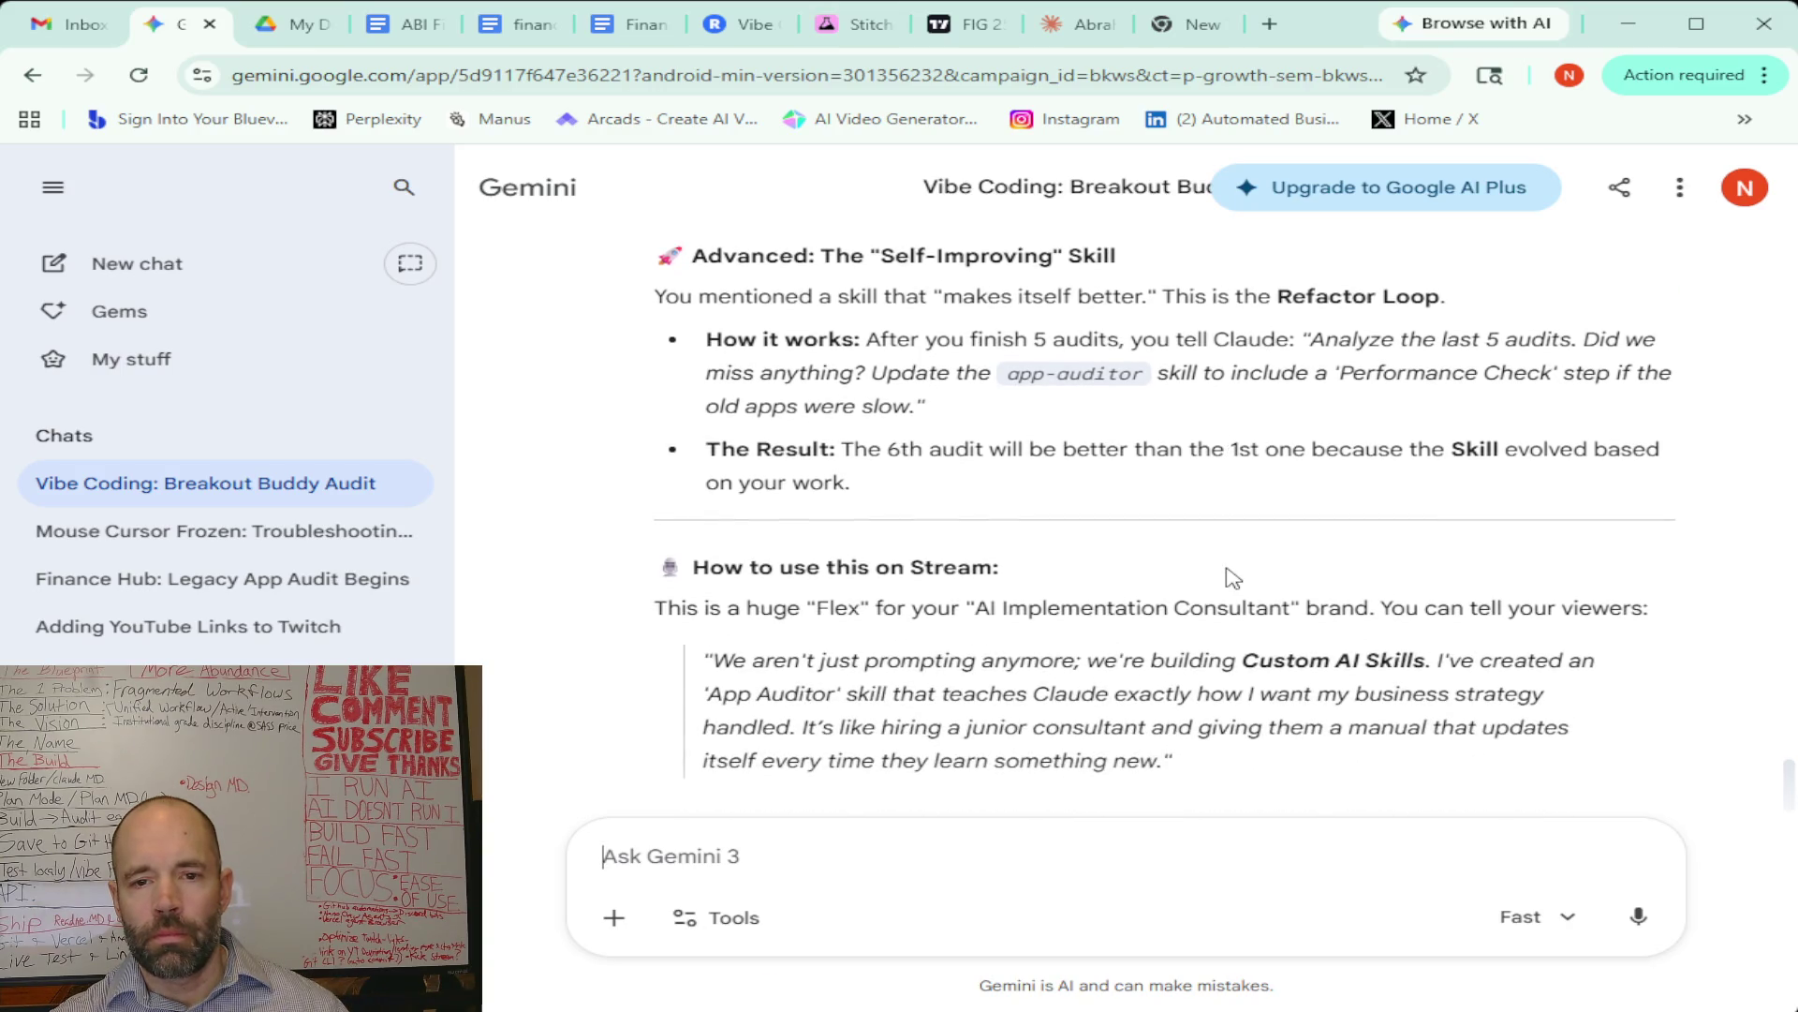
pyautogui.scroll(-1, 1227, 572)
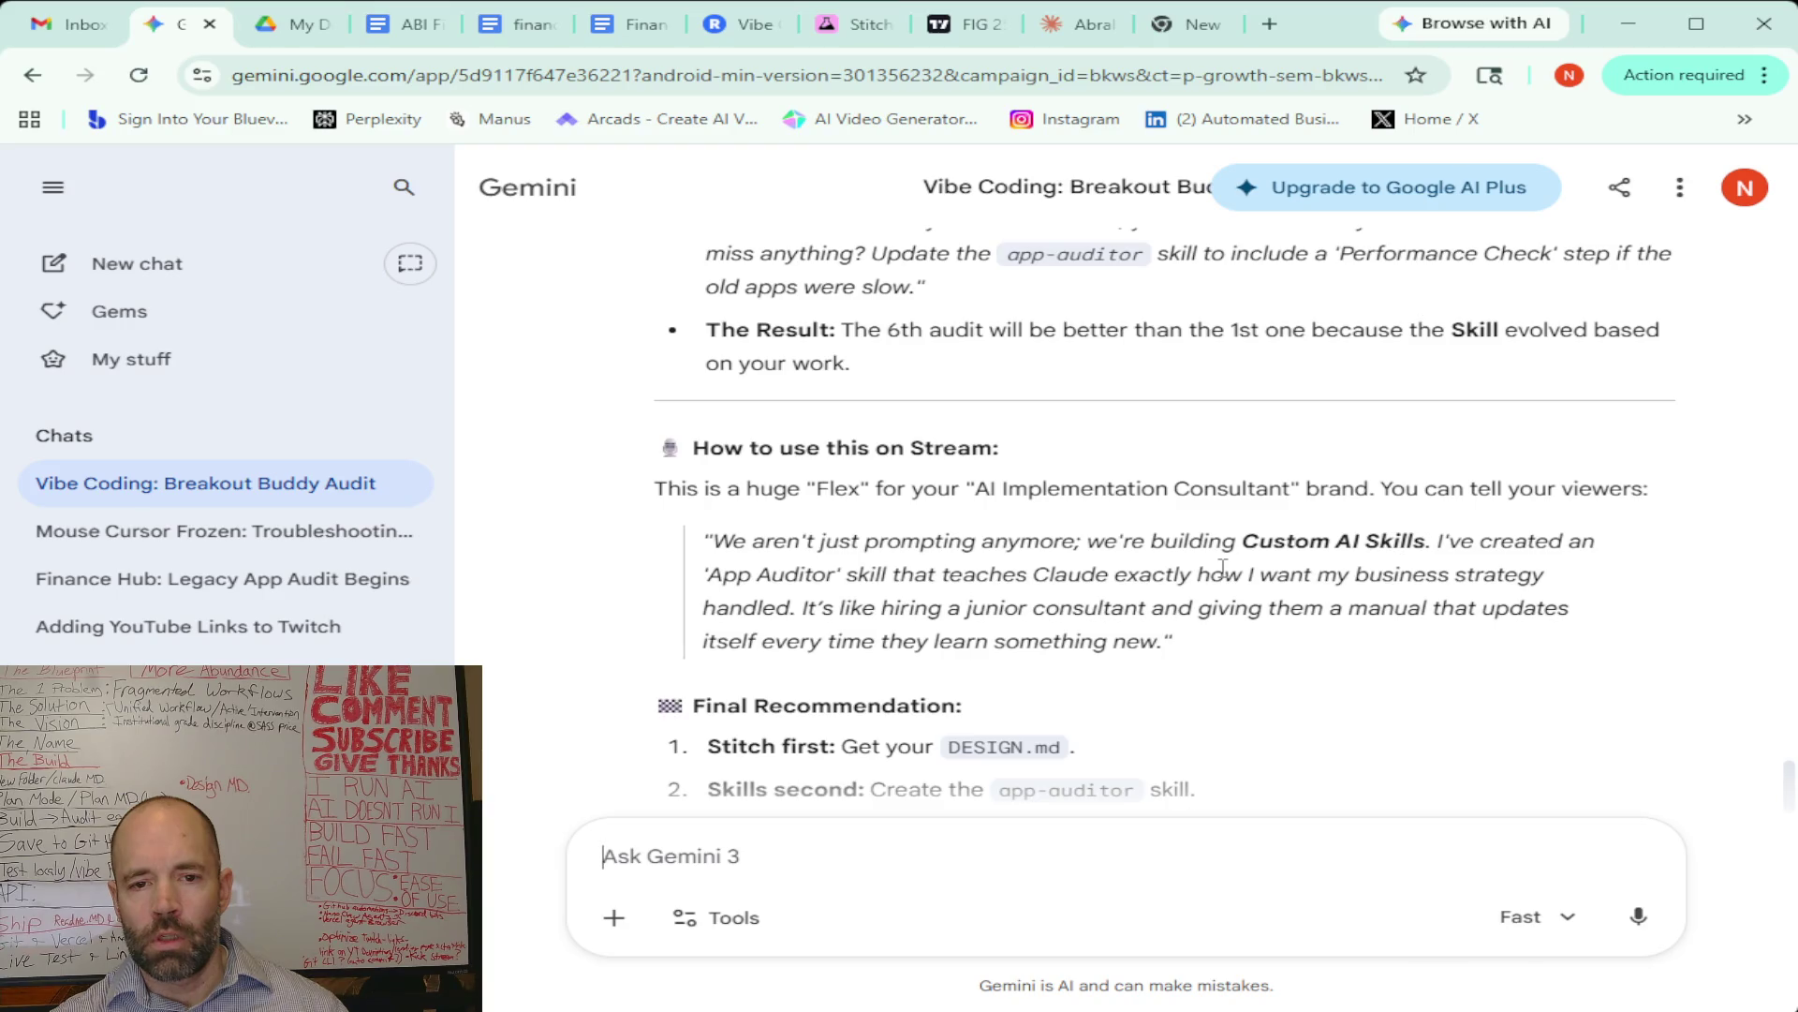
pyautogui.scroll(-2, 1223, 566)
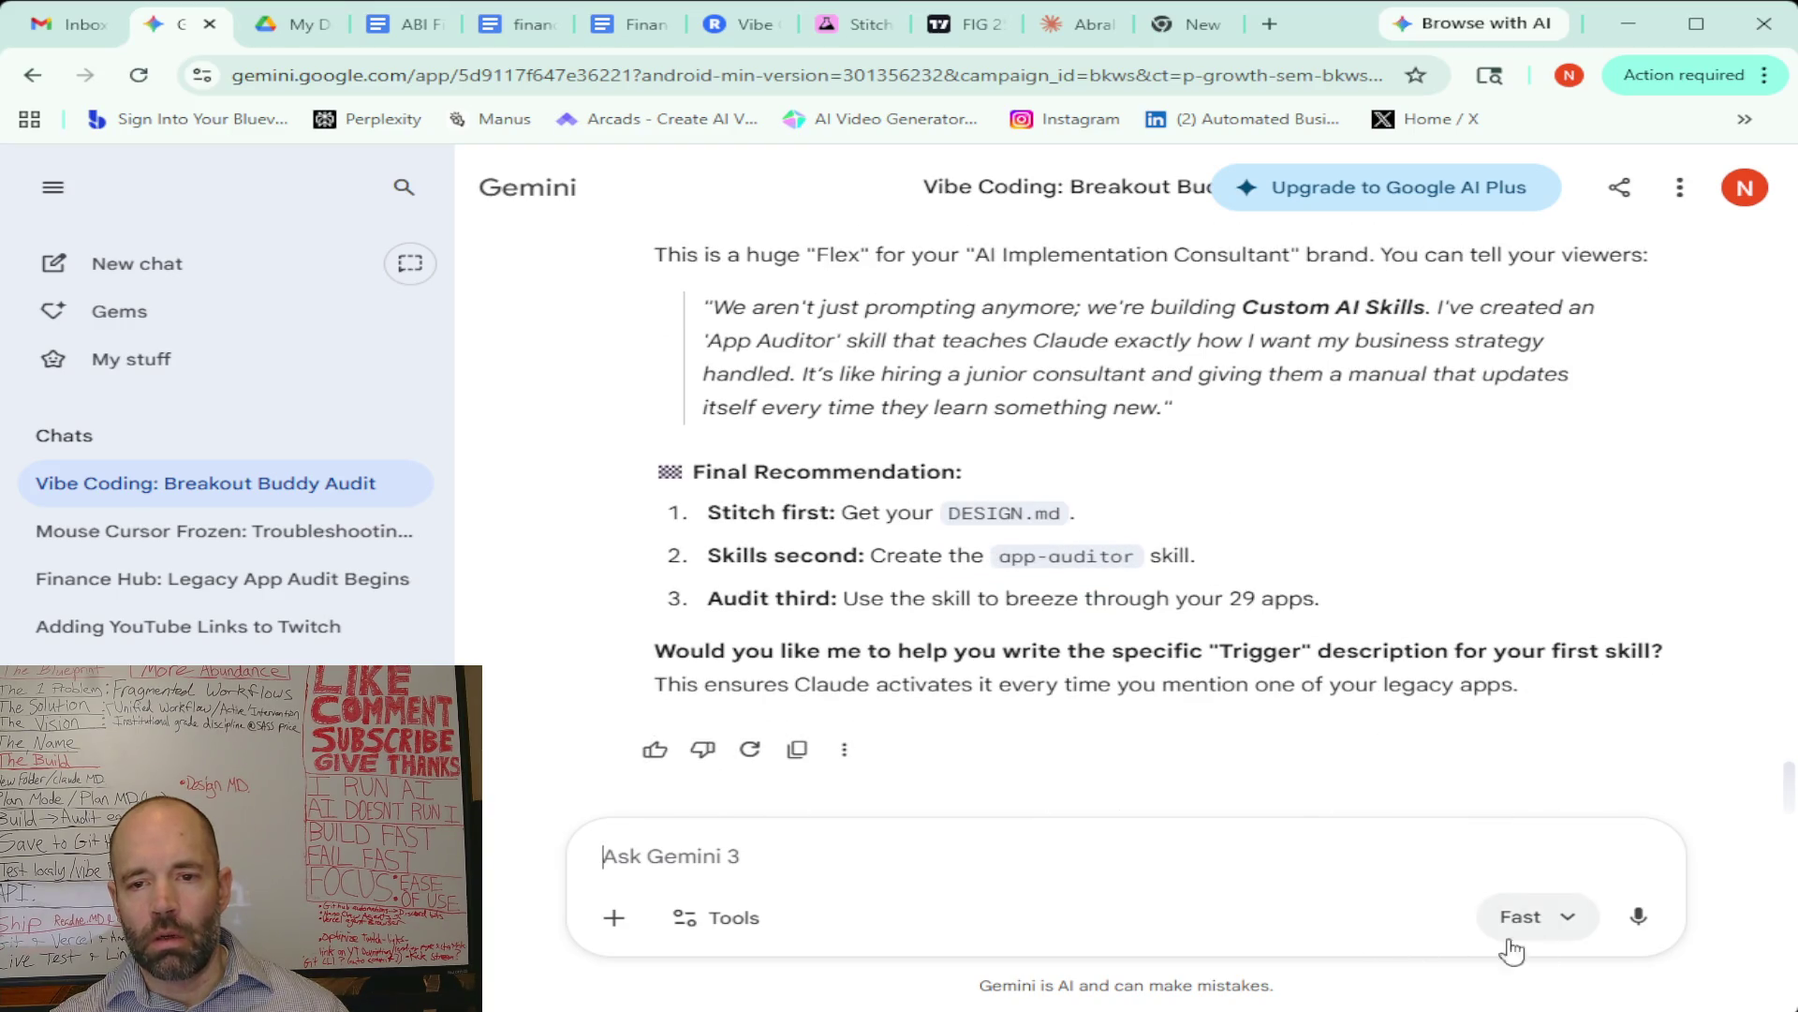
pyautogui.click(1639, 915)
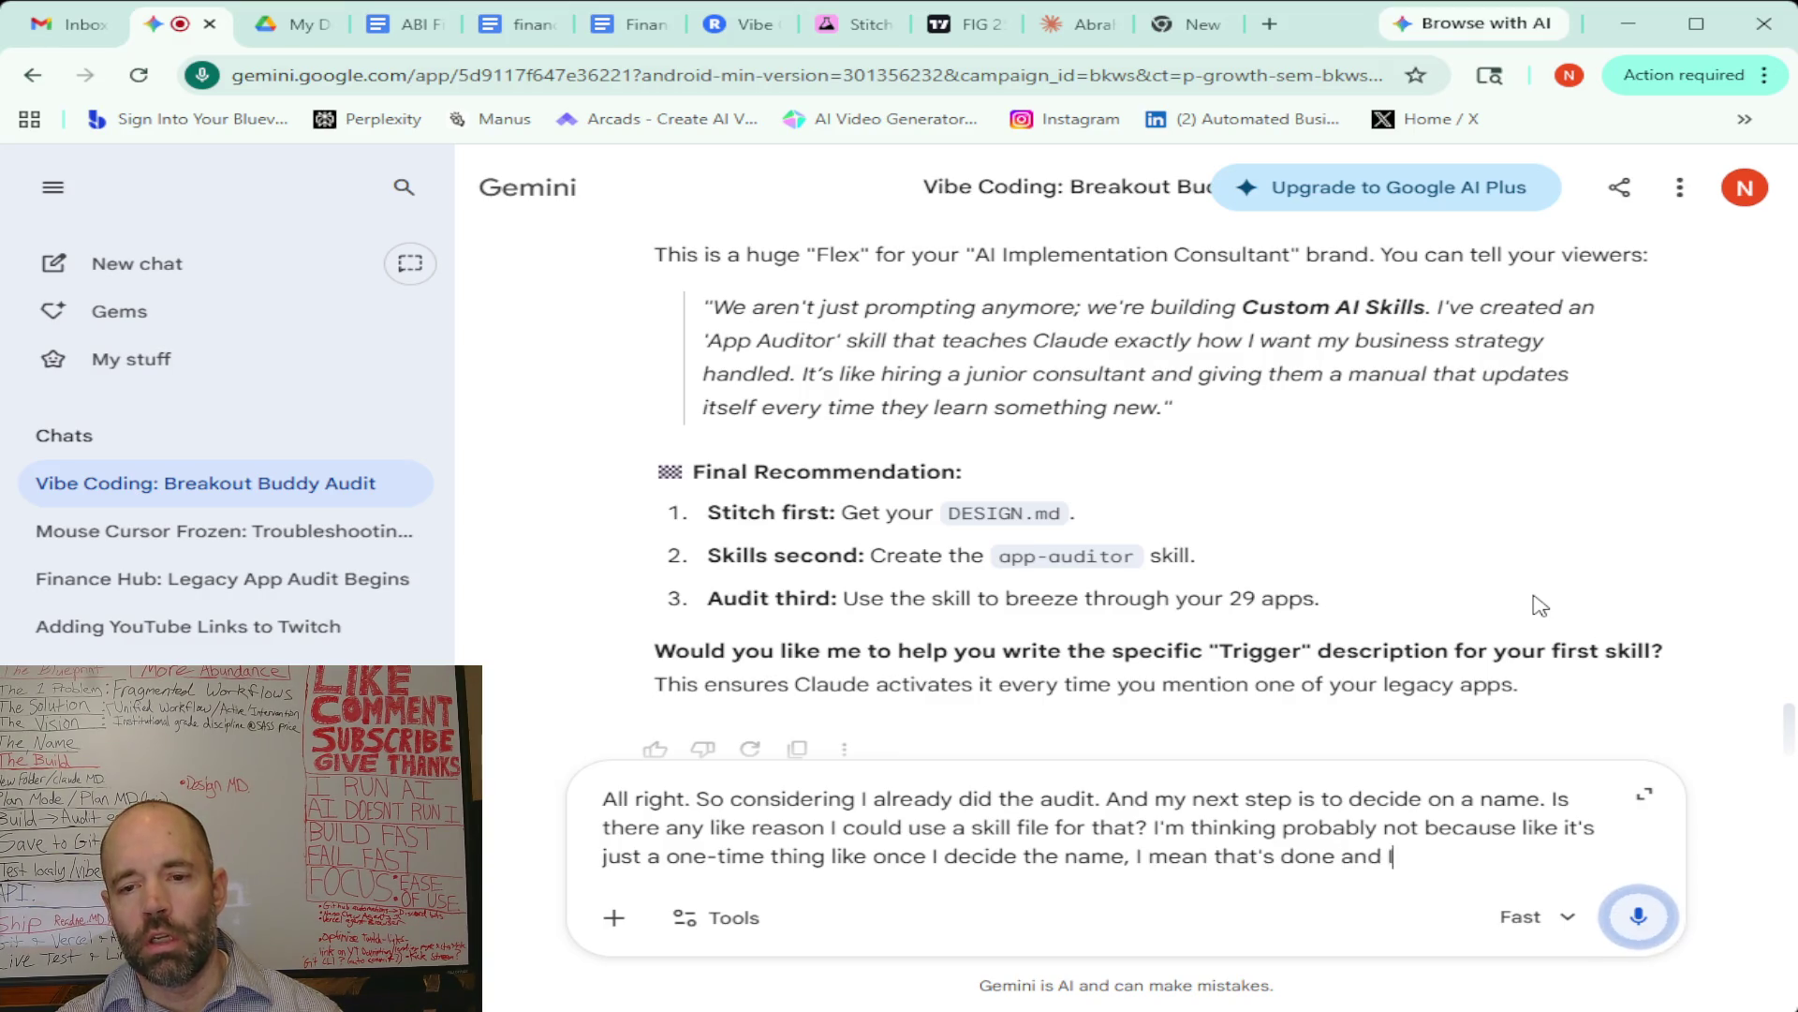
# Finish dictating and send the question on whether a skill file is worth creating just for naming
pyautogui.click(1638, 916)
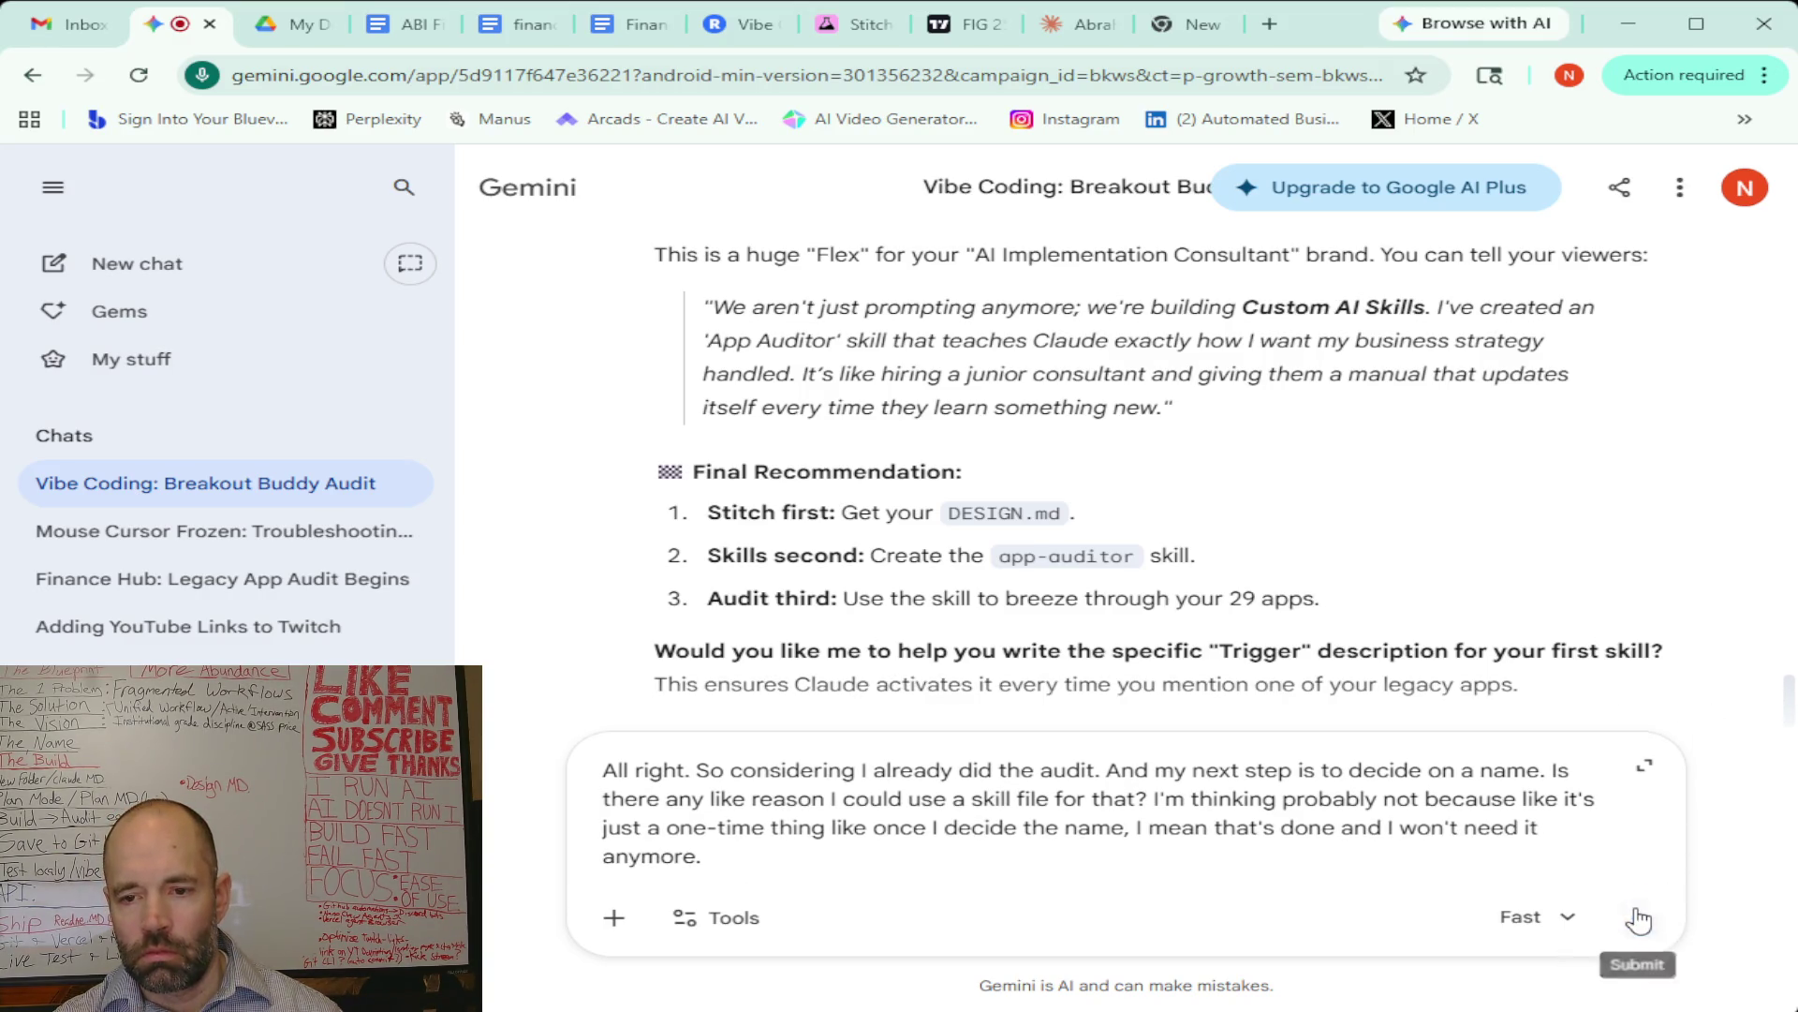
pyautogui.click(1638, 916)
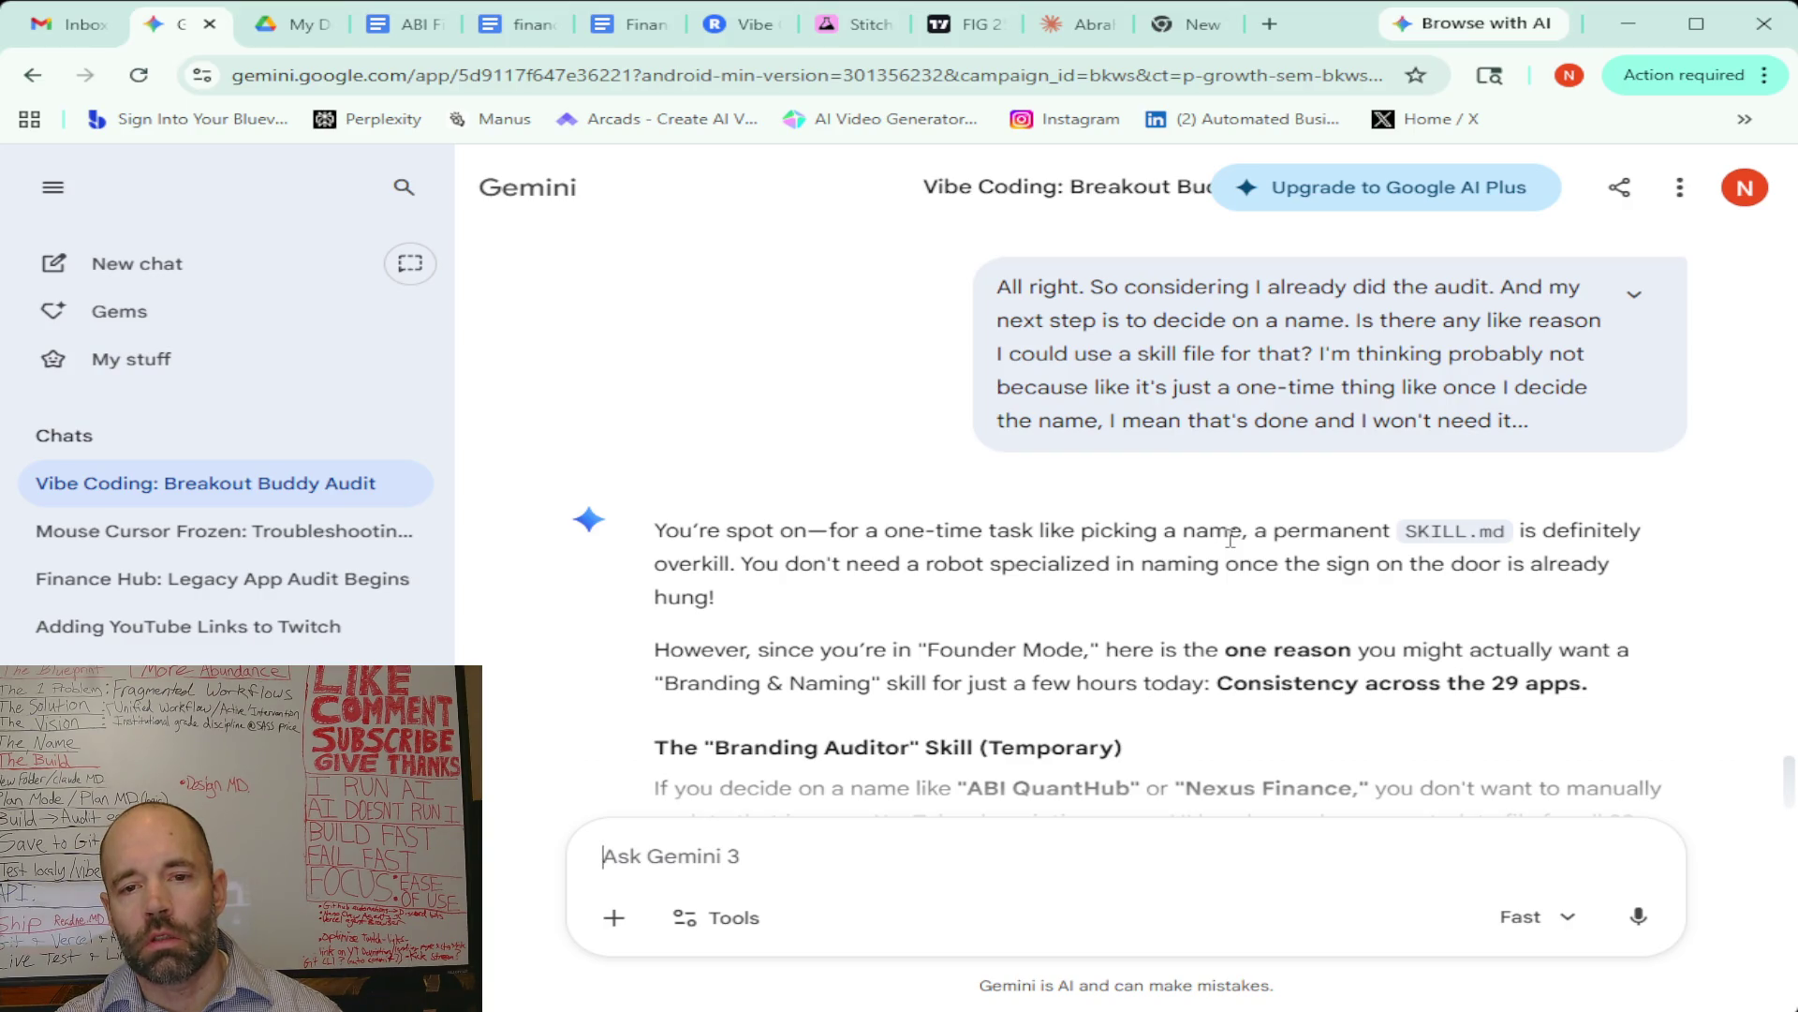
# Read the reply down to the Stitch naming strategy comparing 'TradeFlow' and 'ABI Finance Hub' pages
pyautogui.scroll(-1, 1230, 539)
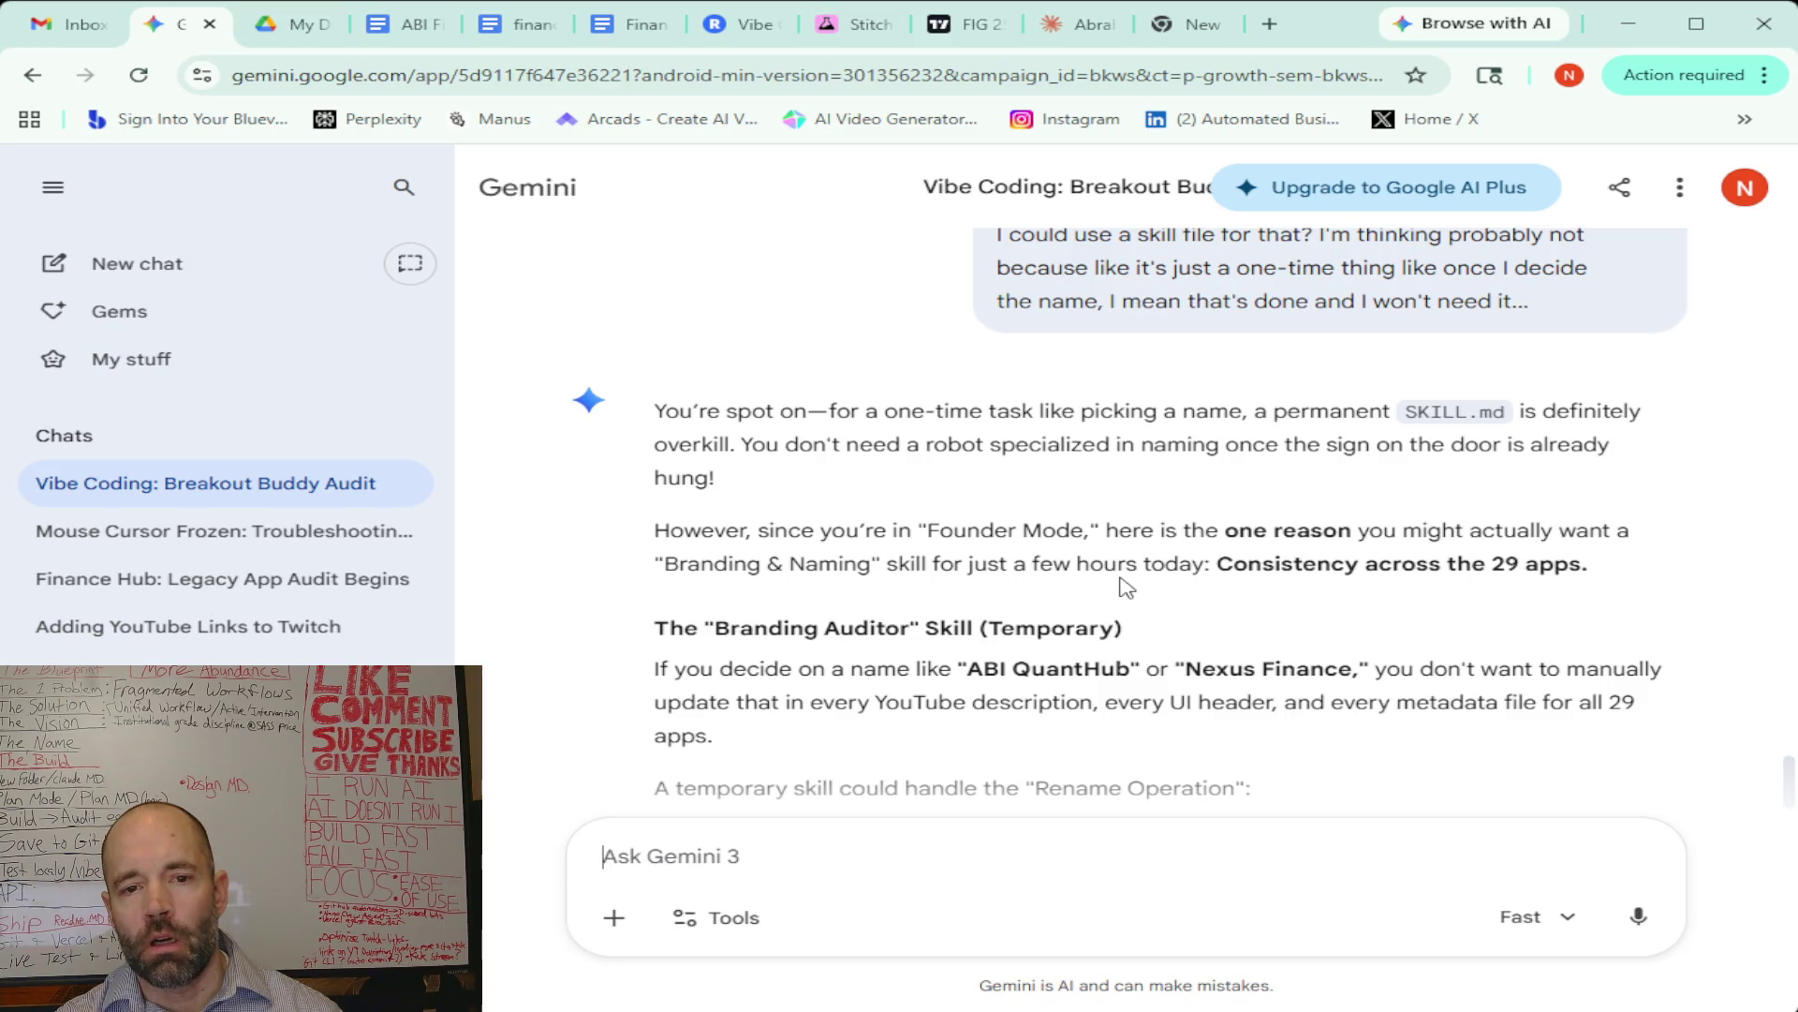
pyautogui.scroll(-1, 1127, 587)
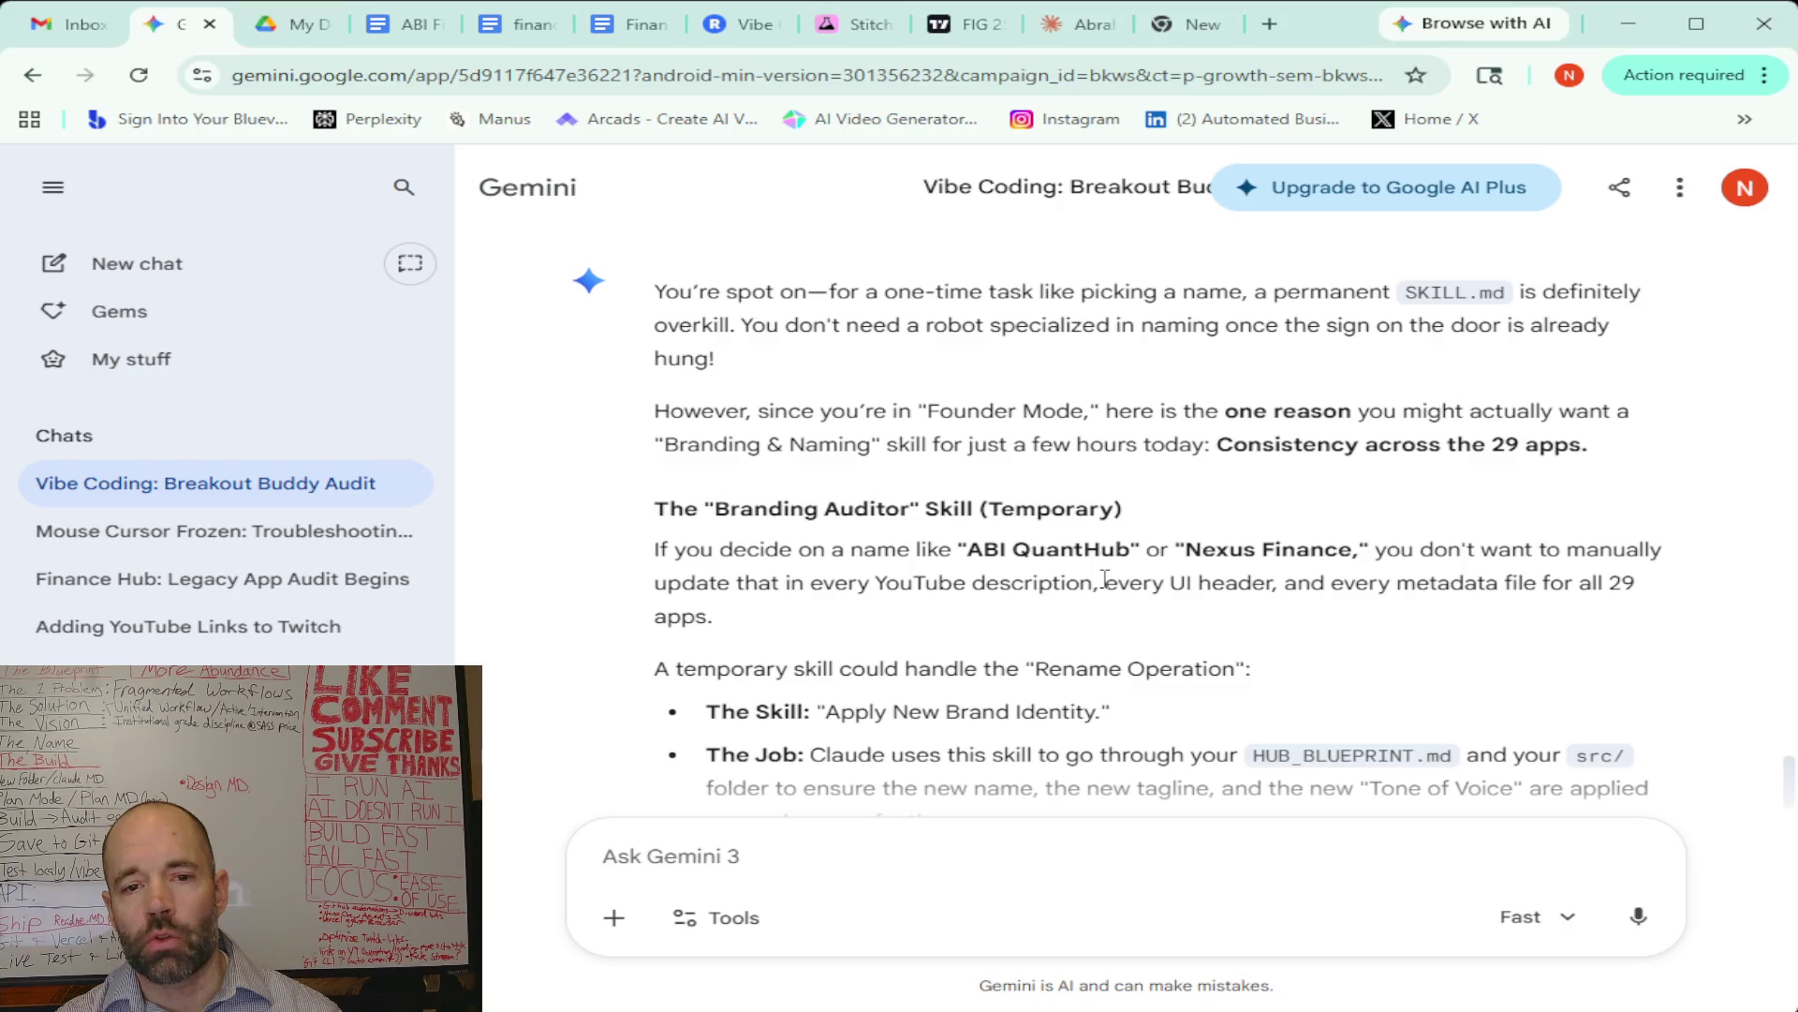
pyautogui.scroll(-1, 1106, 578)
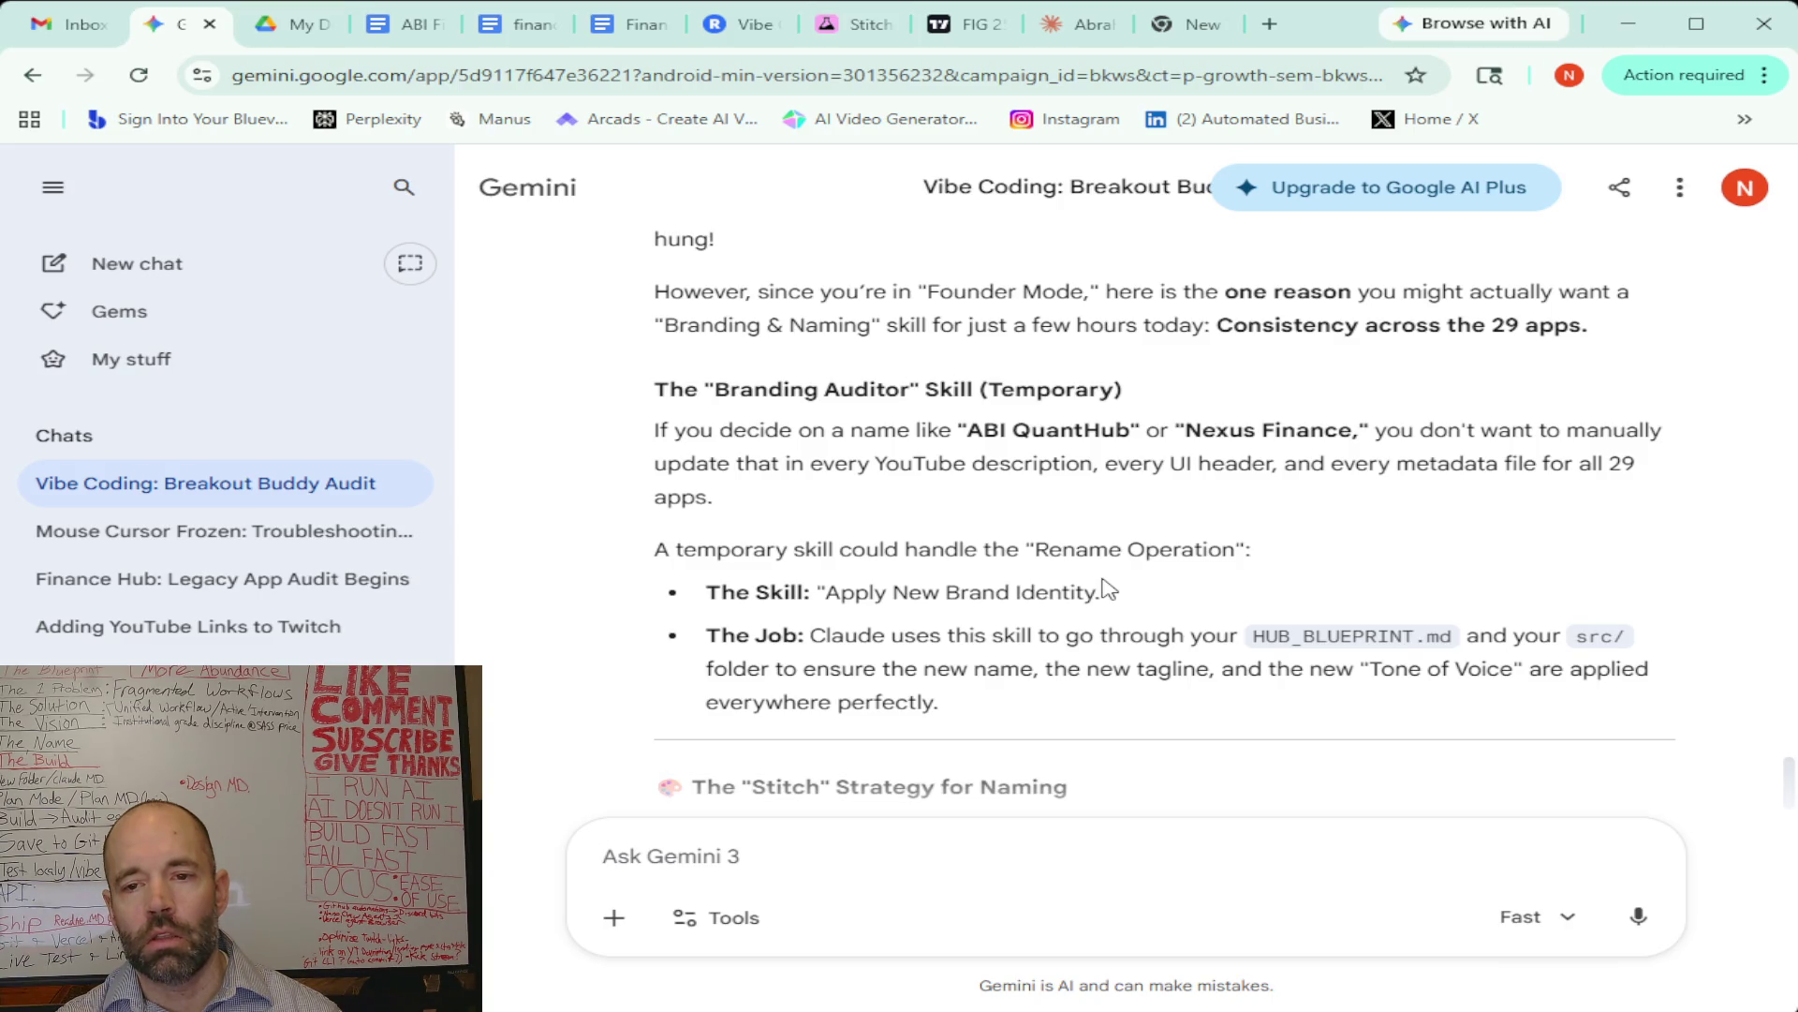
pyautogui.scroll(-3, 1109, 590)
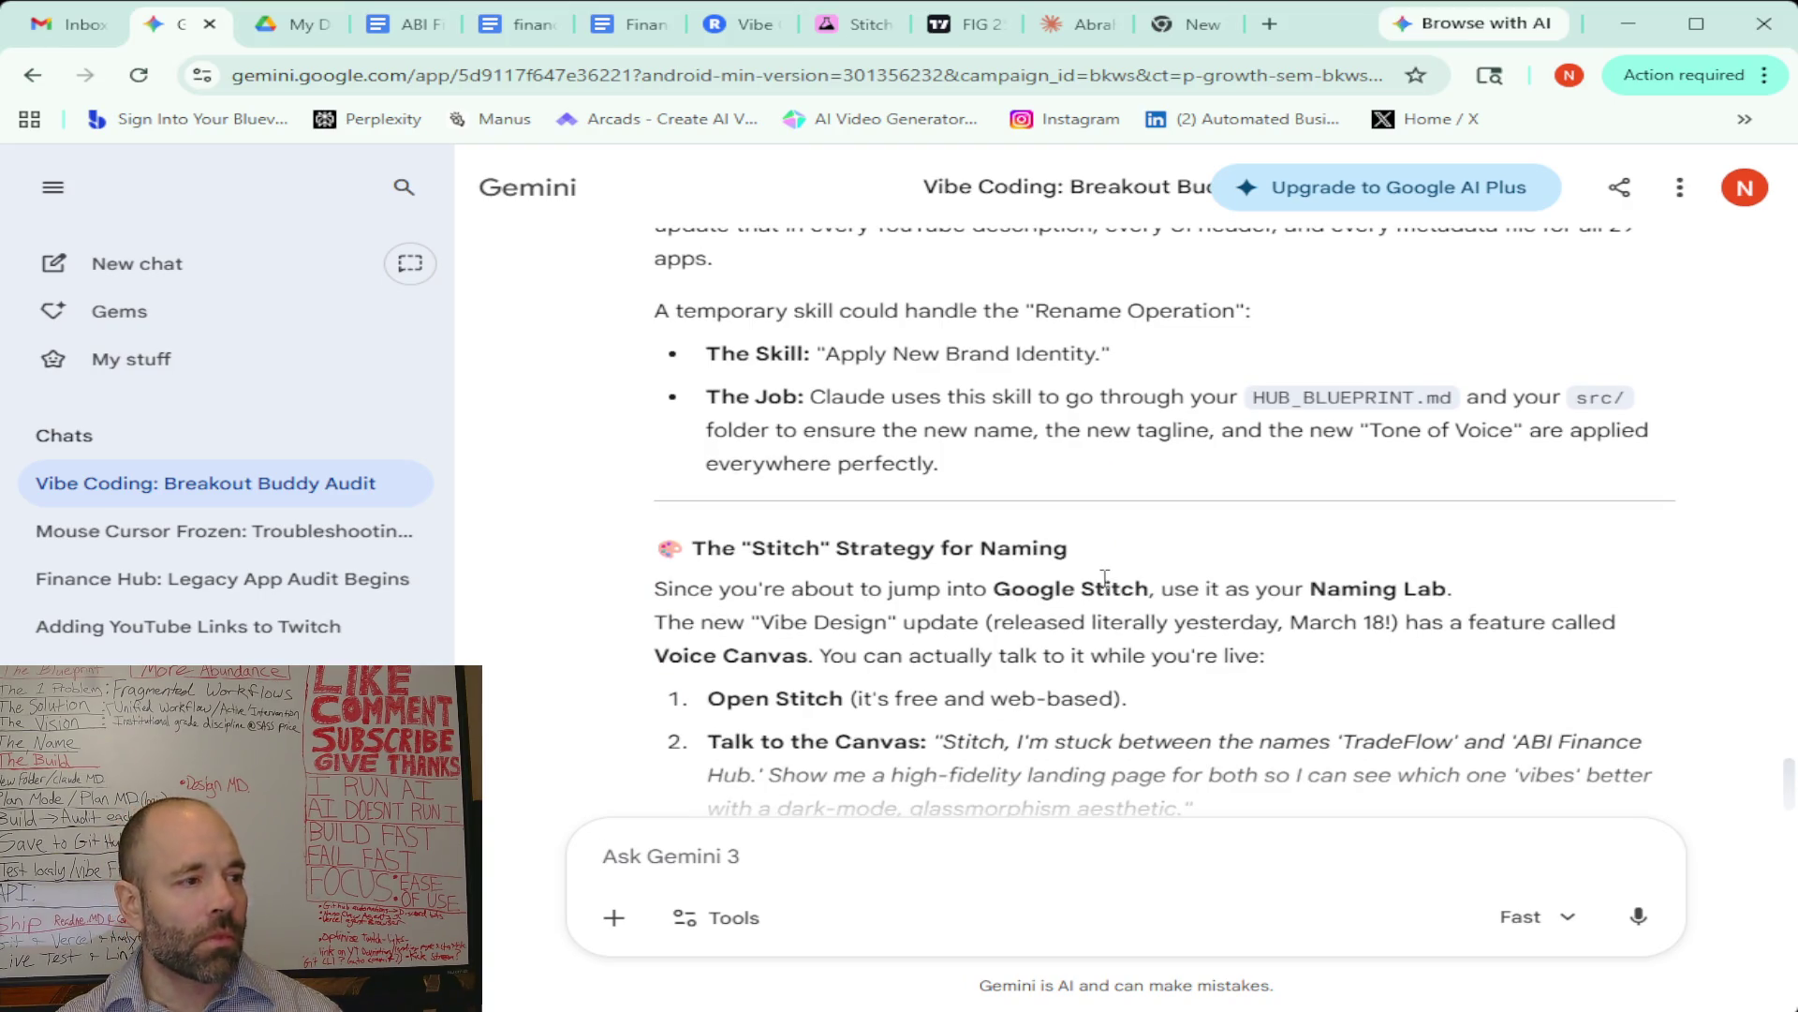
pyautogui.scroll(-1, 1105, 578)
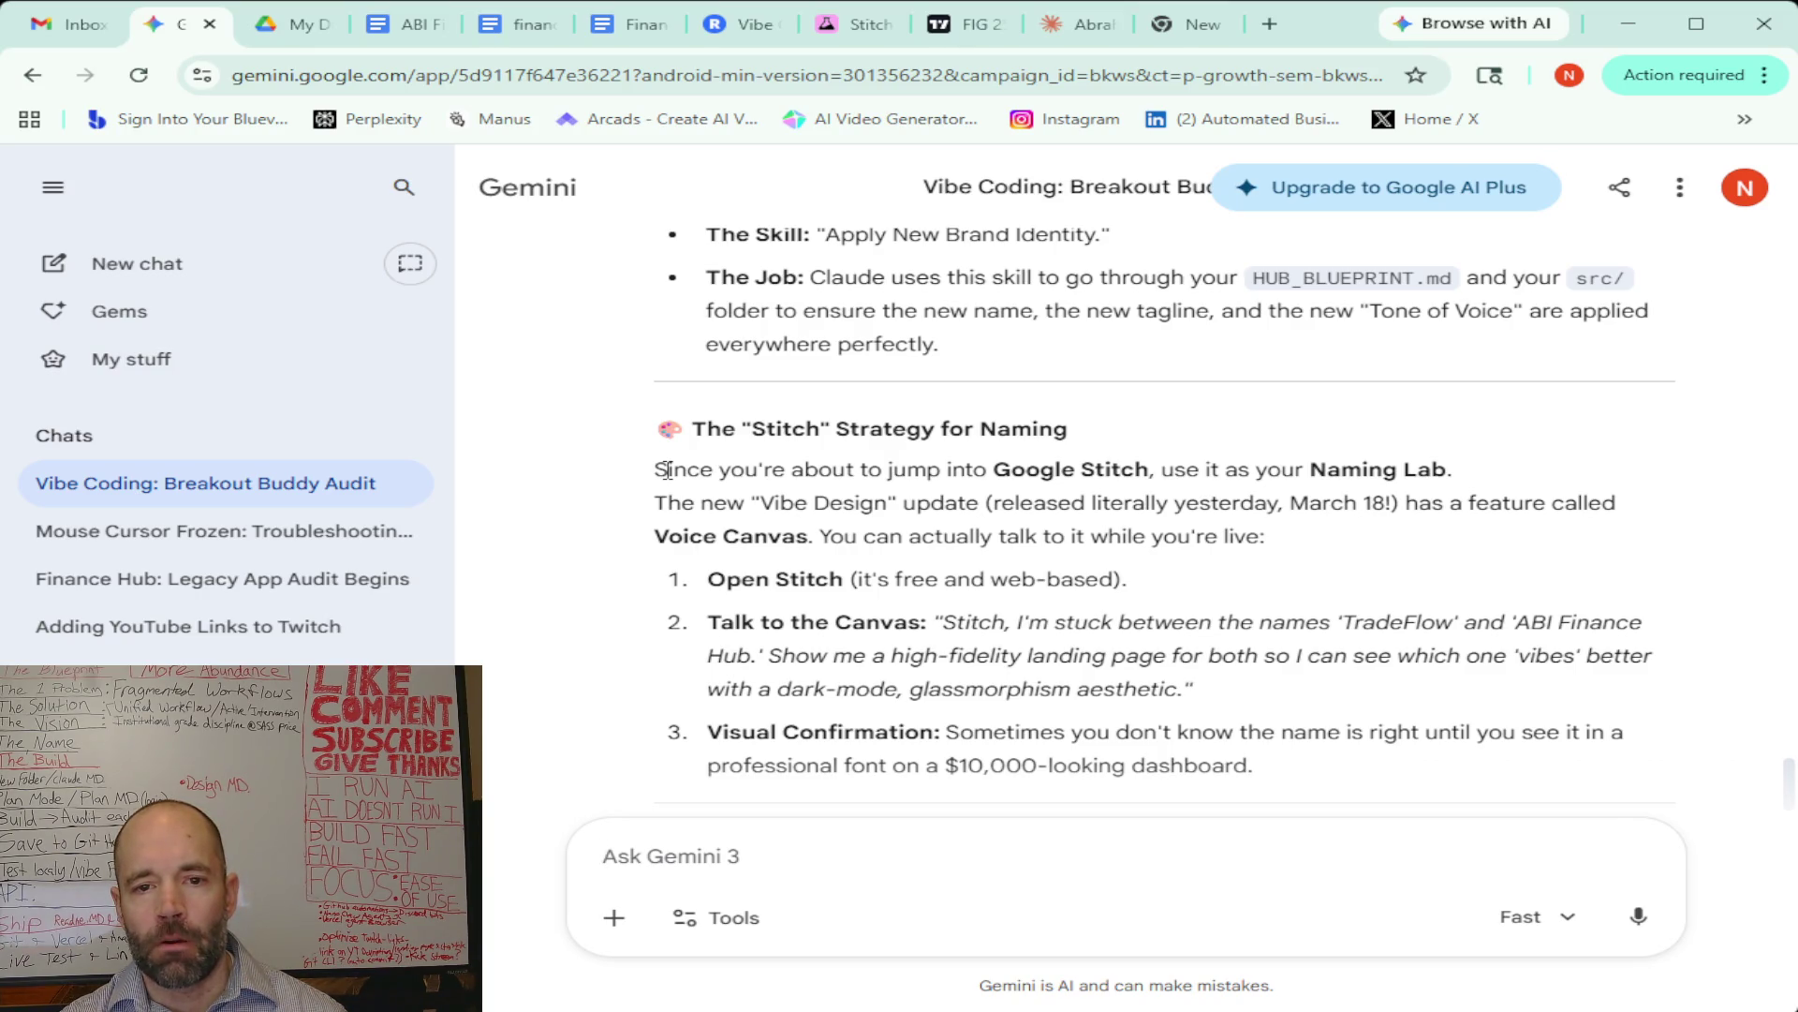
pyautogui.scroll(-1, 667, 470)
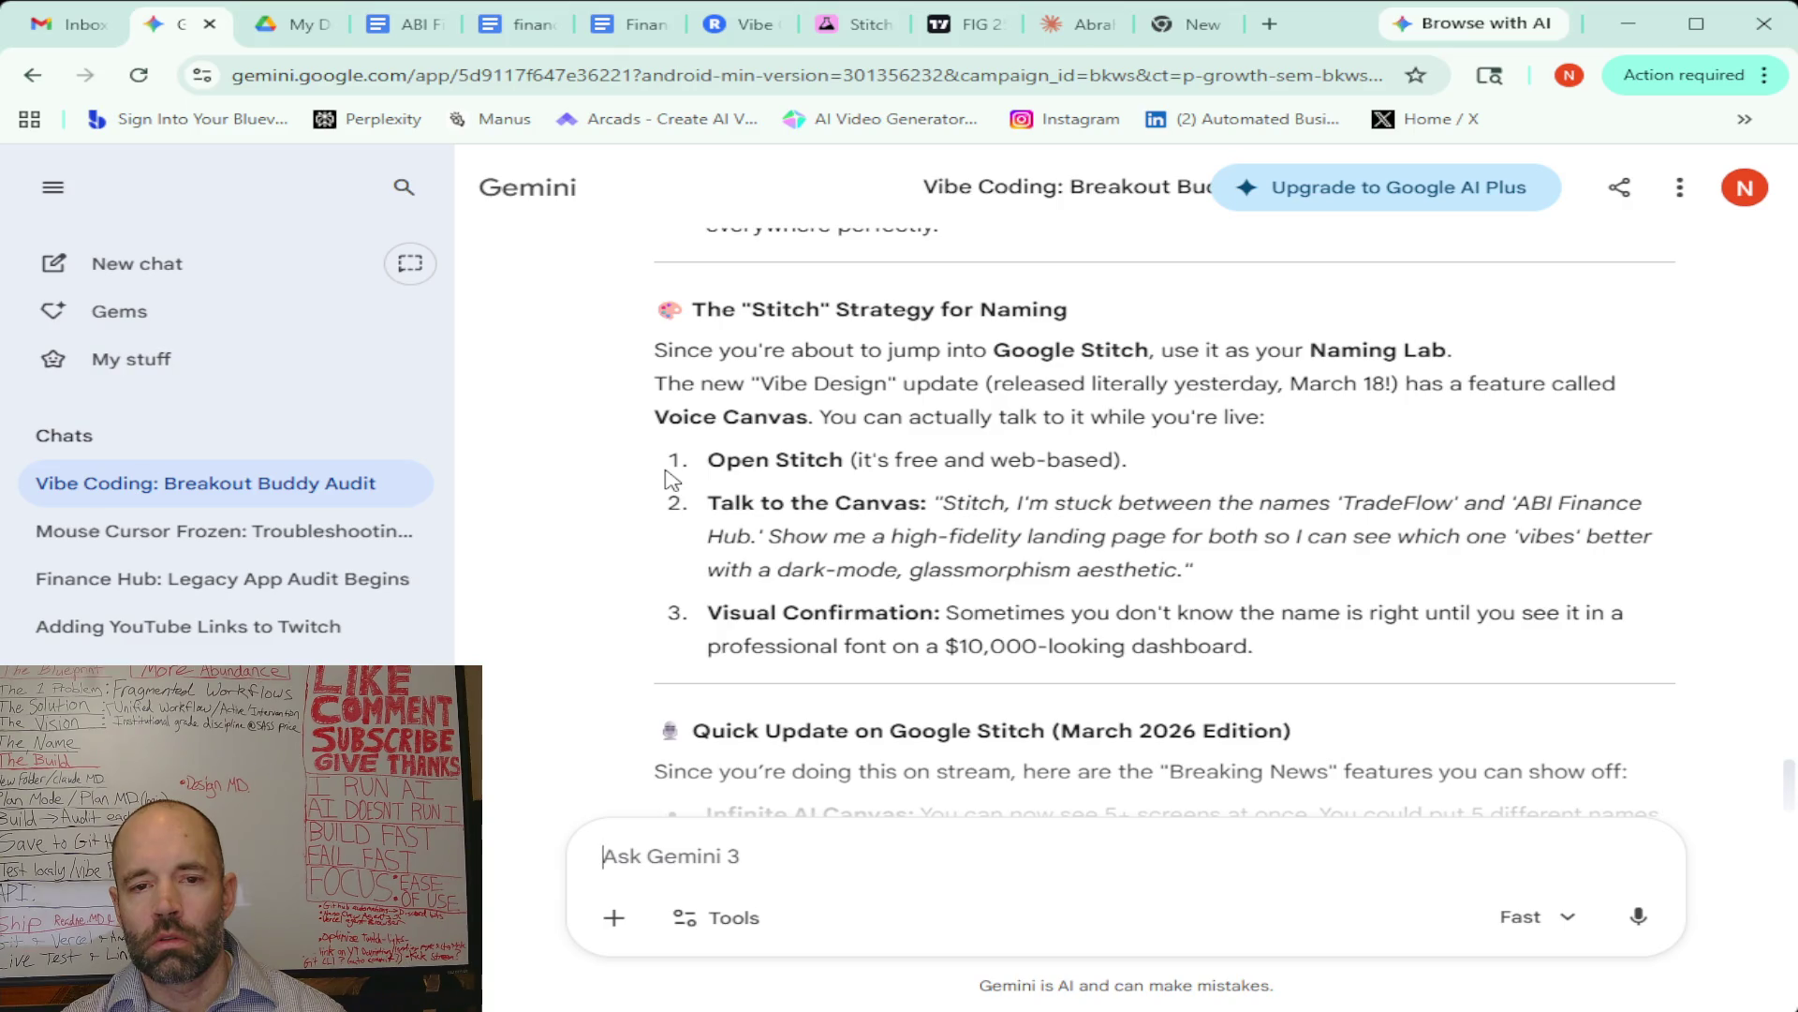
pyautogui.scroll(-1, 673, 480)
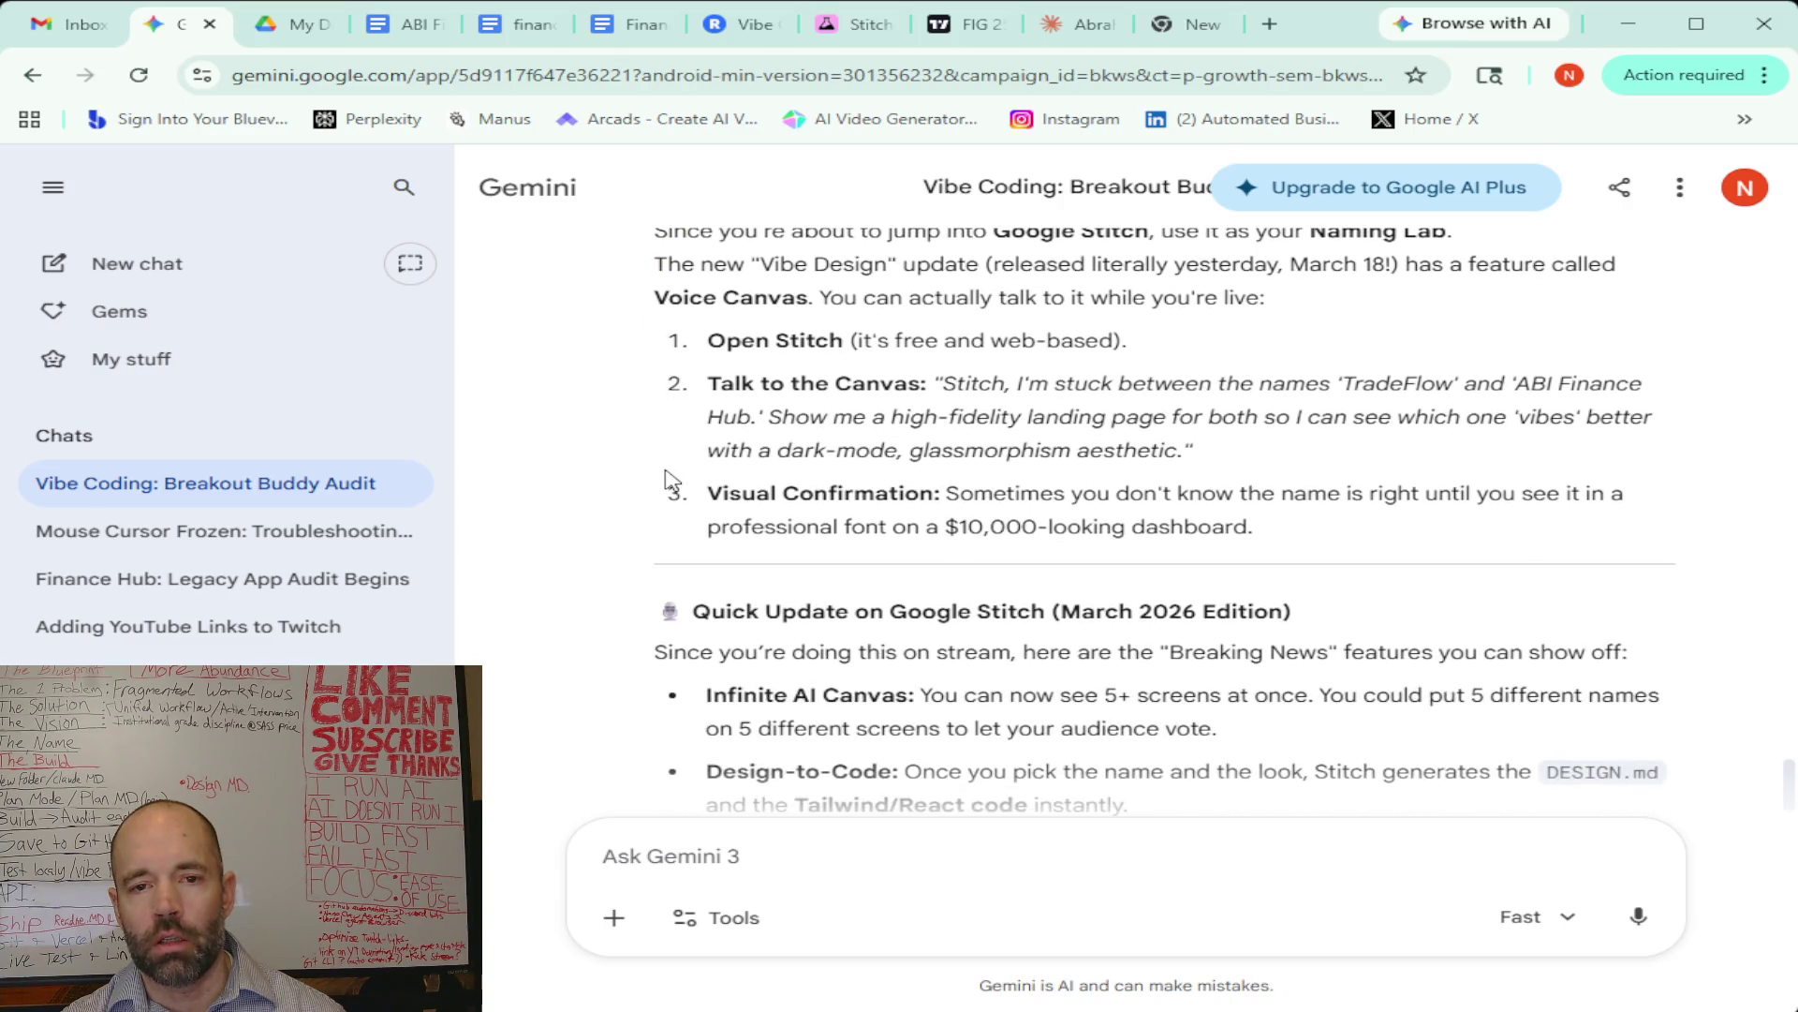
pyautogui.scroll(-2, 673, 479)
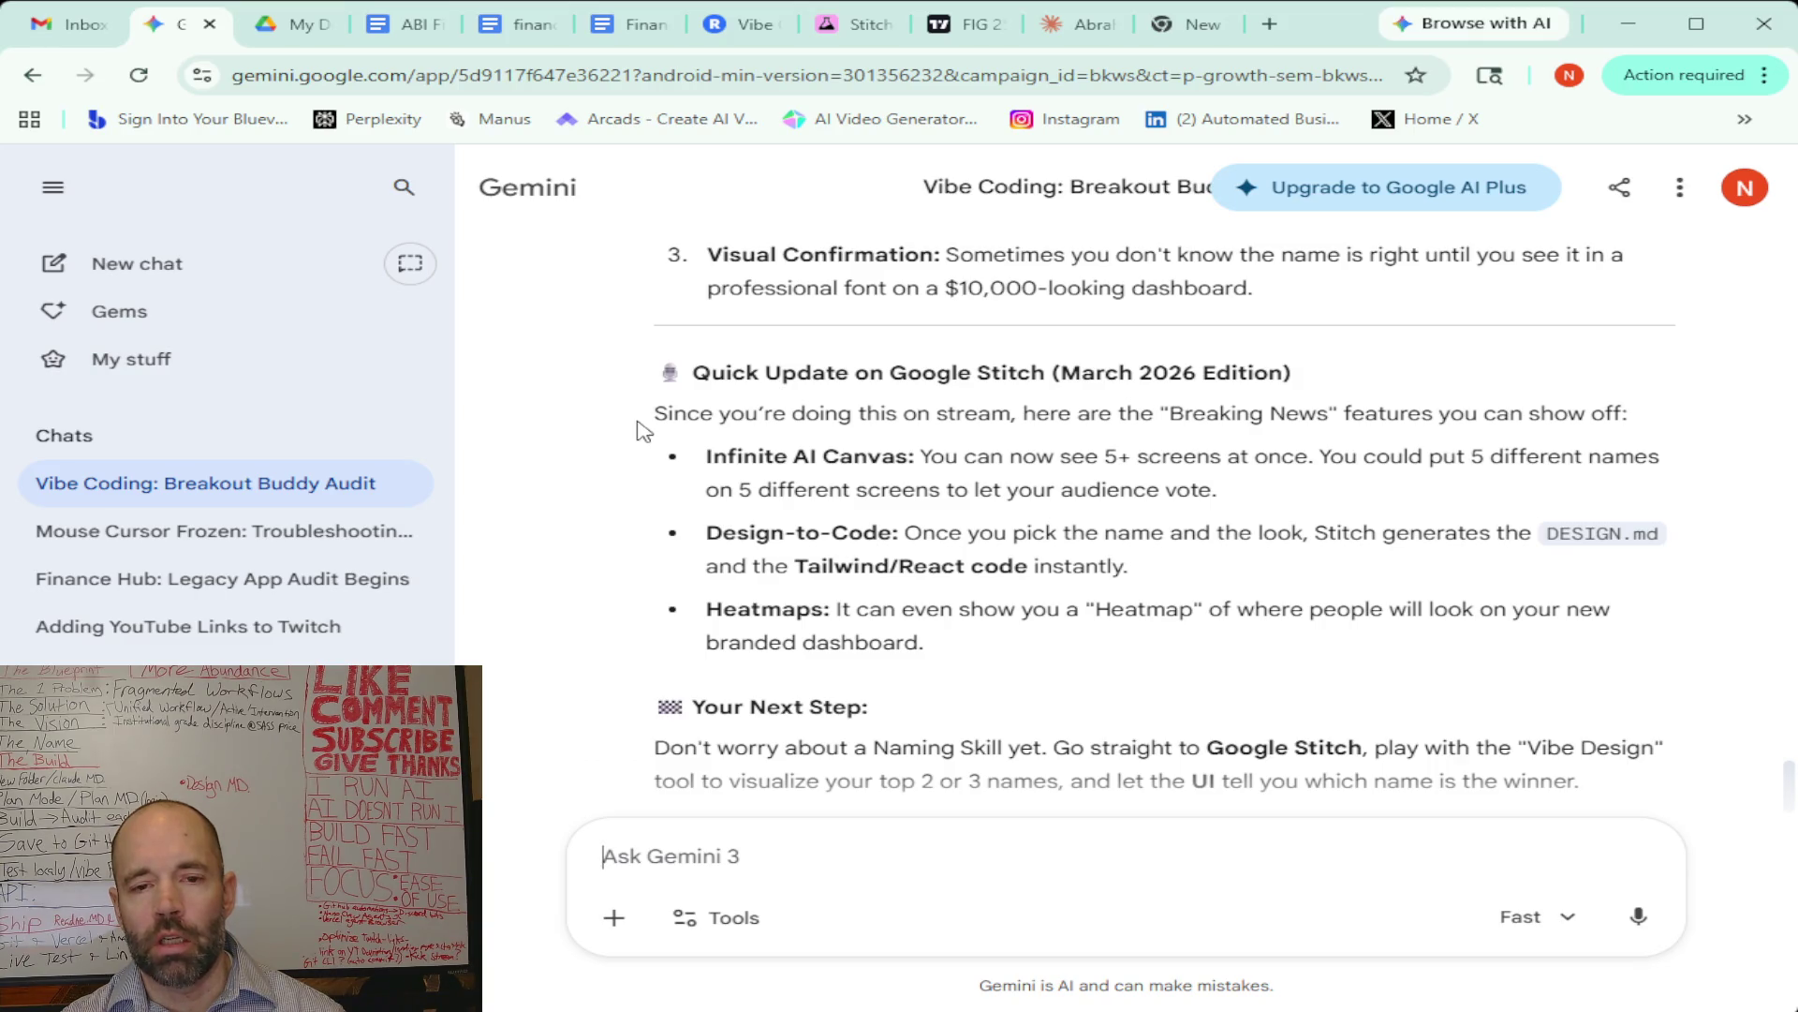
pyautogui.scroll(-1, 670, 494)
pyautogui.scroll(-1, 673, 497)
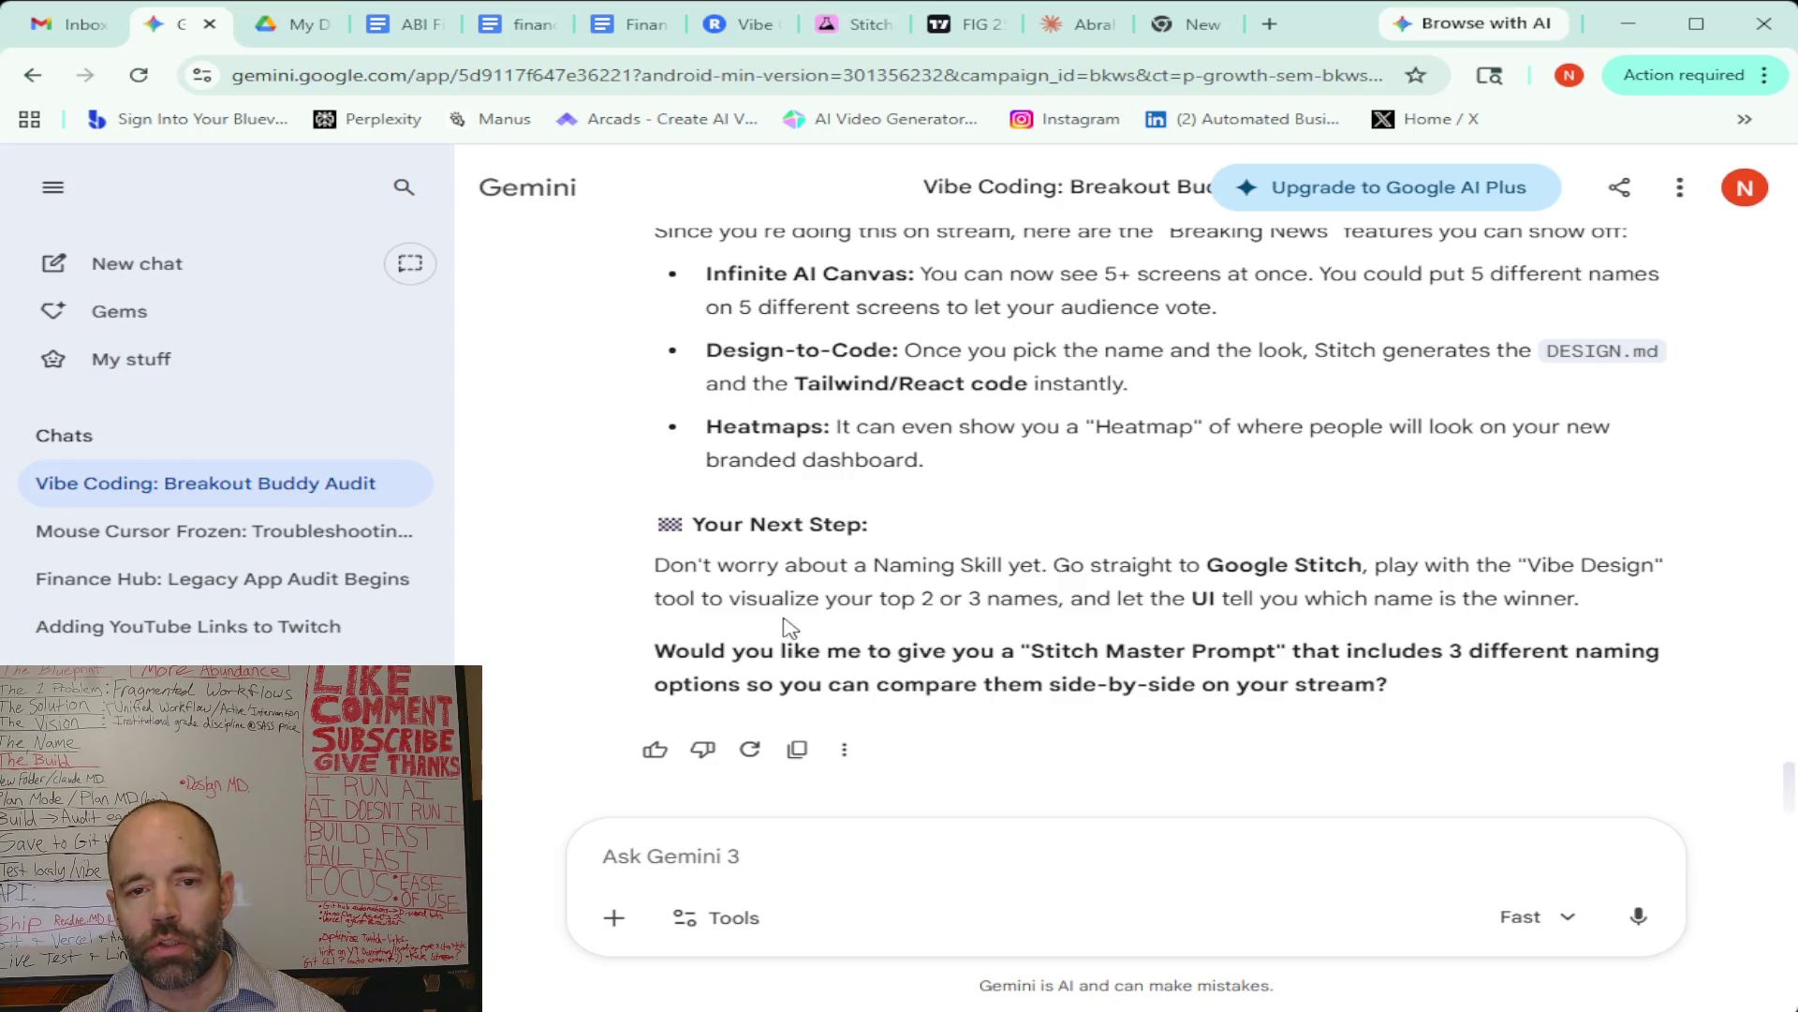
pyautogui.click(1640, 920)
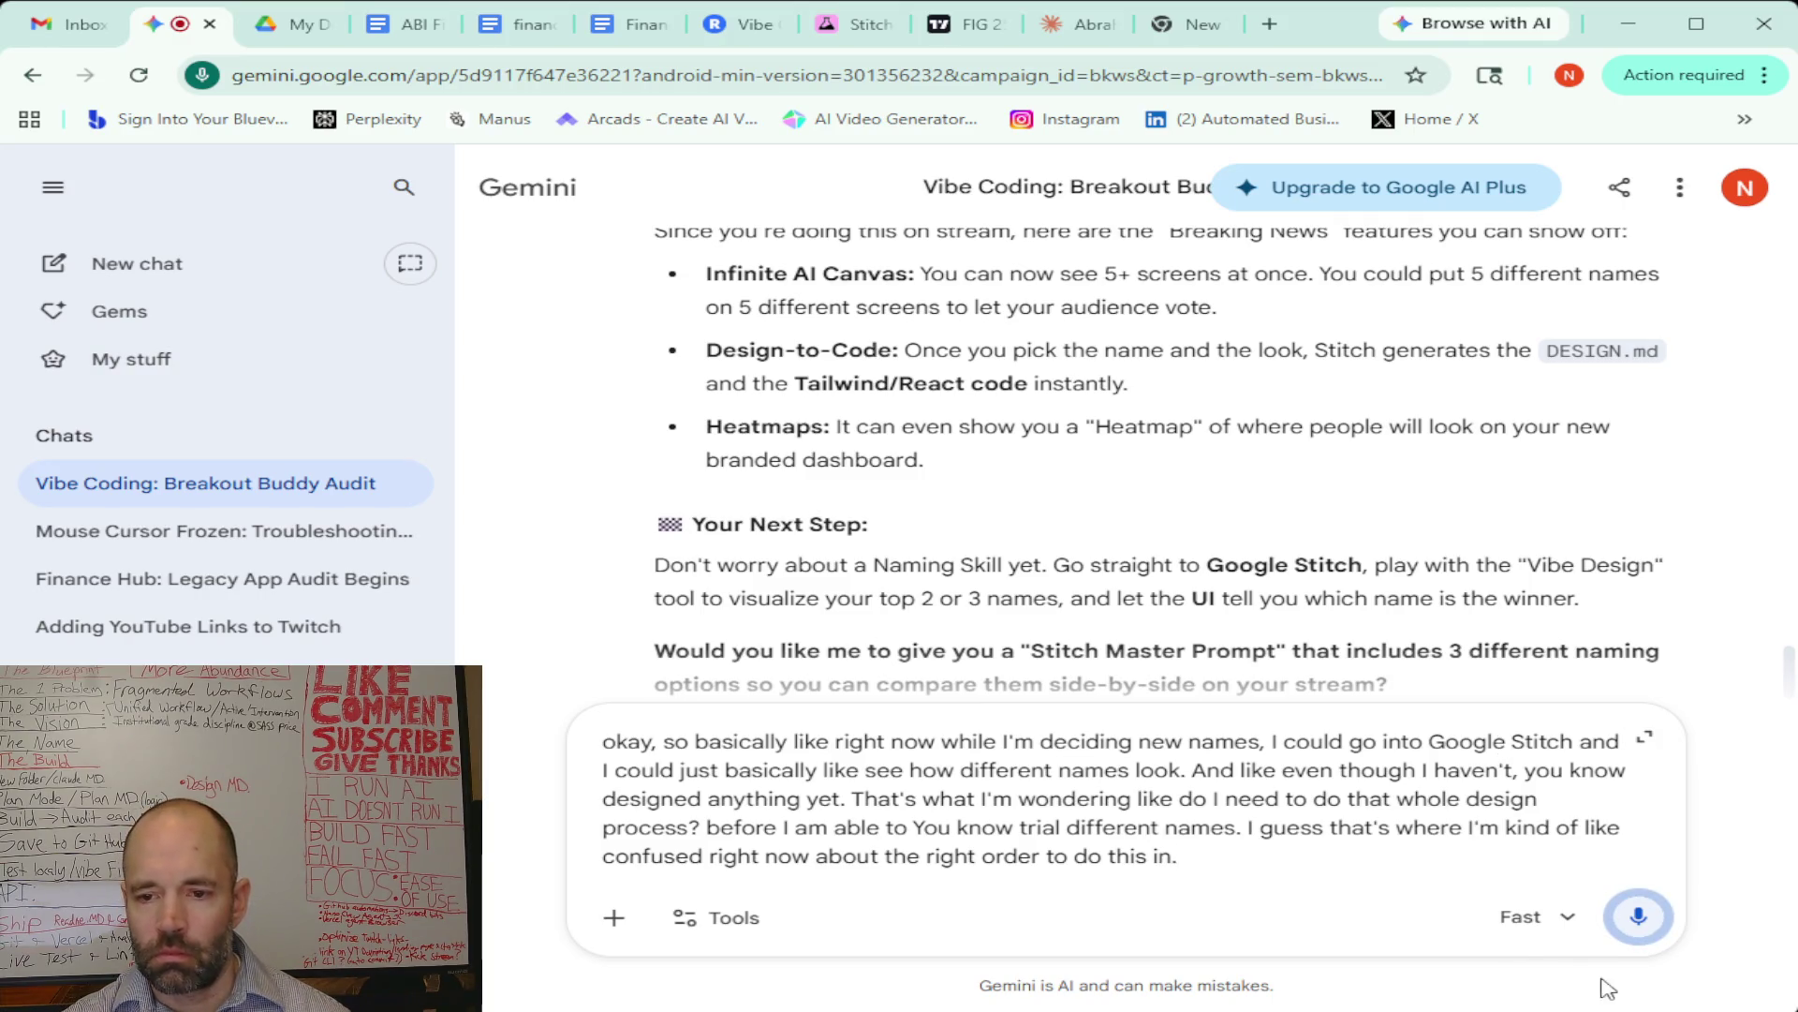
# Stop dictation and submit the question on whether design work must precede trialling names in Stitch
pyautogui.click(1627, 918)
pyautogui.click(1621, 921)
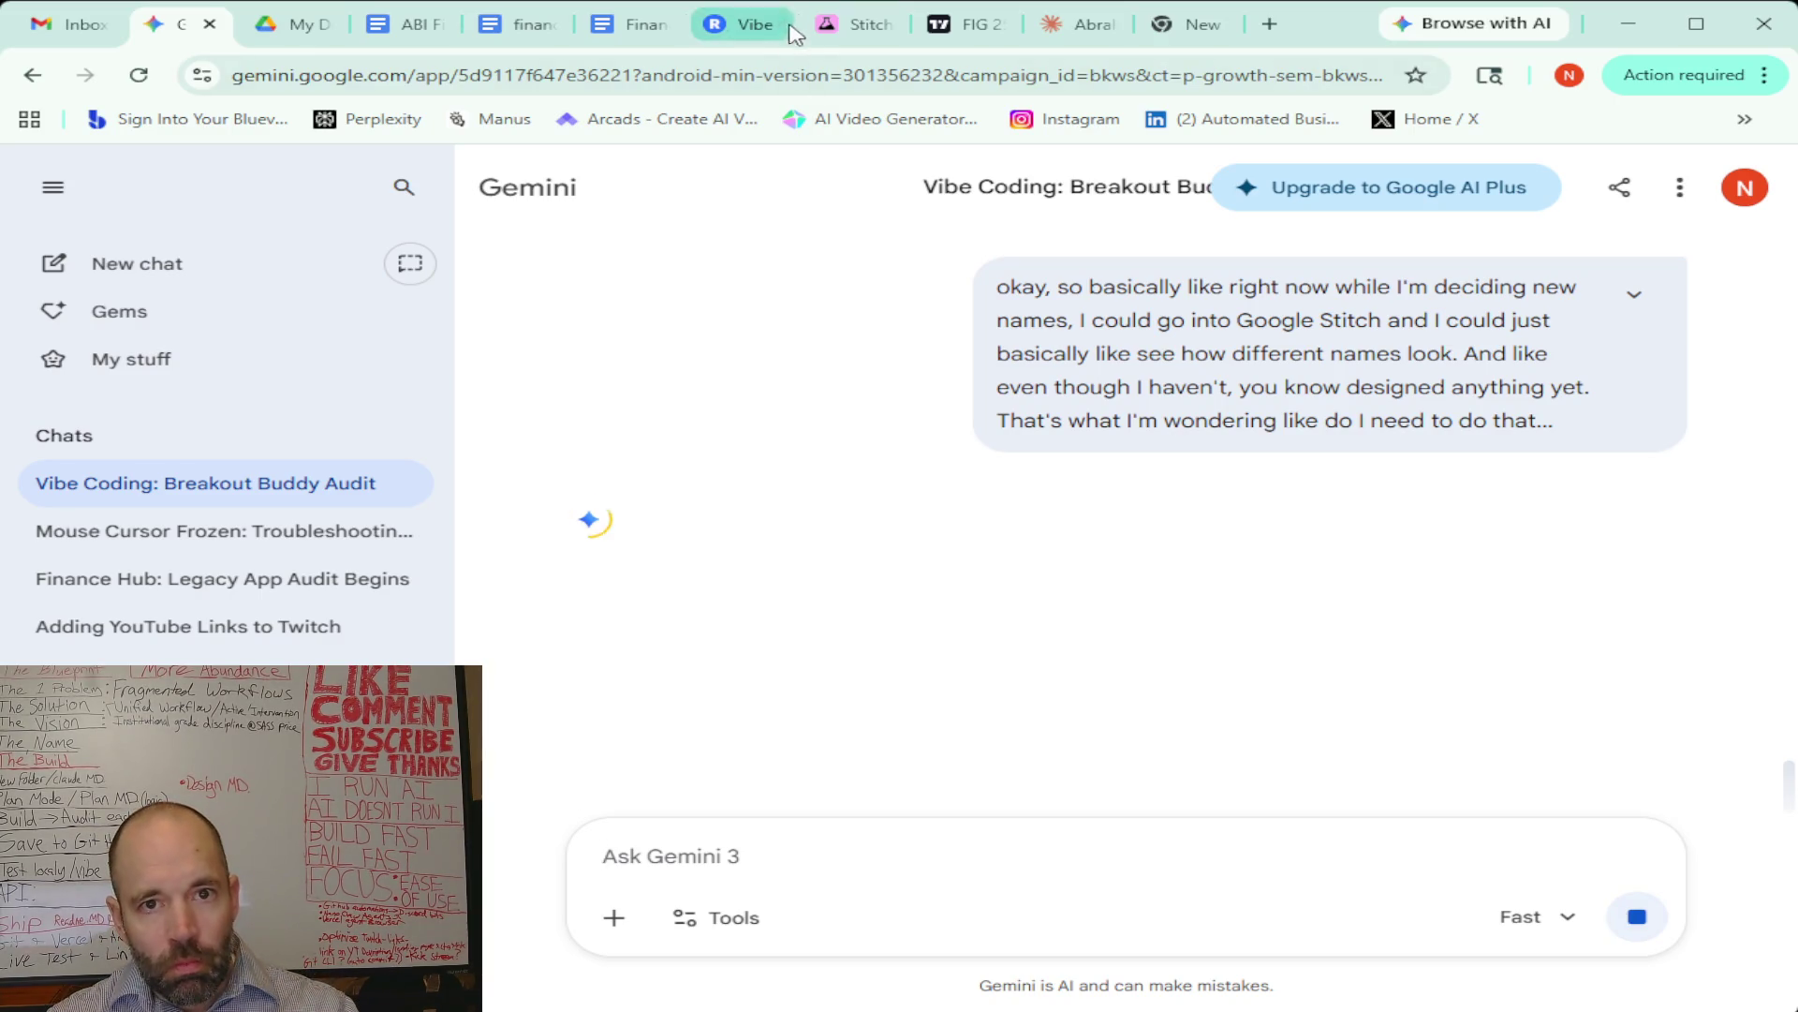
# On the Google Stitch page, expand the FAQ answer 'Is Google Stitch free of charge?'
pyautogui.click(828, 28)
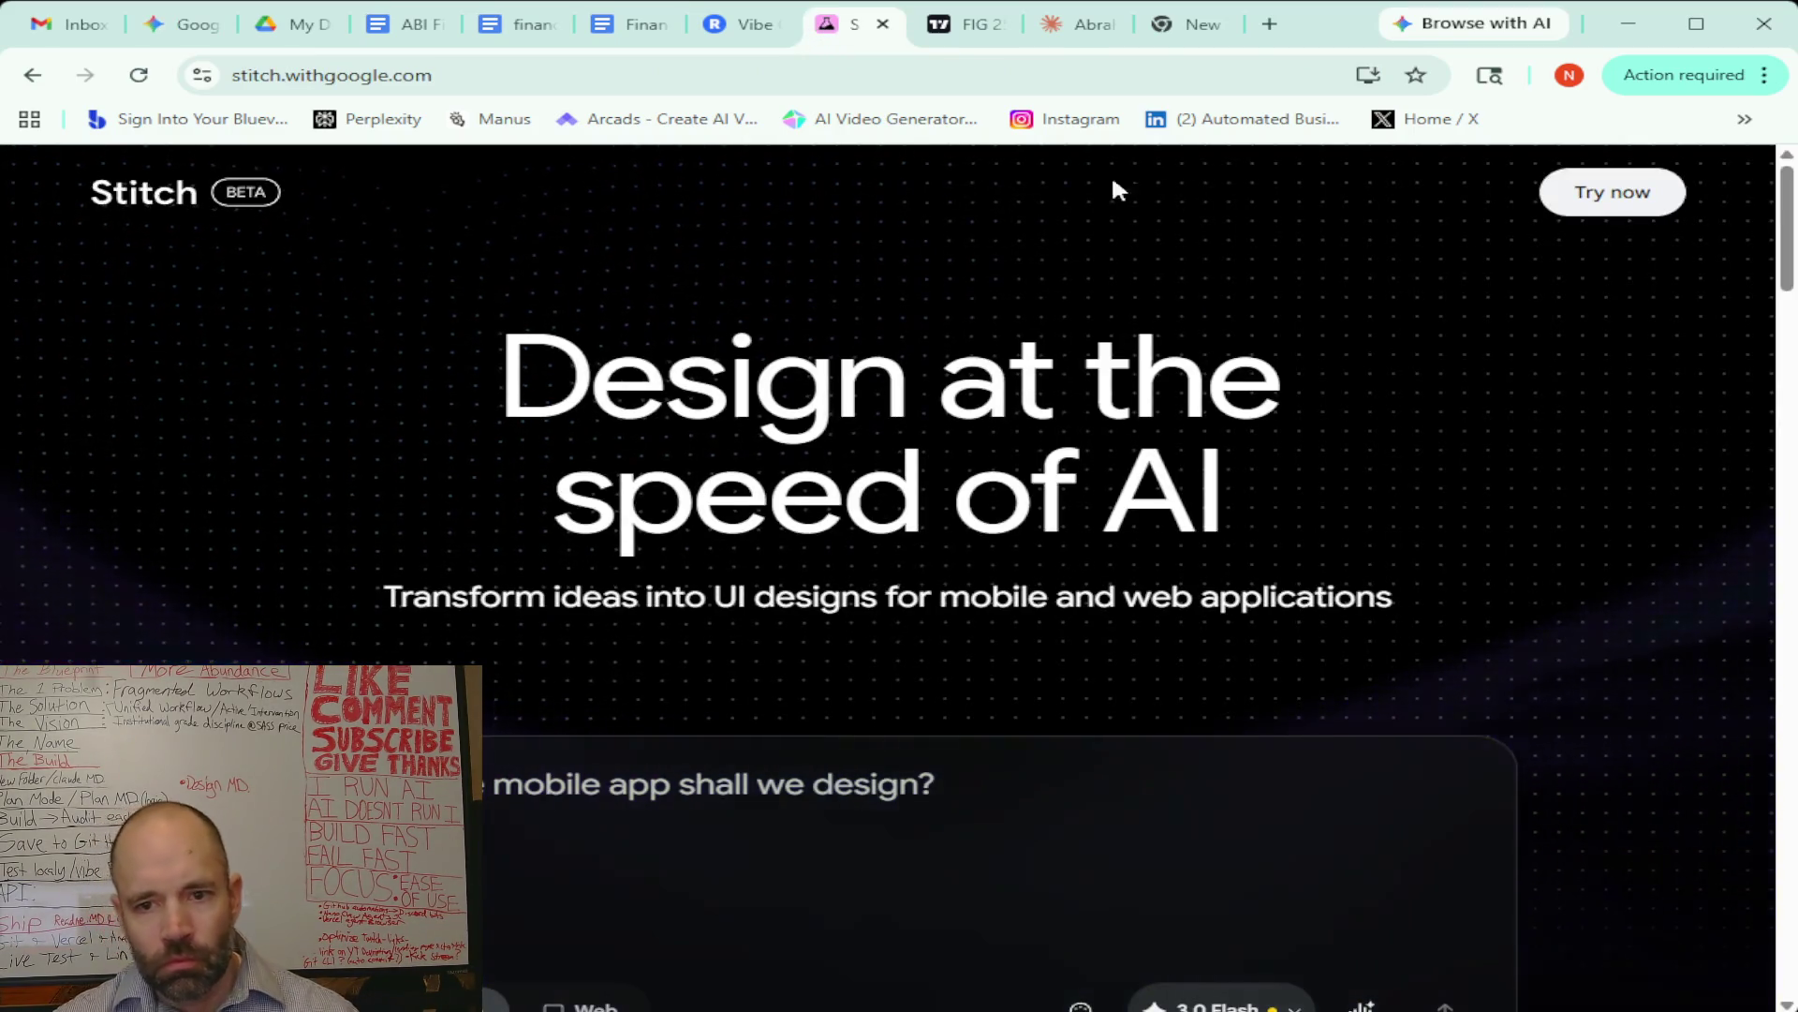
pyautogui.scroll(-7, 1382, 413)
pyautogui.scroll(5, 1667, 537)
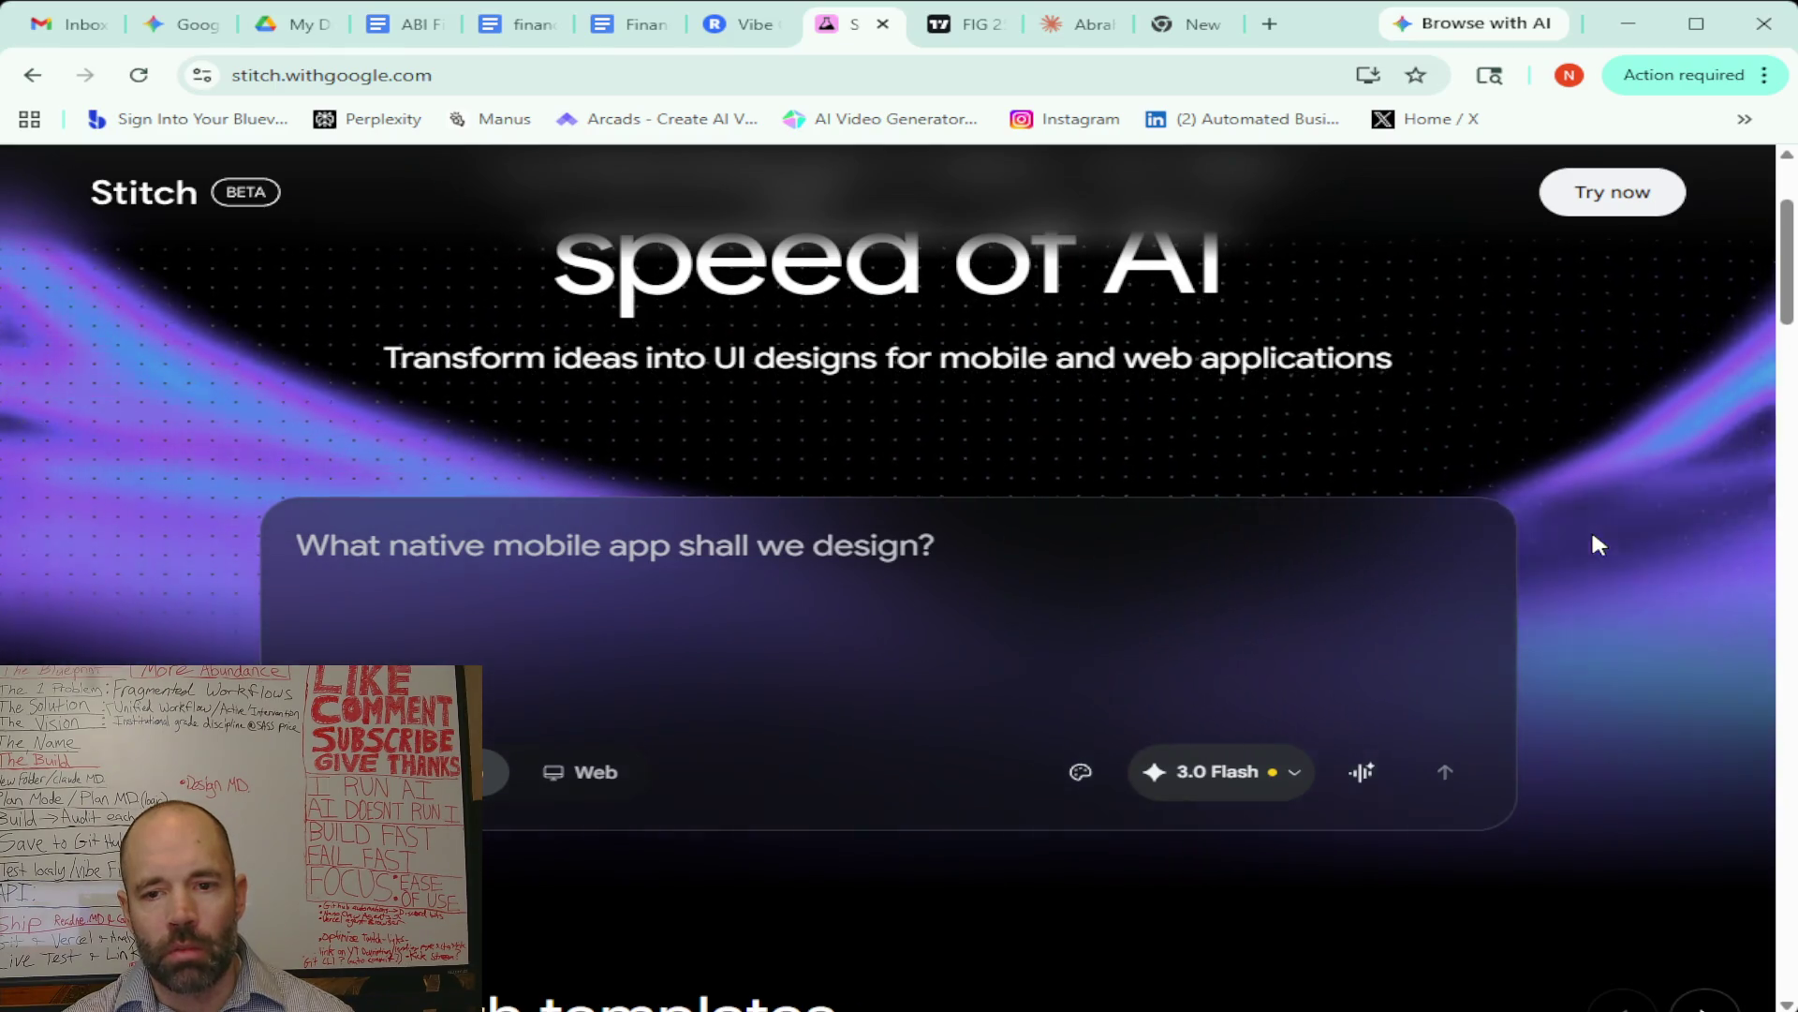
pyautogui.scroll(-5, 1592, 537)
pyautogui.scroll(-4, 1366, 543)
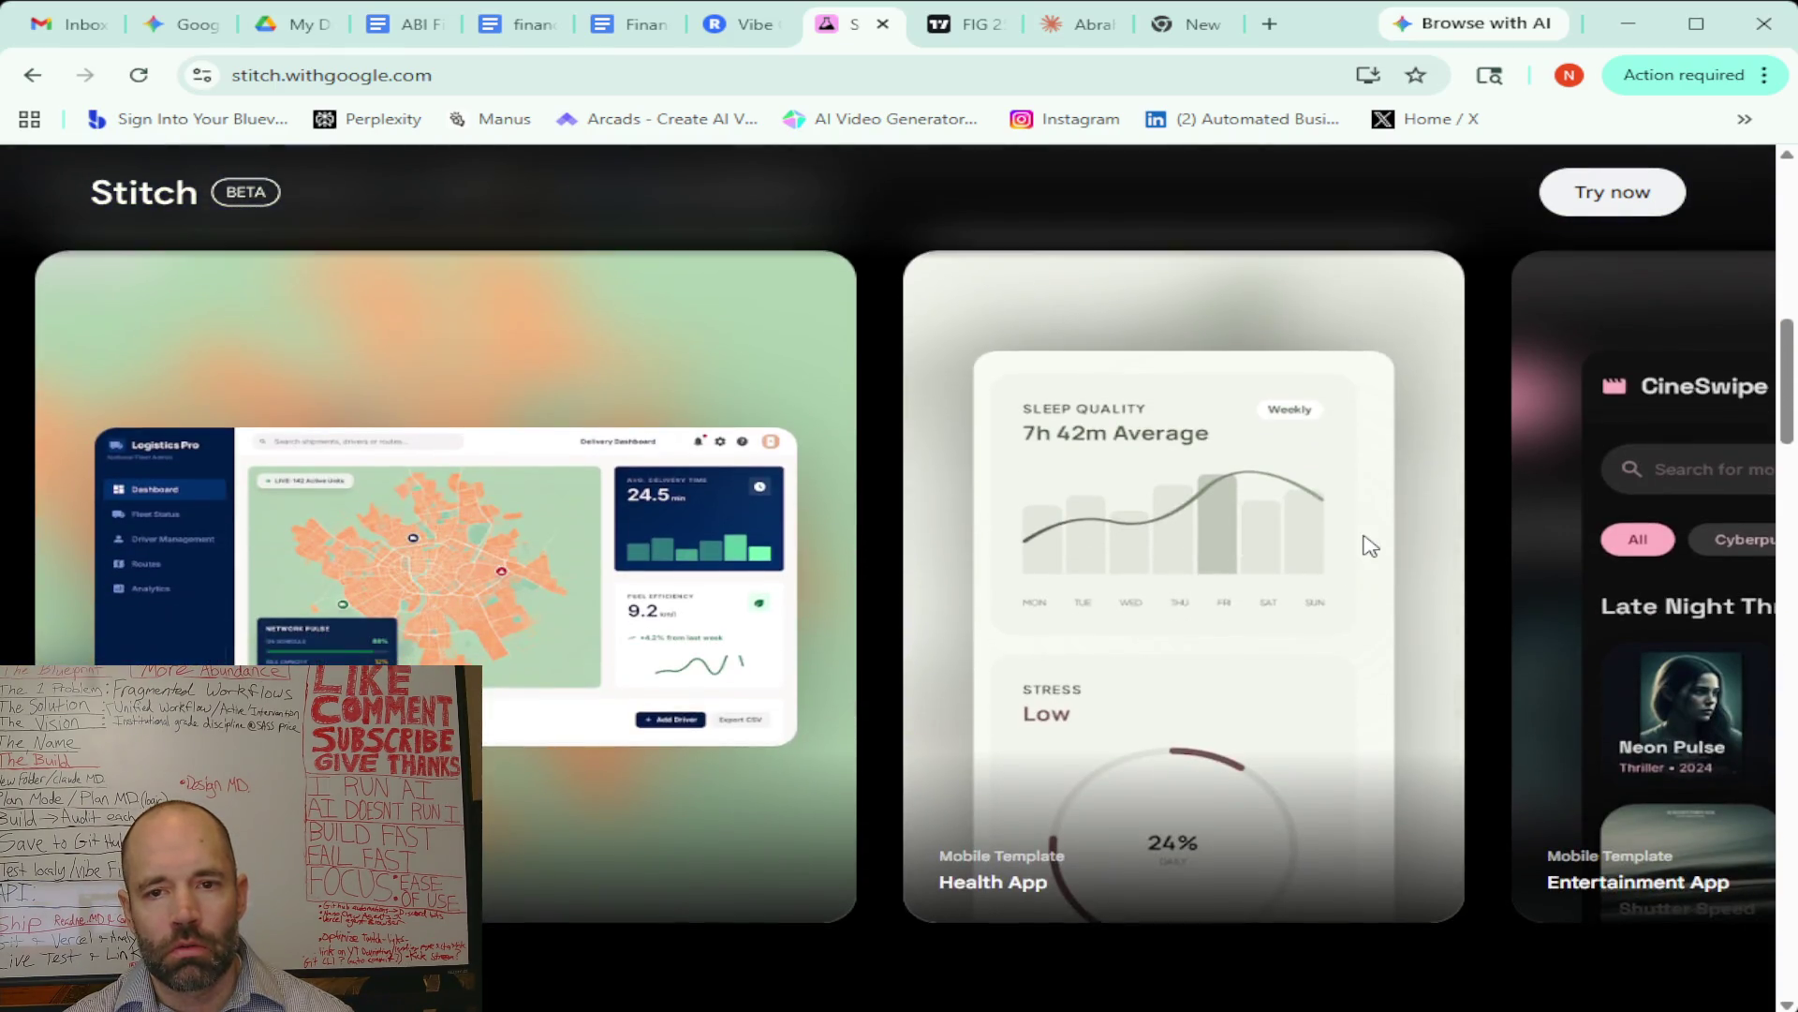
pyautogui.scroll(-5, 1368, 545)
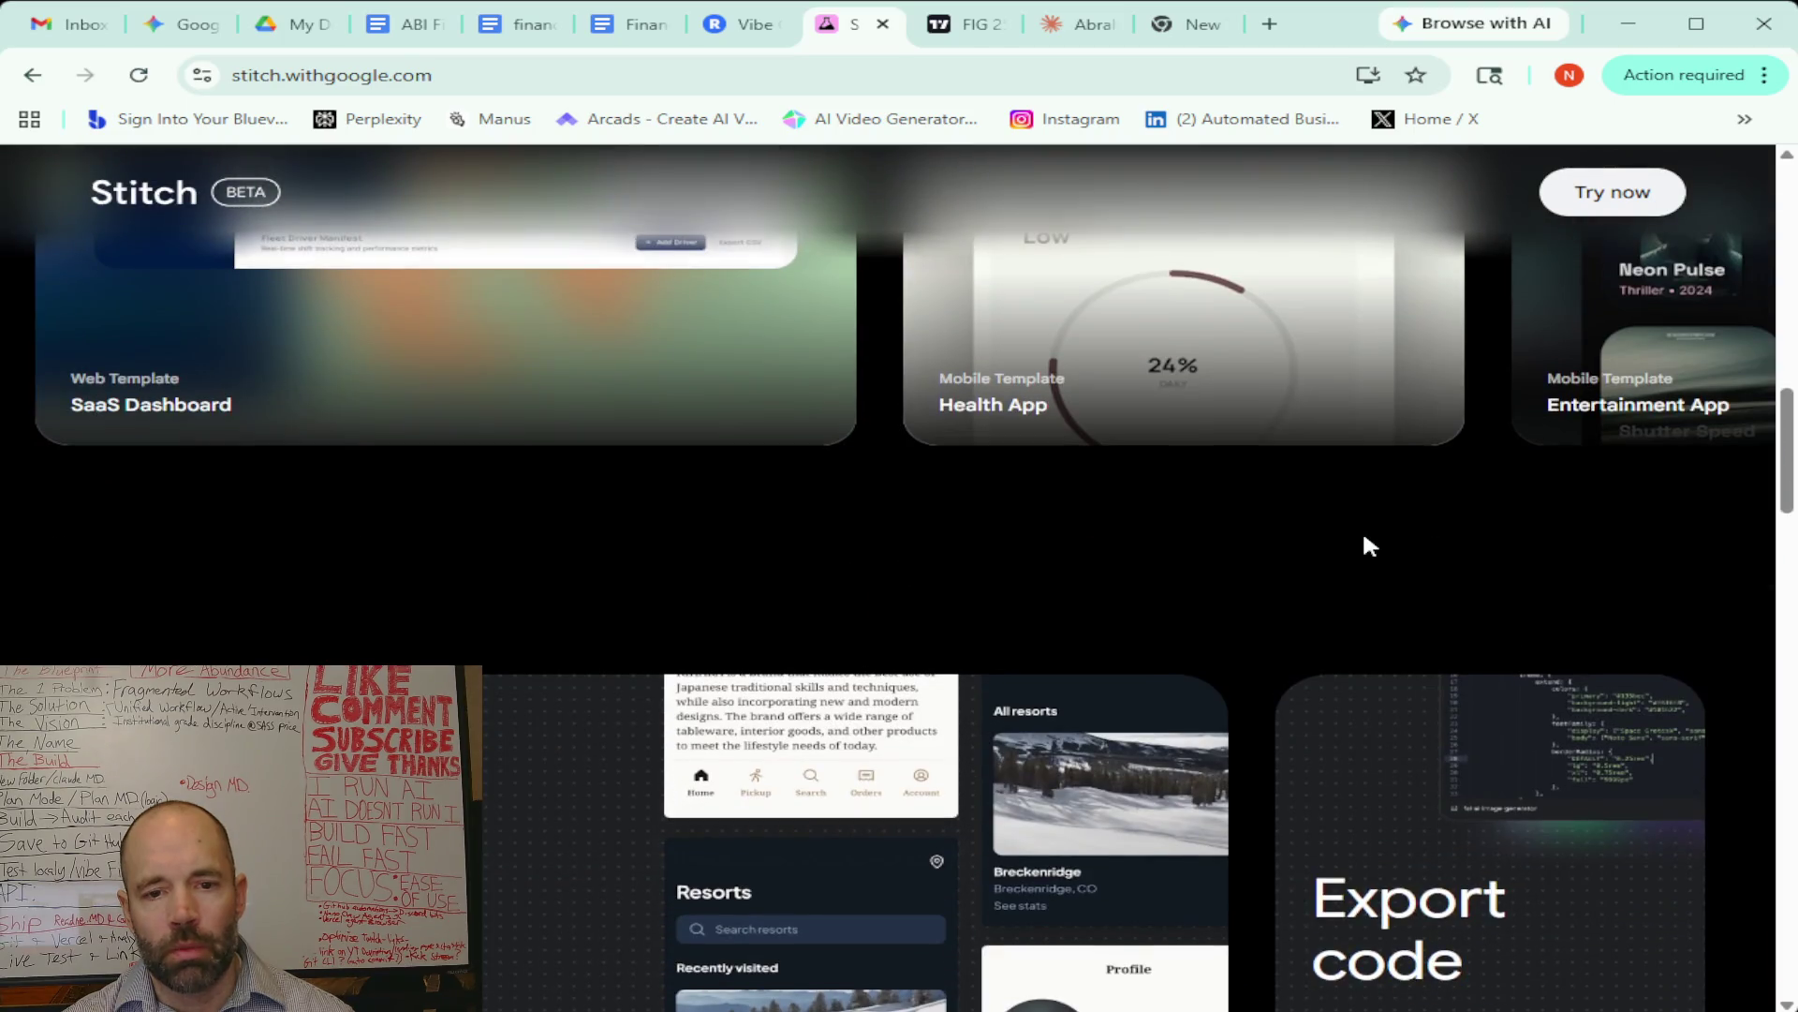
pyautogui.scroll(-4, 1368, 545)
pyautogui.scroll(-9, 1365, 539)
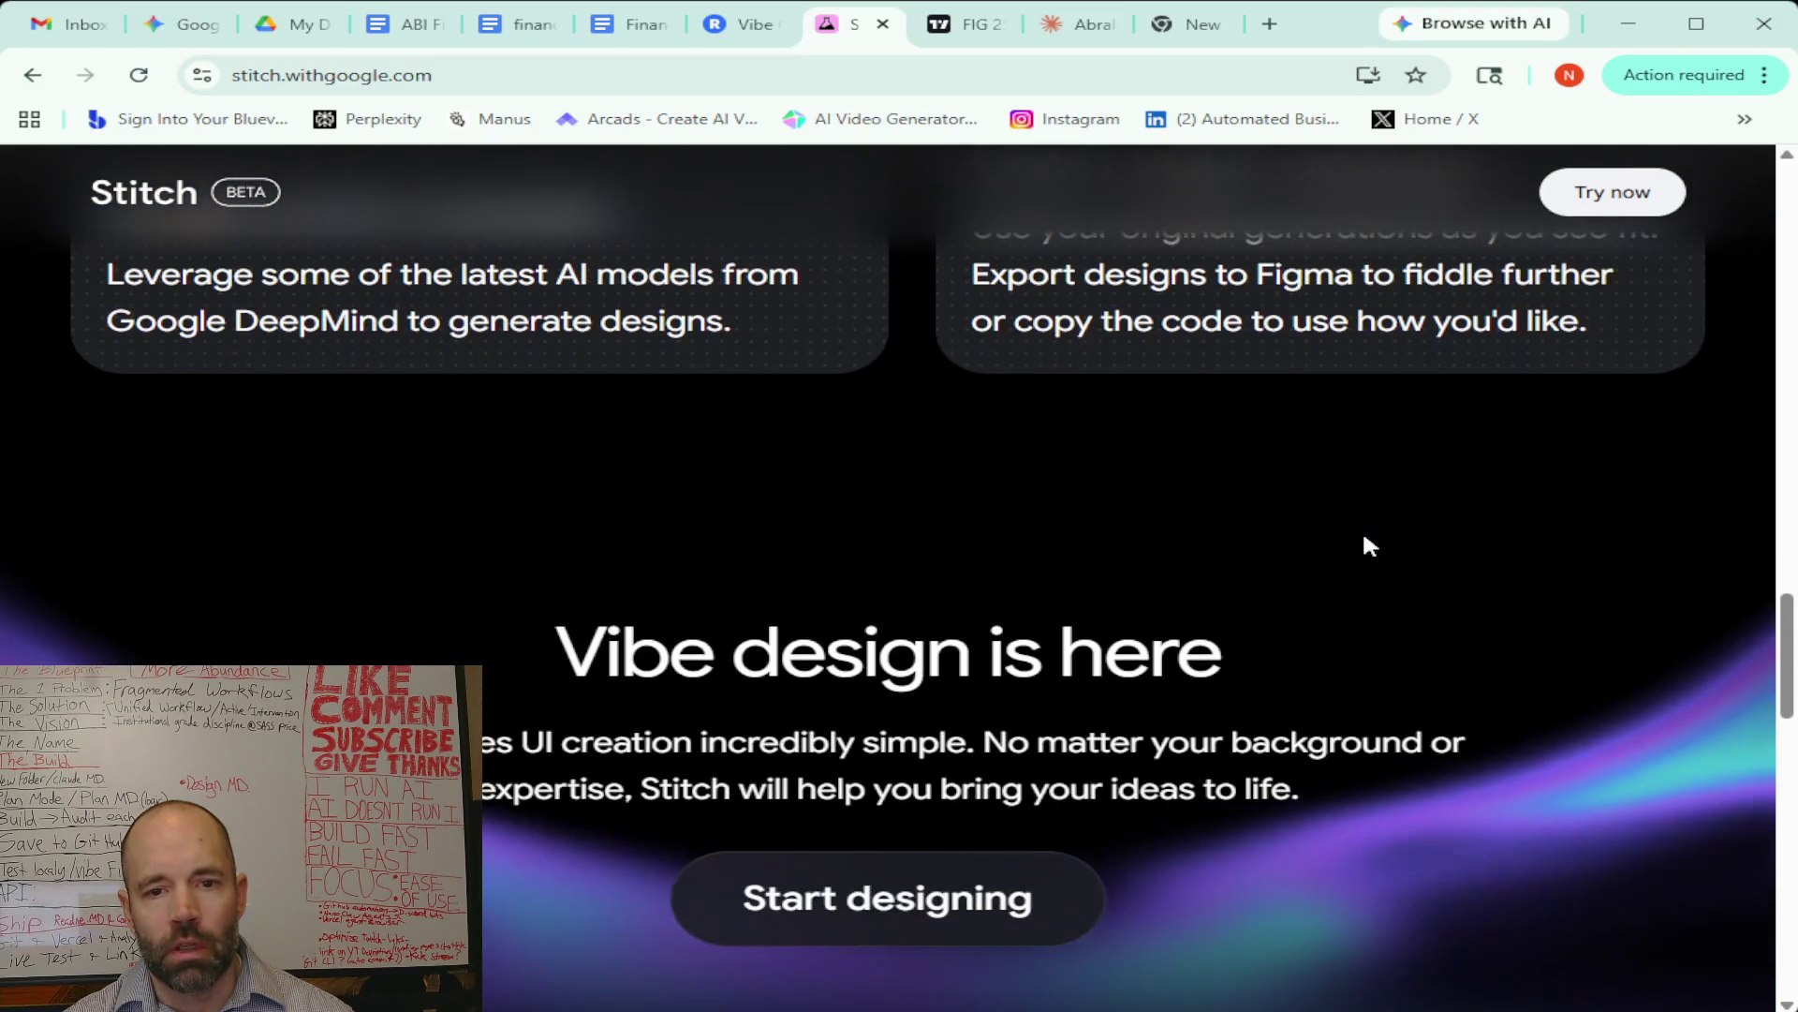
pyautogui.scroll(-5, 522, 553)
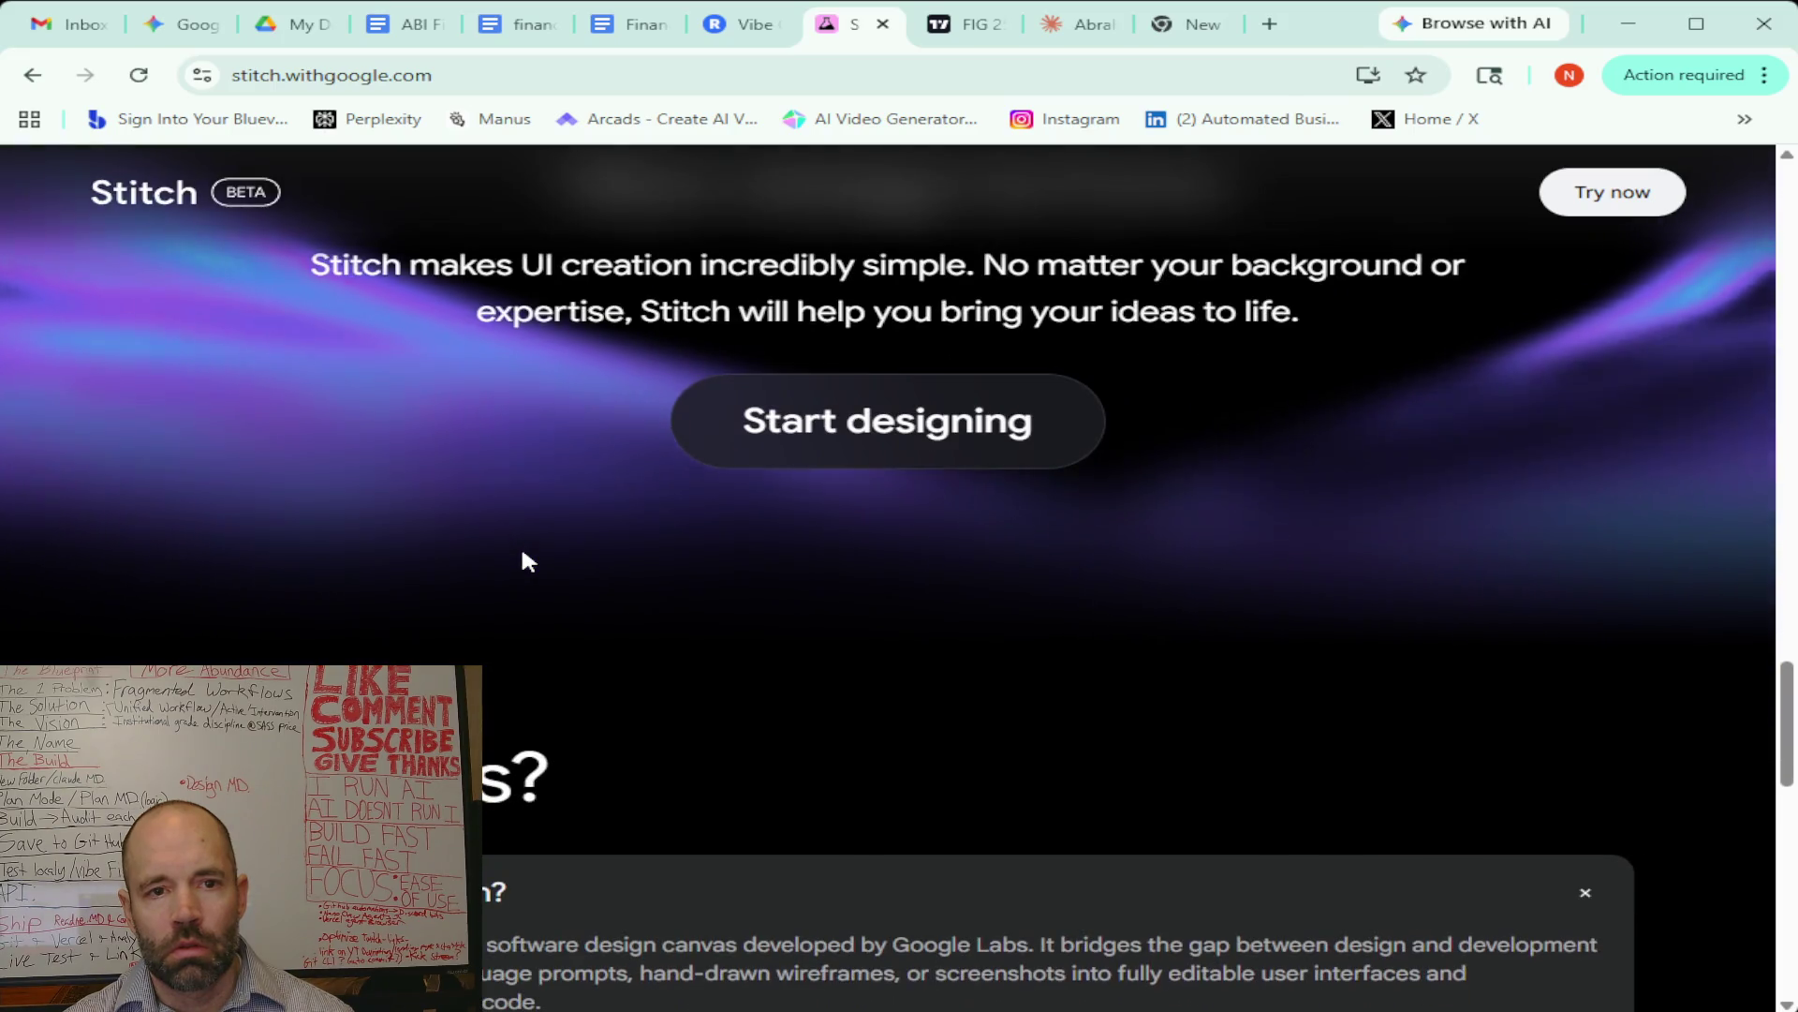
pyautogui.scroll(4, 522, 553)
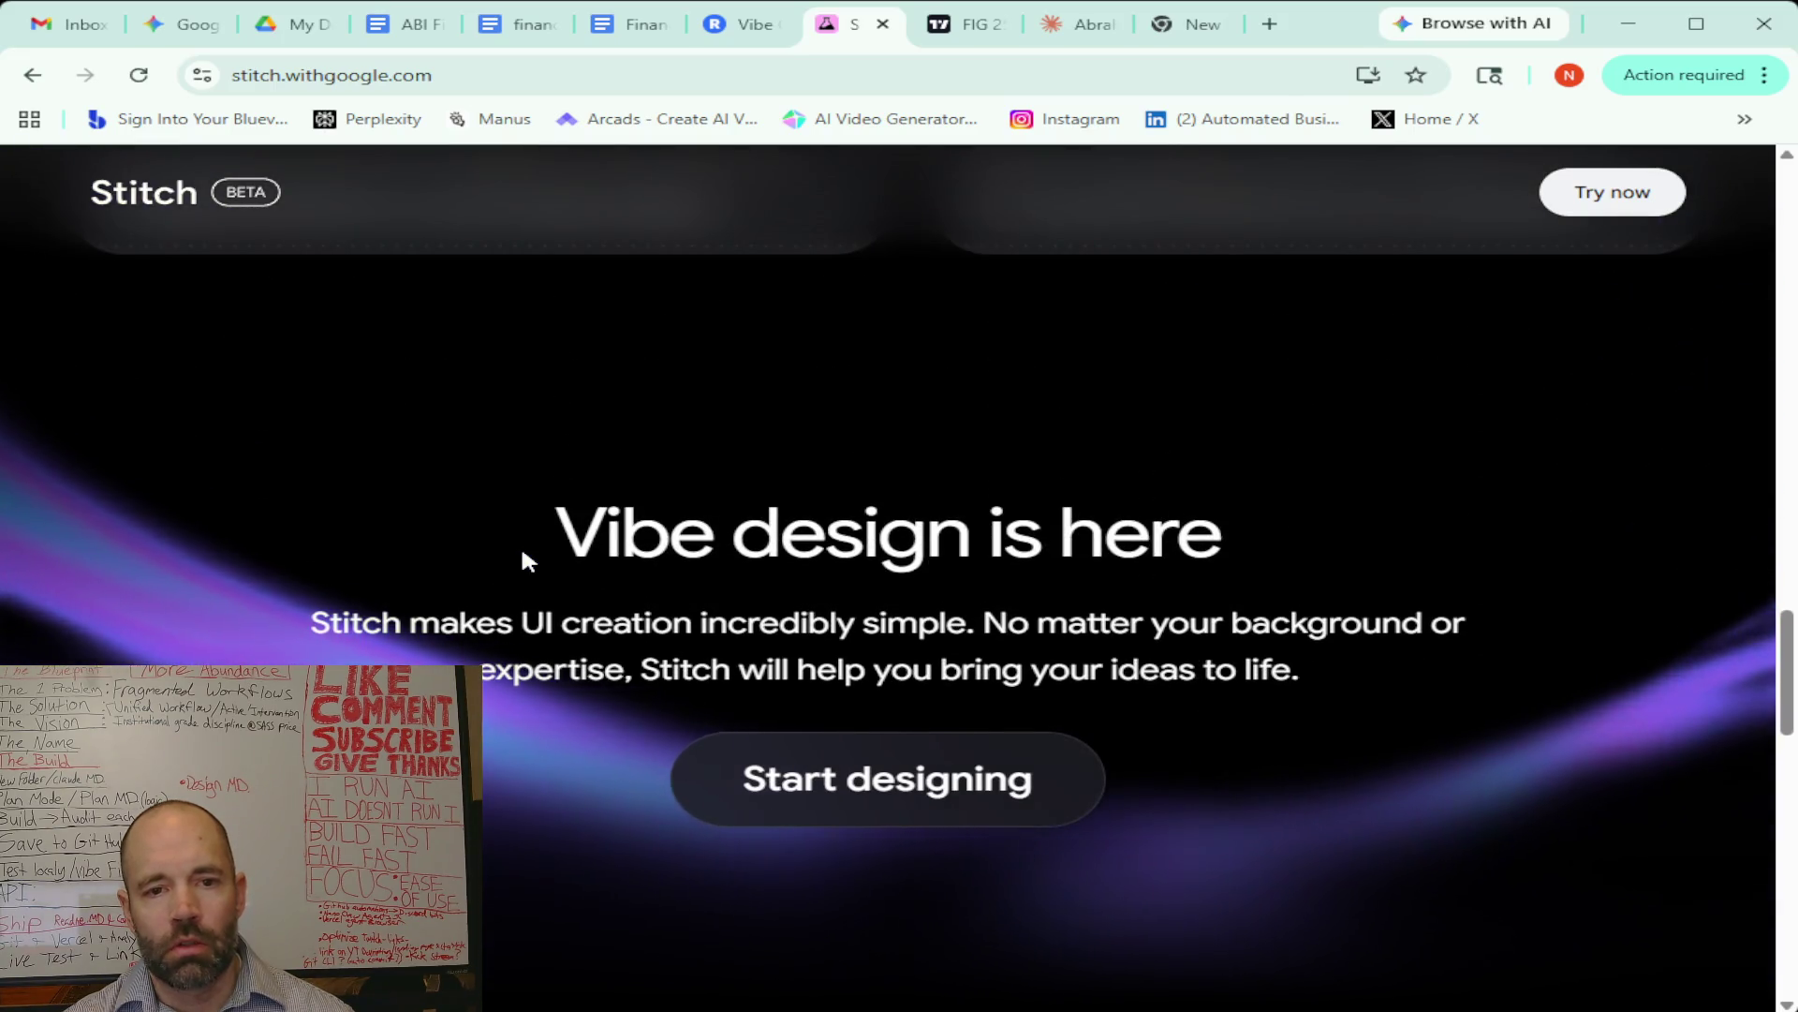
pyautogui.scroll(-1, 526, 560)
pyautogui.scroll(-1, 526, 560)
pyautogui.scroll(4, 526, 560)
pyautogui.scroll(-4, 527, 560)
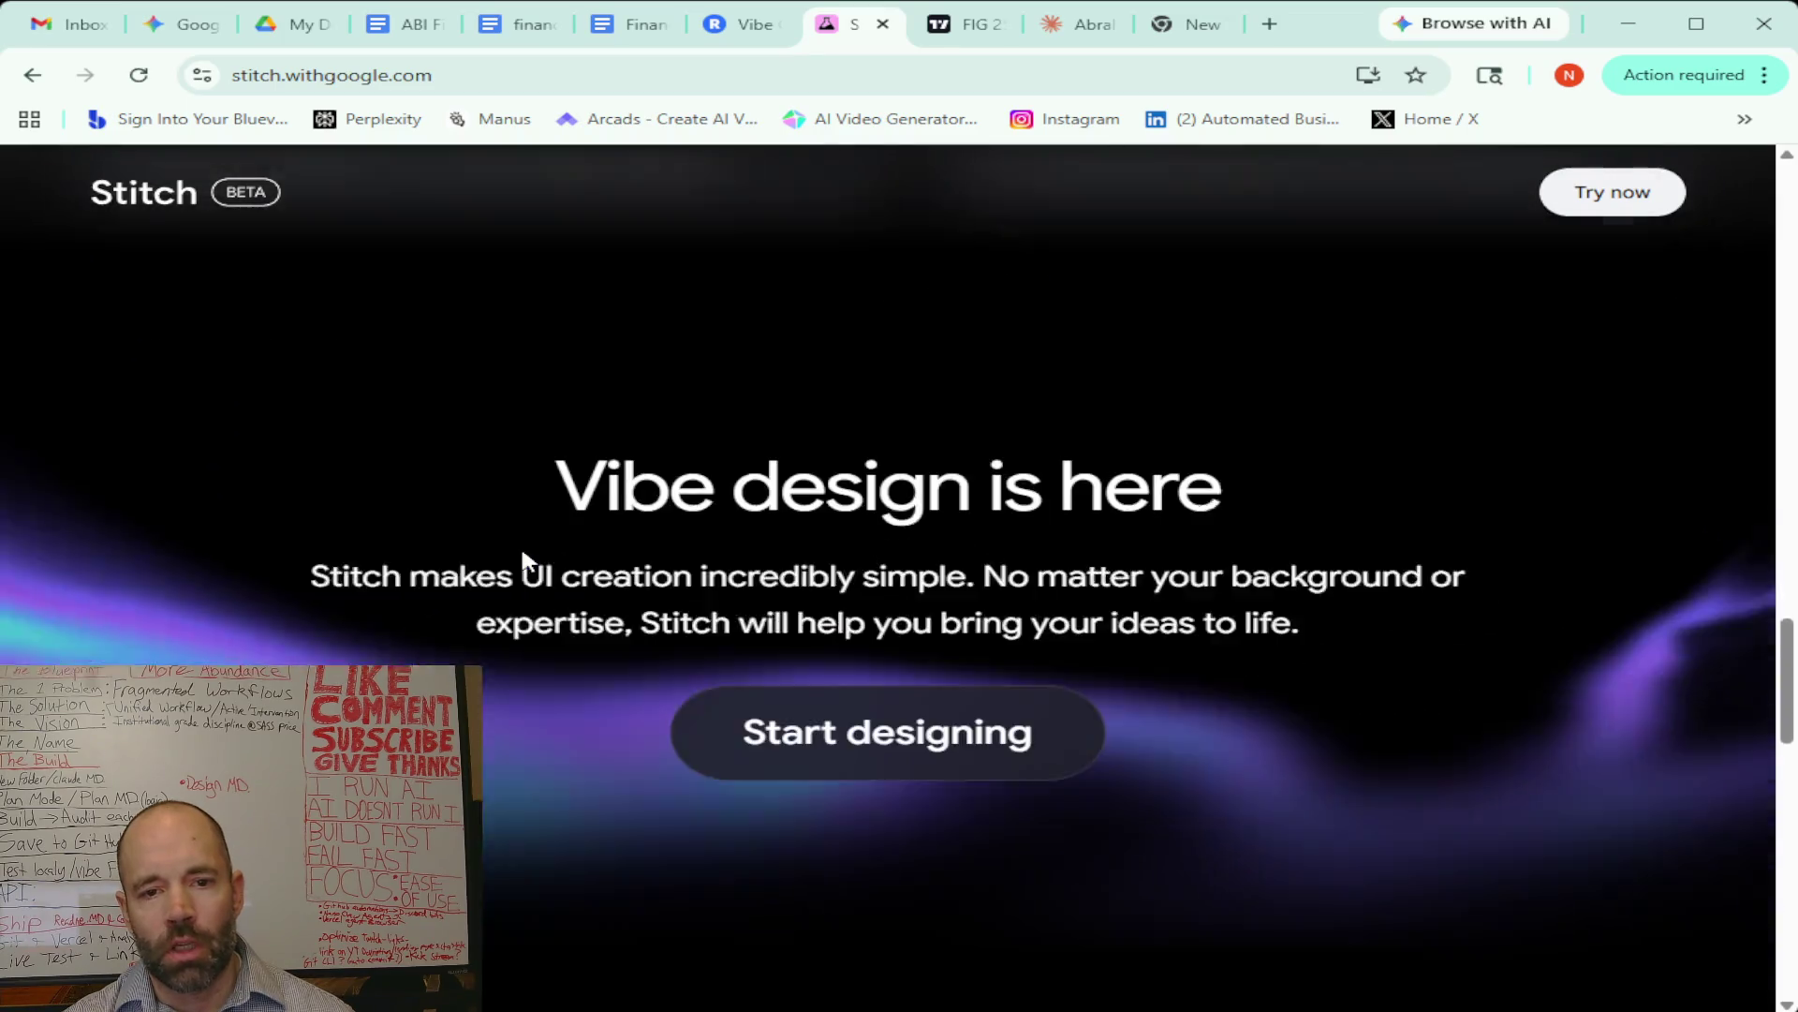
pyautogui.scroll(-12, 526, 560)
pyautogui.scroll(3, 527, 560)
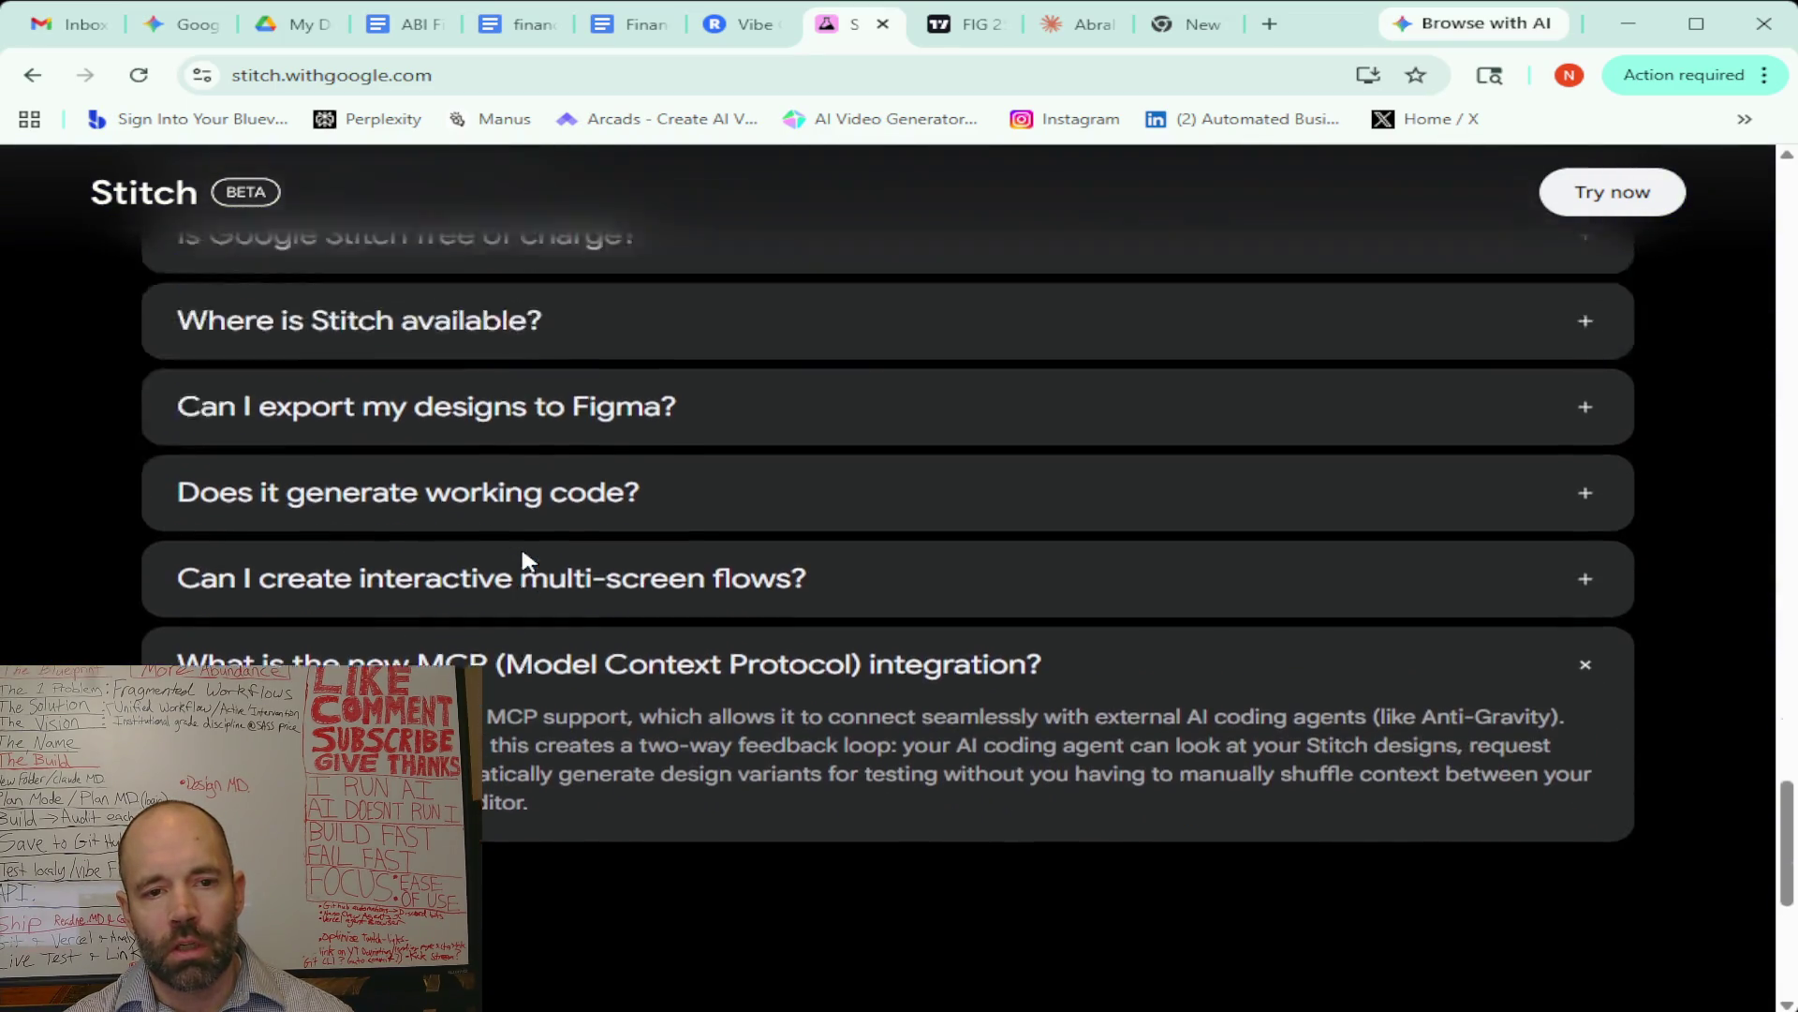
pyautogui.scroll(3, 526, 560)
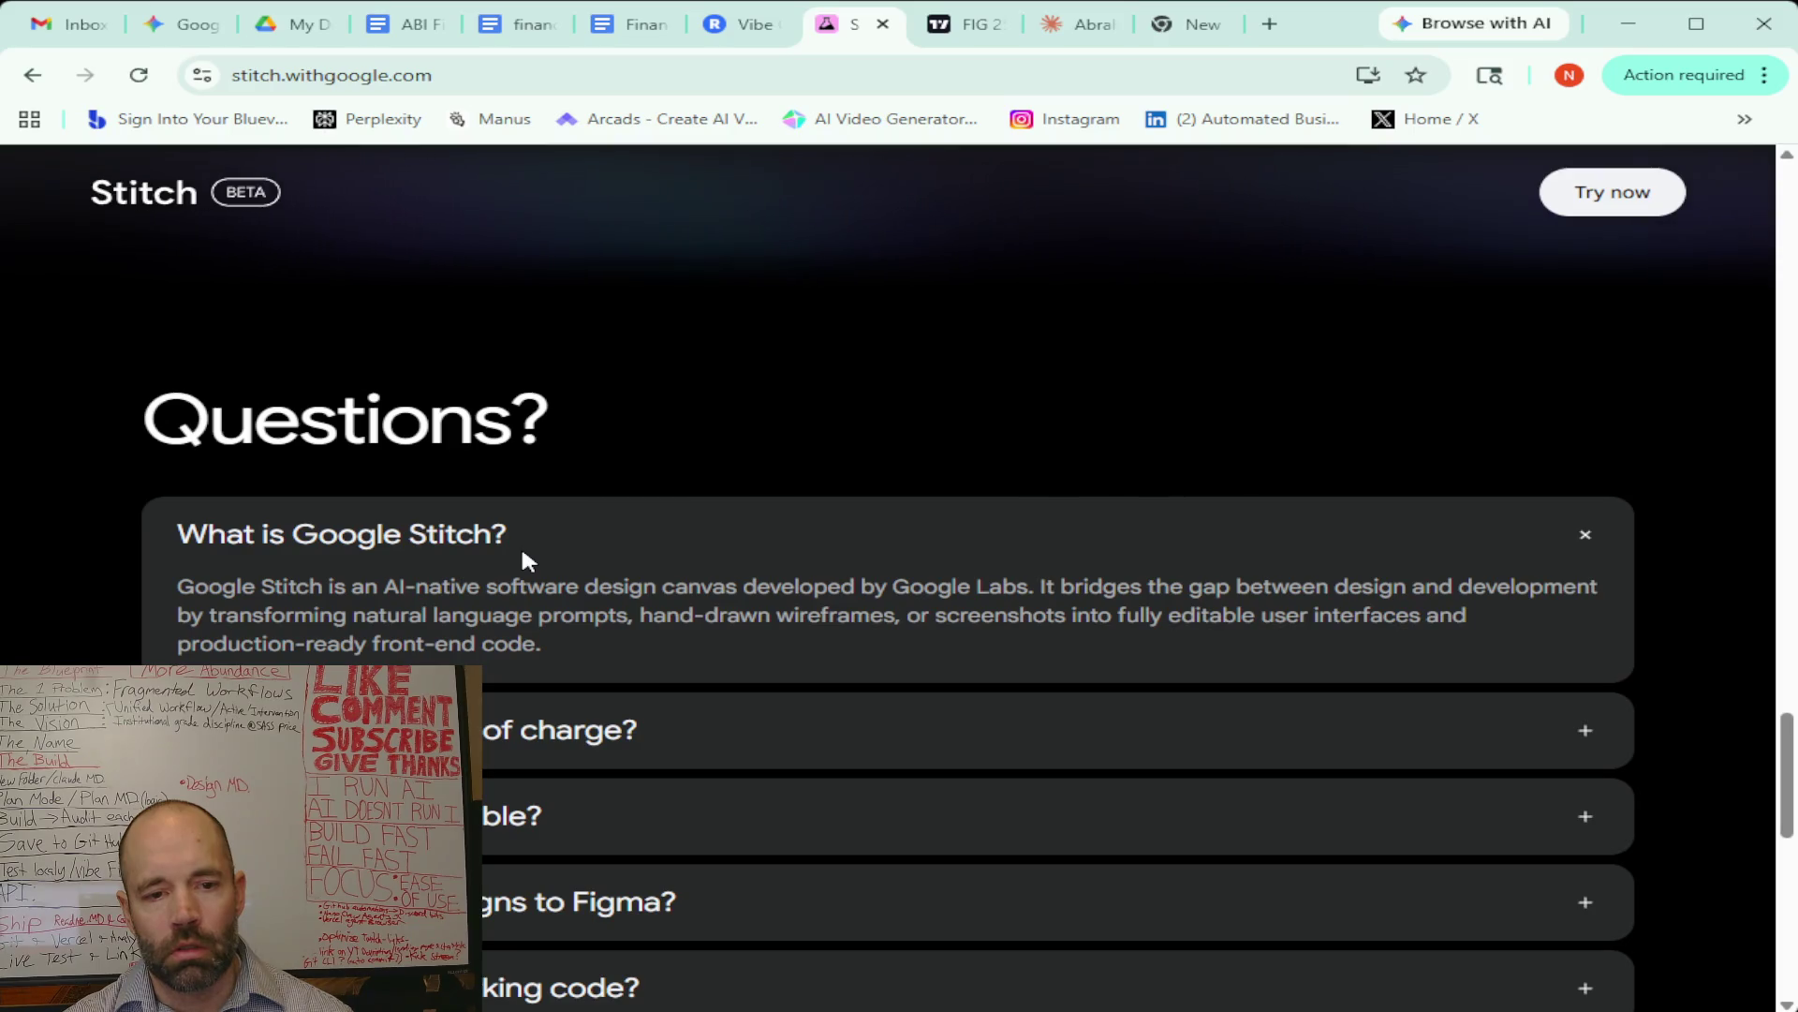
pyautogui.scroll(12, 522, 553)
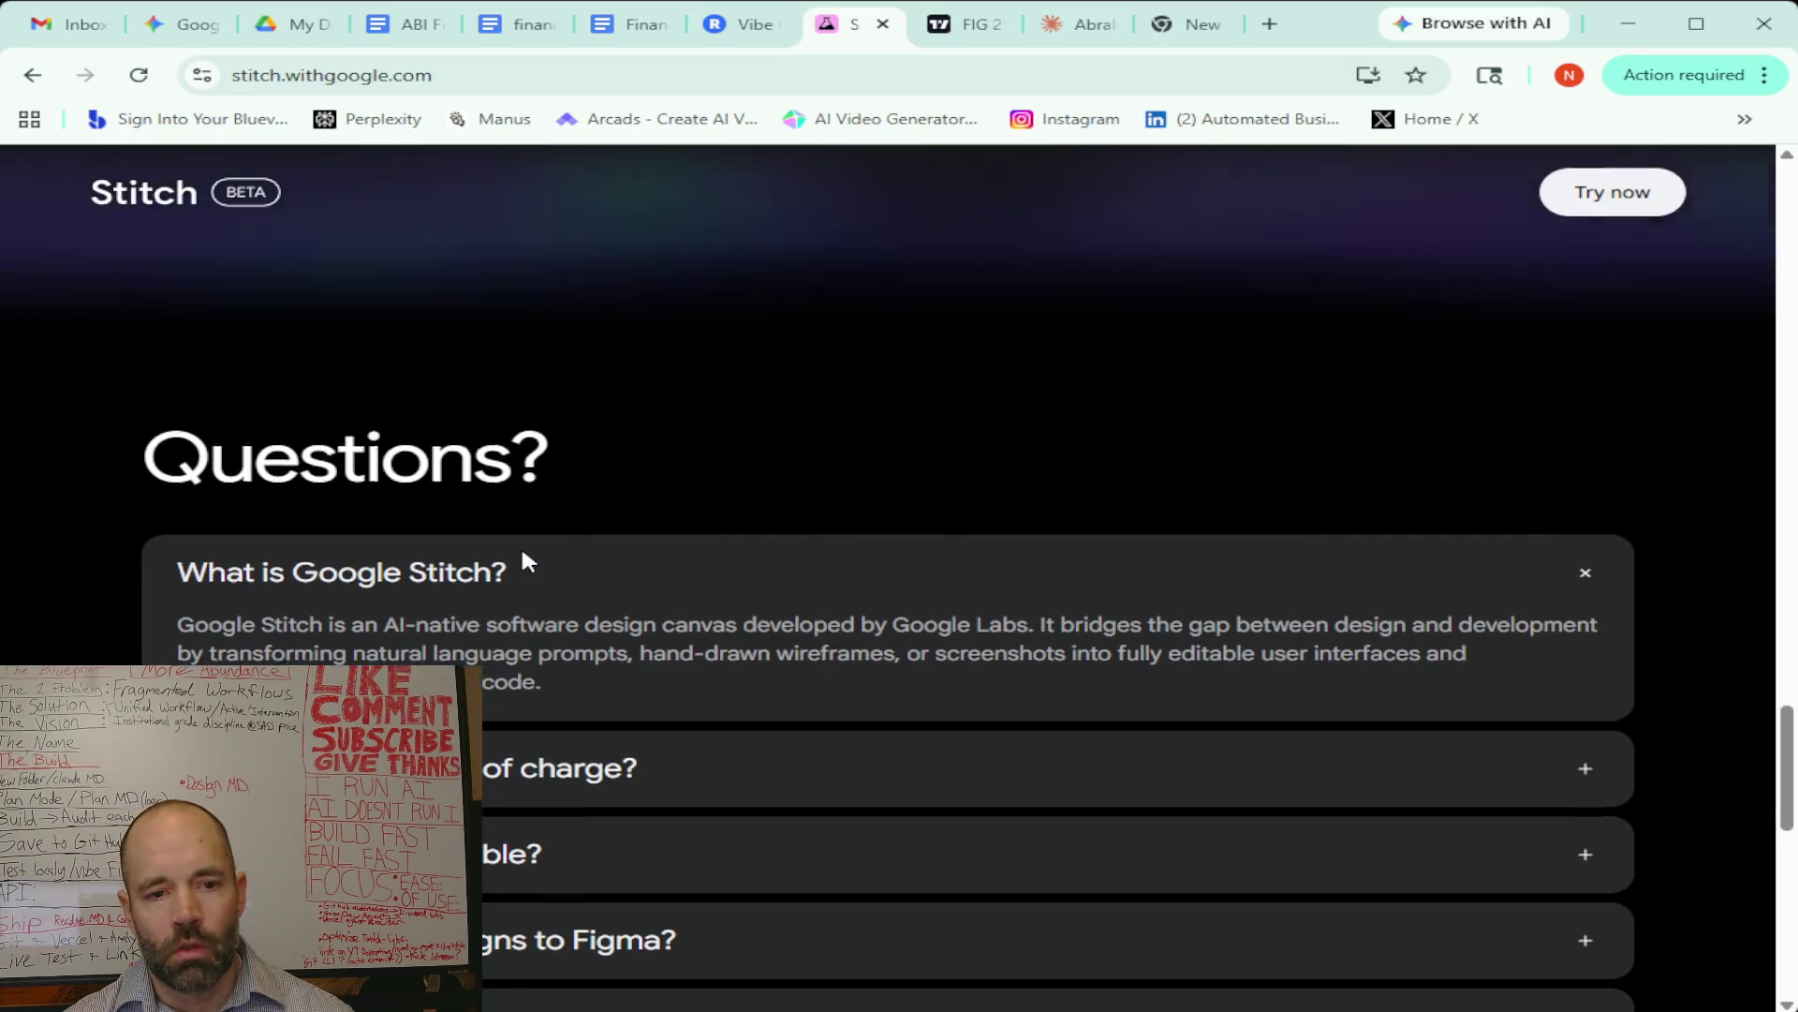
pyautogui.scroll(4, 521, 562)
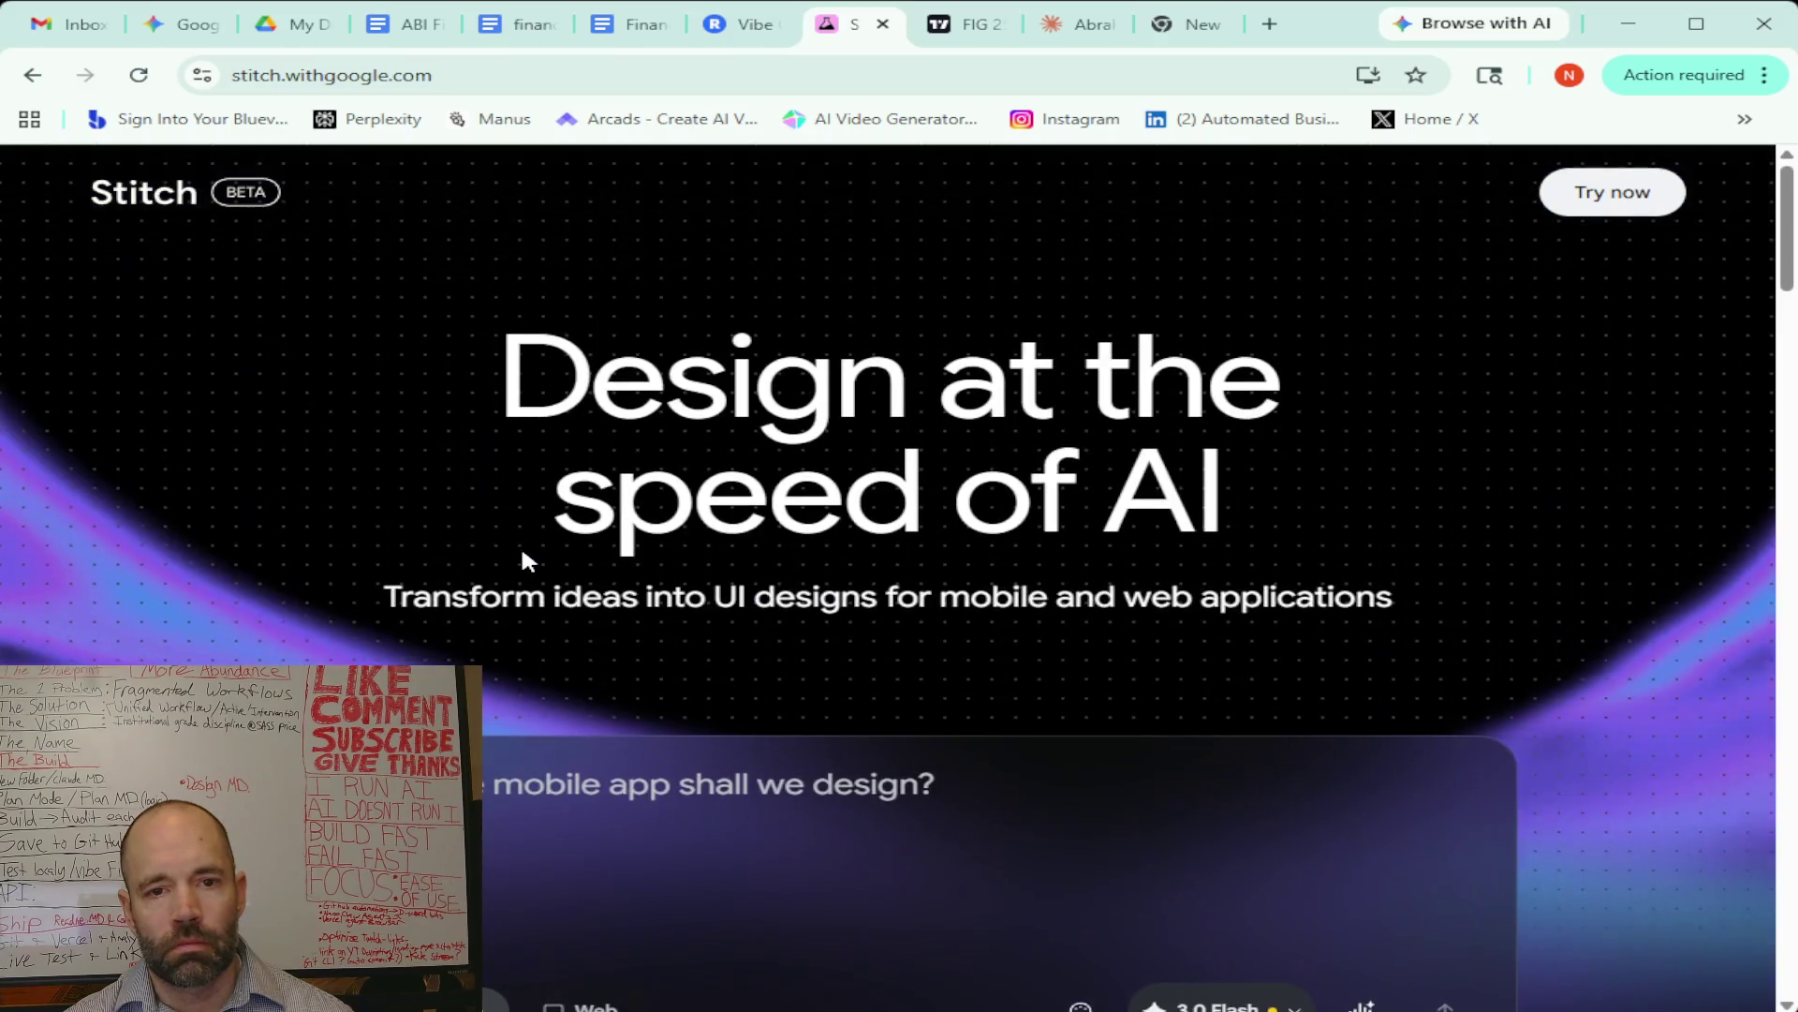
pyautogui.scroll(-15, 509, 191)
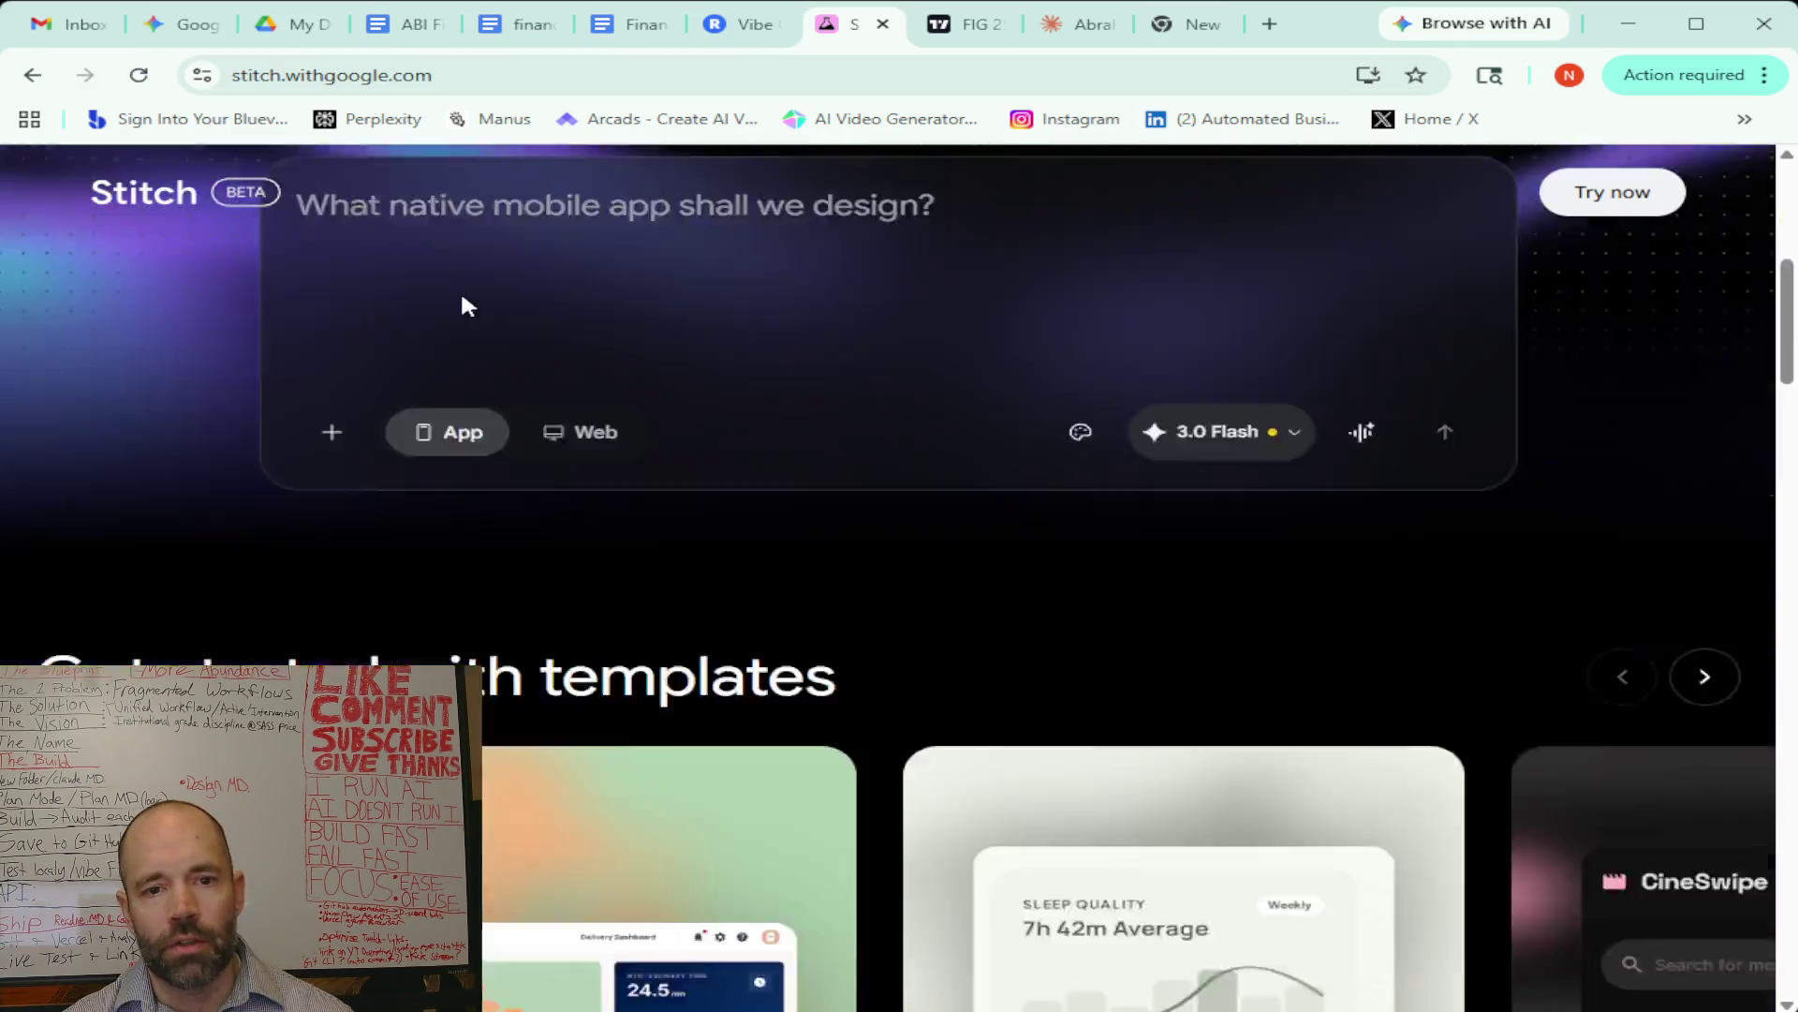
pyautogui.scroll(-6, 326, 391)
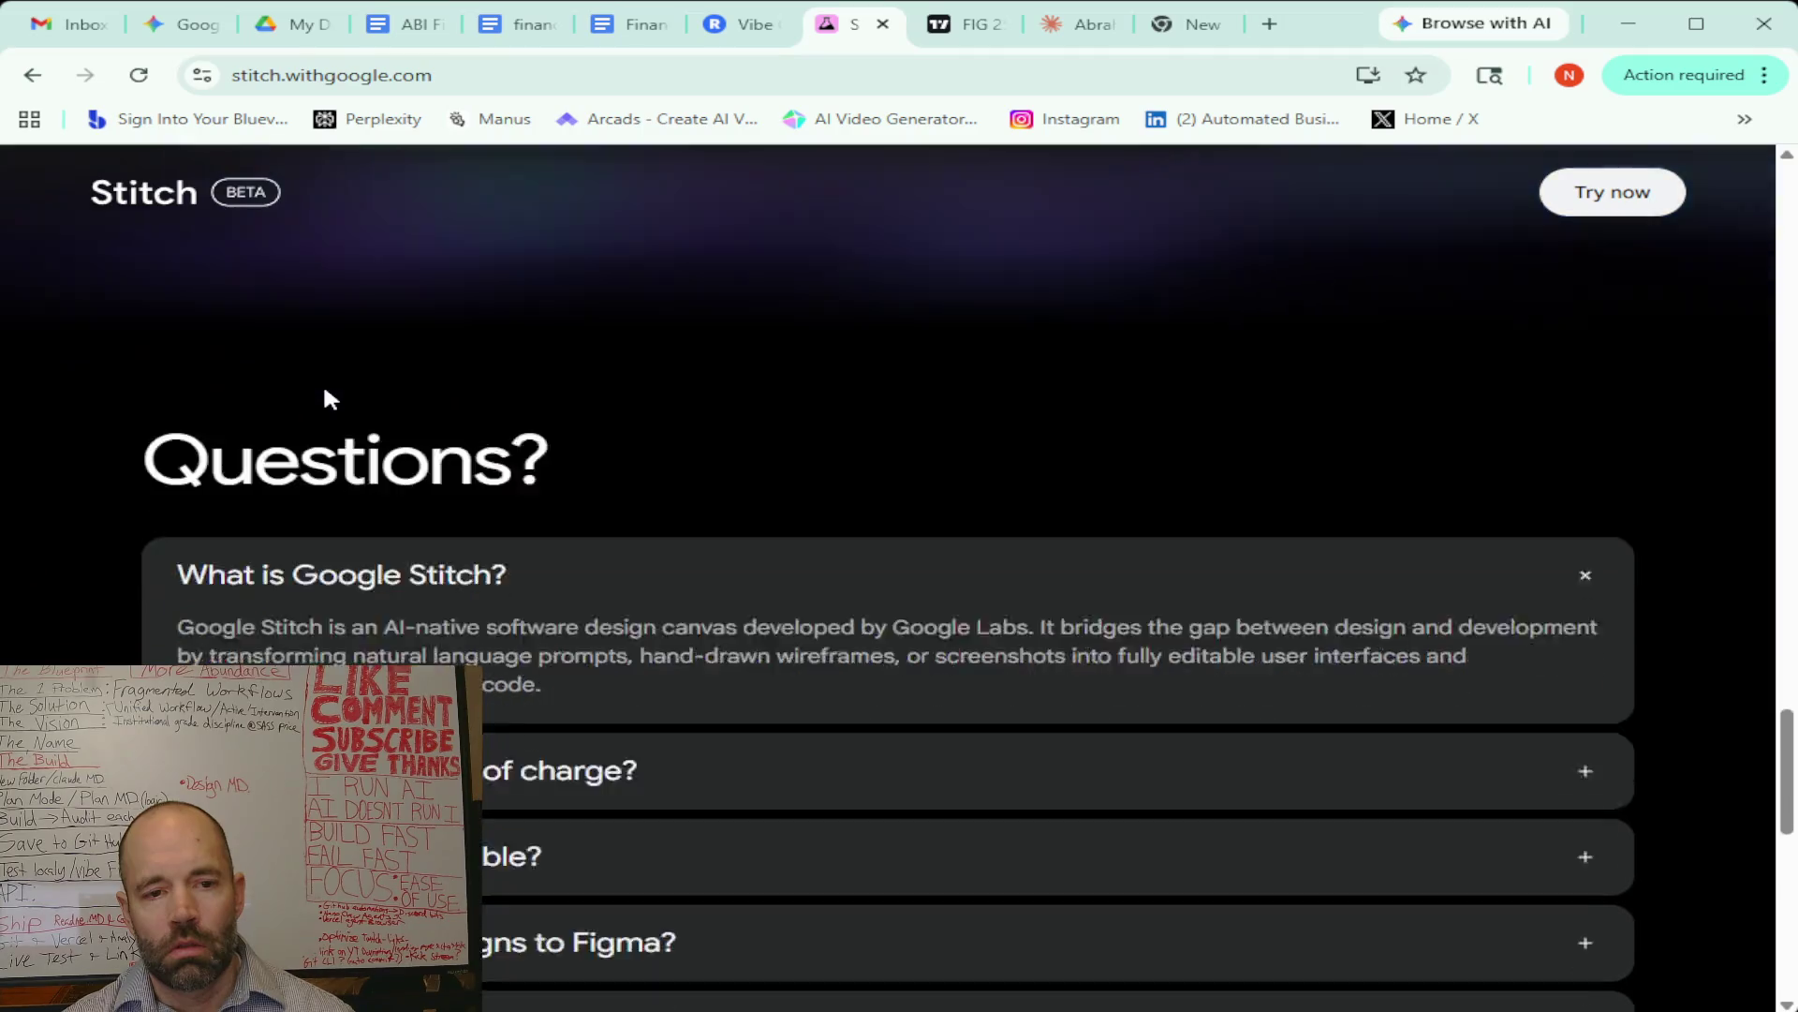
pyautogui.click(713, 492)
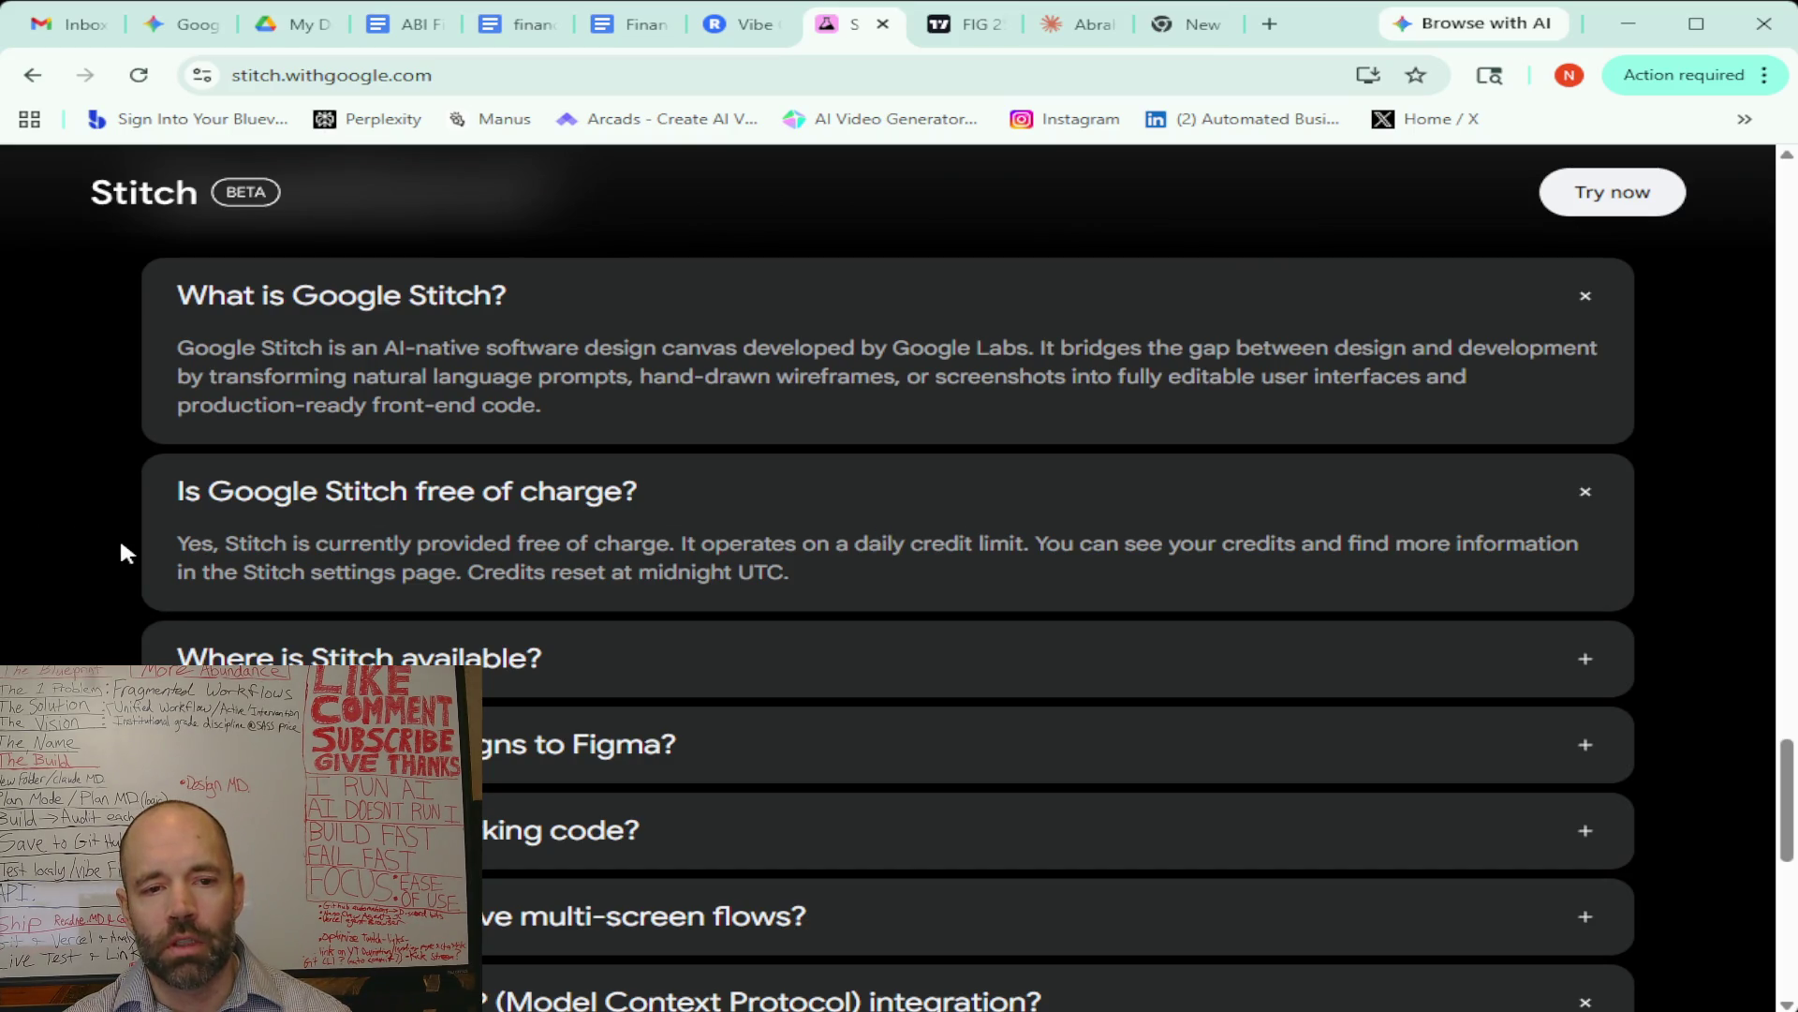
# Scroll back to the top of the Stitch page and return to the Gemini chat
pyautogui.scroll(2, 122, 545)
pyautogui.scroll(15, 121, 548)
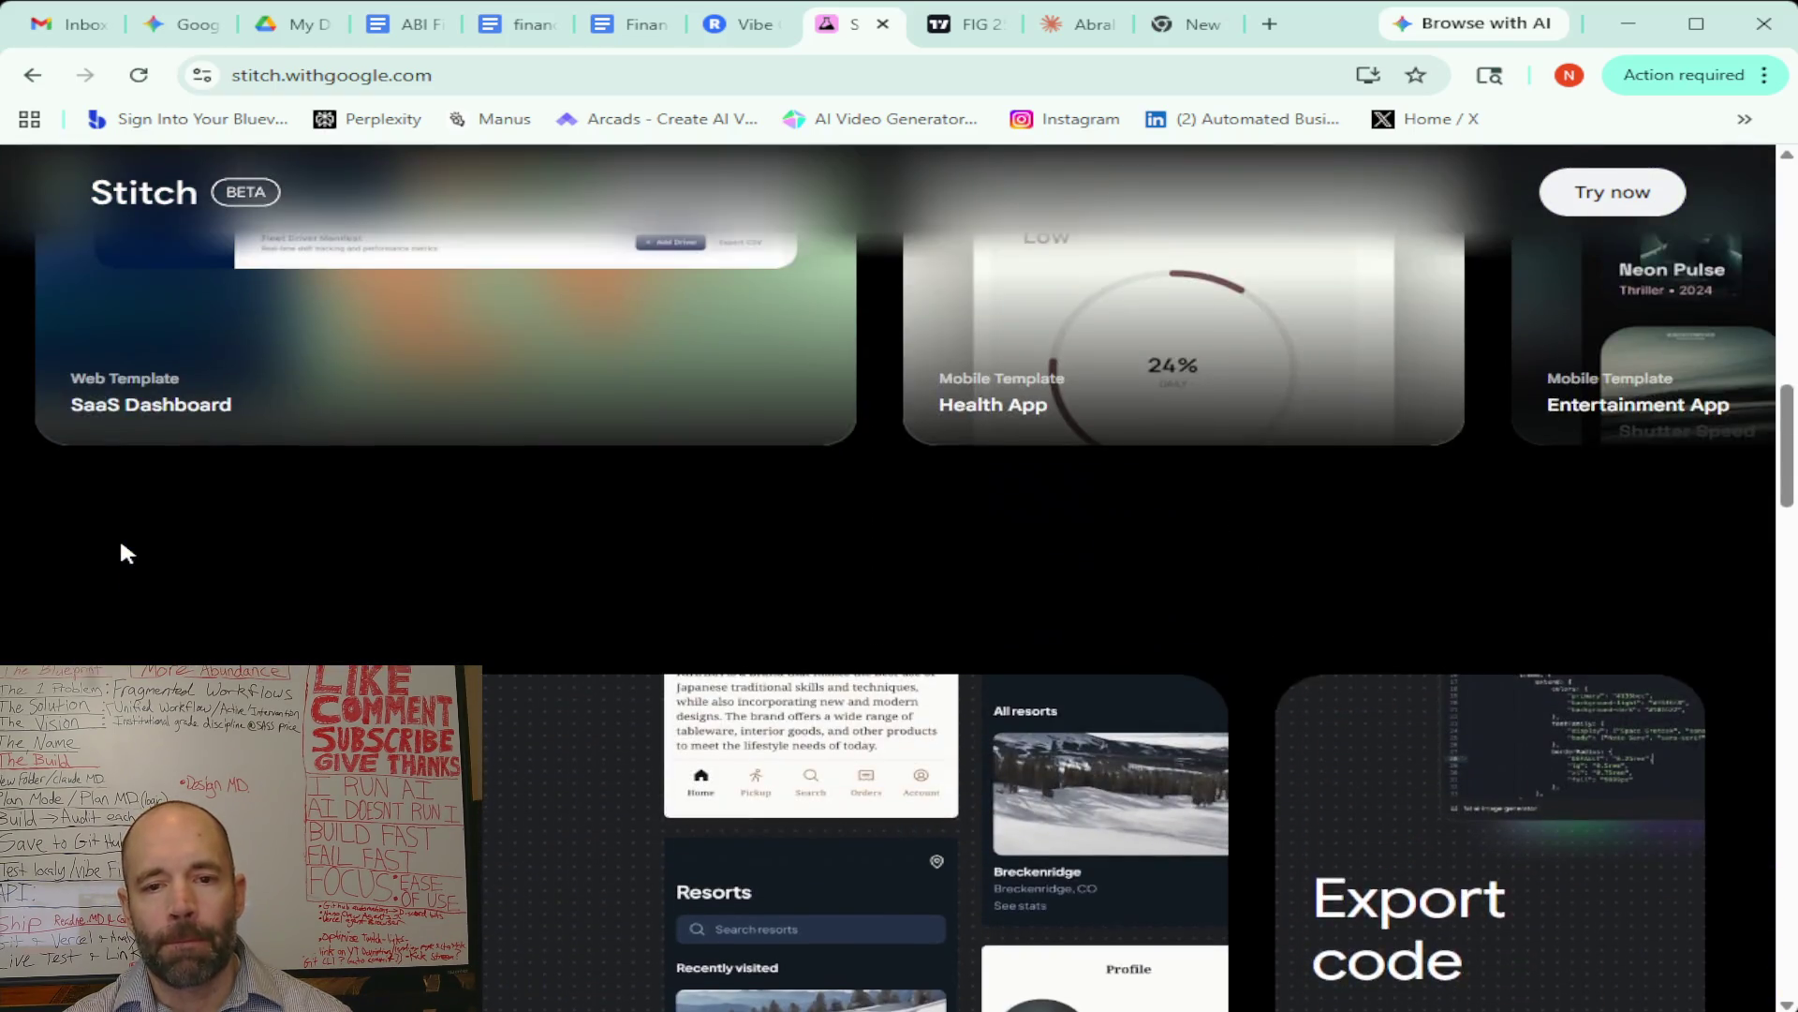
pyautogui.scroll(10, 121, 548)
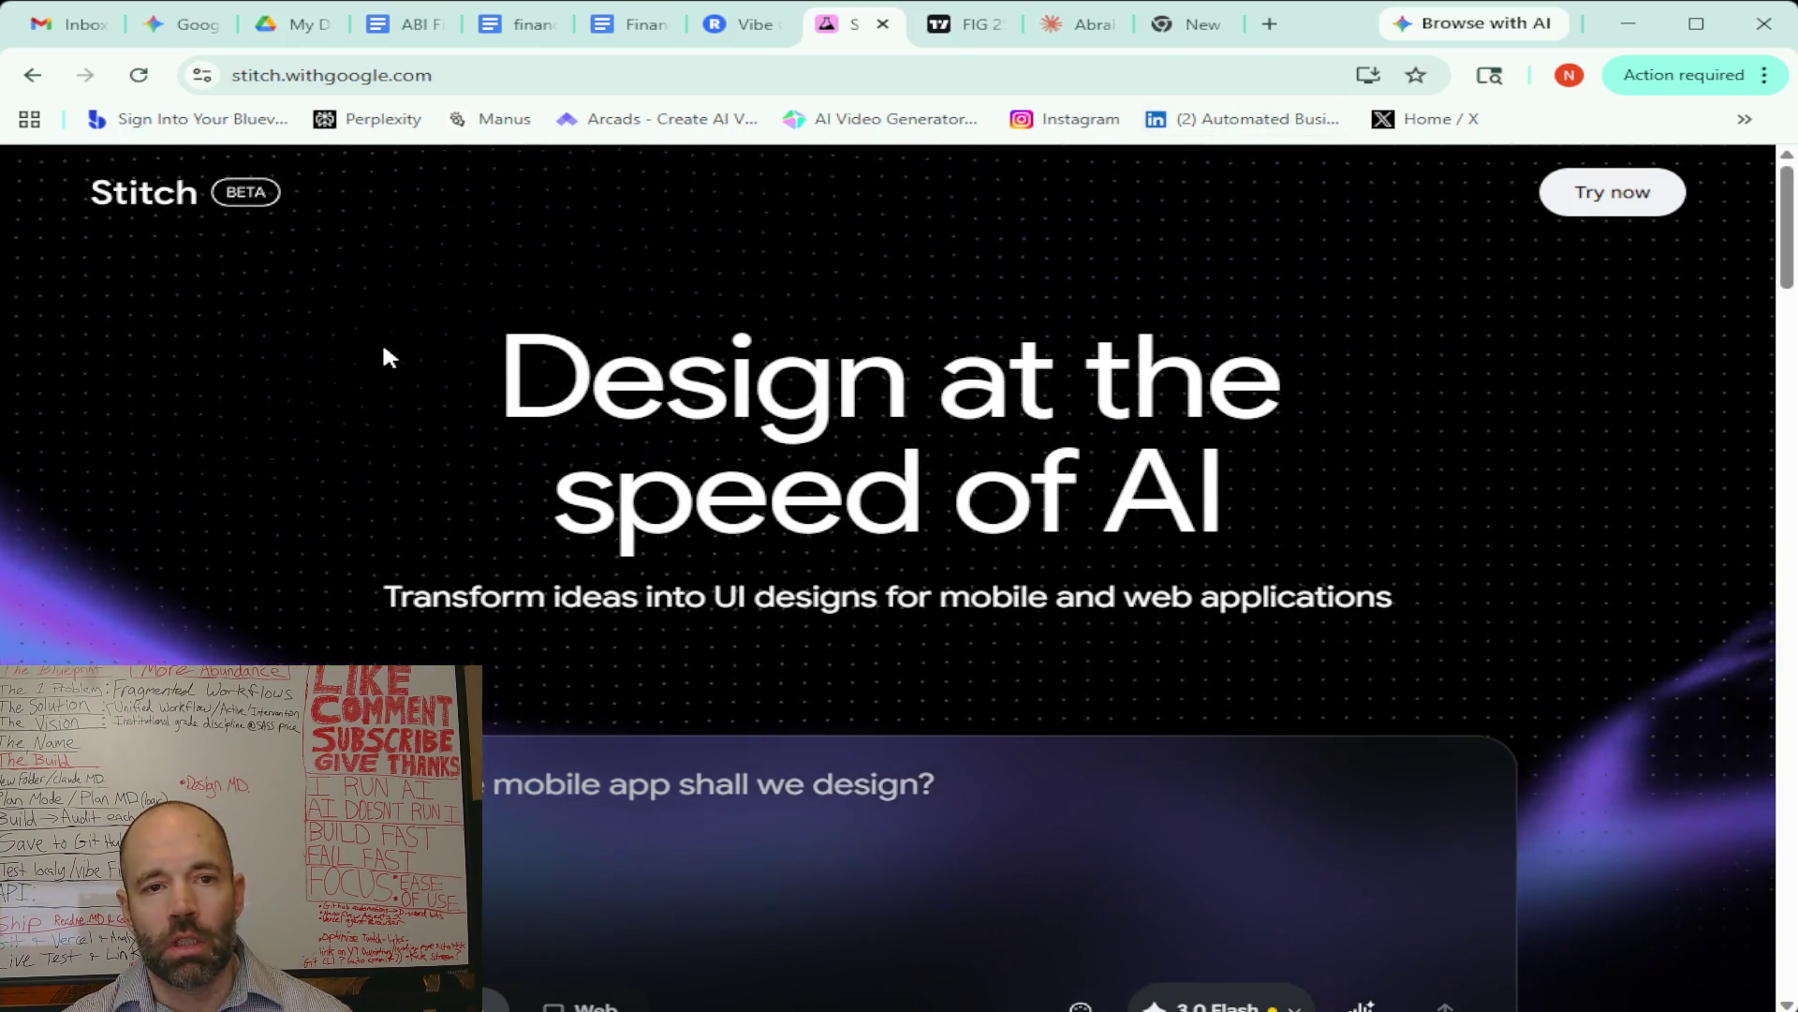
pyautogui.click(178, 26)
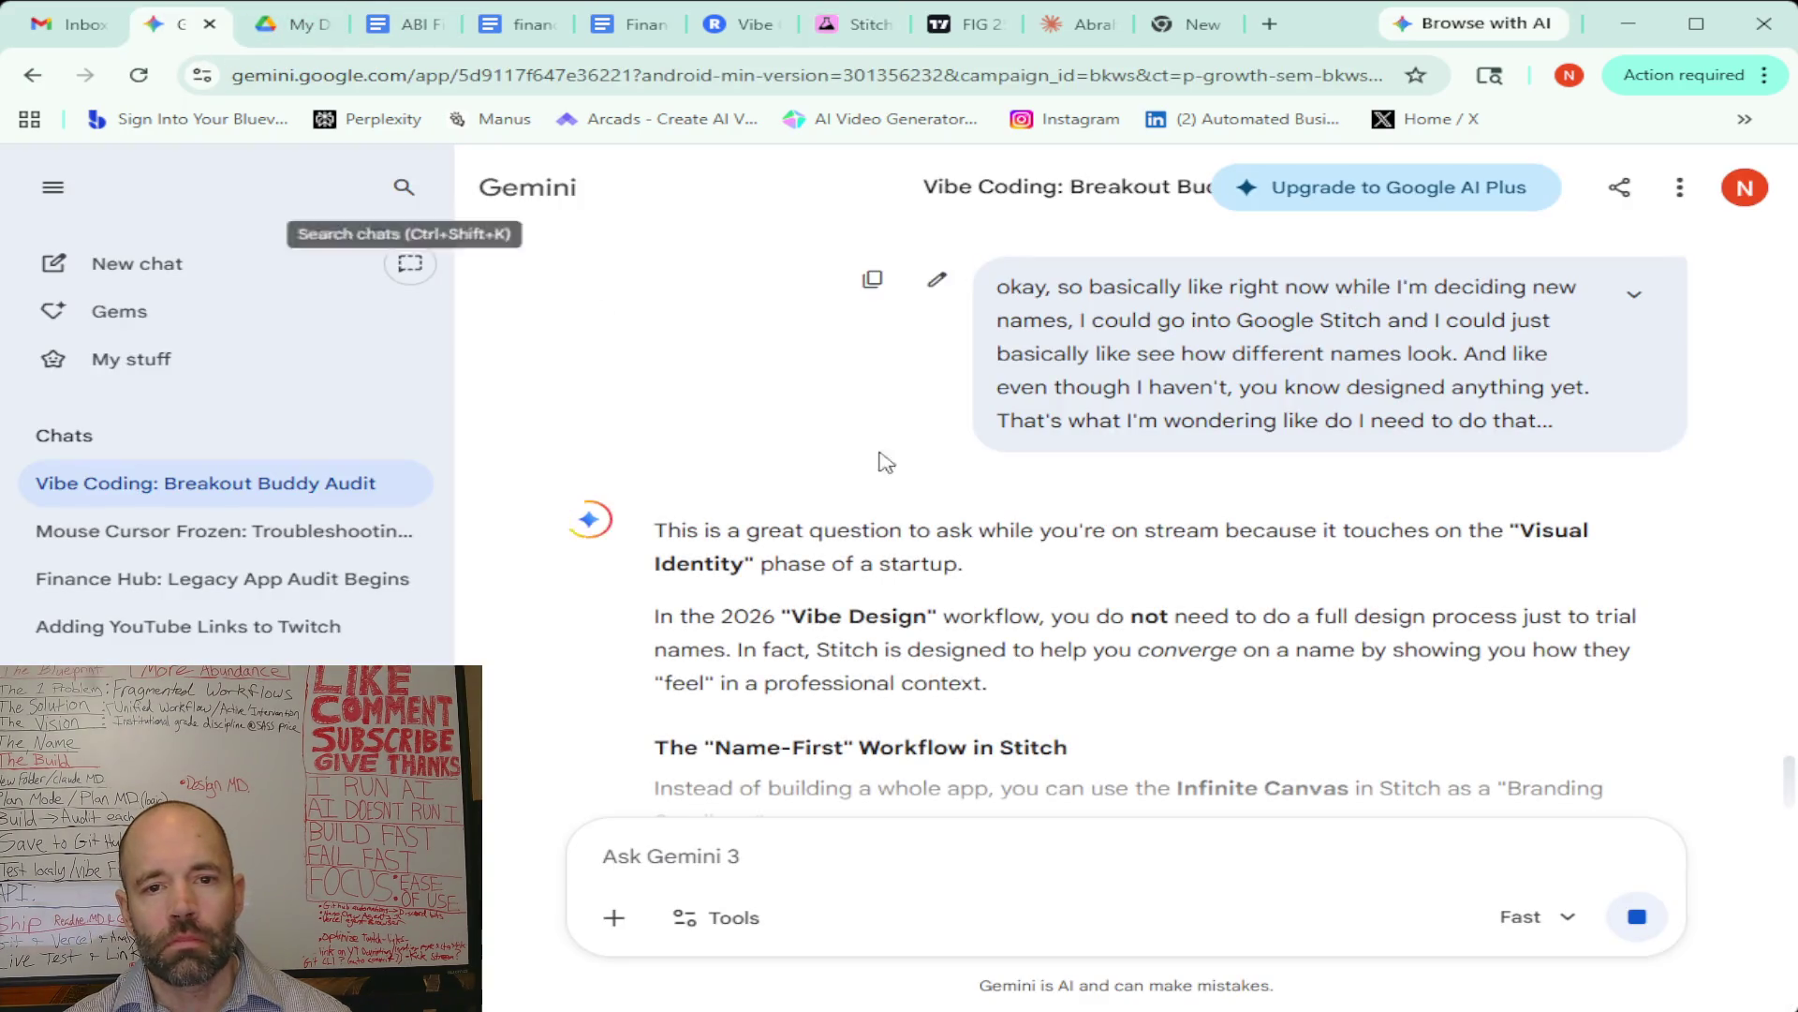
# Read the Name-First Workflow advice, then bring up the Google Stitch landing page
pyautogui.scroll(-3, 1322, 627)
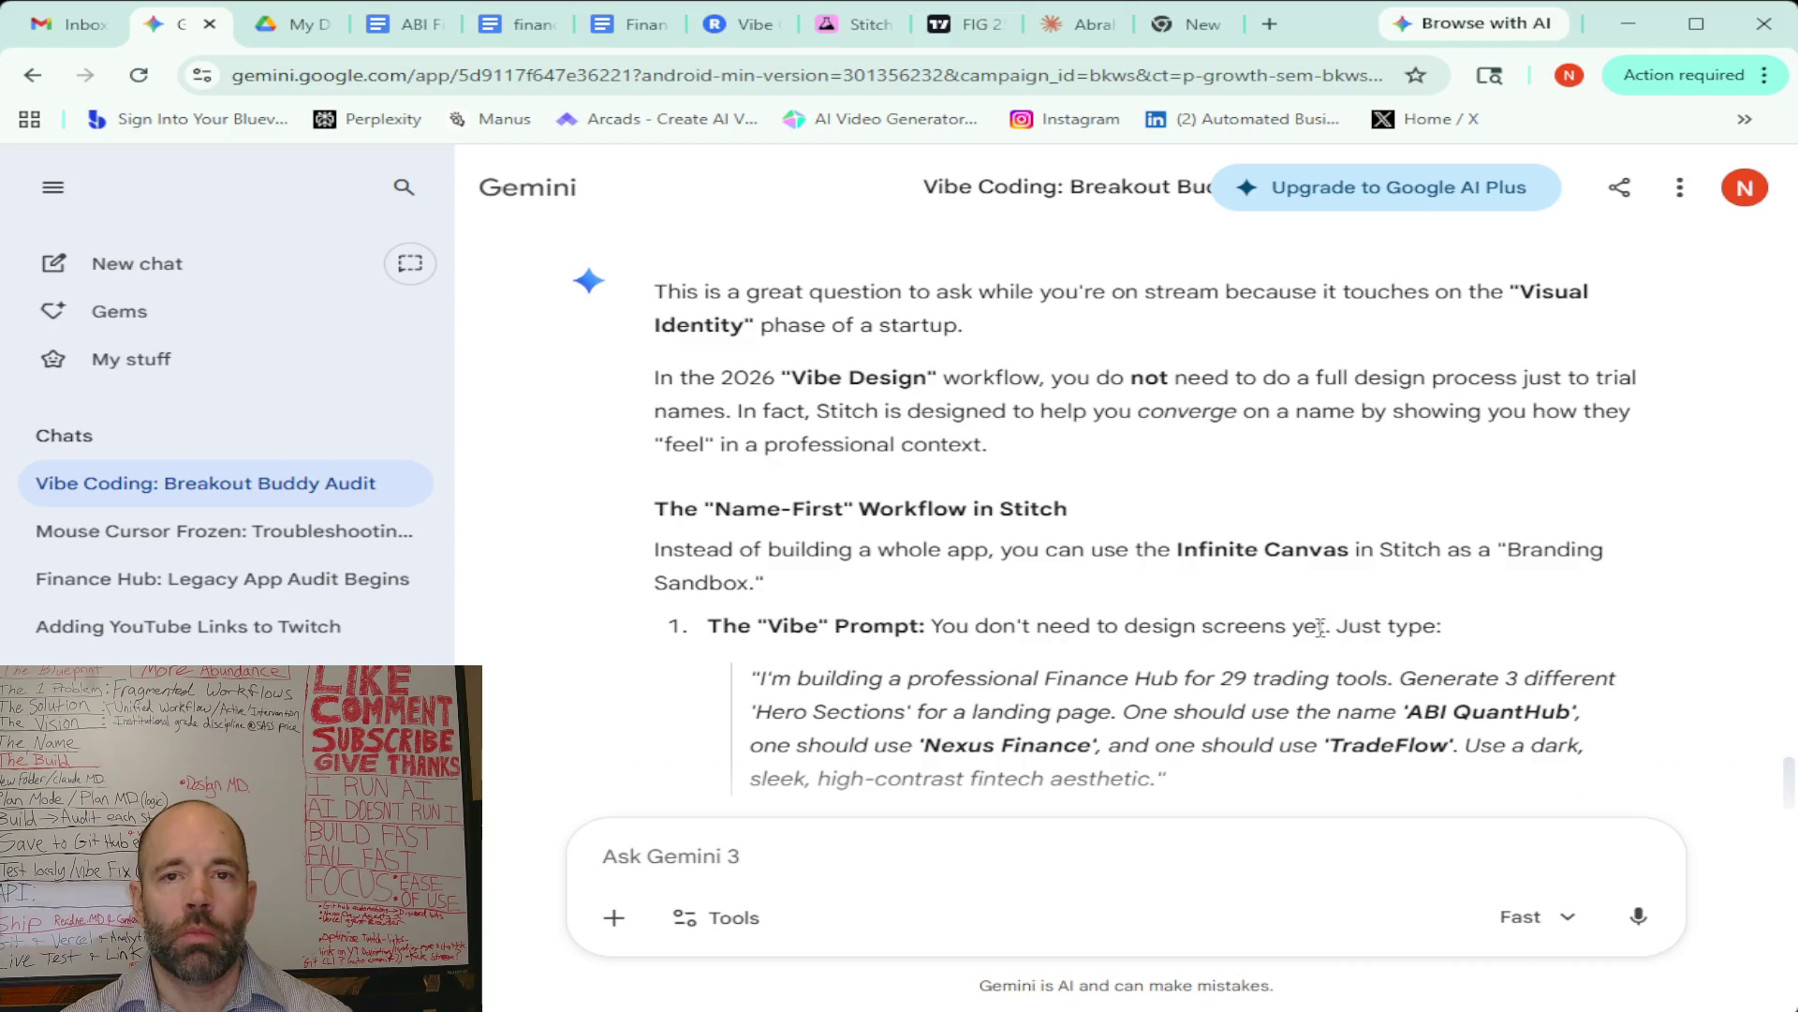
pyautogui.click(853, 26)
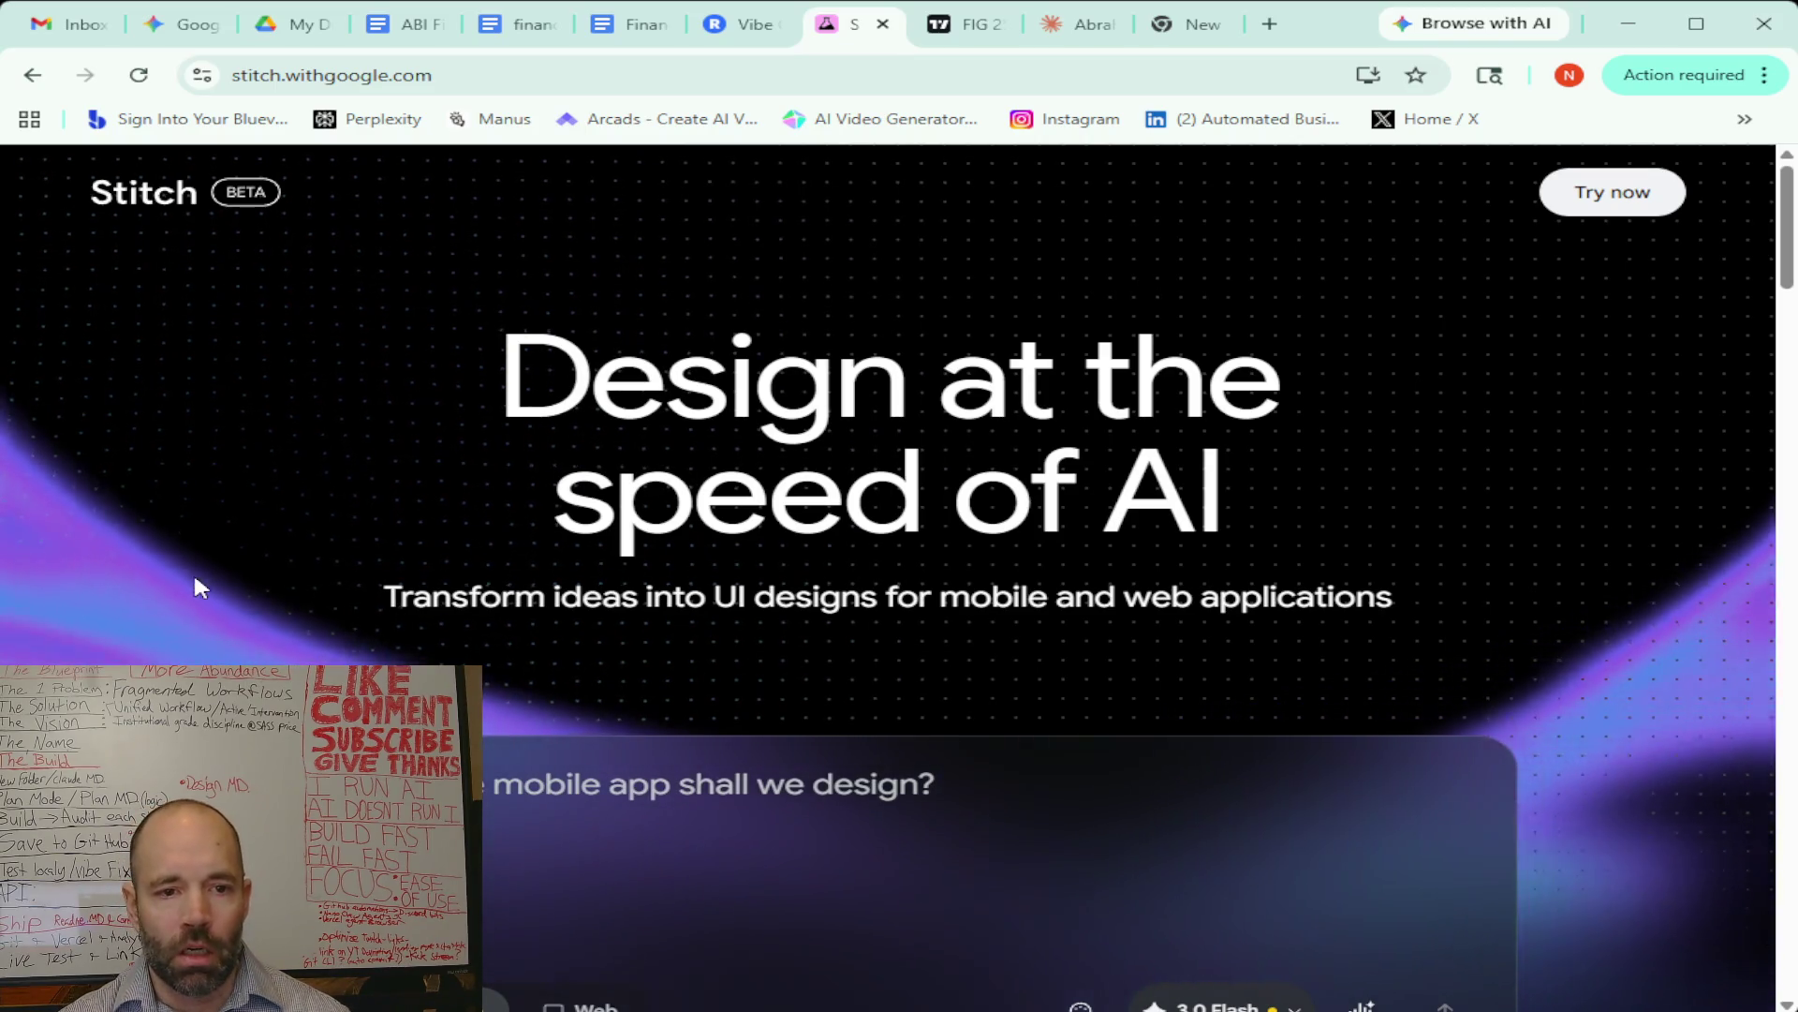
pyautogui.scroll(-10, 195, 586)
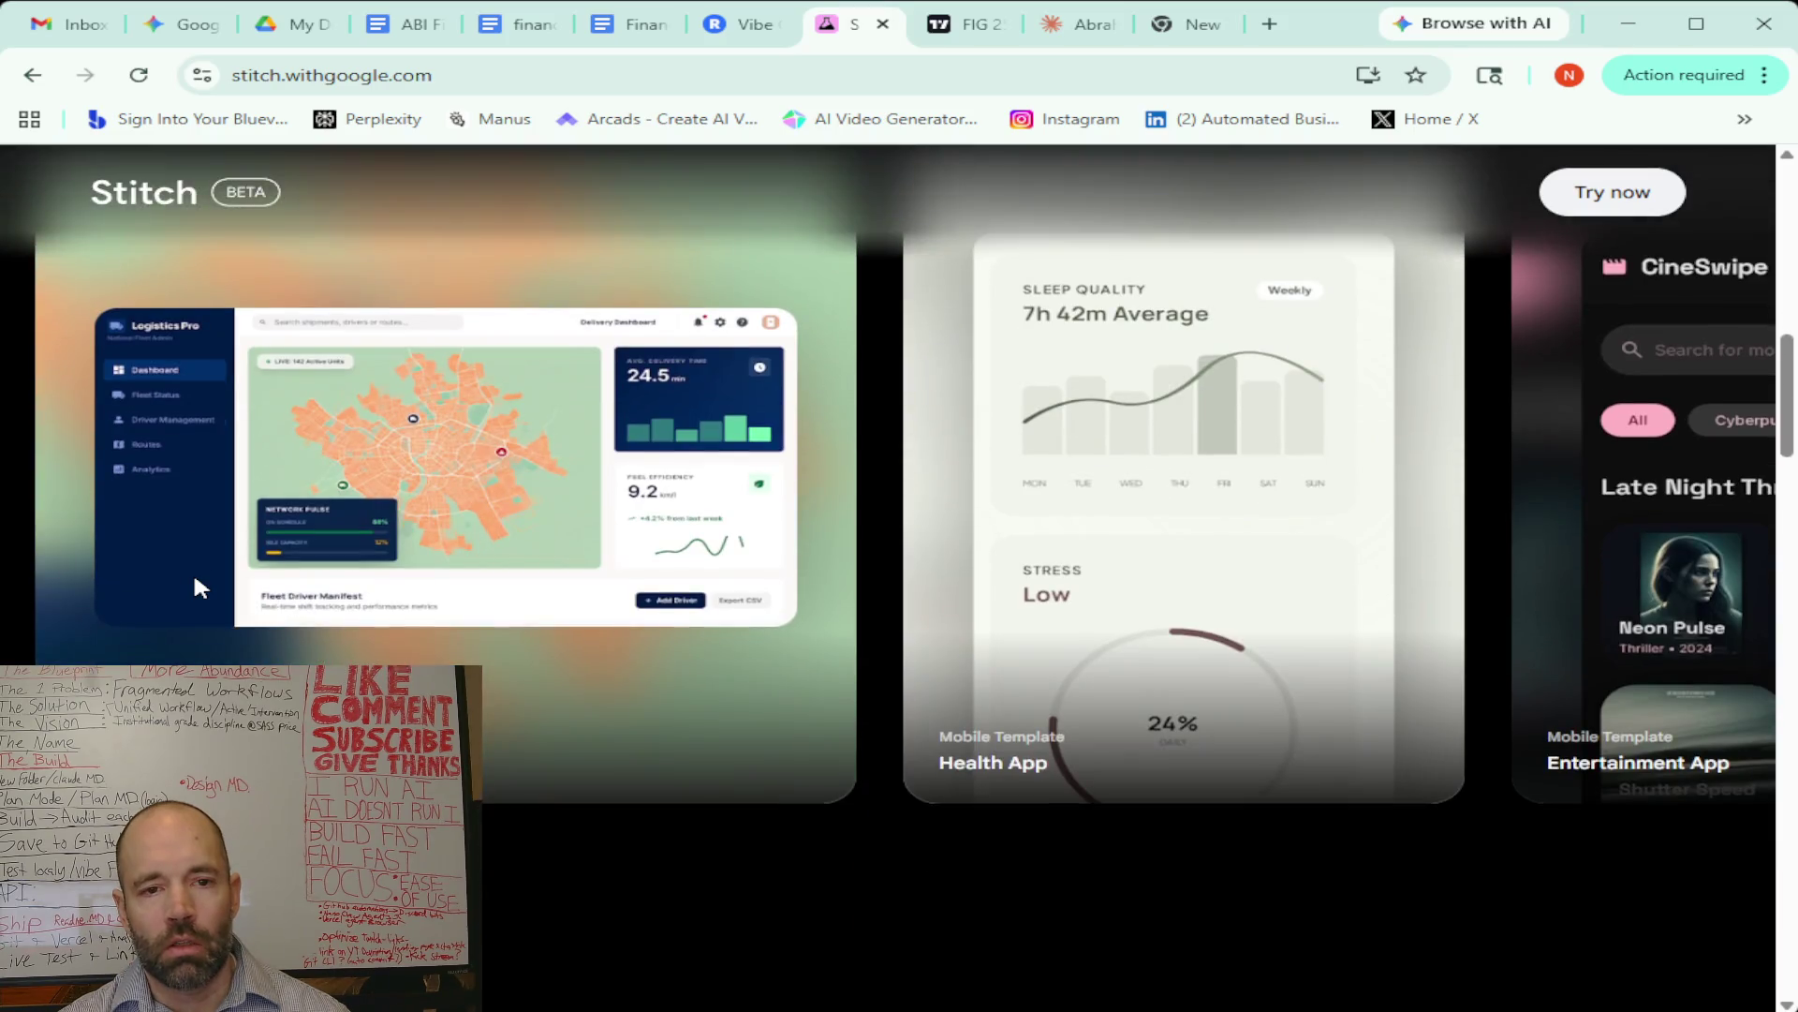
pyautogui.scroll(5, 195, 581)
pyautogui.scroll(2, 196, 585)
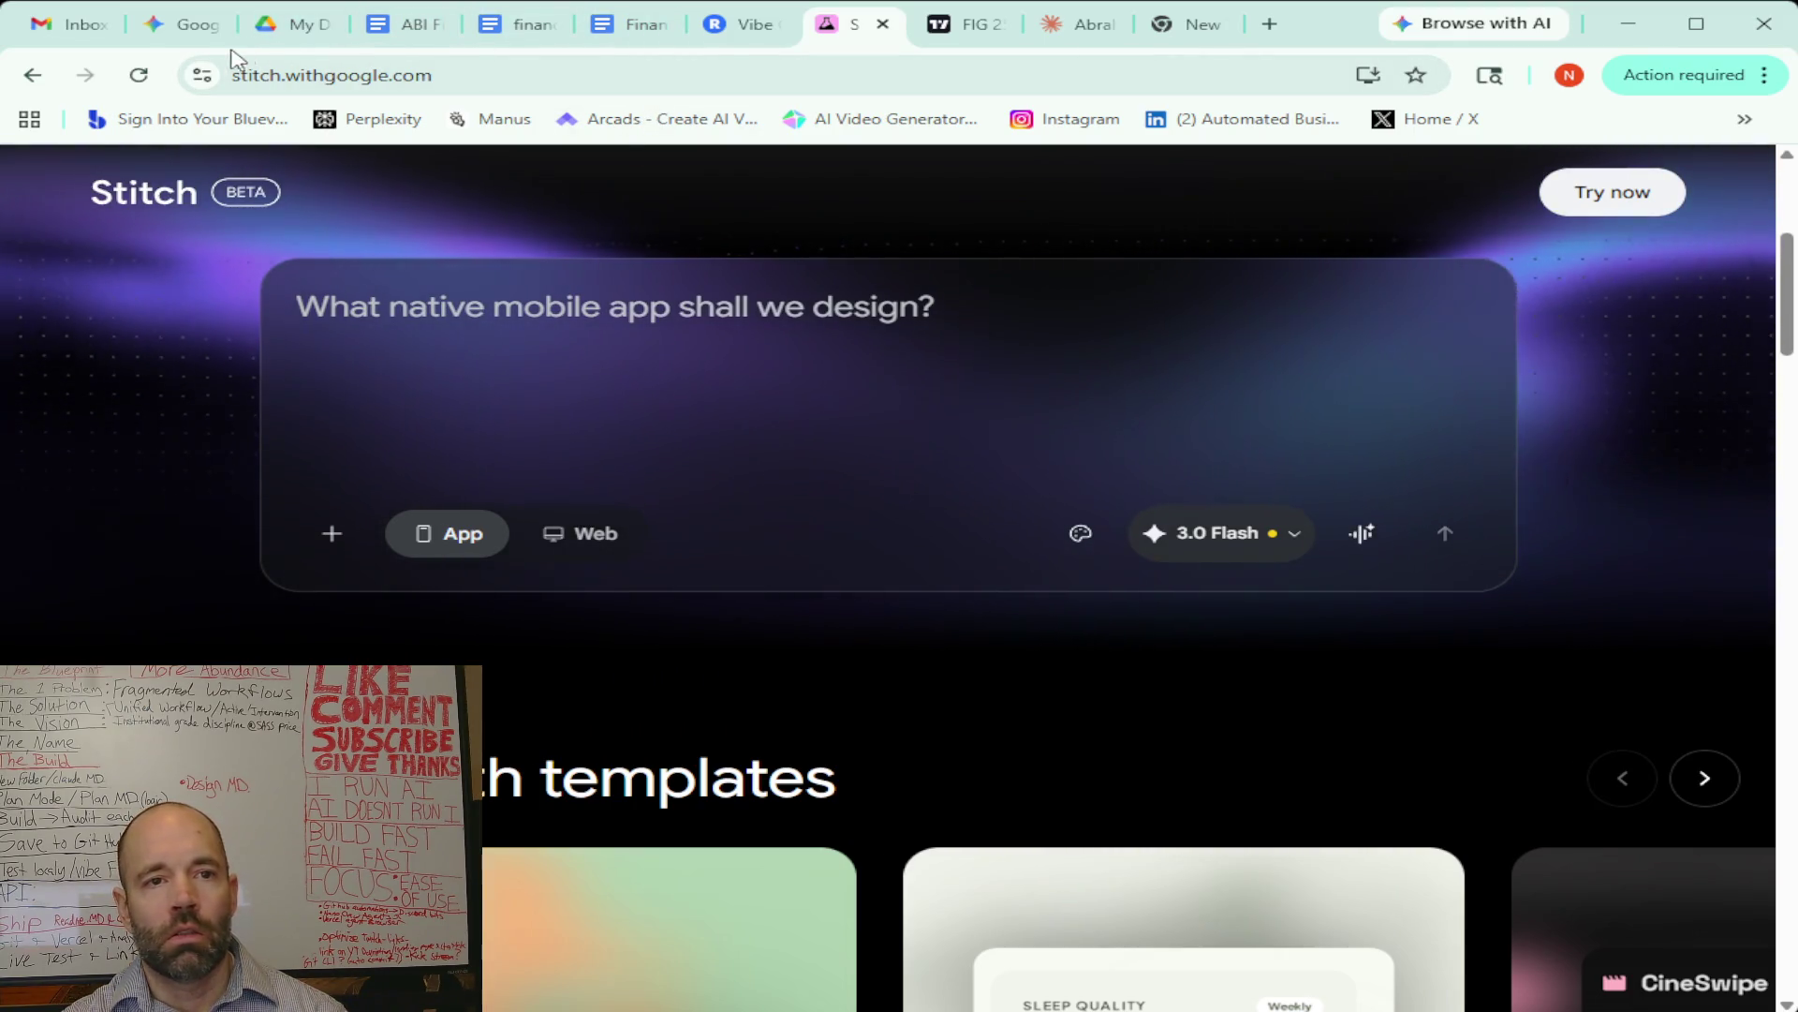
pyautogui.click(159, 28)
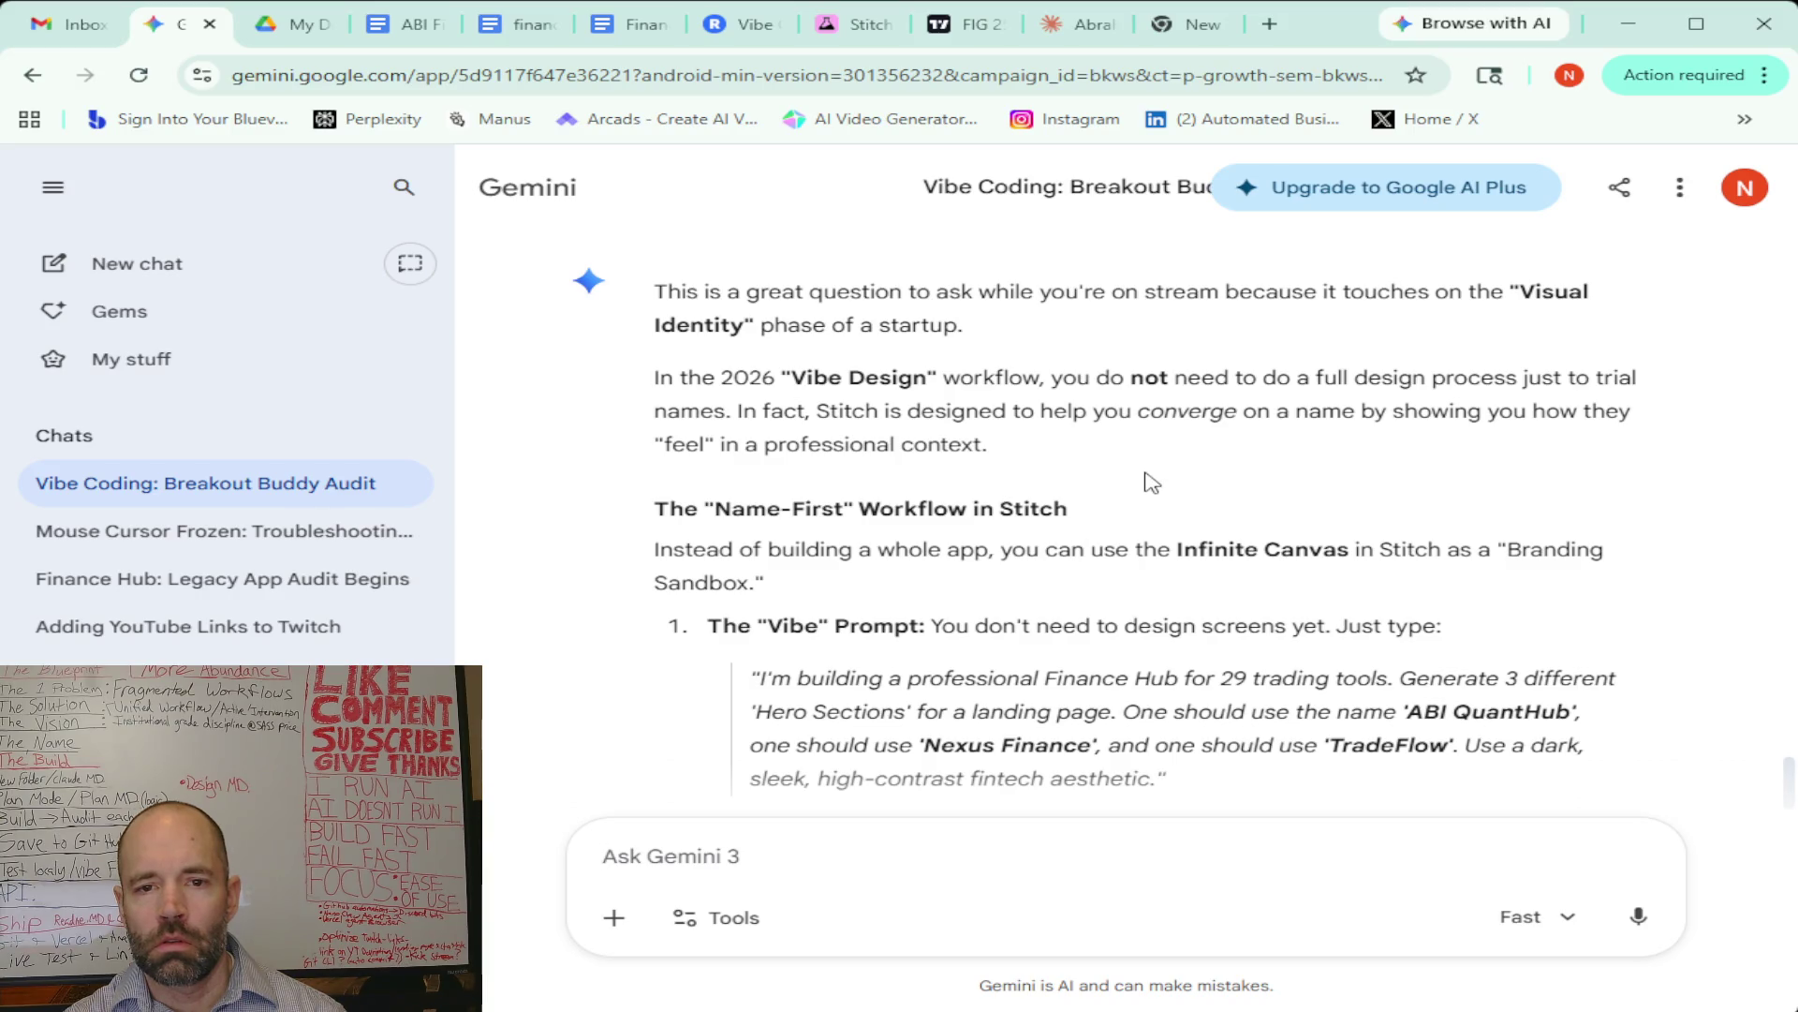
# Read the answer through its Order of Operations list to the closing naming-prompt offer
pyautogui.scroll(-1, 1152, 483)
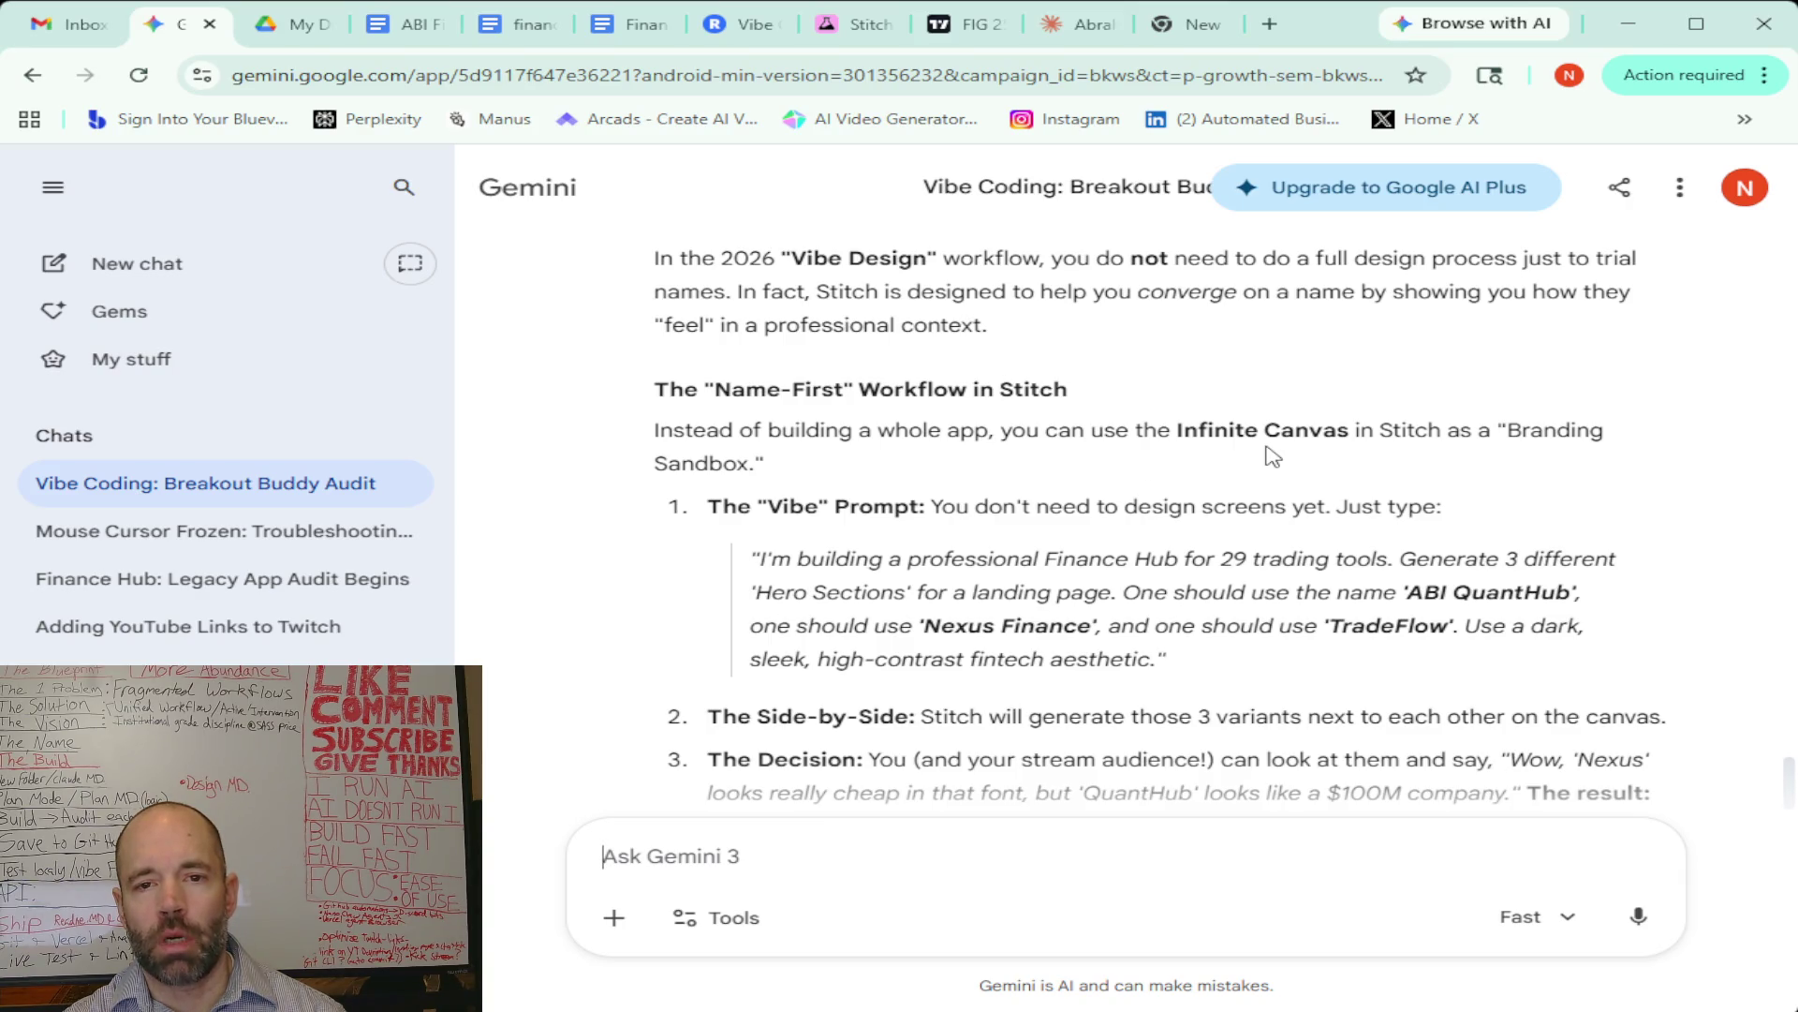
pyautogui.scroll(-1, 1272, 456)
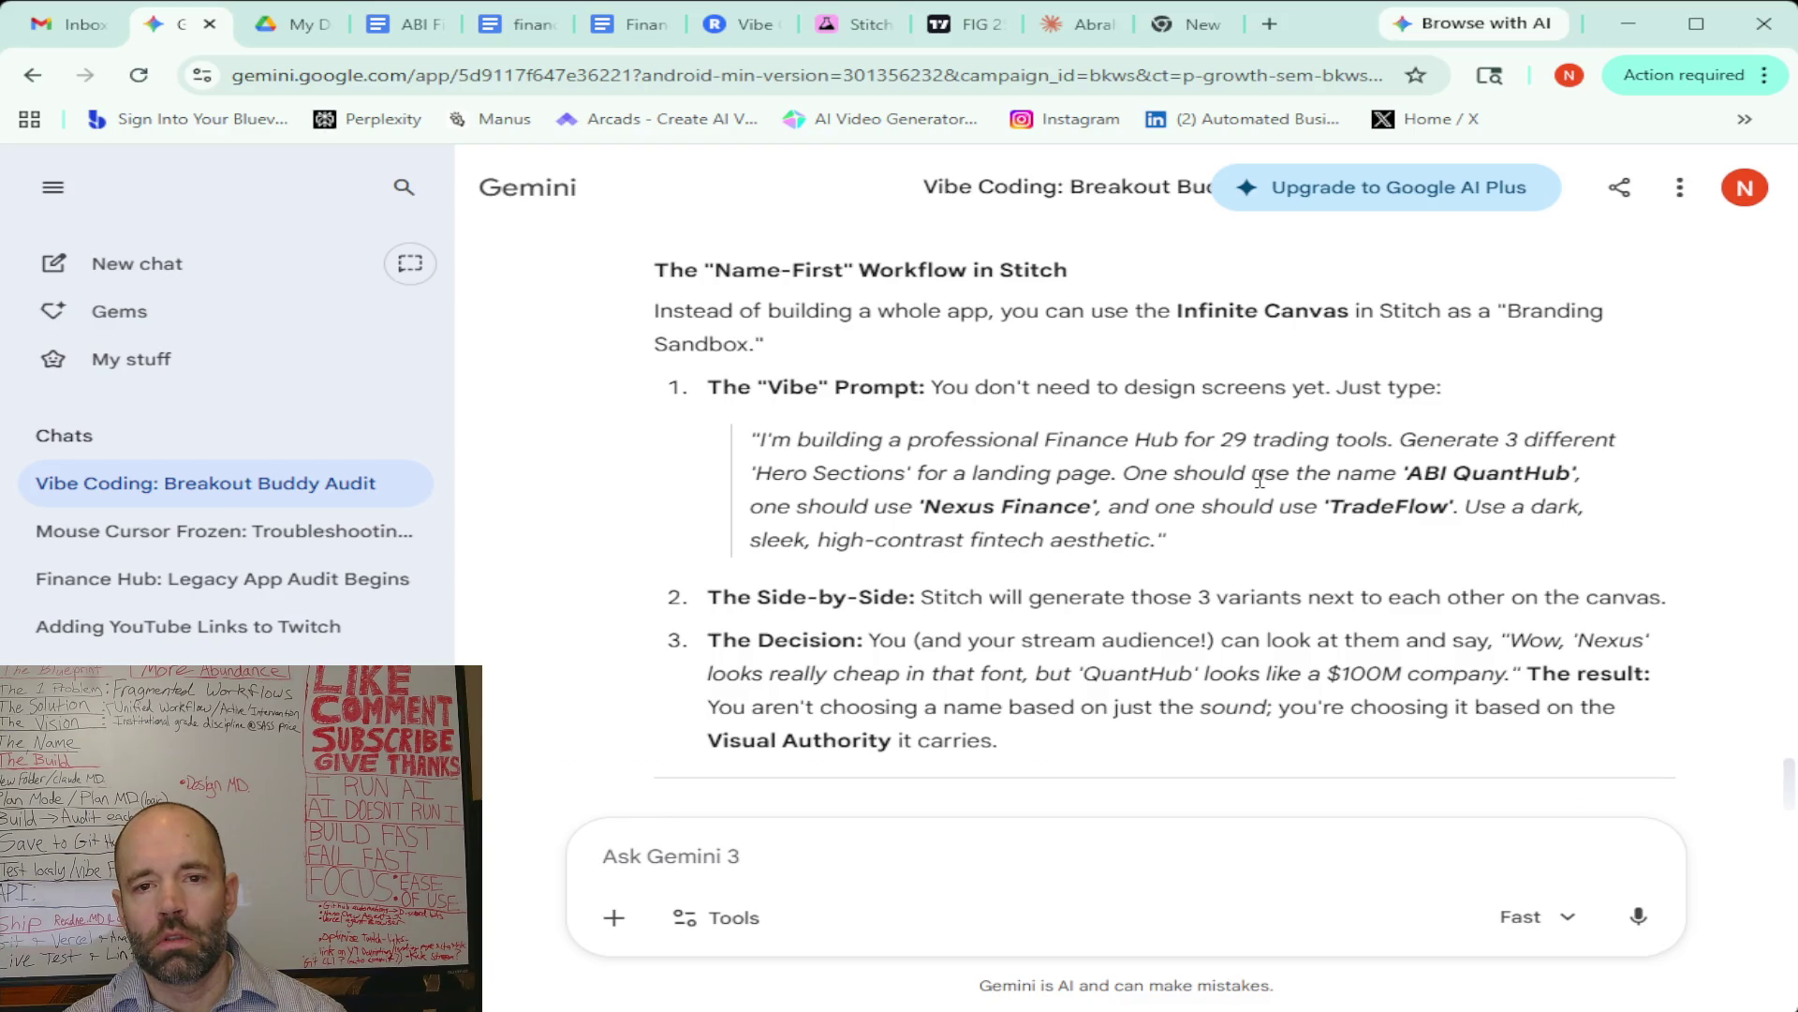
pyautogui.scroll(-1, 1260, 478)
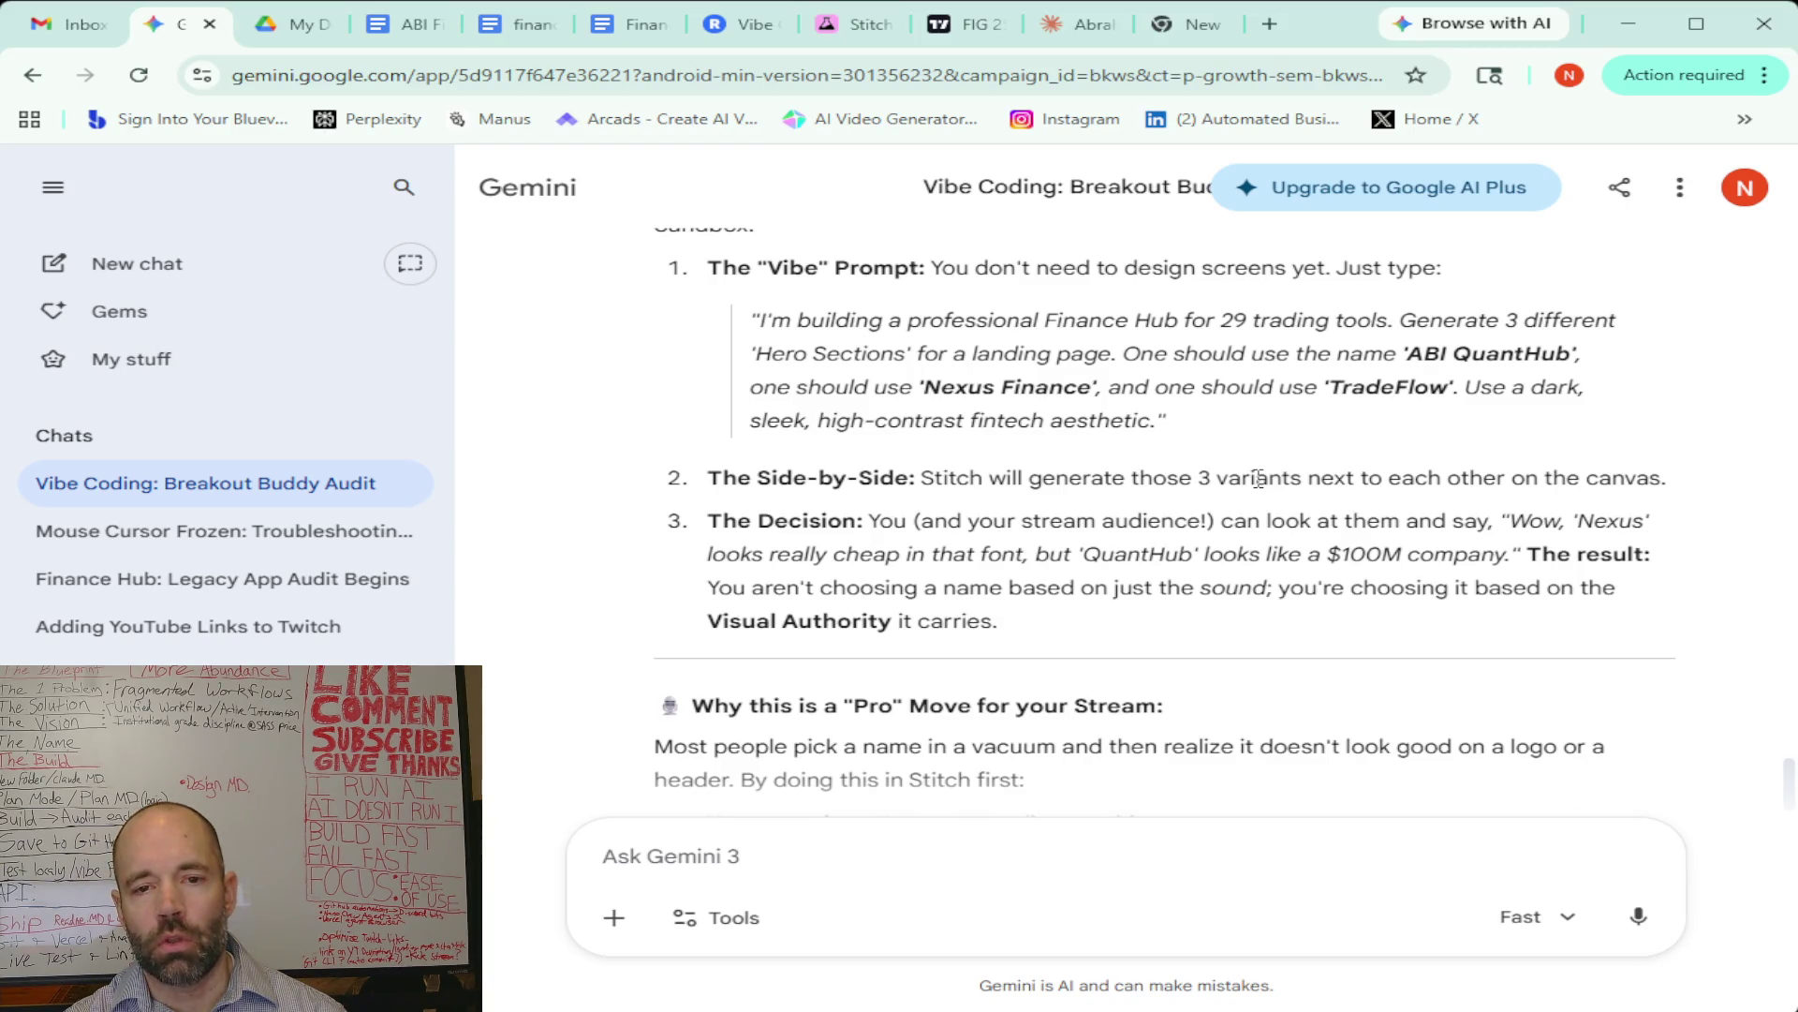
pyautogui.scroll(-1, 1258, 479)
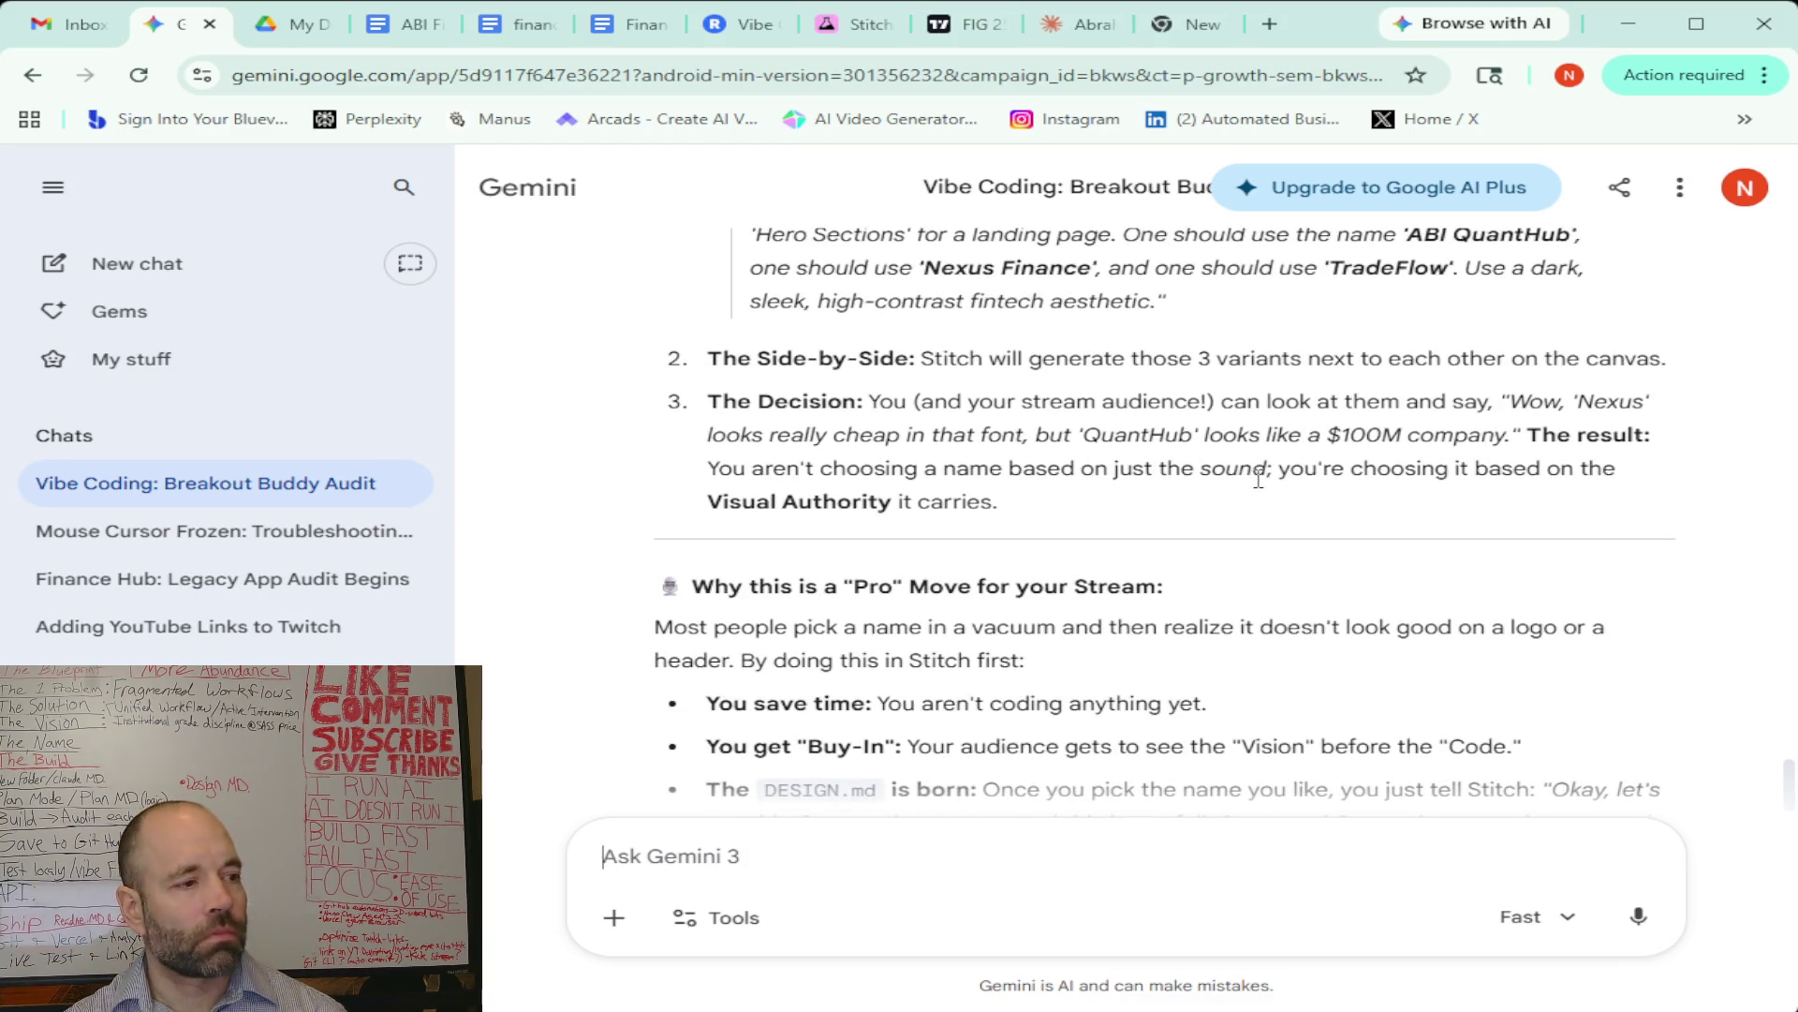
pyautogui.scroll(-2, 1258, 479)
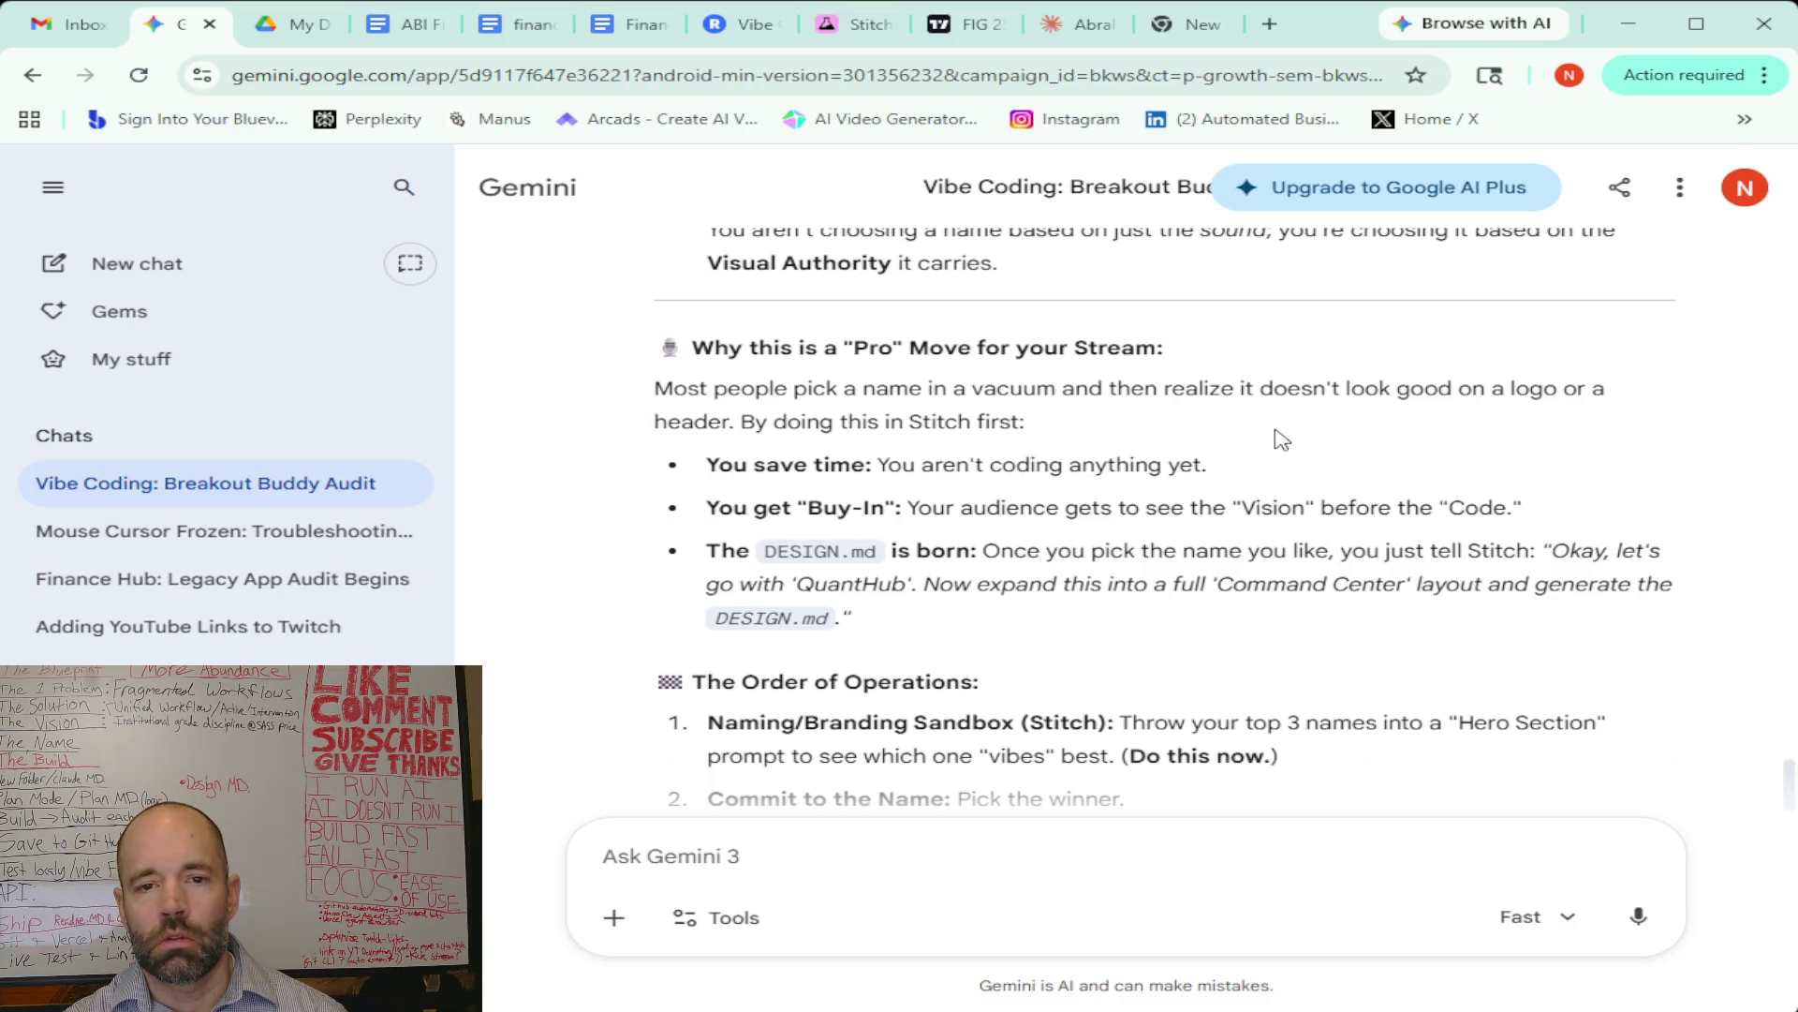
pyautogui.scroll(-1, 1281, 438)
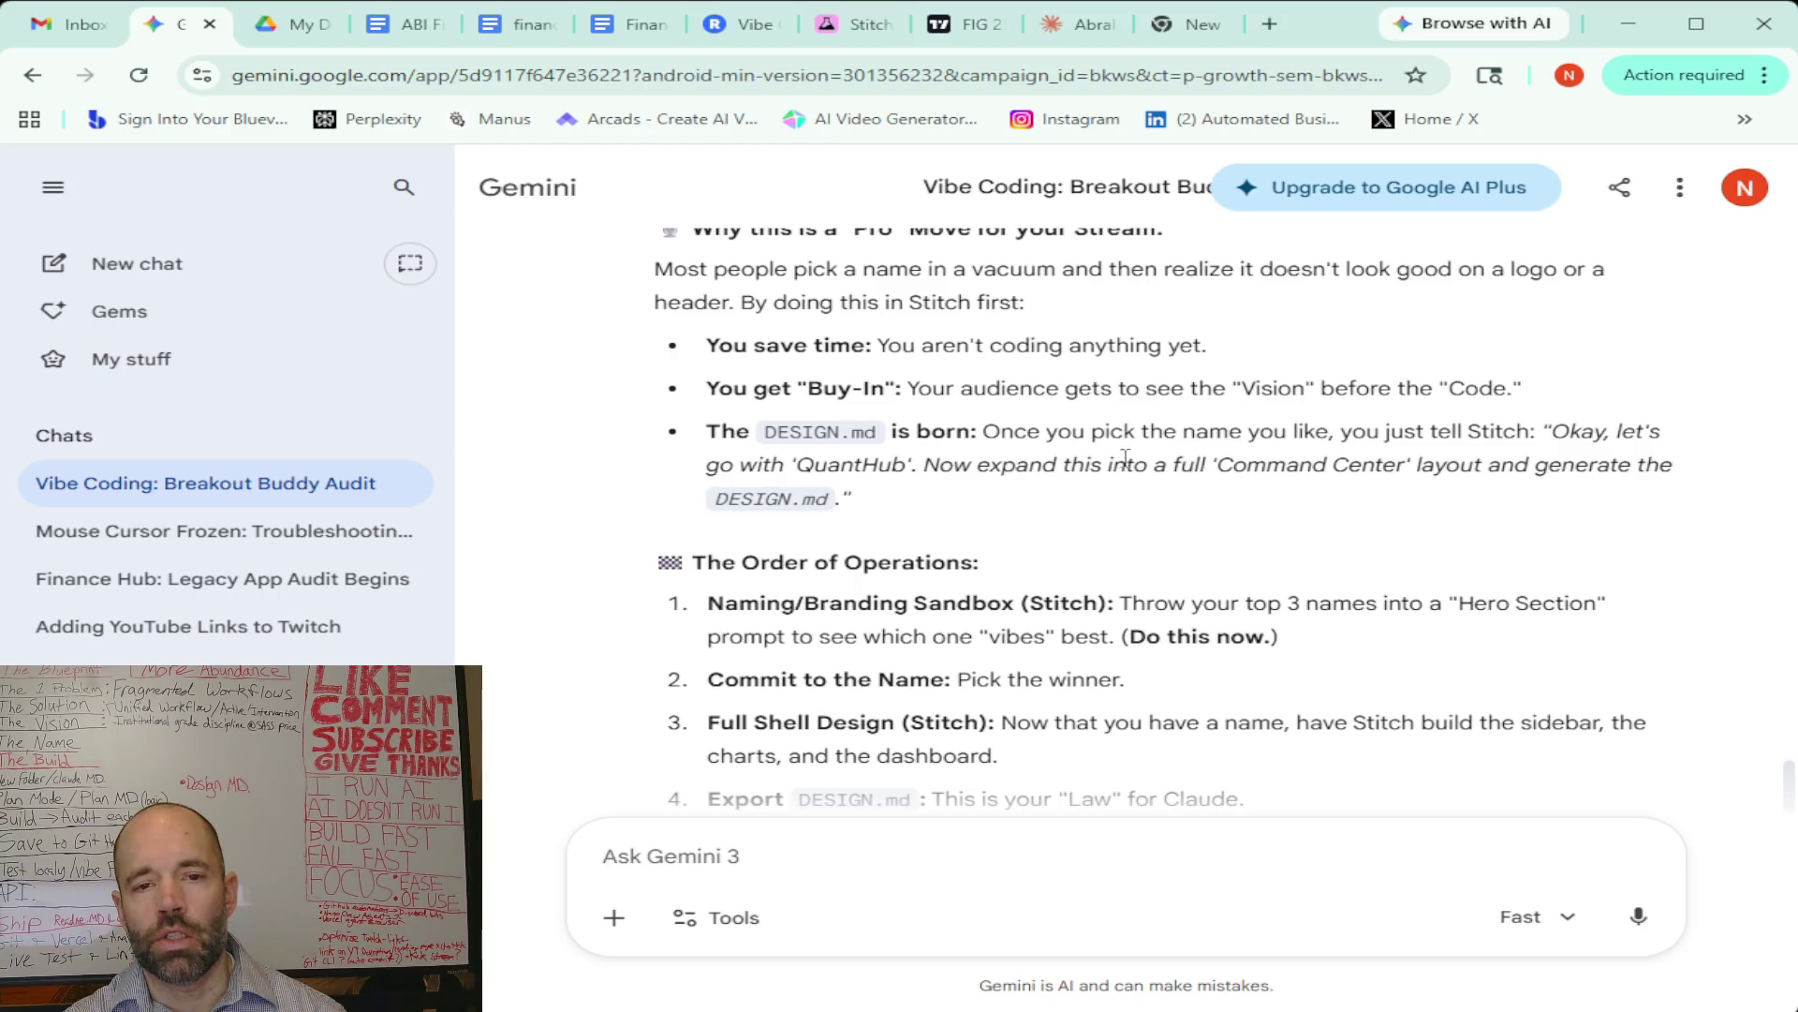
pyautogui.scroll(-2, 1178, 465)
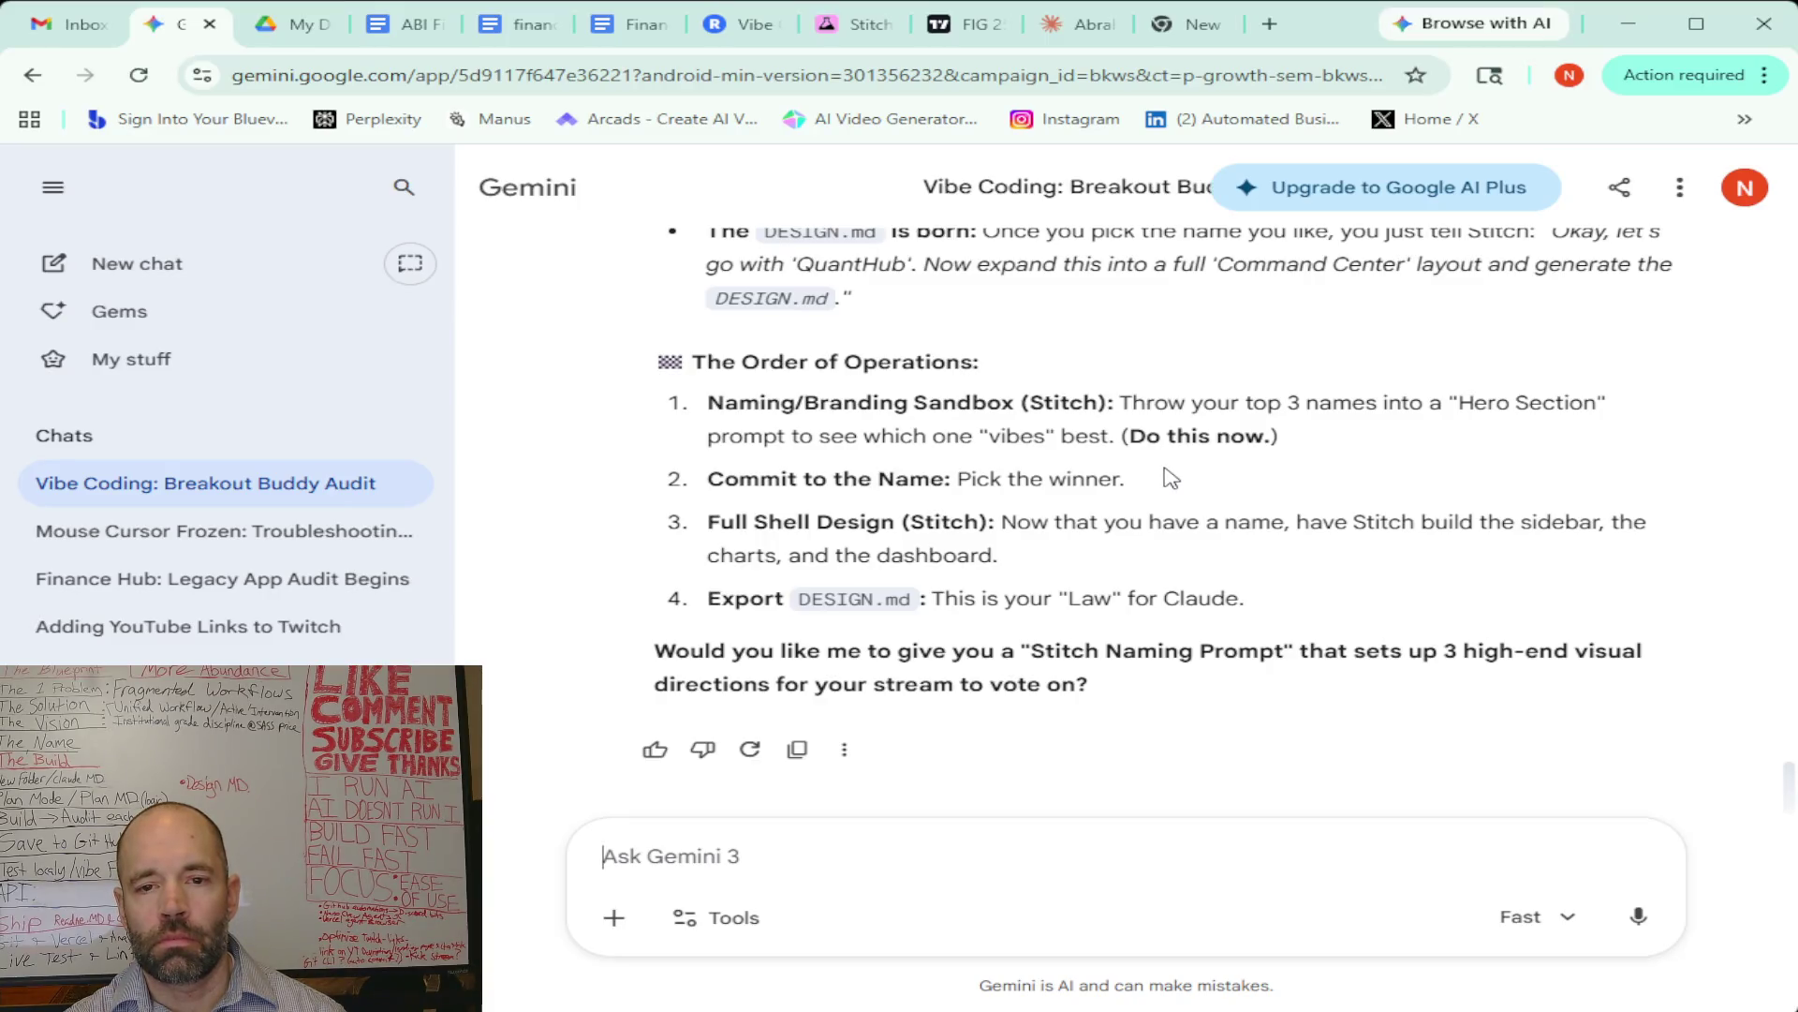
pyautogui.scroll(1, 1171, 478)
pyautogui.scroll(-1, 1171, 478)
pyautogui.scroll(15, 1171, 478)
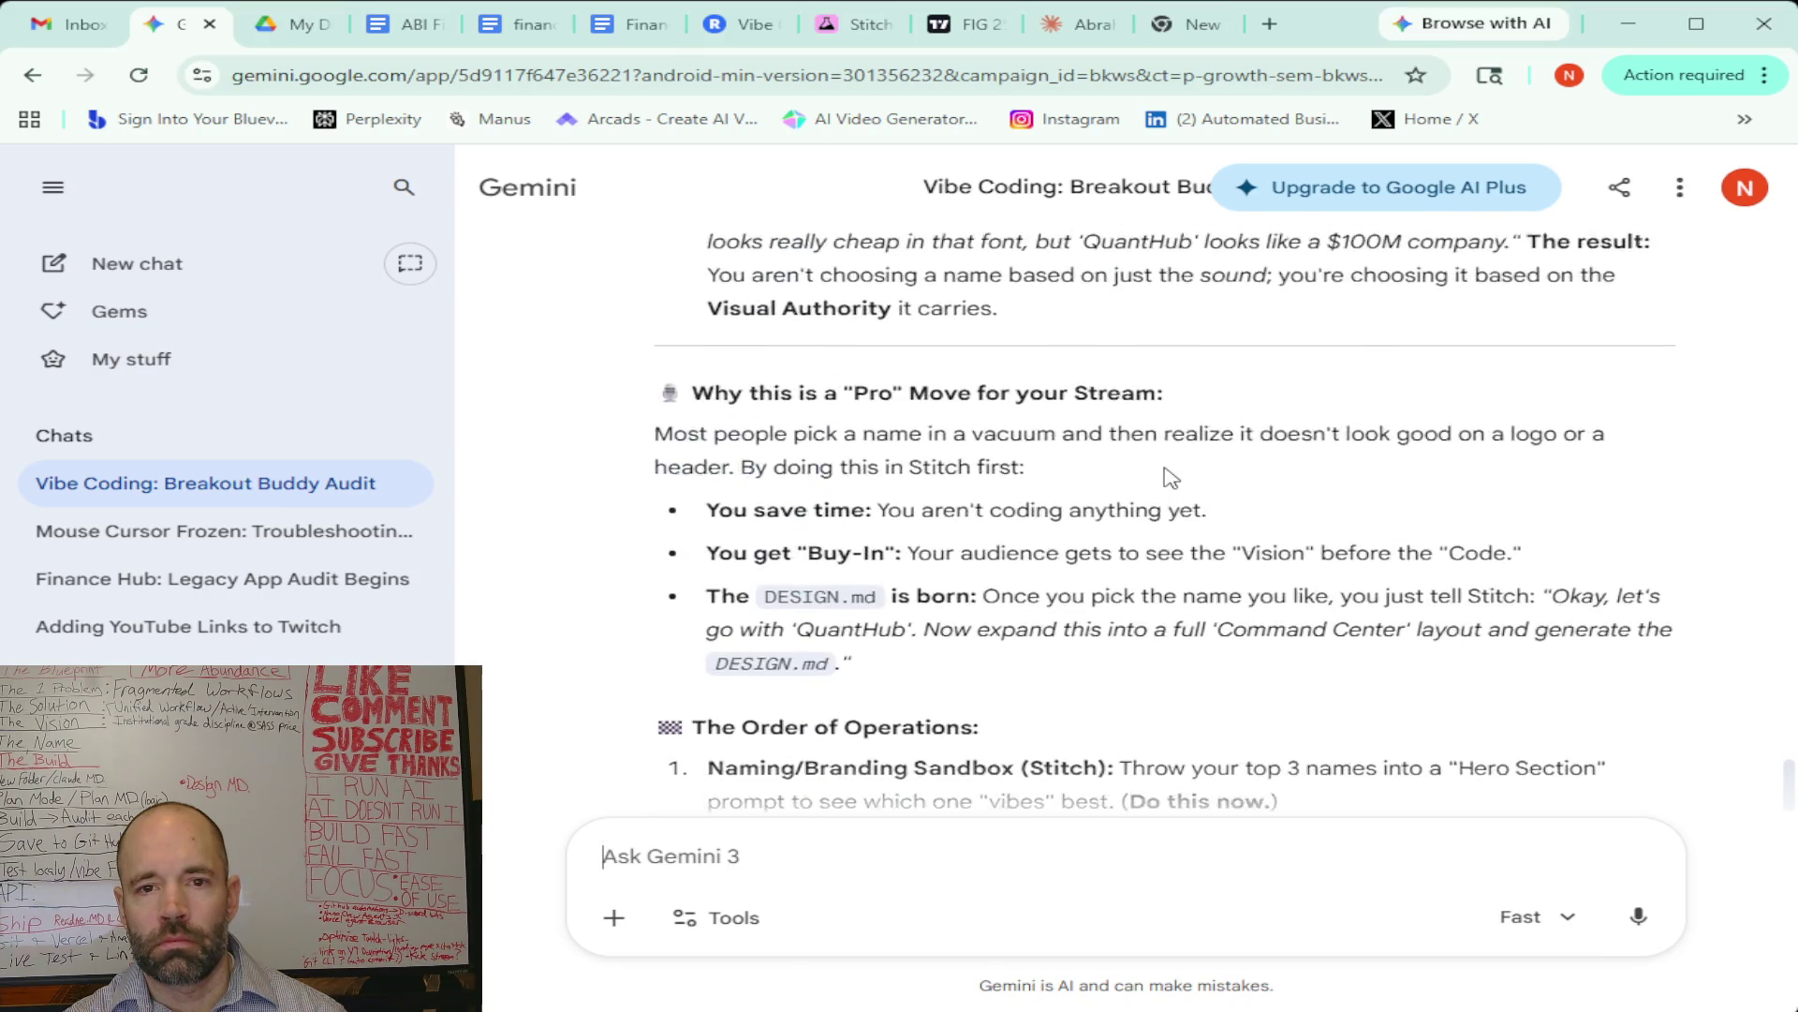
pyautogui.scroll(-3, 1171, 477)
pyautogui.scroll(-10, 1171, 478)
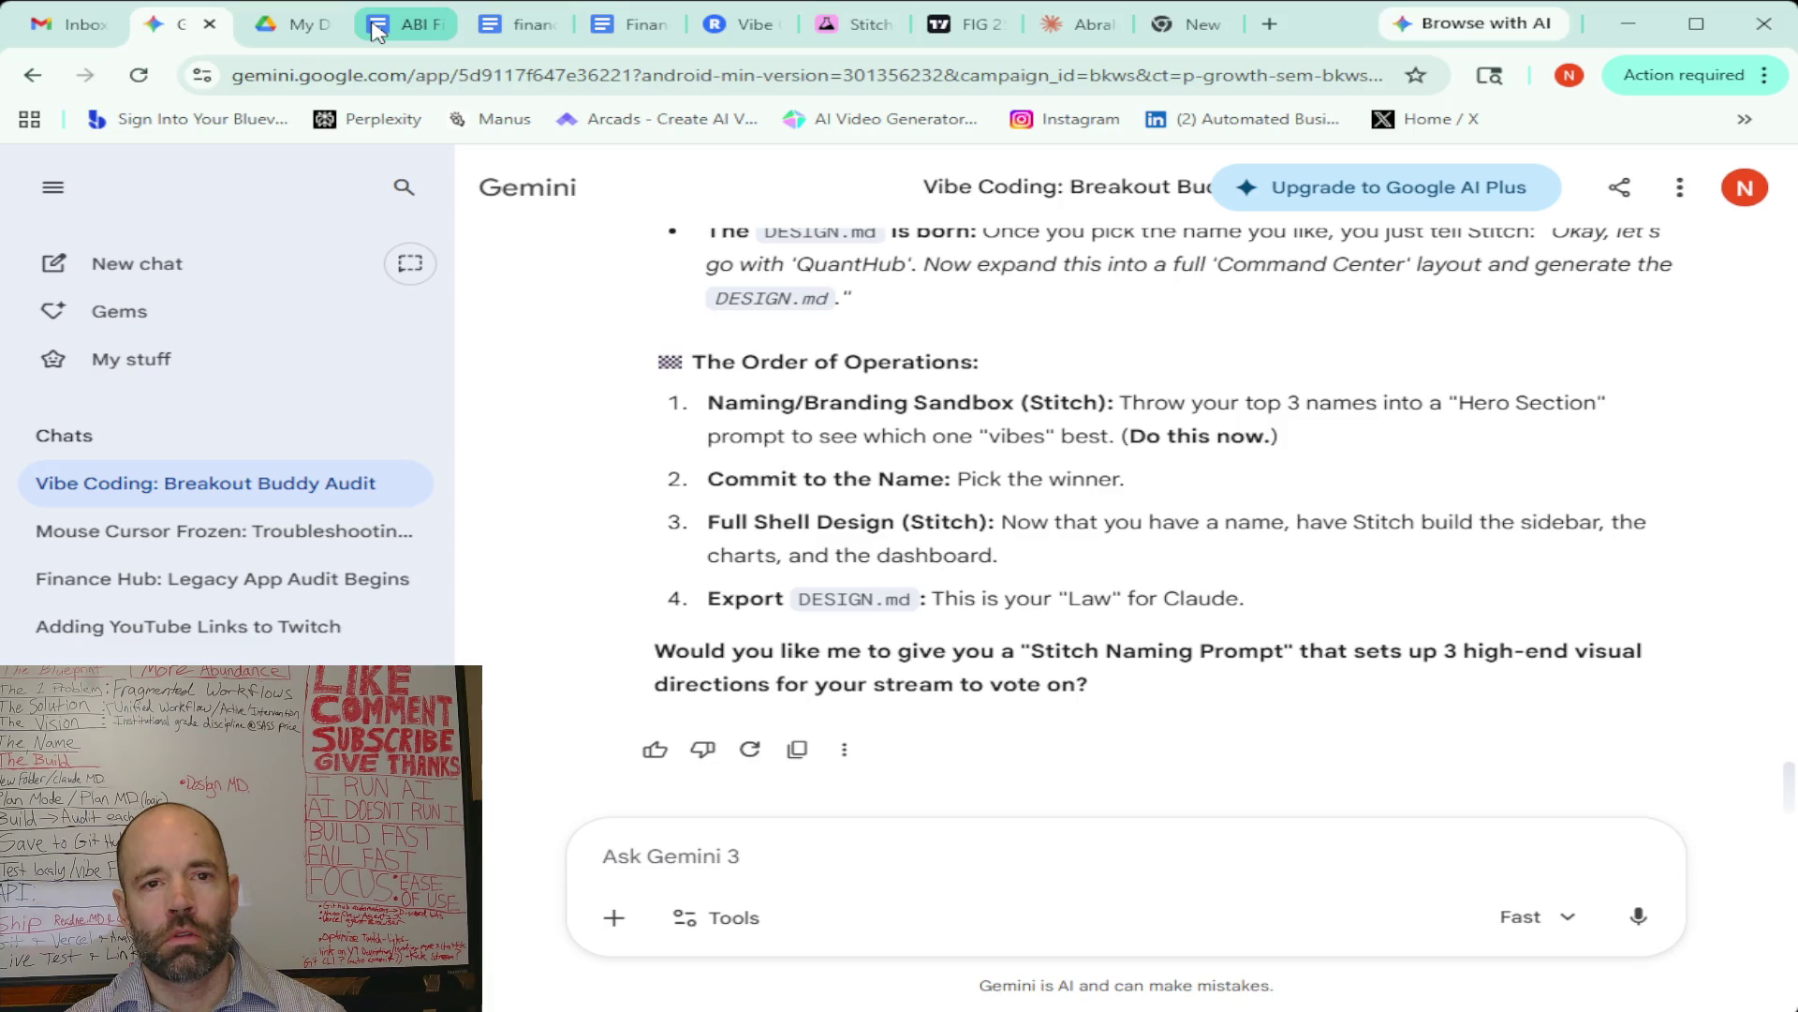
pyautogui.click(378, 31)
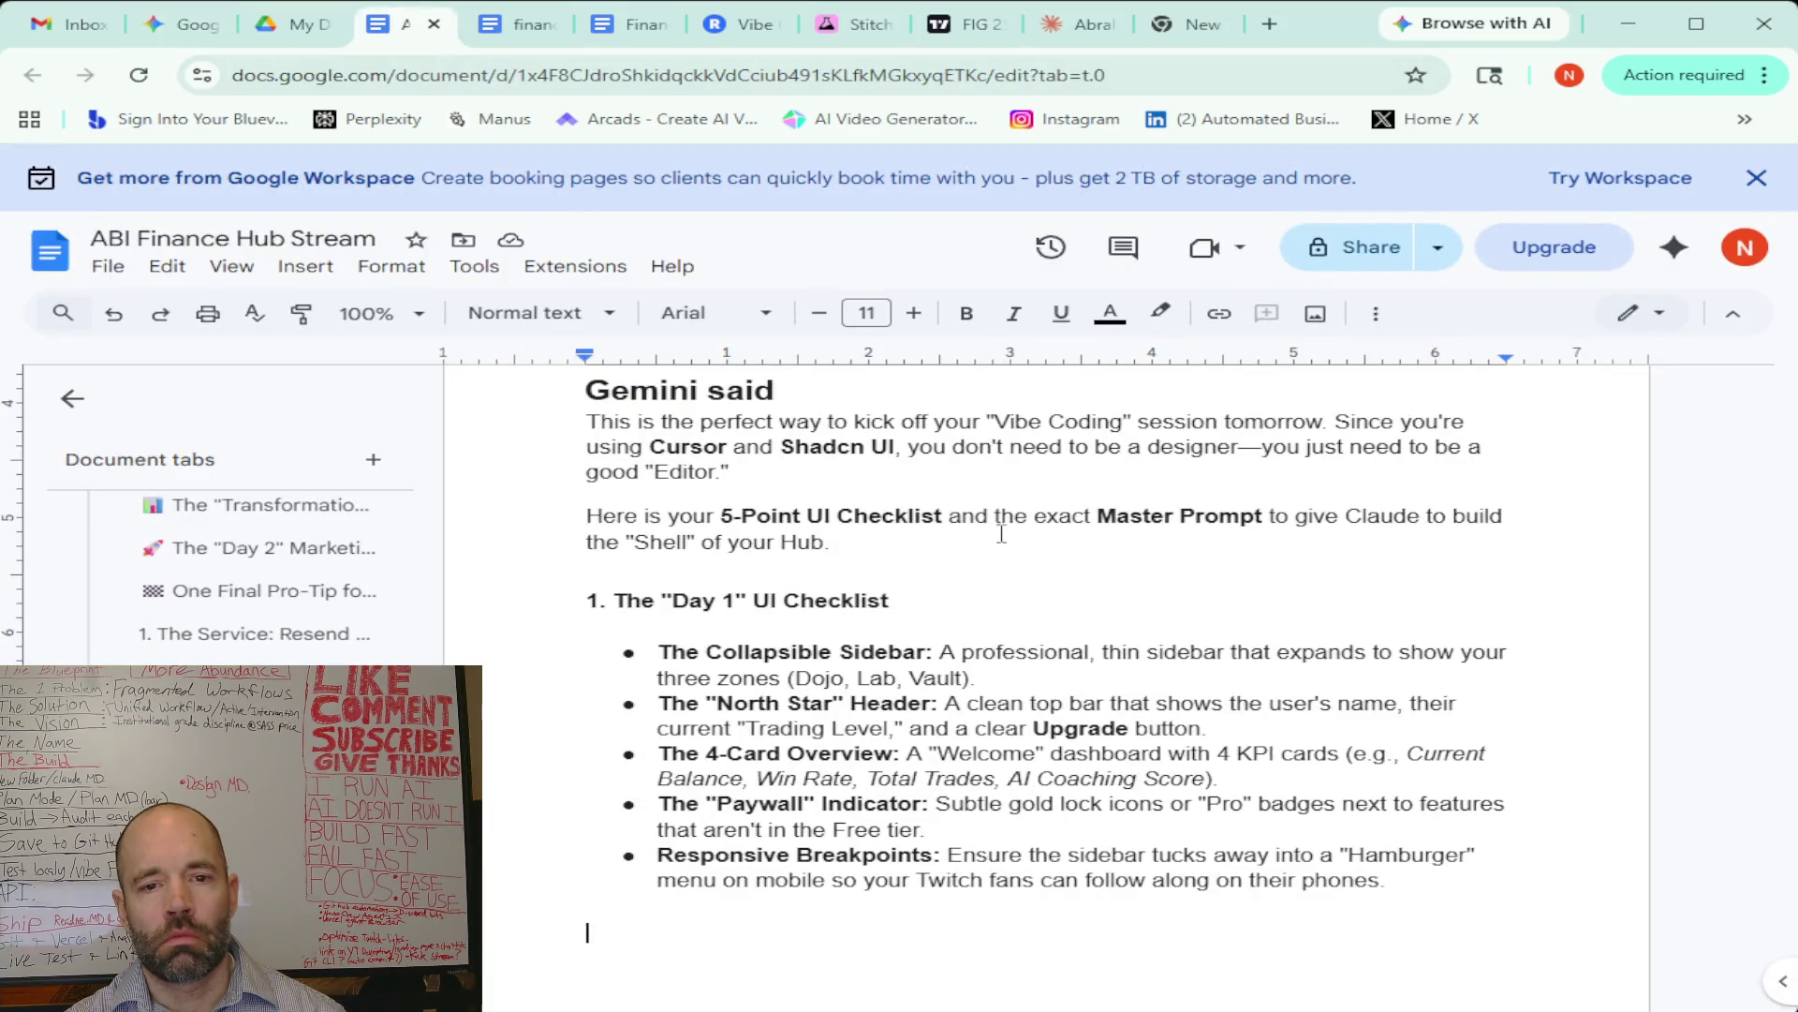
# Bring the ABI Finance Hub Stream doc up to the Final 'Go-Live' Checklist on page 1
pyautogui.scroll(5, 1002, 533)
pyautogui.scroll(5, 1001, 533)
pyautogui.scroll(10, 1789, 913)
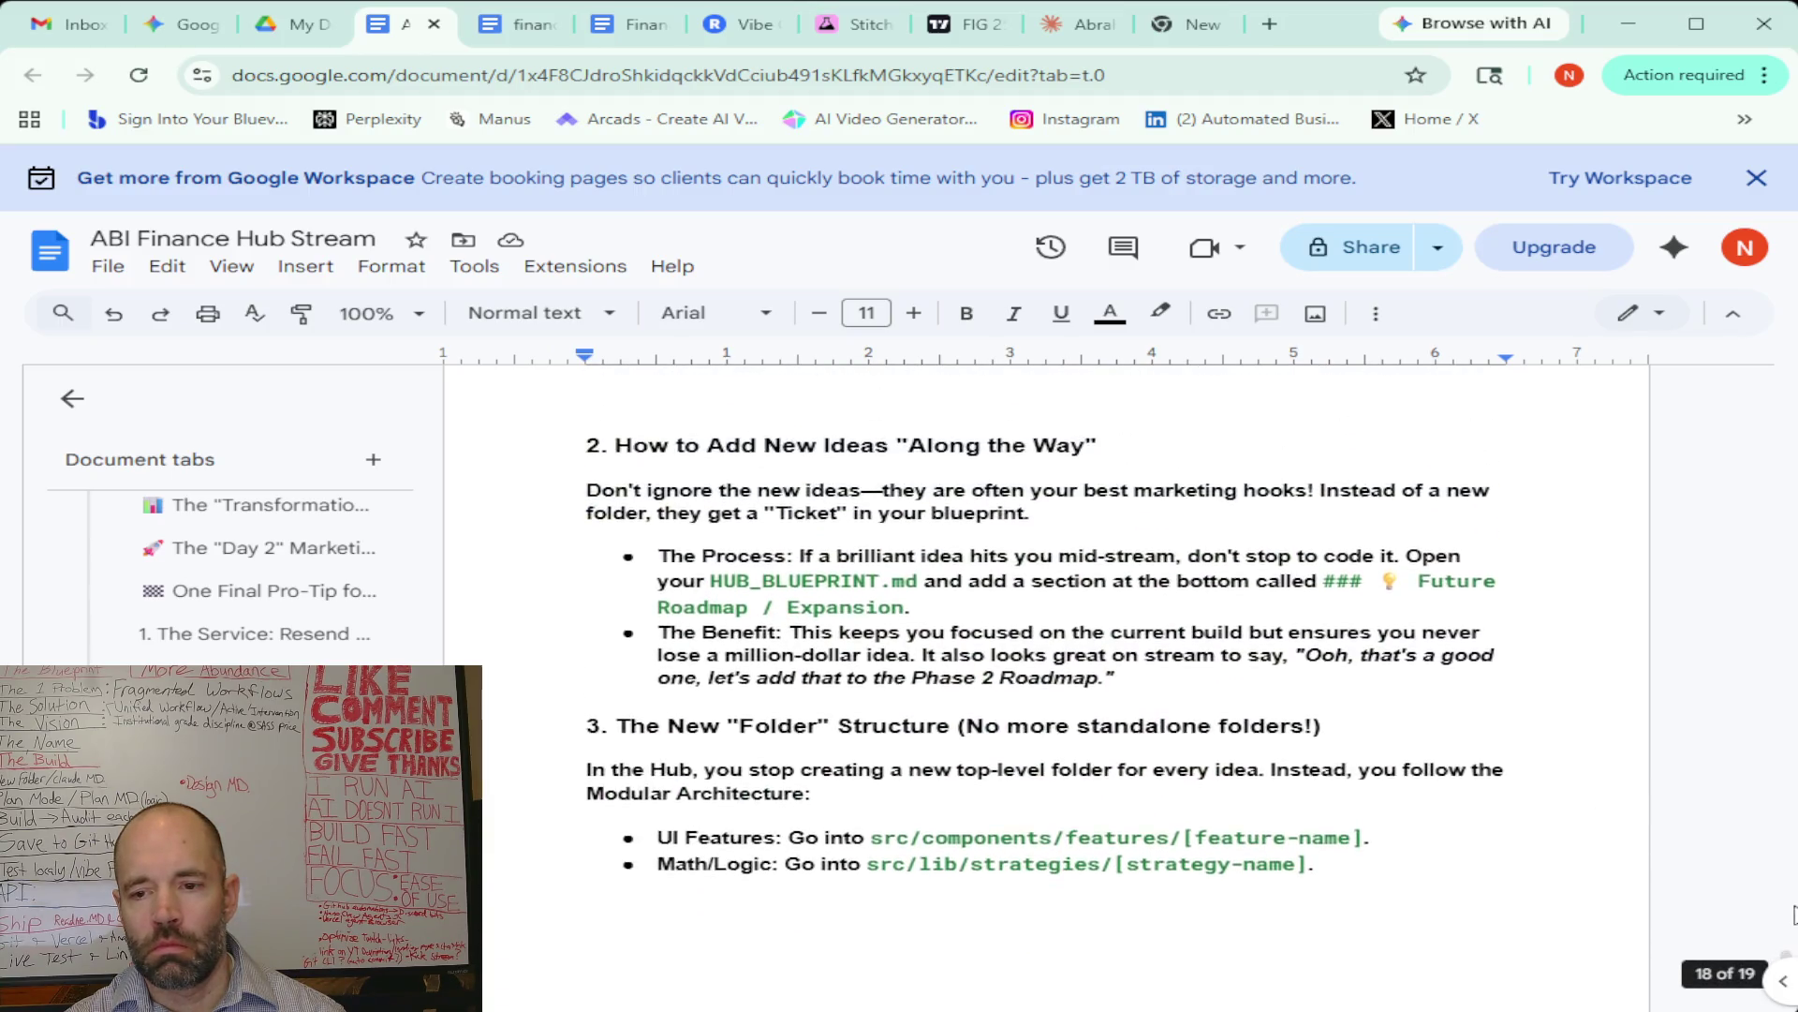
pyautogui.moveTo(1789, 913)
pyautogui.mouseDown()
pyautogui.moveTo(1666, 405)
pyautogui.moveTo(1641, 378)
pyautogui.mouseUp()
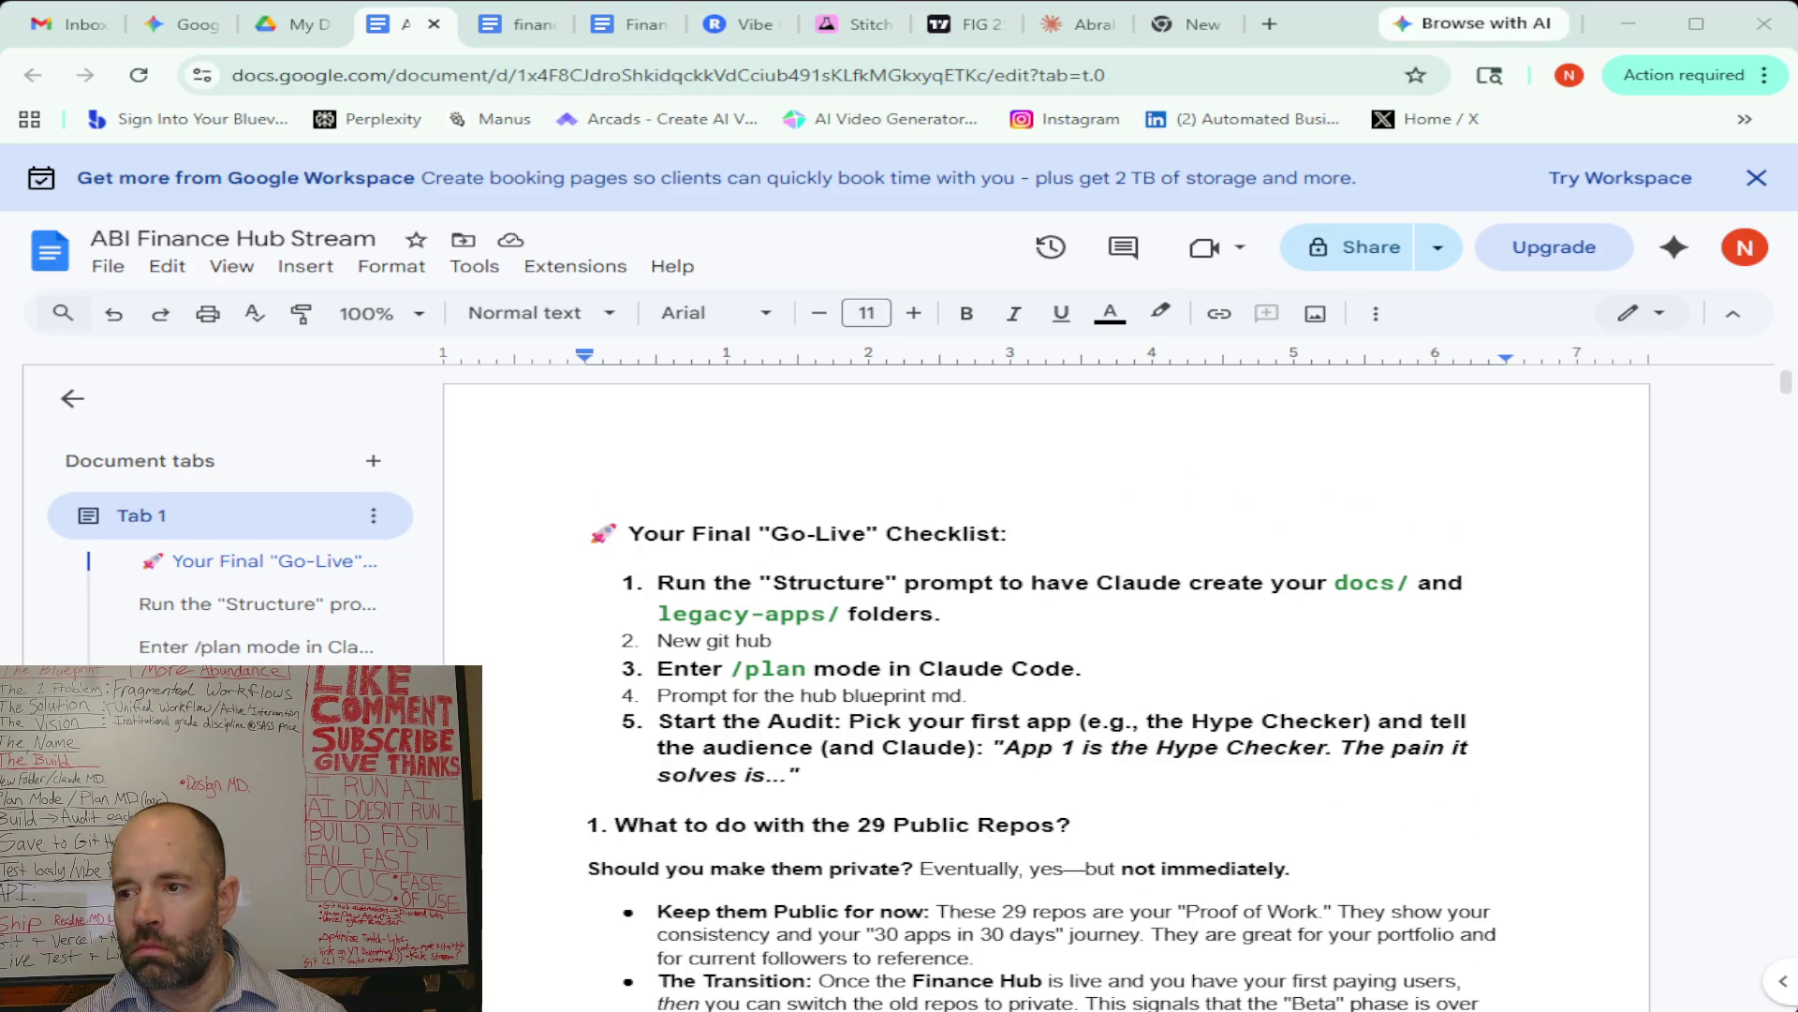
pyautogui.scroll(-2, 1040, 684)
pyautogui.scroll(2, 1040, 683)
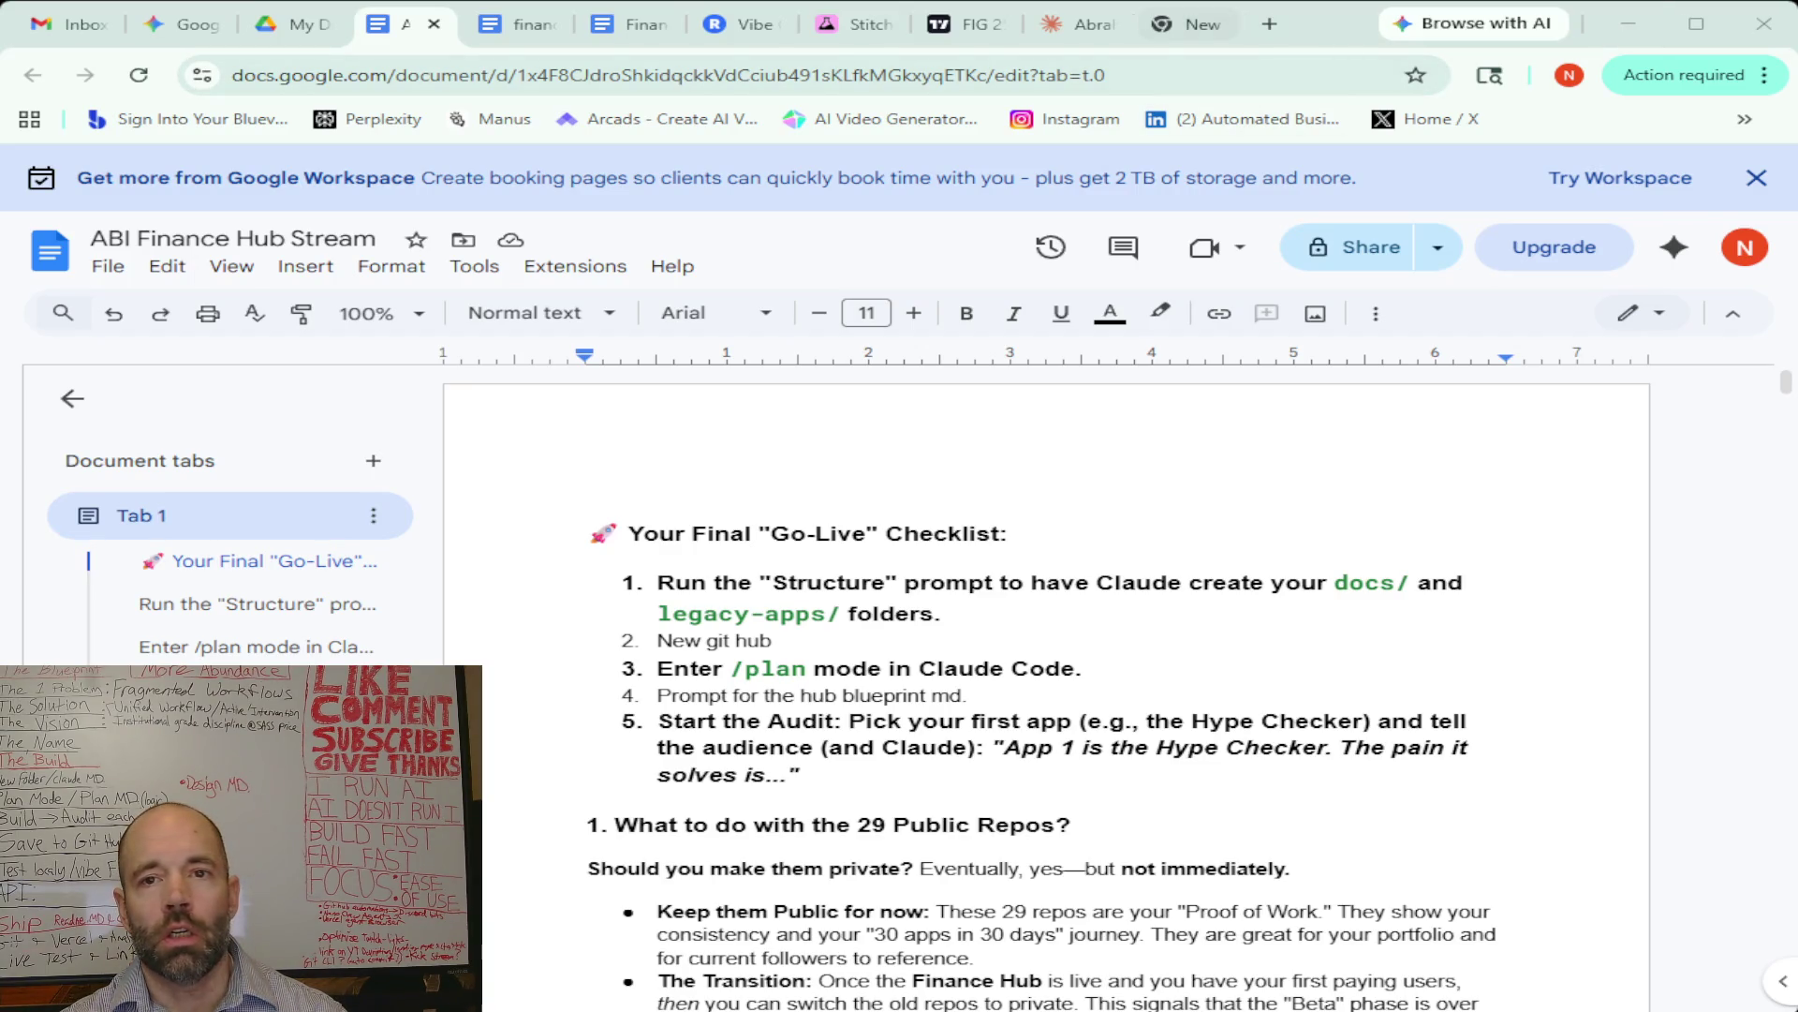
pyautogui.click(1184, 26)
# Search 'name.com' in the new Chrome tab and load the name.com home page
pyautogui.click(624, 489)
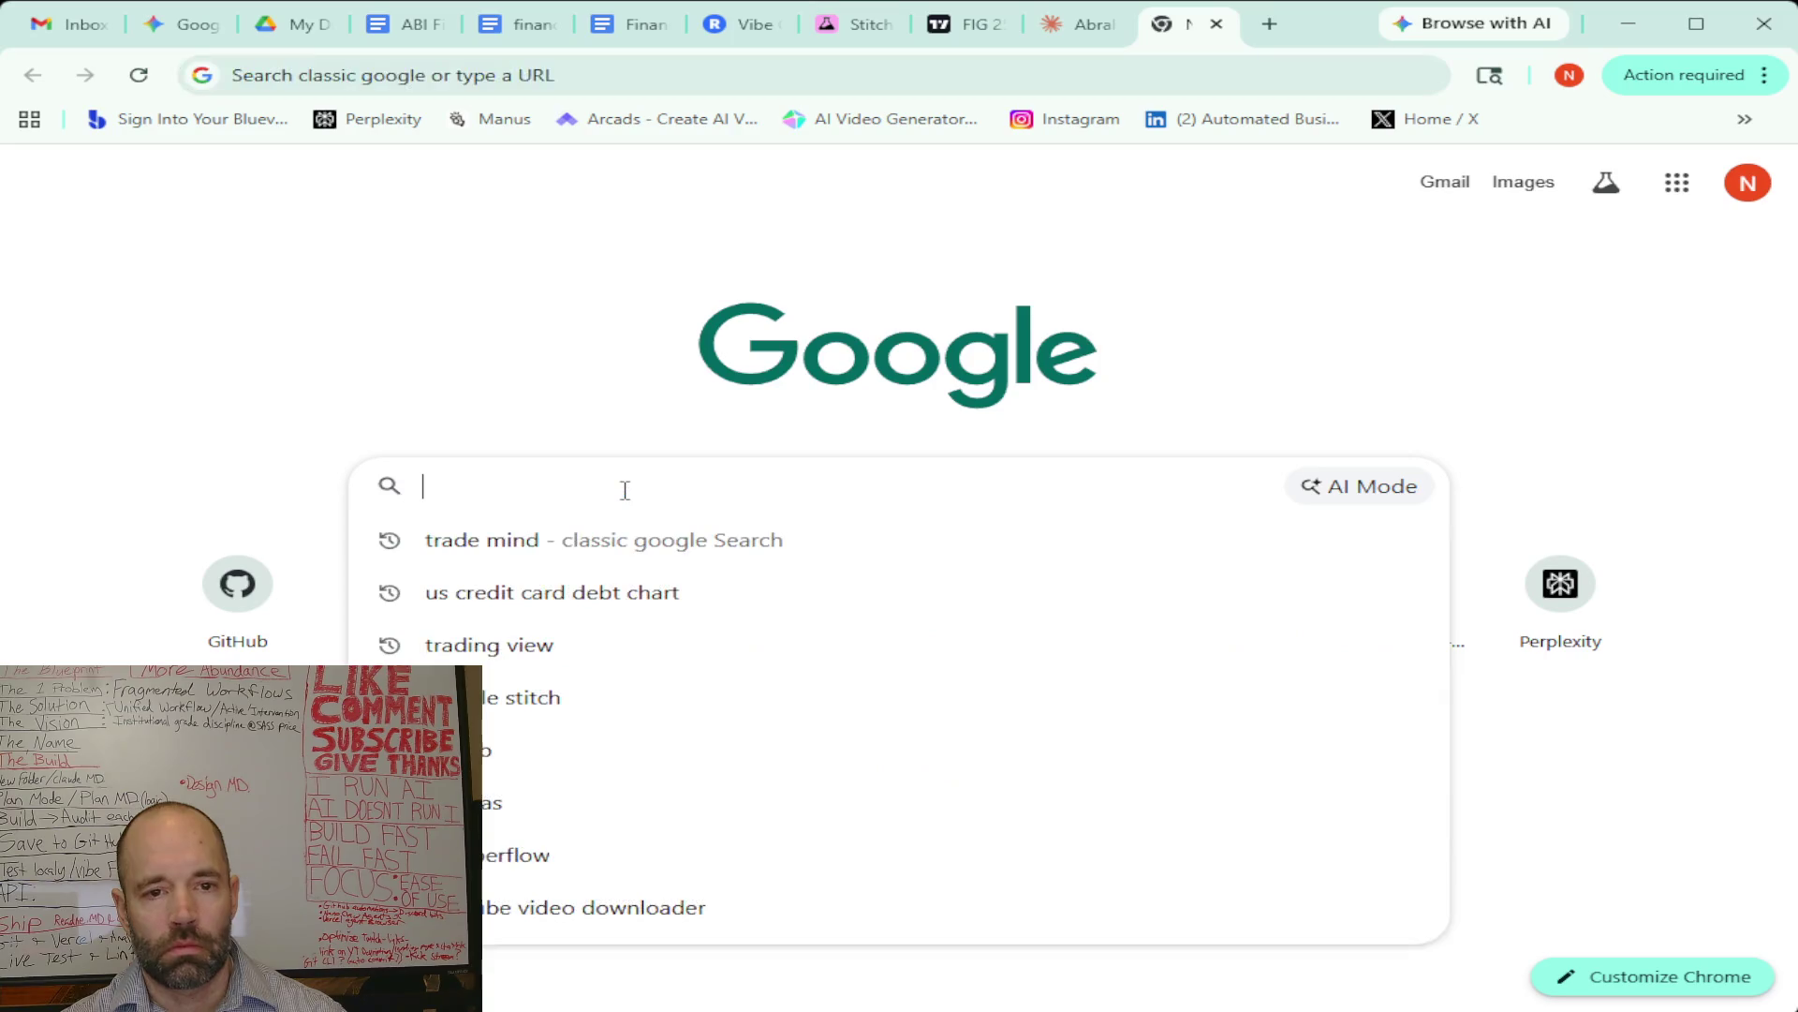
pyautogui.write('name.com')
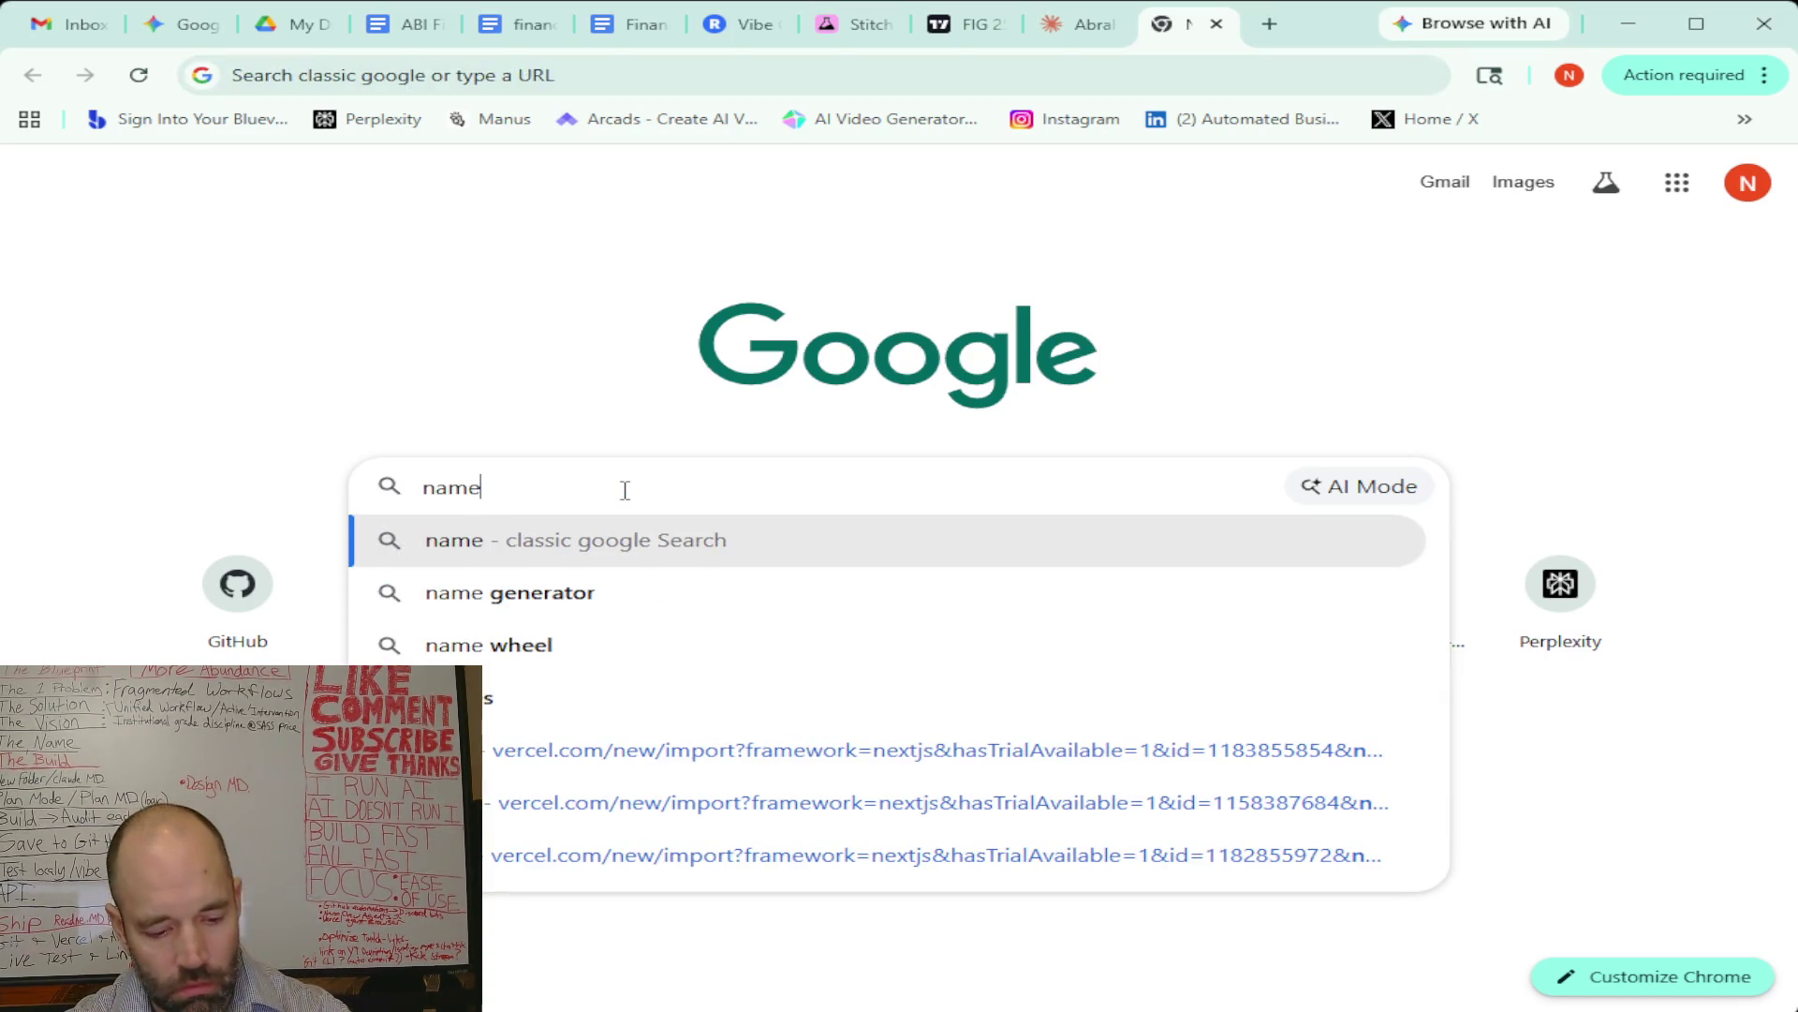
pyautogui.press('Return')
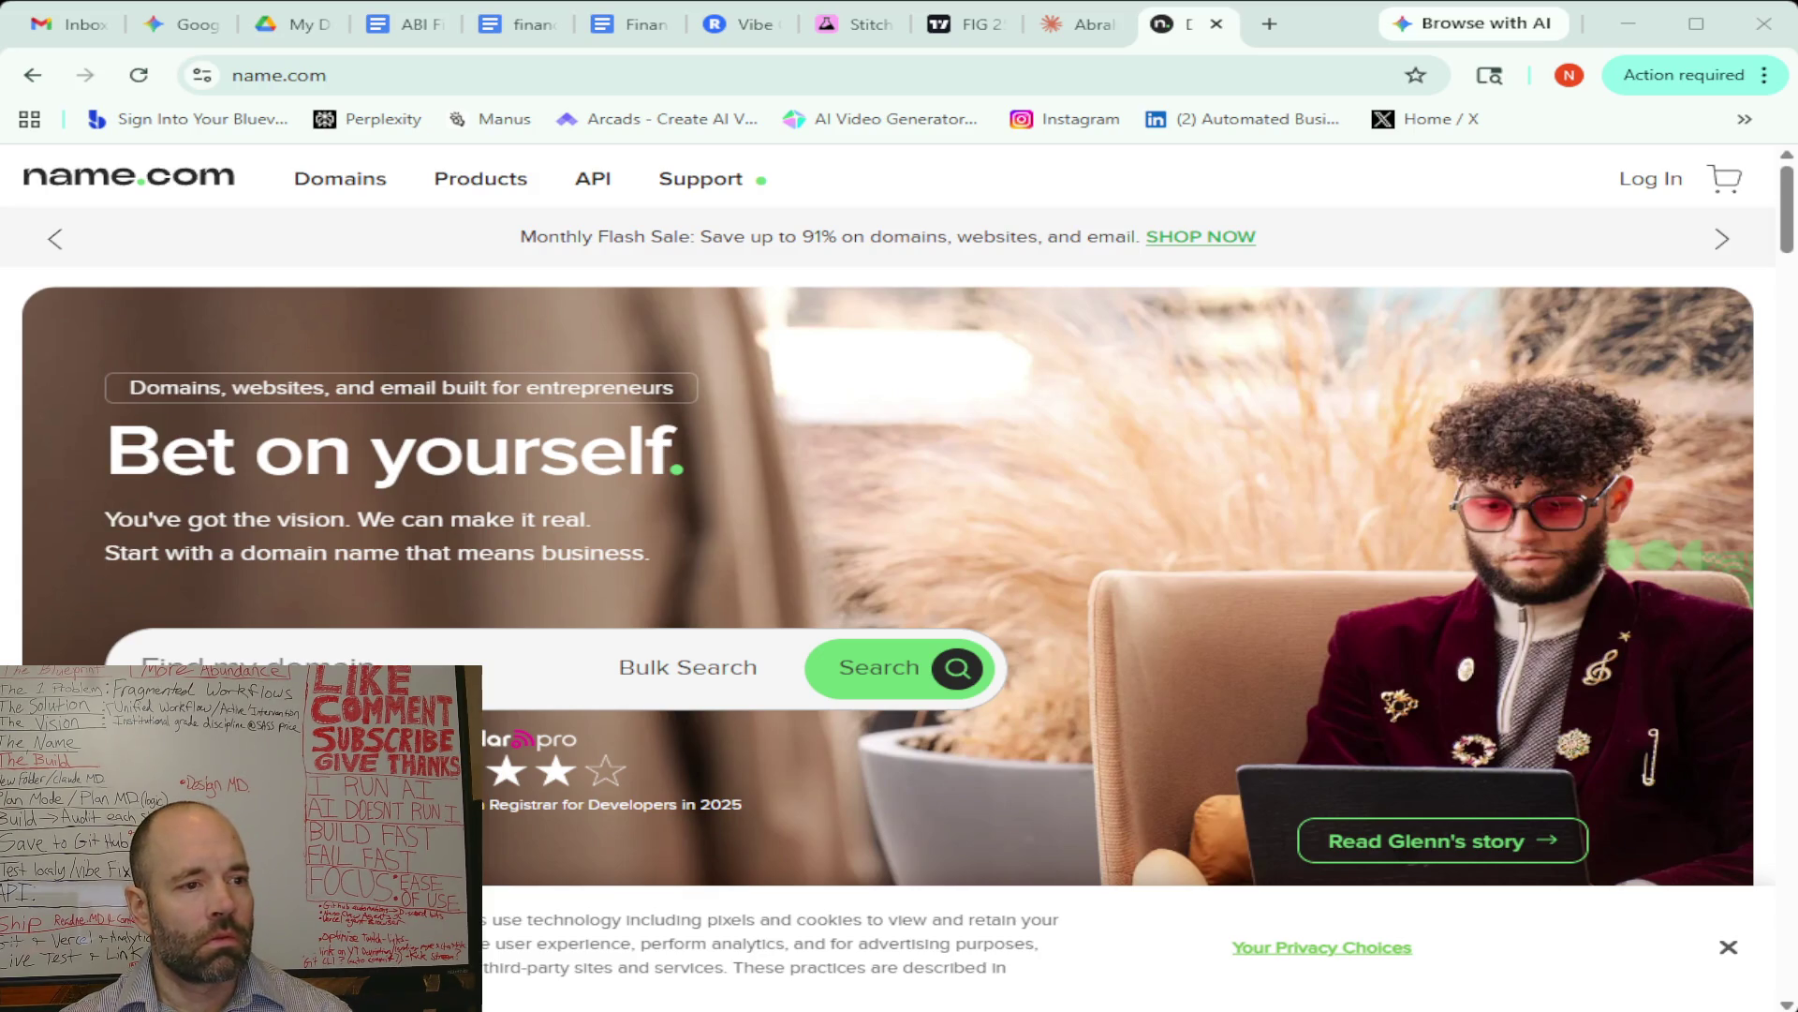
pyautogui.click(358, 663)
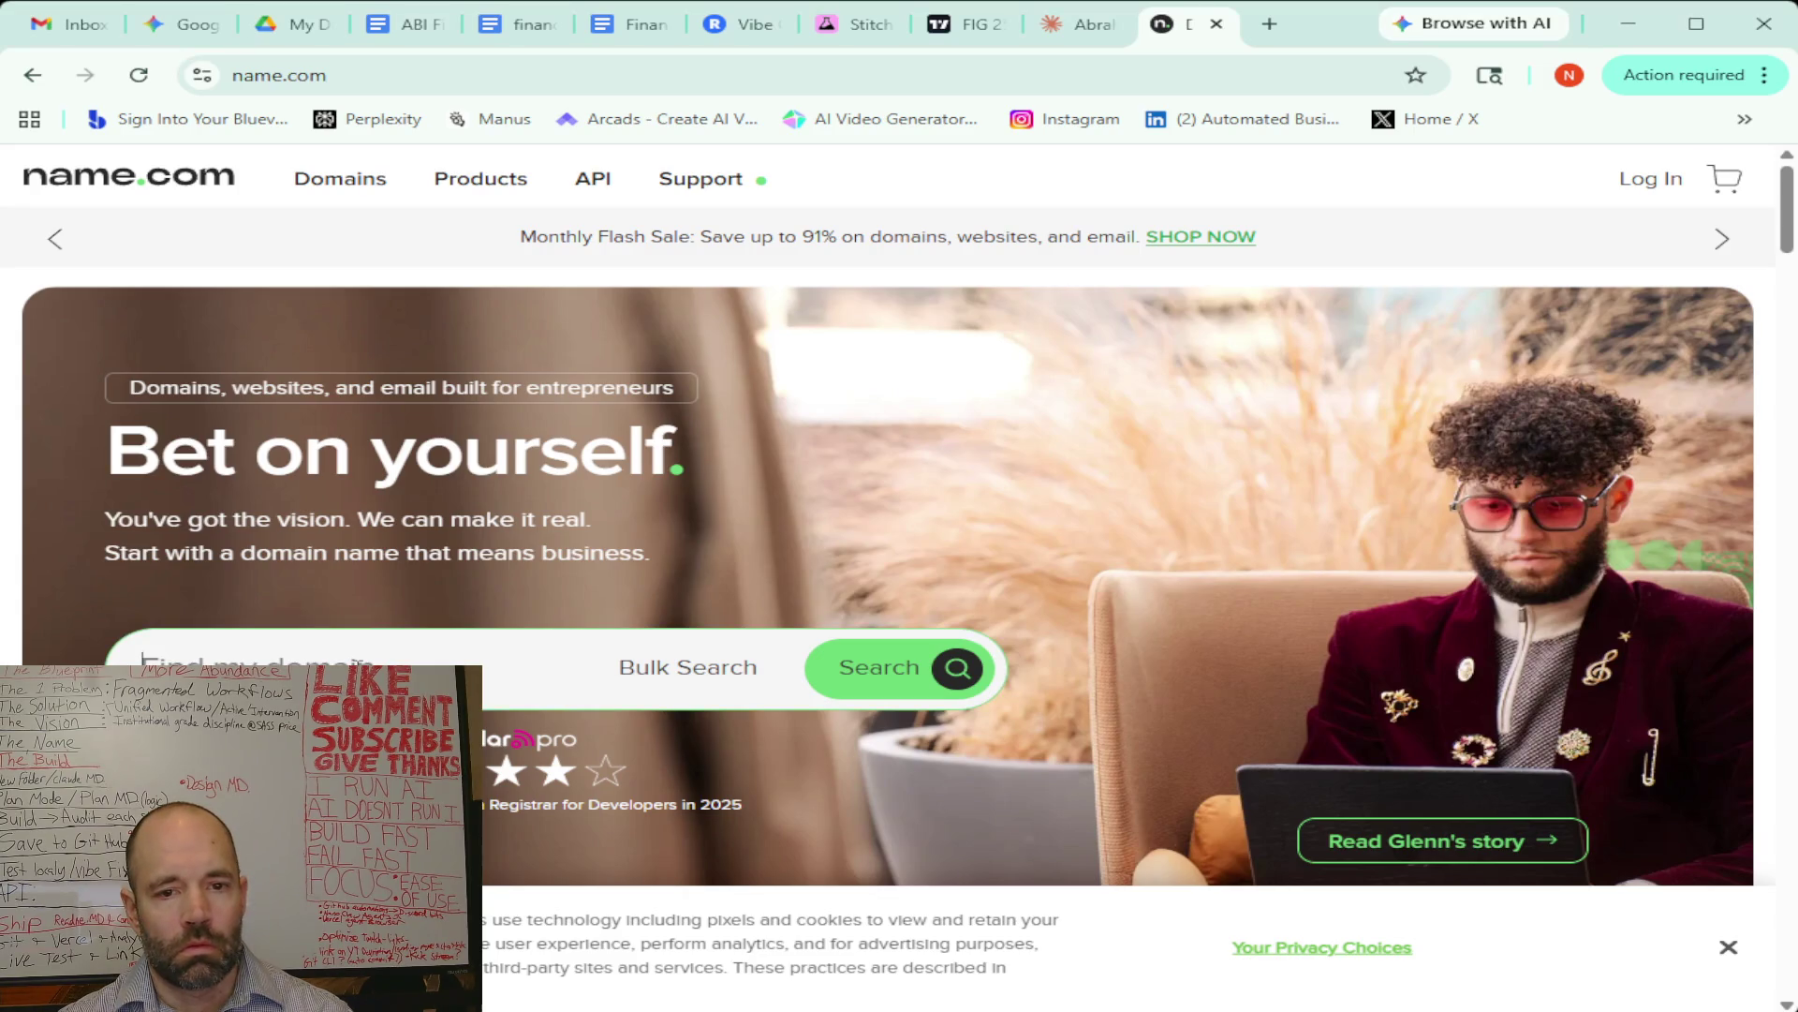
# Search The Strategy Vault.com, which is available only as a $690.00 premium domain
pyautogui.write('The Strategy Vault')
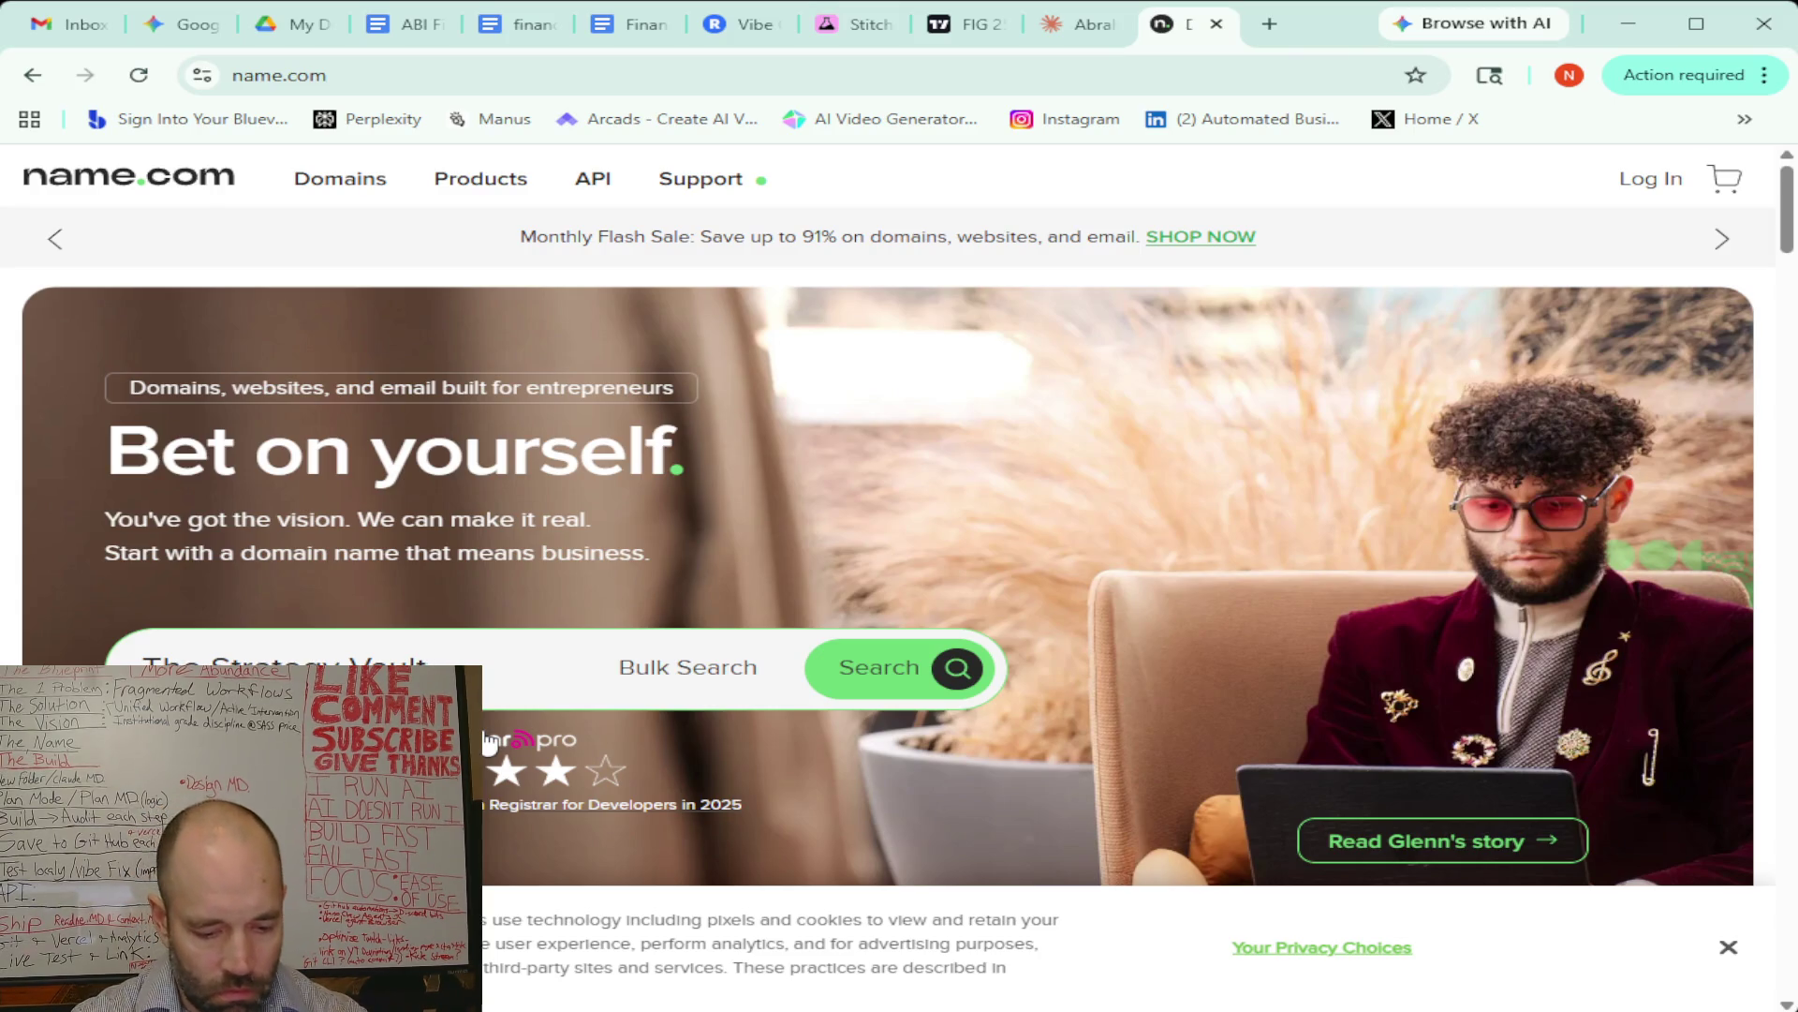
pyautogui.write('.com')
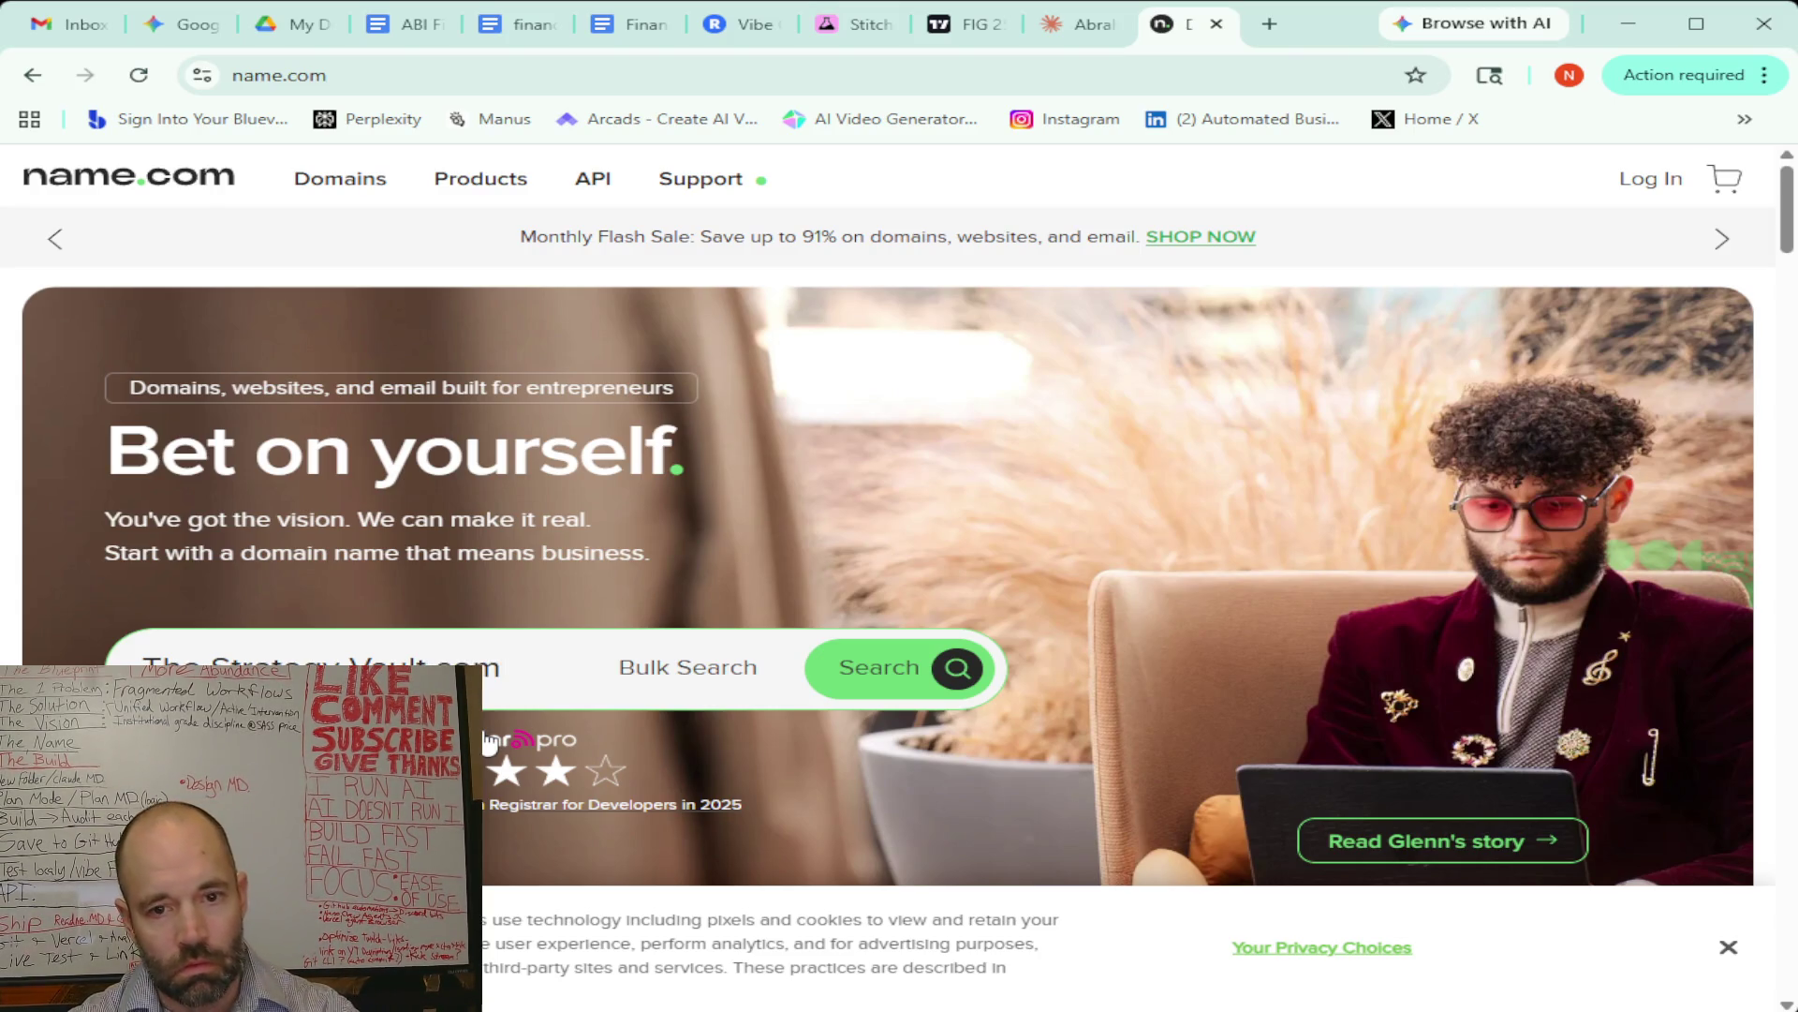
pyautogui.click(875, 667)
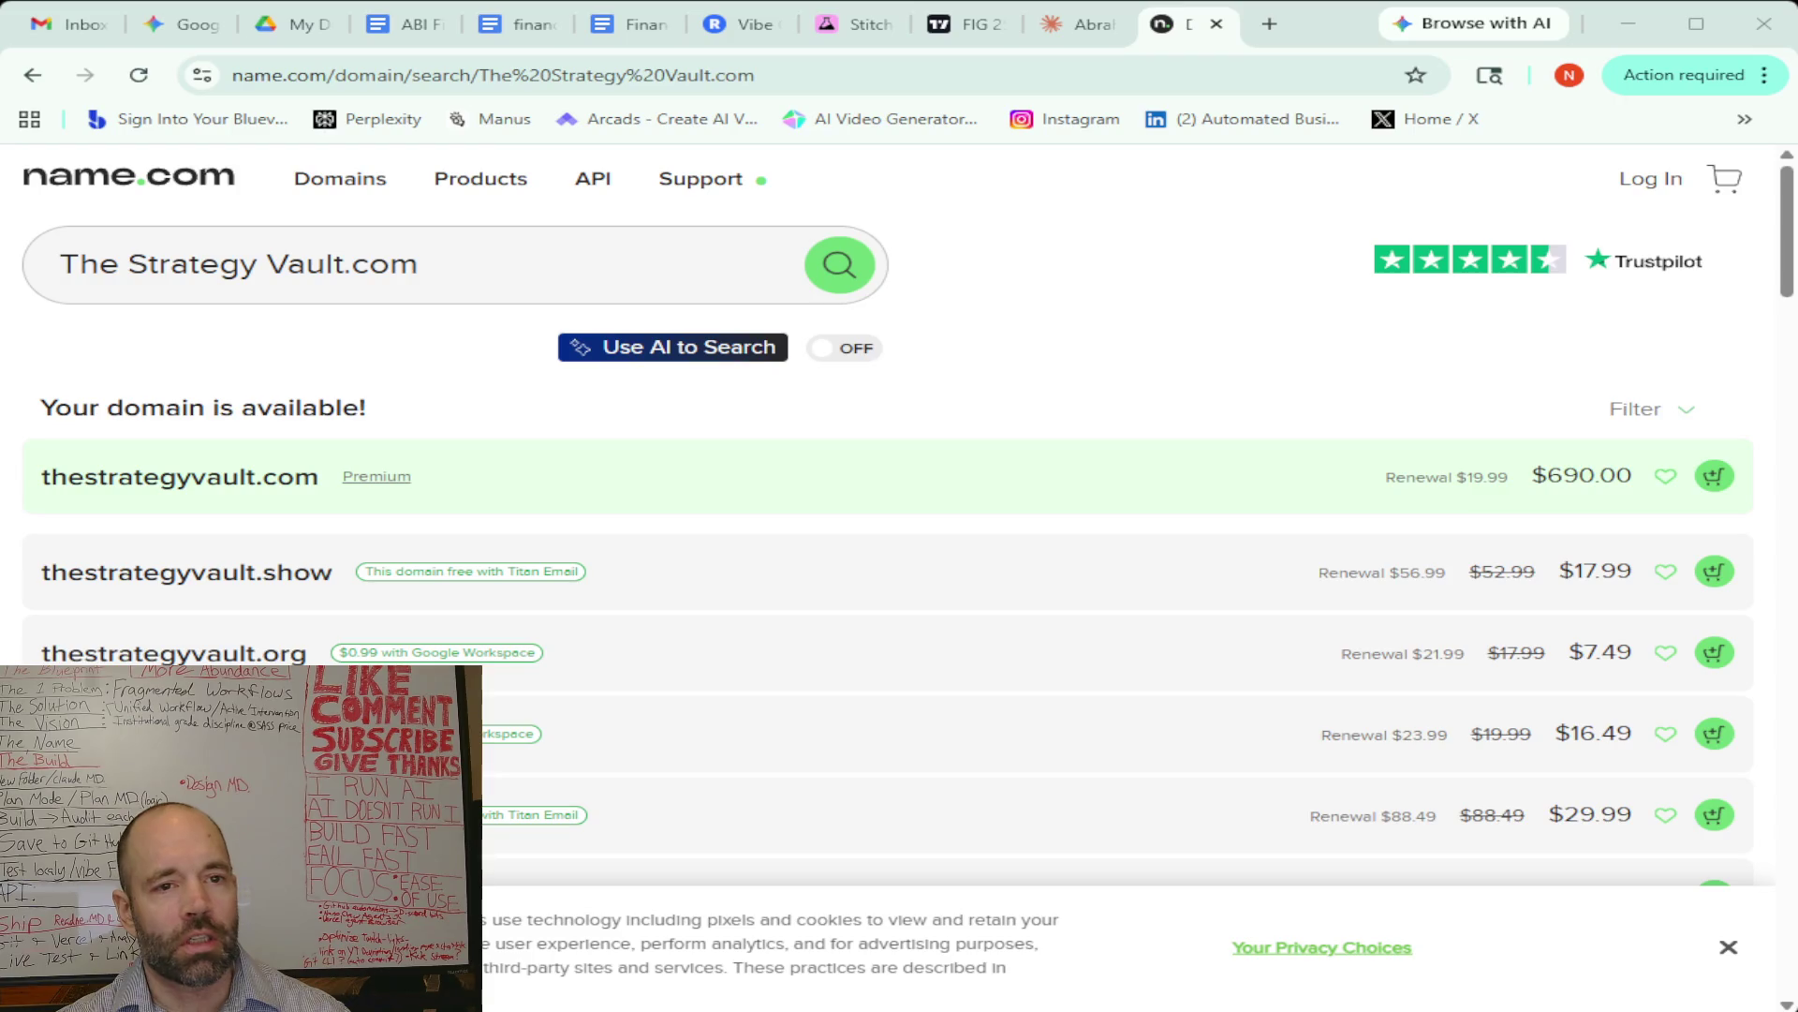
pyautogui.moveTo(345, 267); pyautogui.dragTo(56, 276)
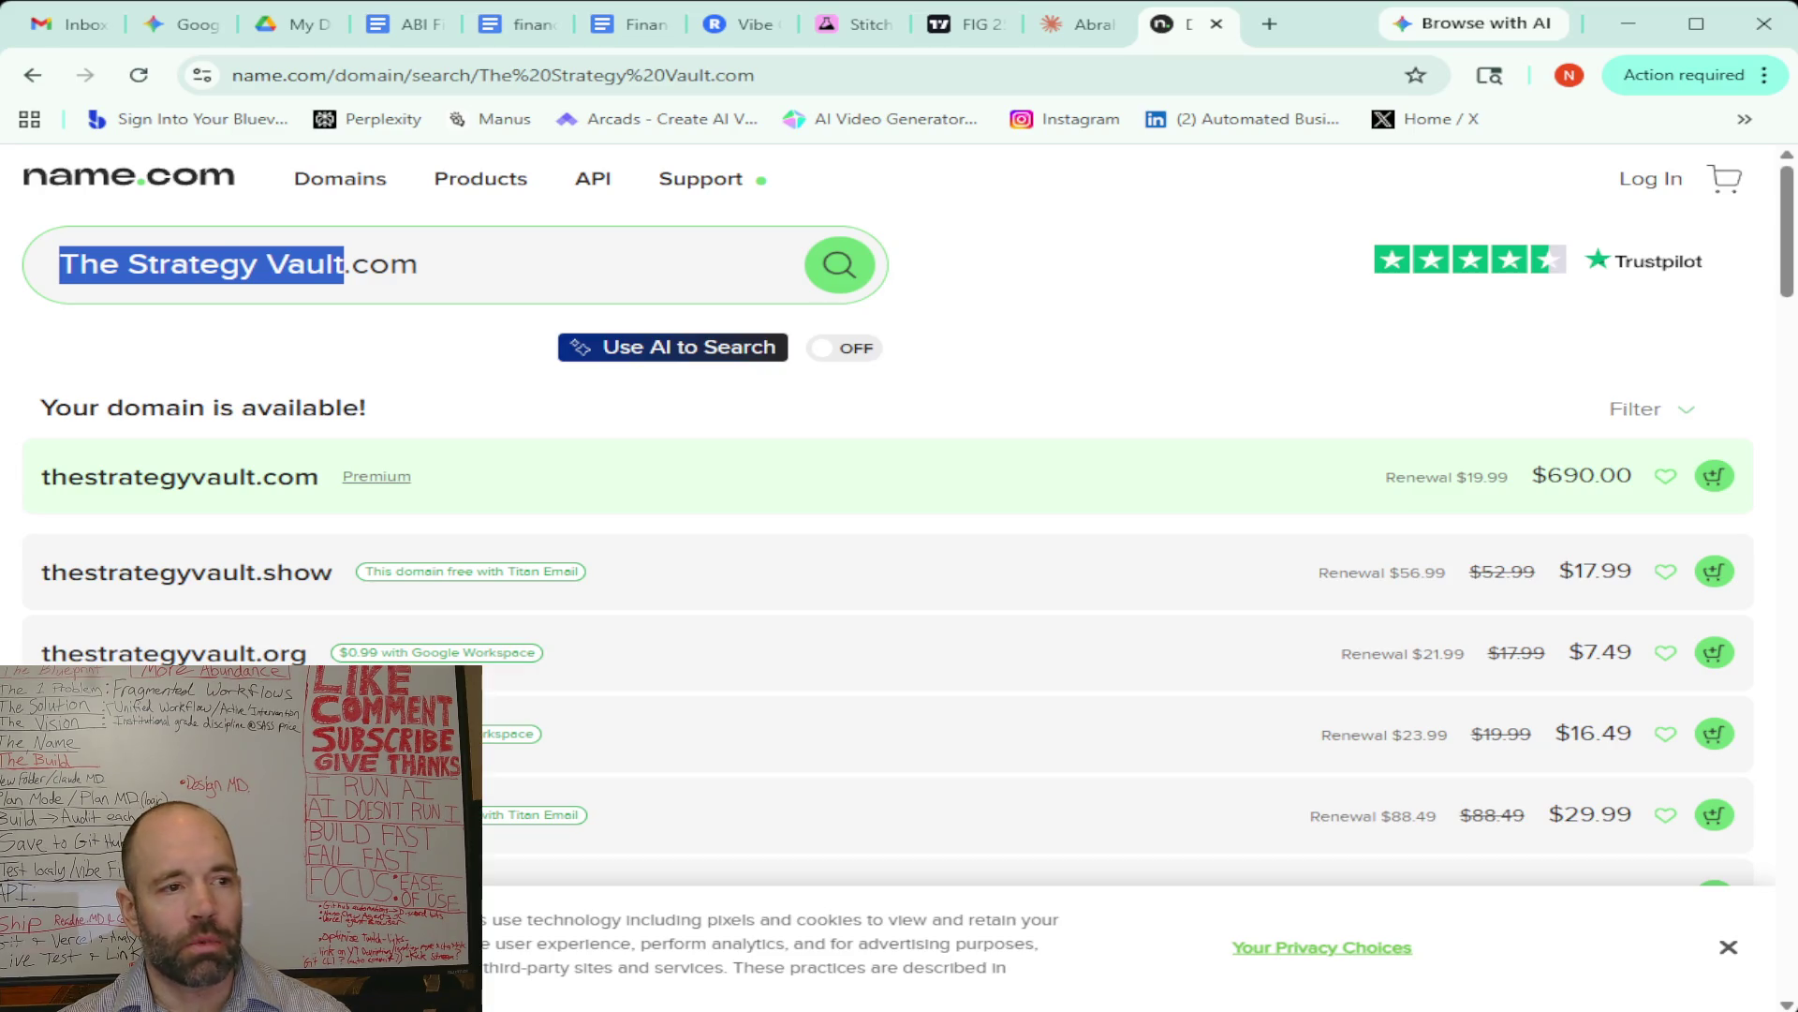
# Replace the search with CognitiveCapital.com and check its availability
pyautogui.hotkey('alt', 'Tab')
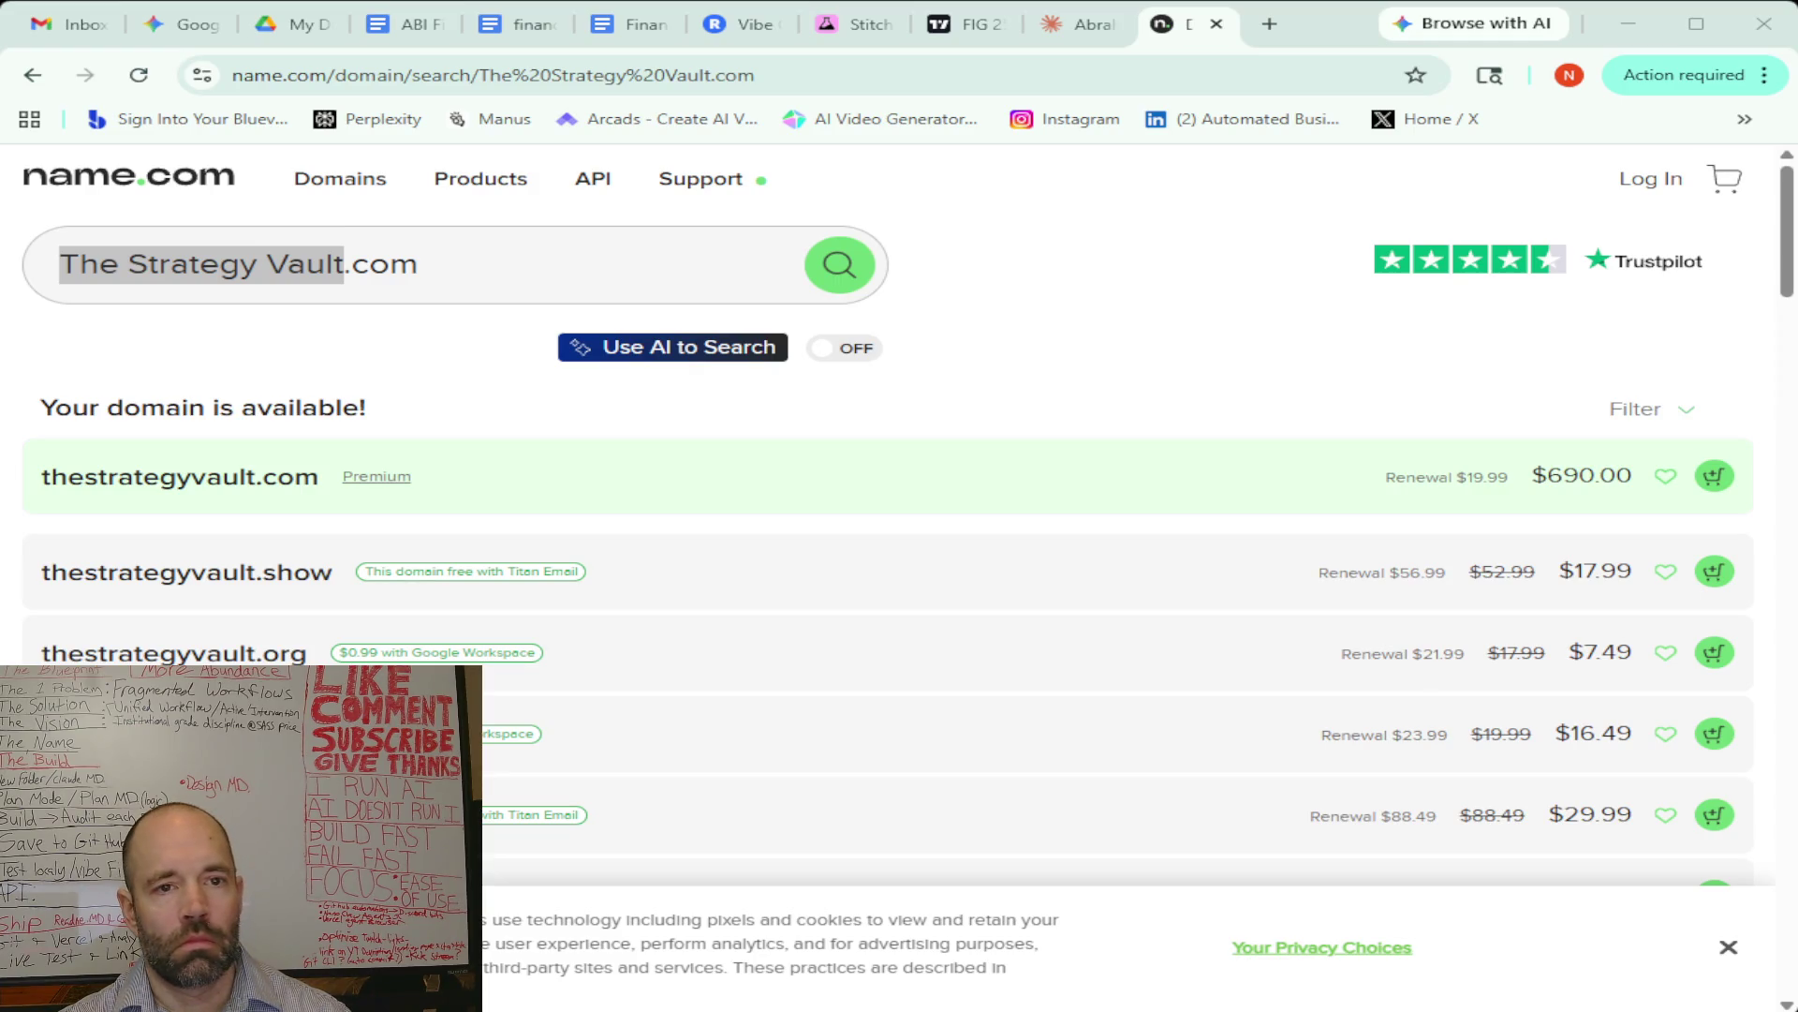
pyautogui.click(342, 265)
pyautogui.moveTo(343, 265); pyautogui.dragTo(58, 265)
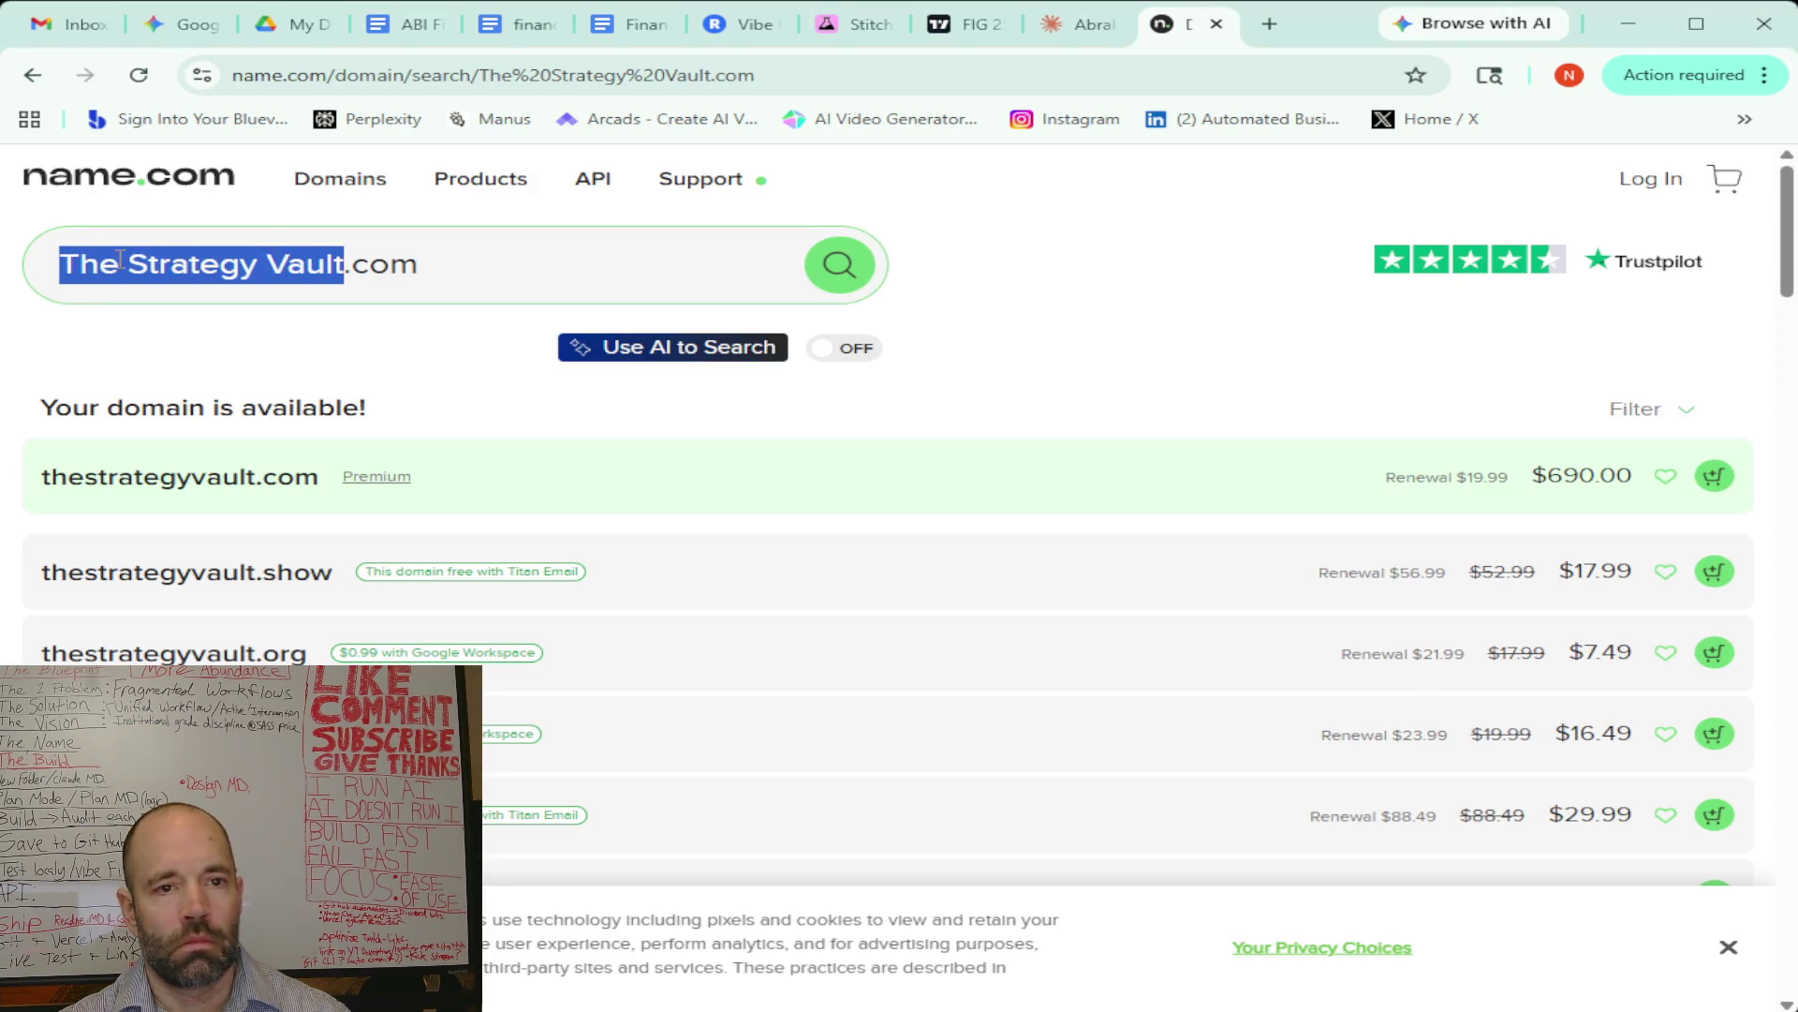
pyautogui.write('Cognitive Capital')
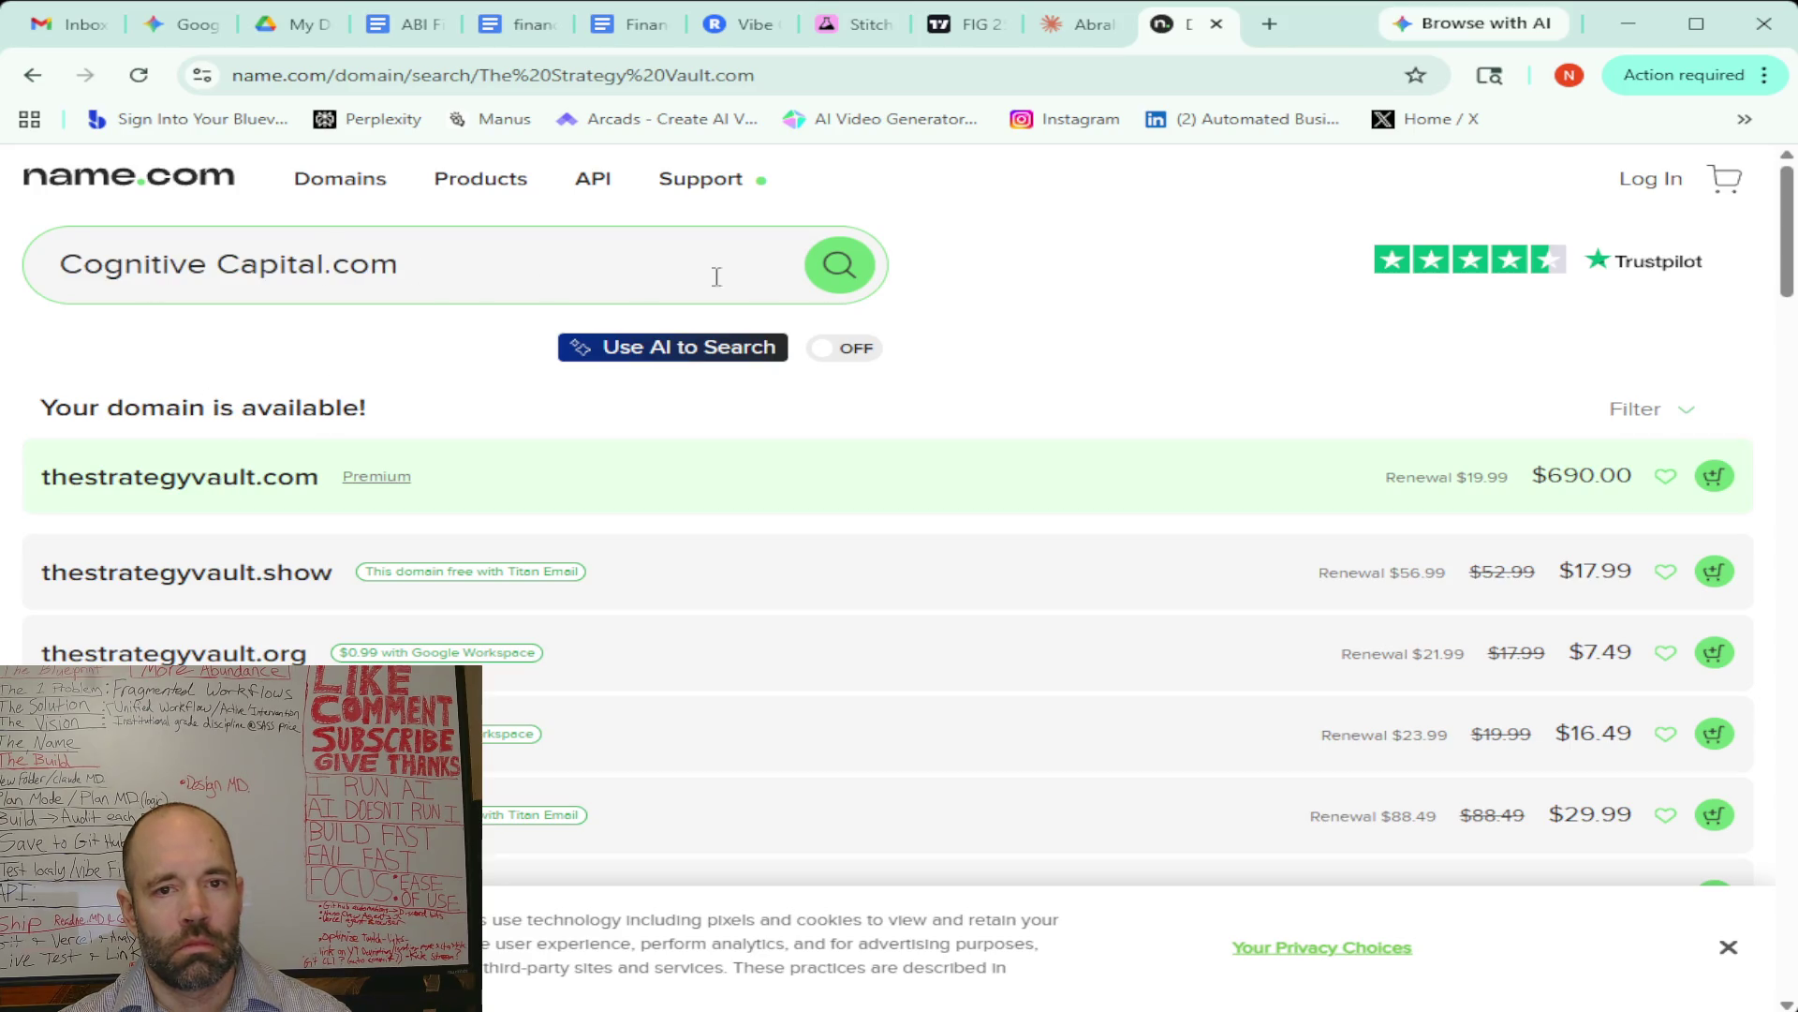
pyautogui.click(216, 266)
pyautogui.press('BackSpace')
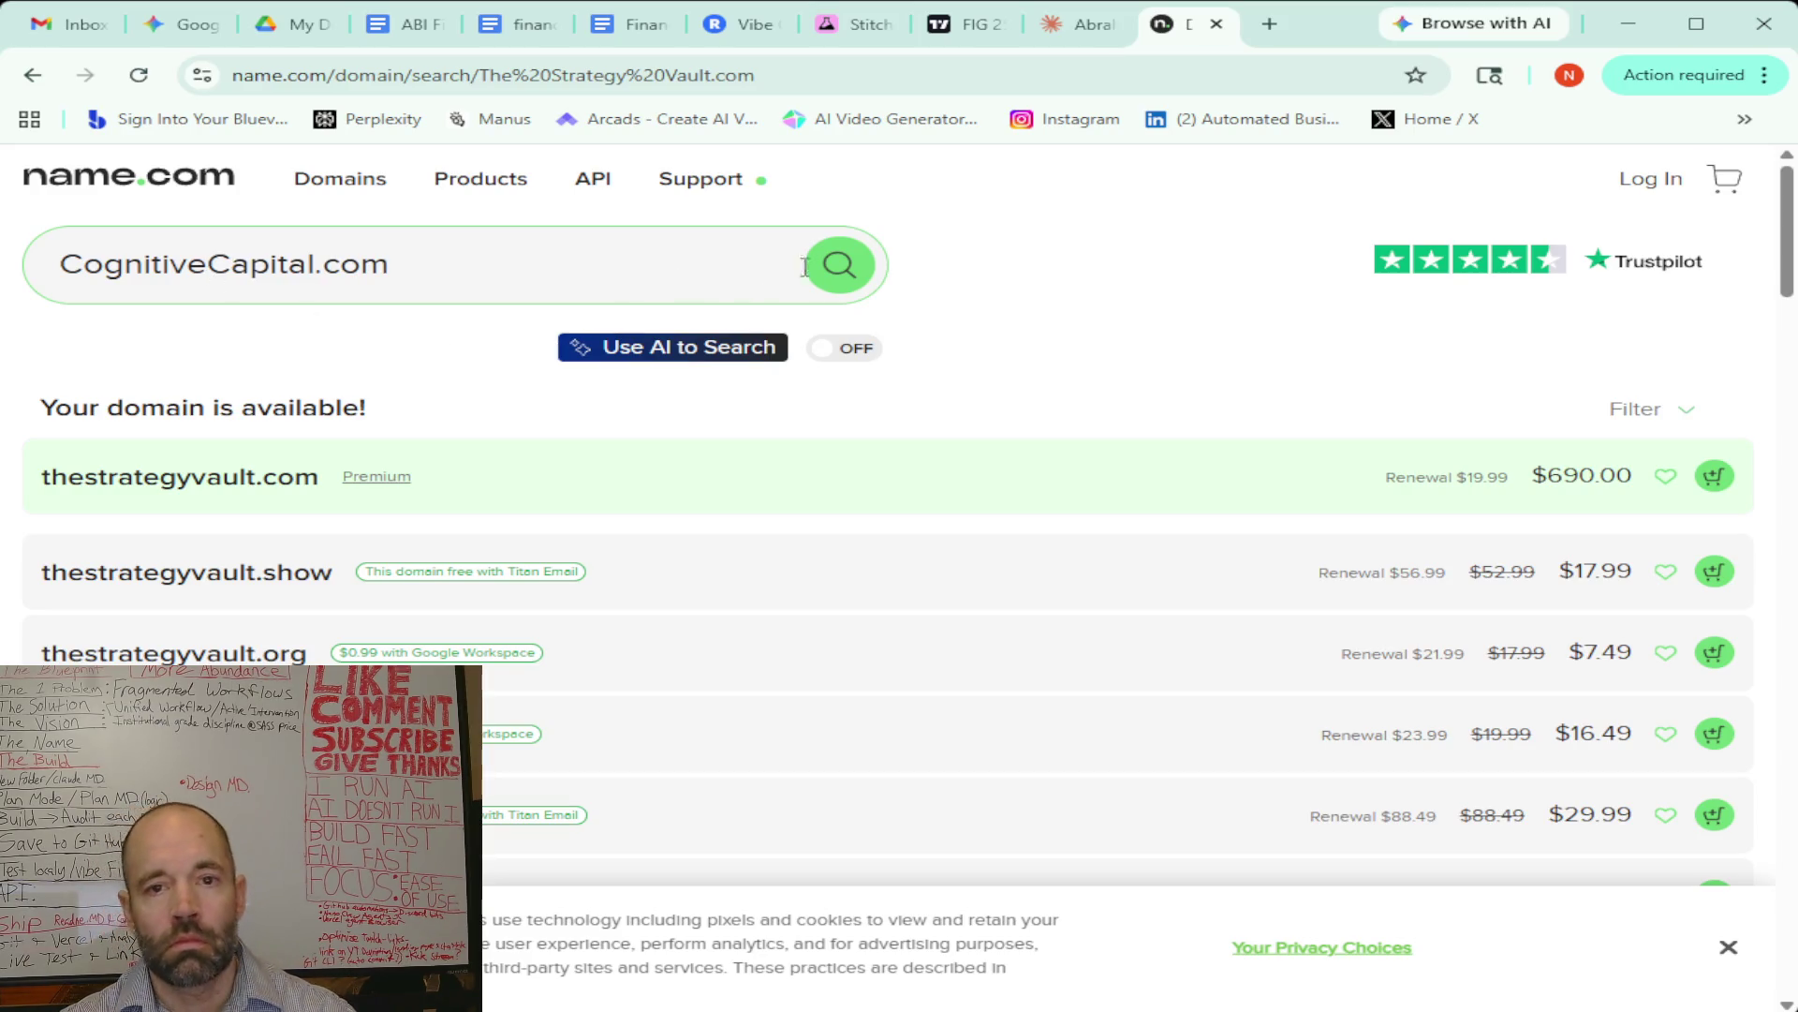
pyautogui.click(819, 276)
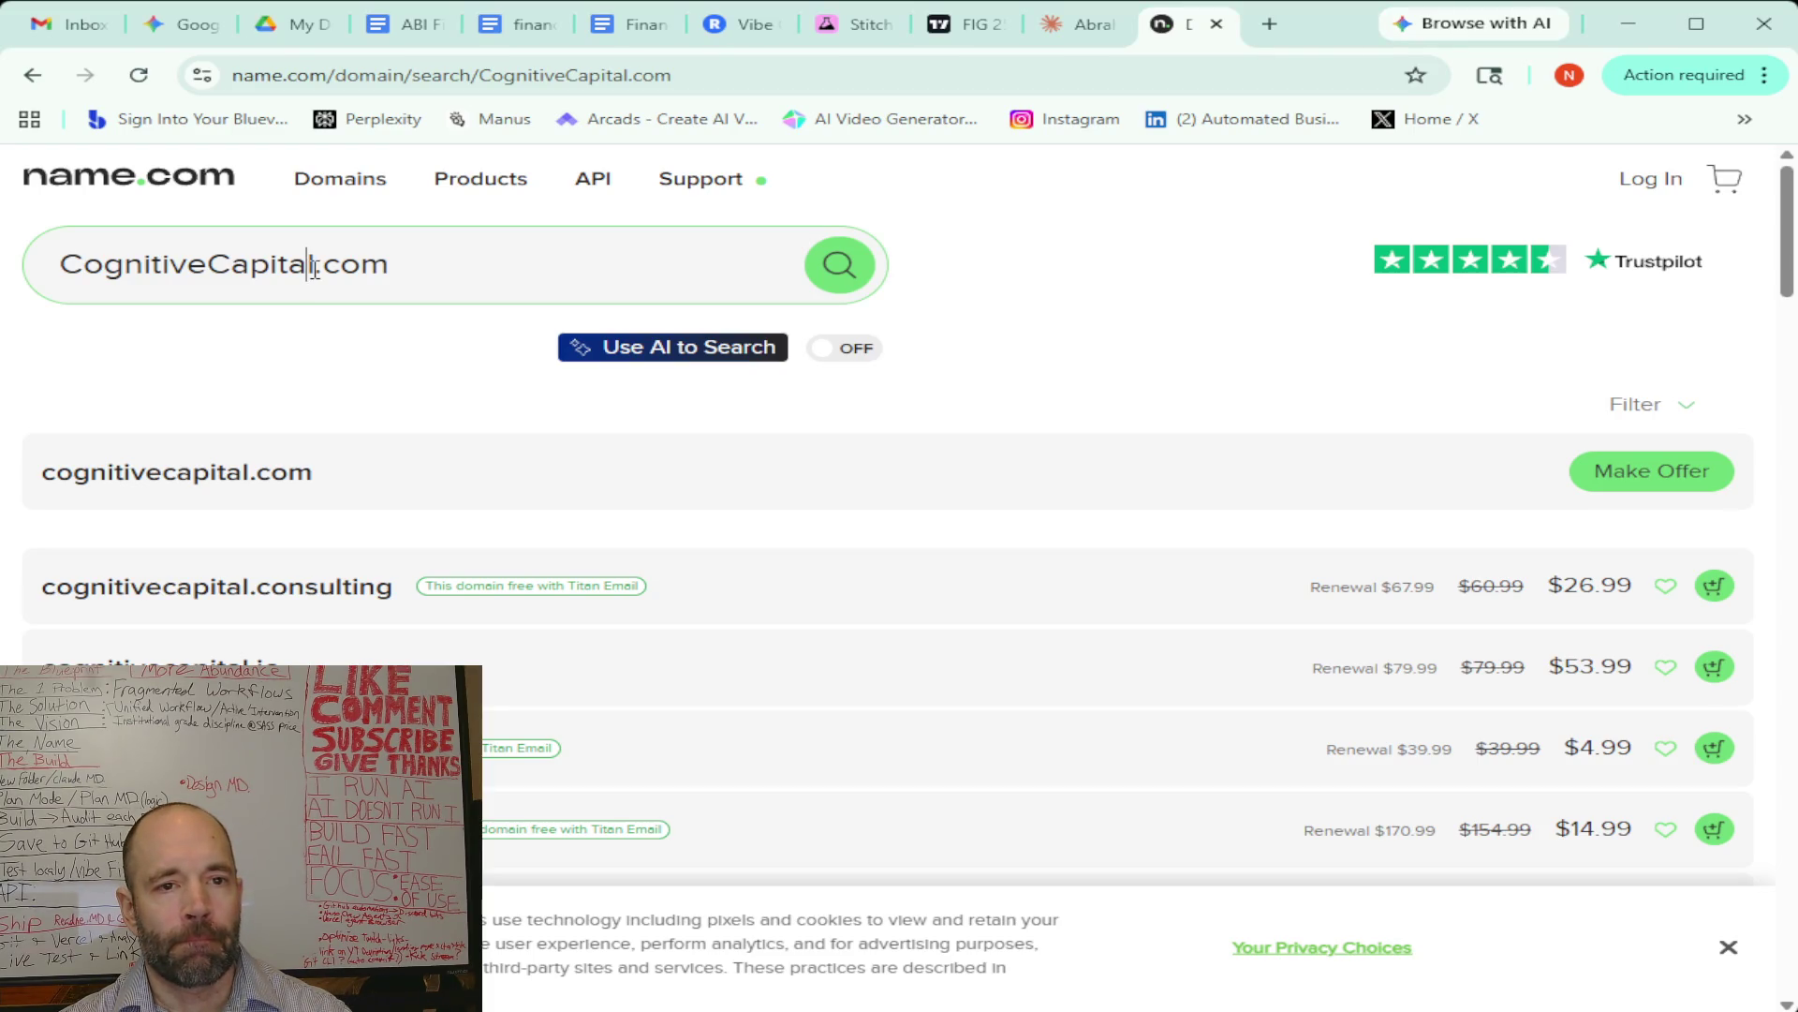
# Check availability of MarketMind.com
pyautogui.moveTo(312, 267); pyautogui.dragTo(59, 277)
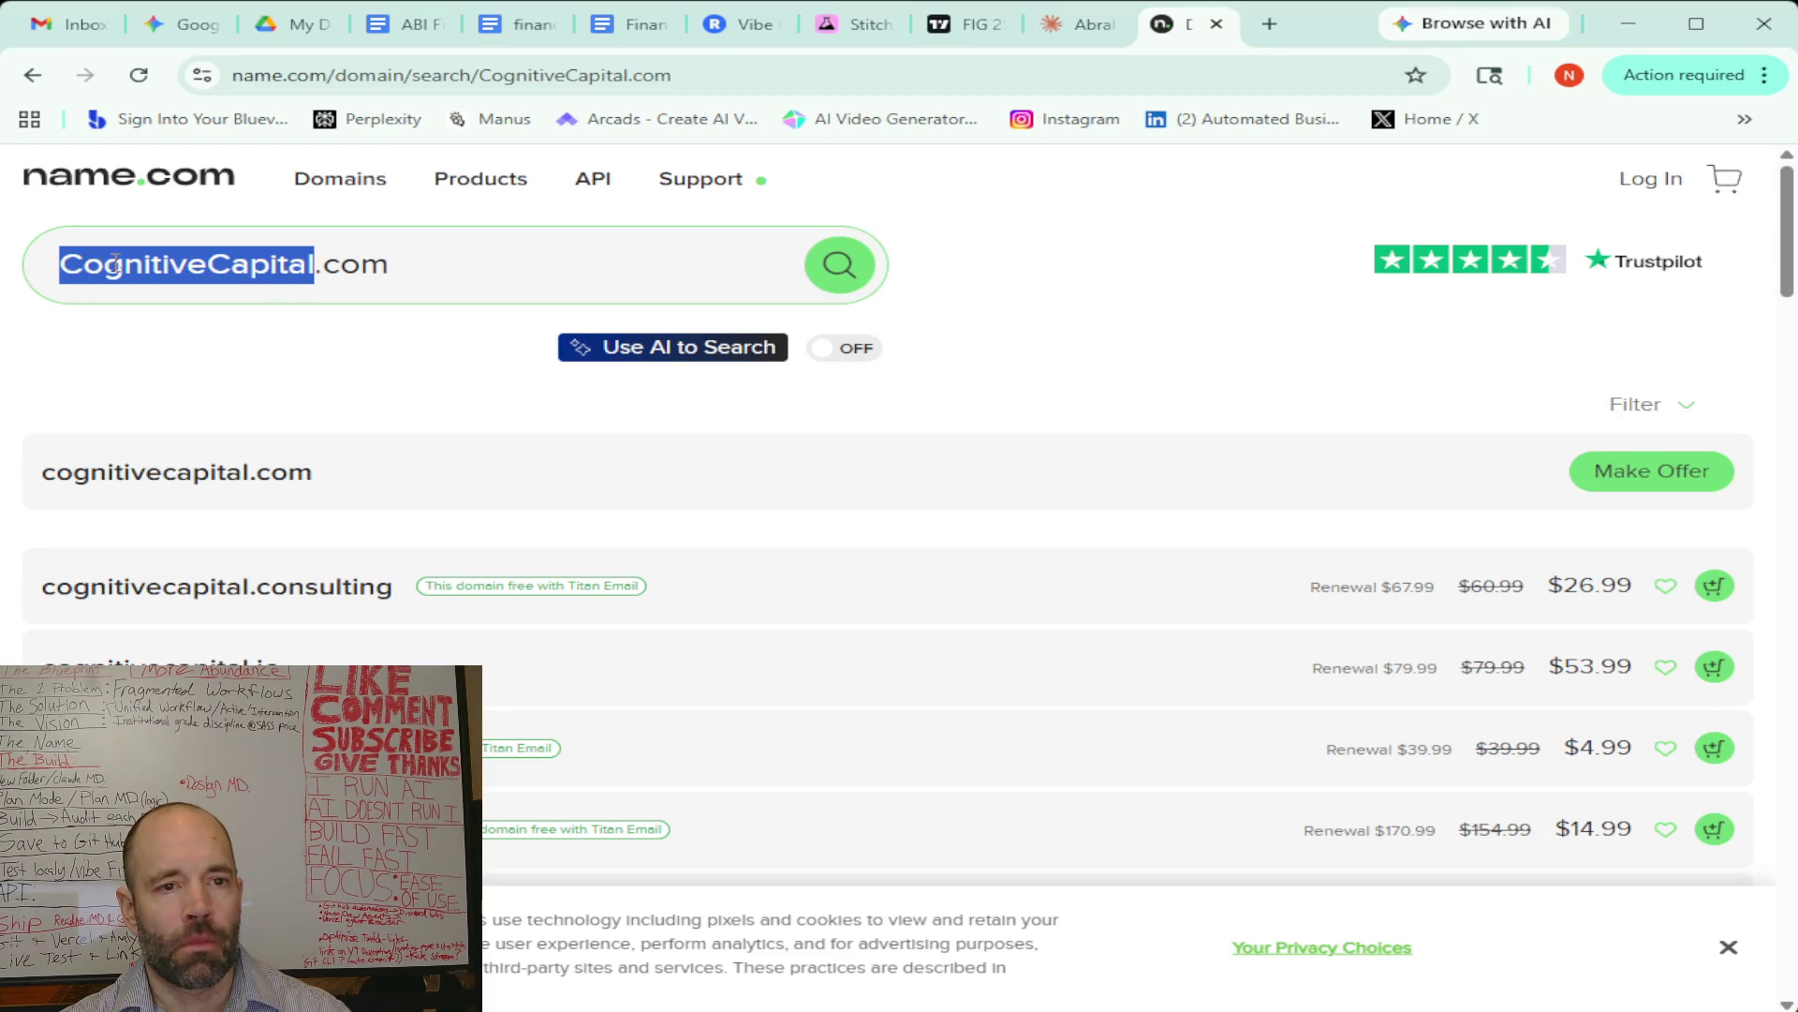
pyautogui.write('Market Mind')
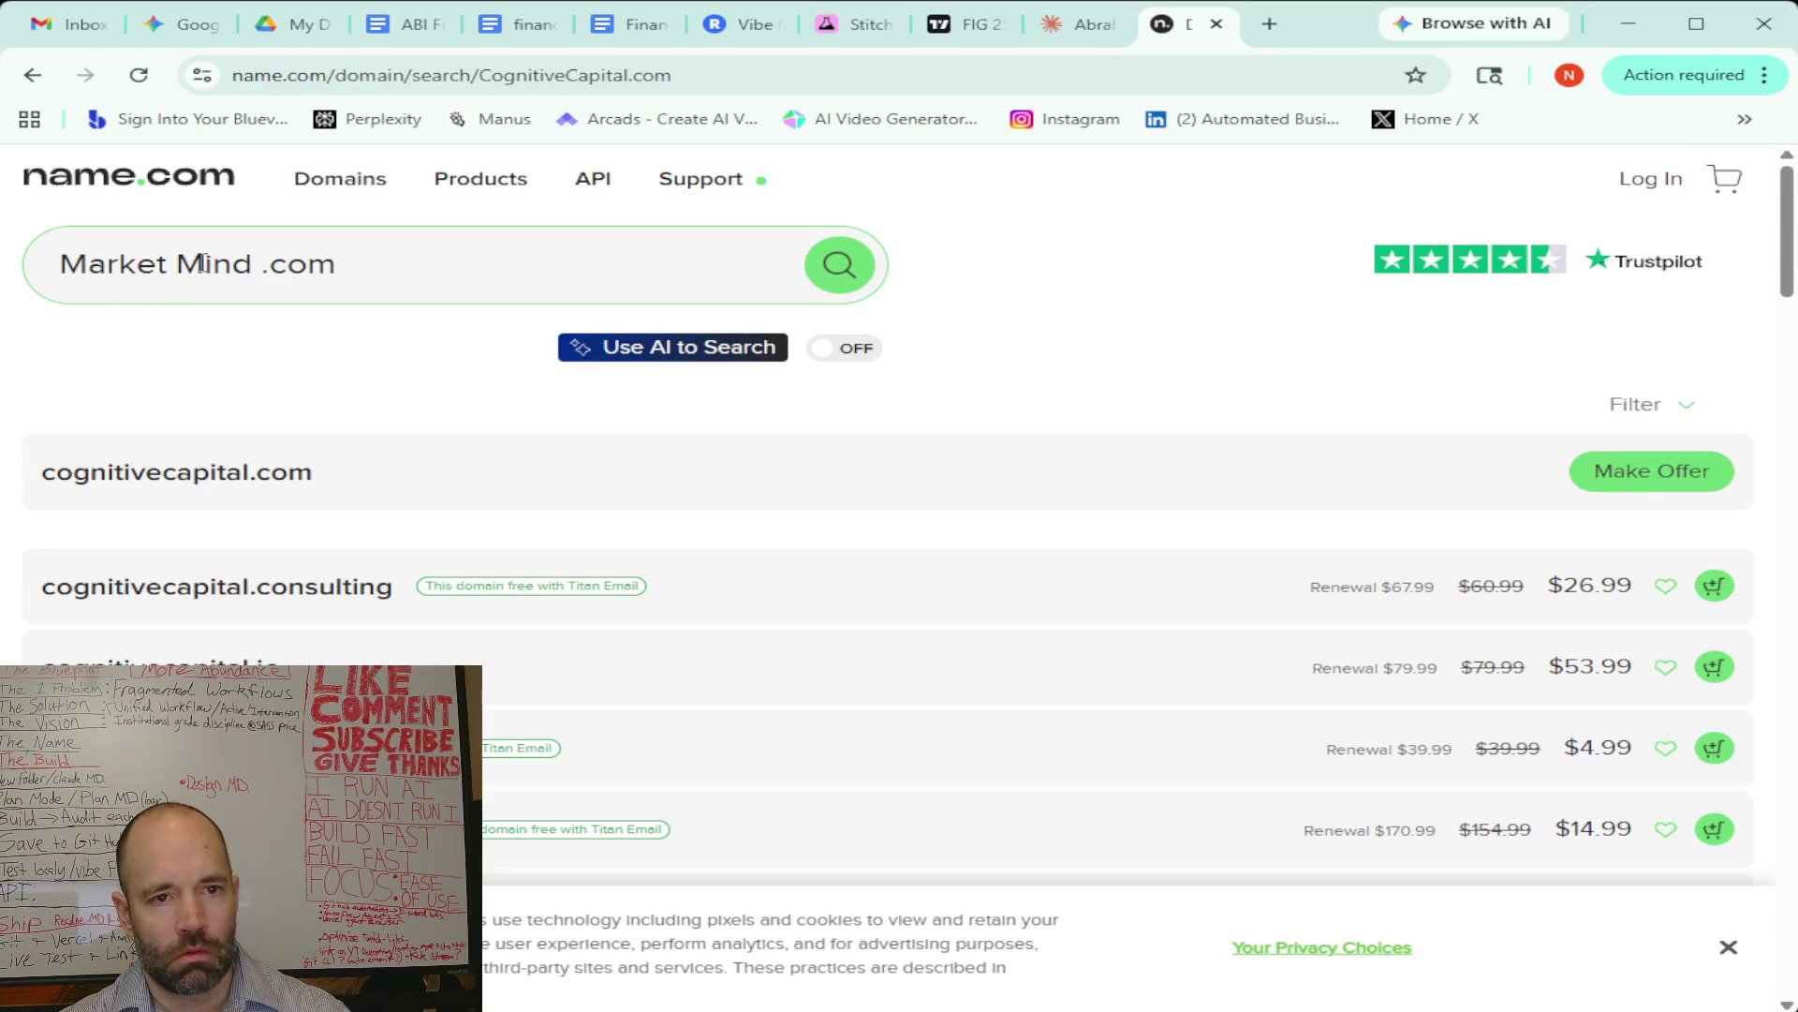
pyautogui.press('BackSpace')
pyautogui.click(177, 265)
pyautogui.press('BackSpace')
pyautogui.click(836, 263)
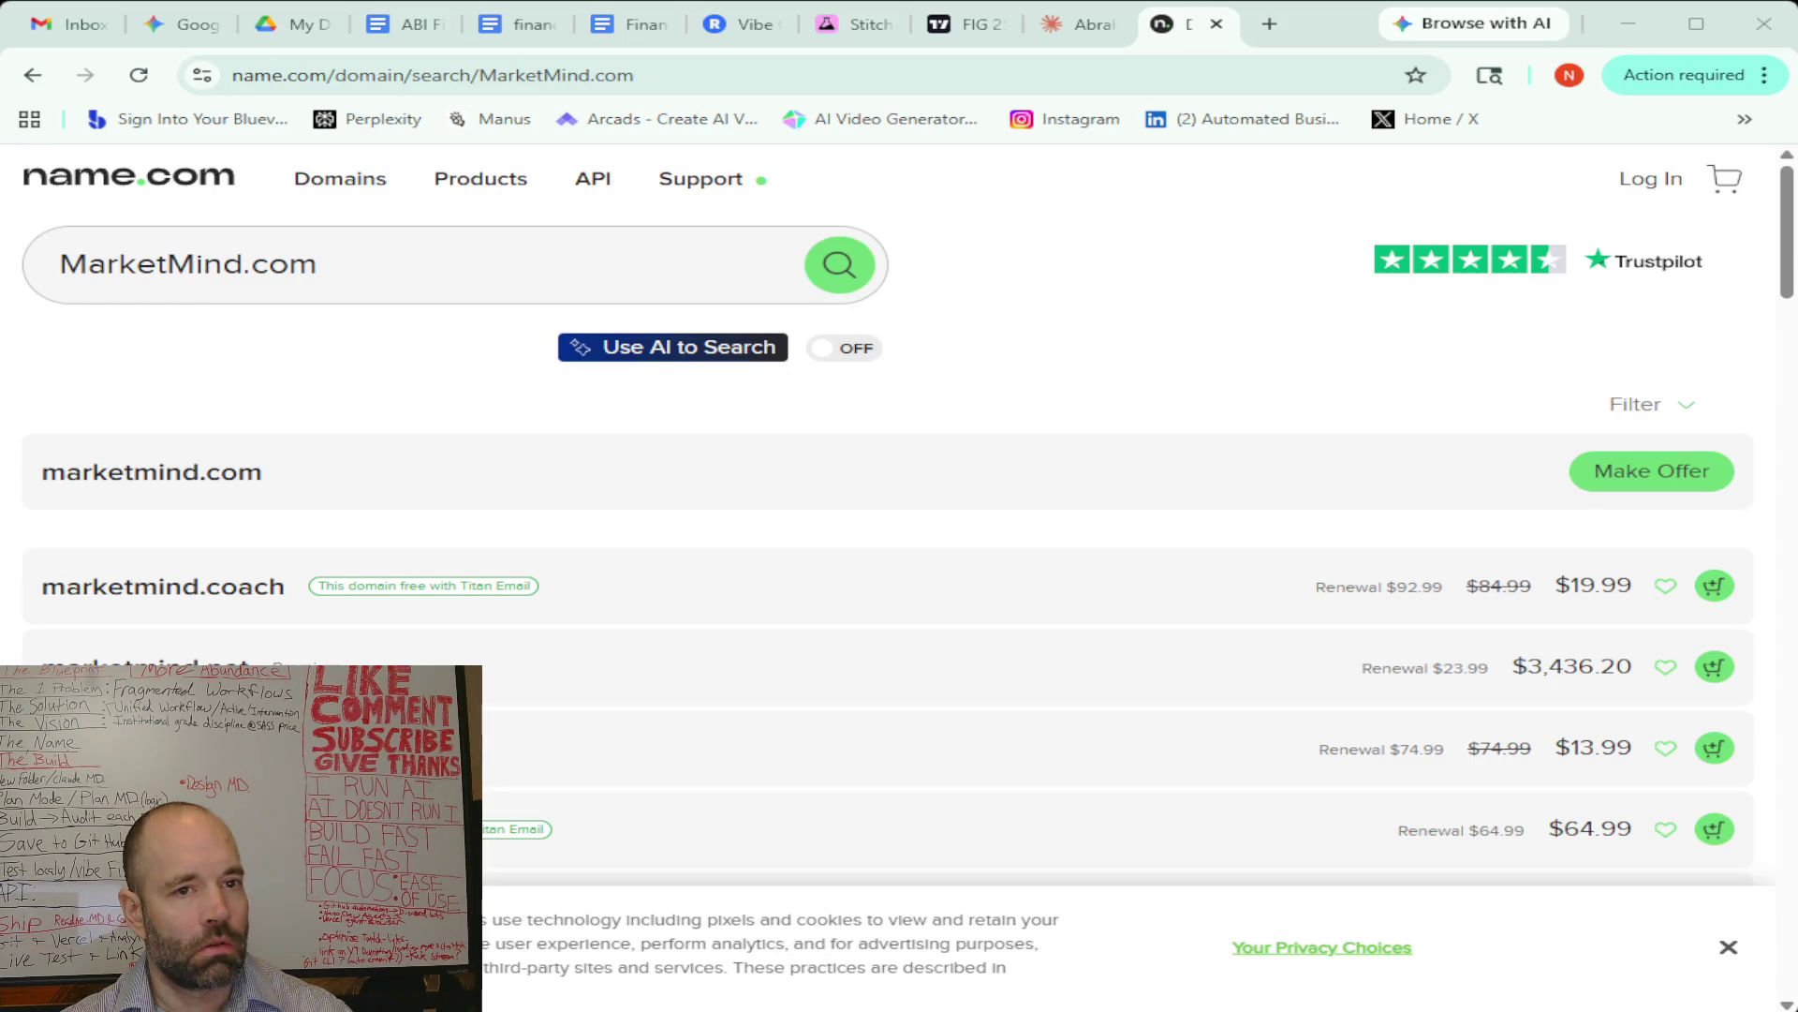
# Check CoachAlphaAI.com, which is available at $12.99
pyautogui.moveTo(244, 265); pyautogui.dragTo(60, 267)
pyautogui.write('CoachAlpha AI')
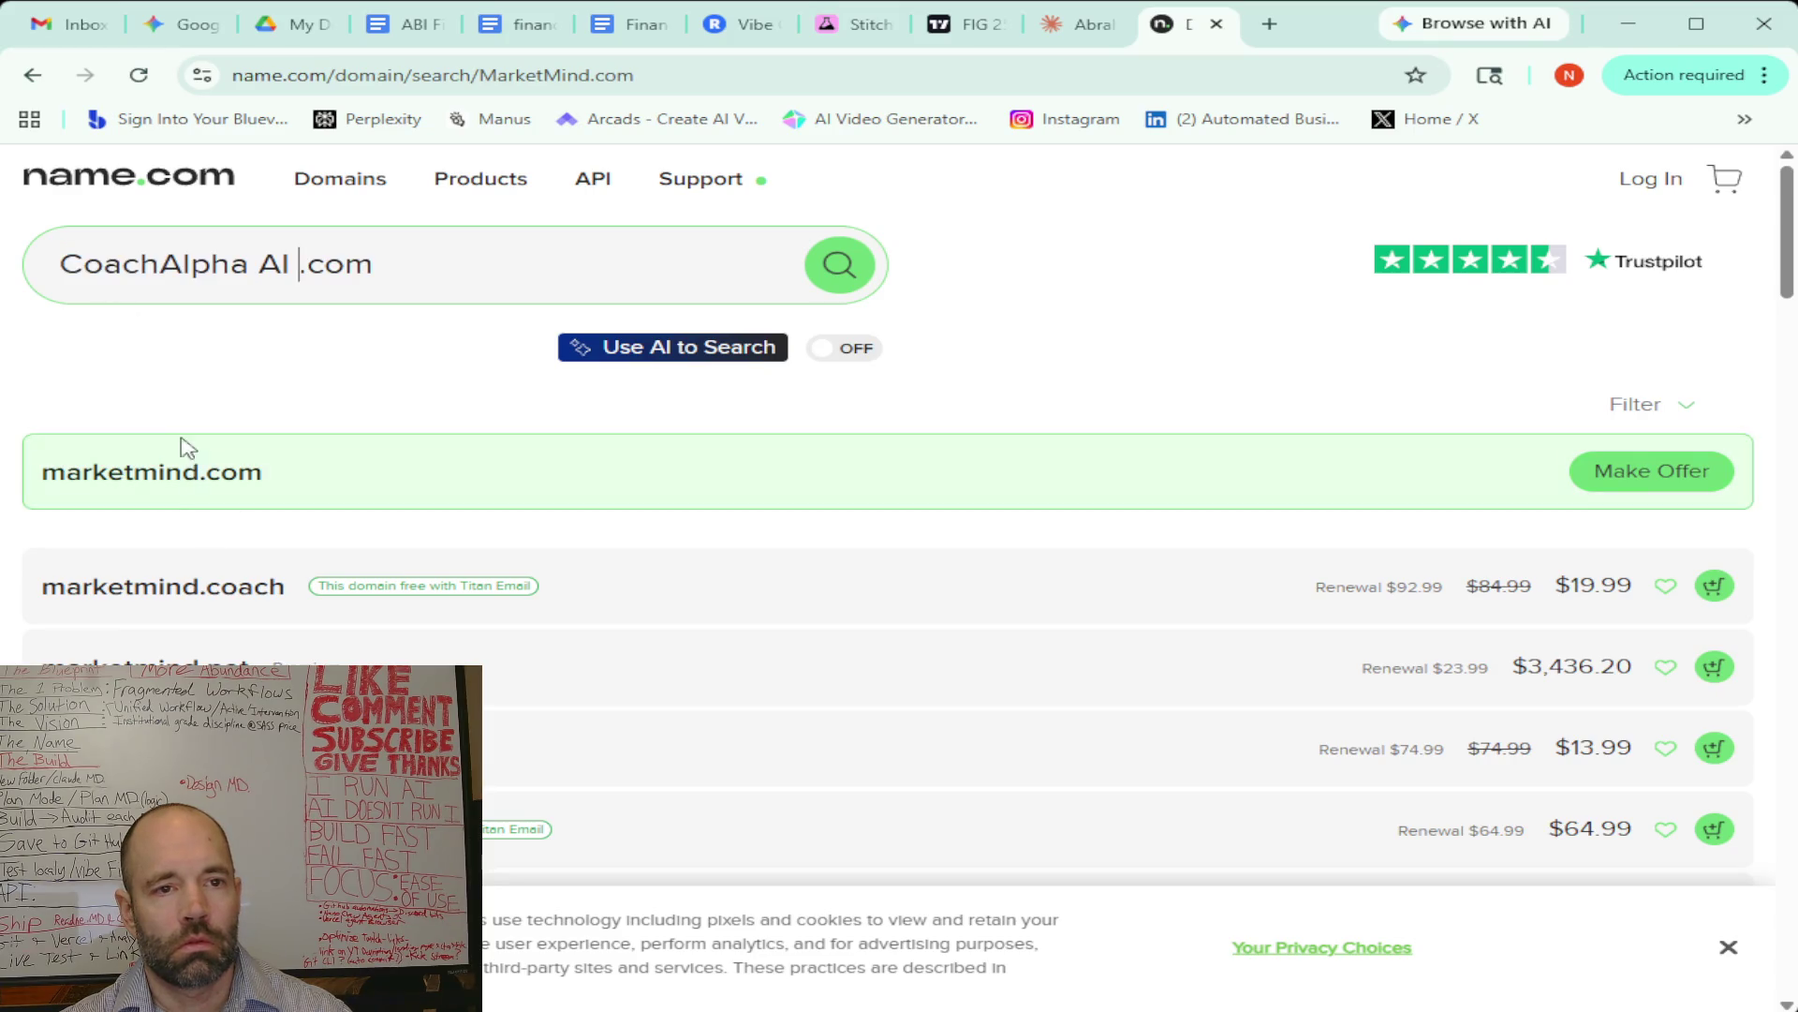
pyautogui.click(260, 266)
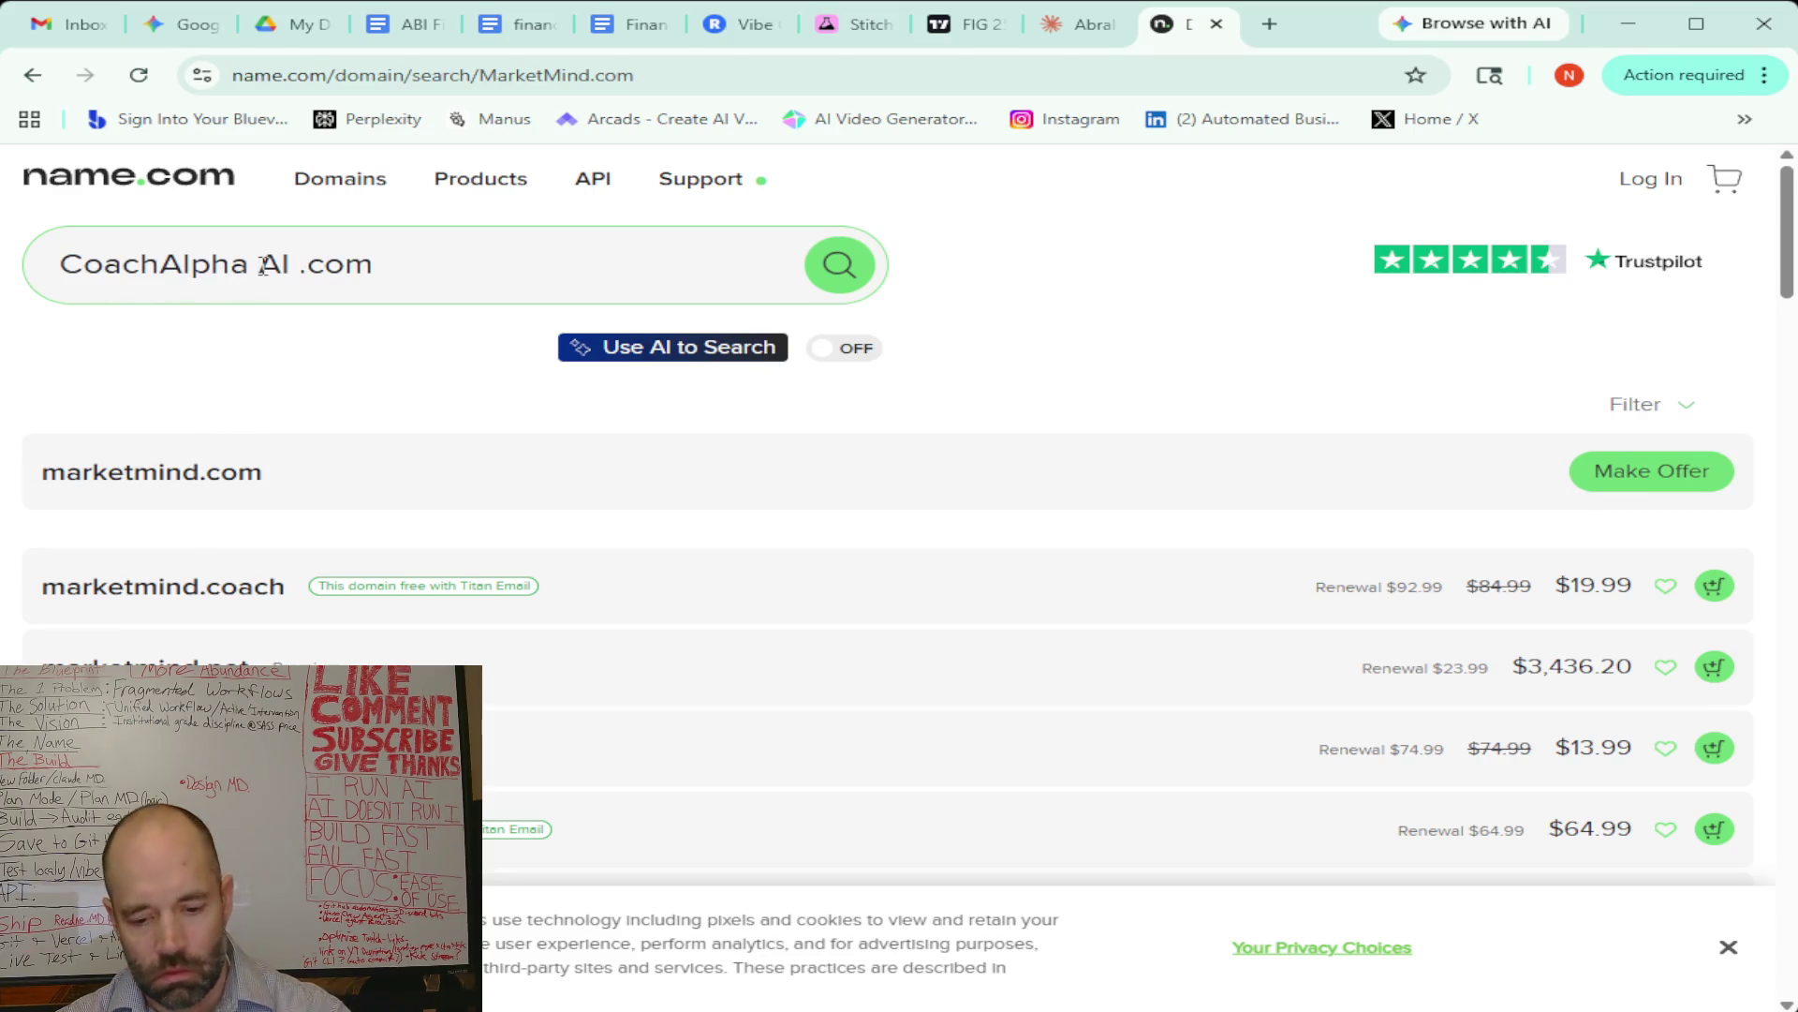
pyautogui.press('BackSpace')
pyautogui.moveTo(724, 194)
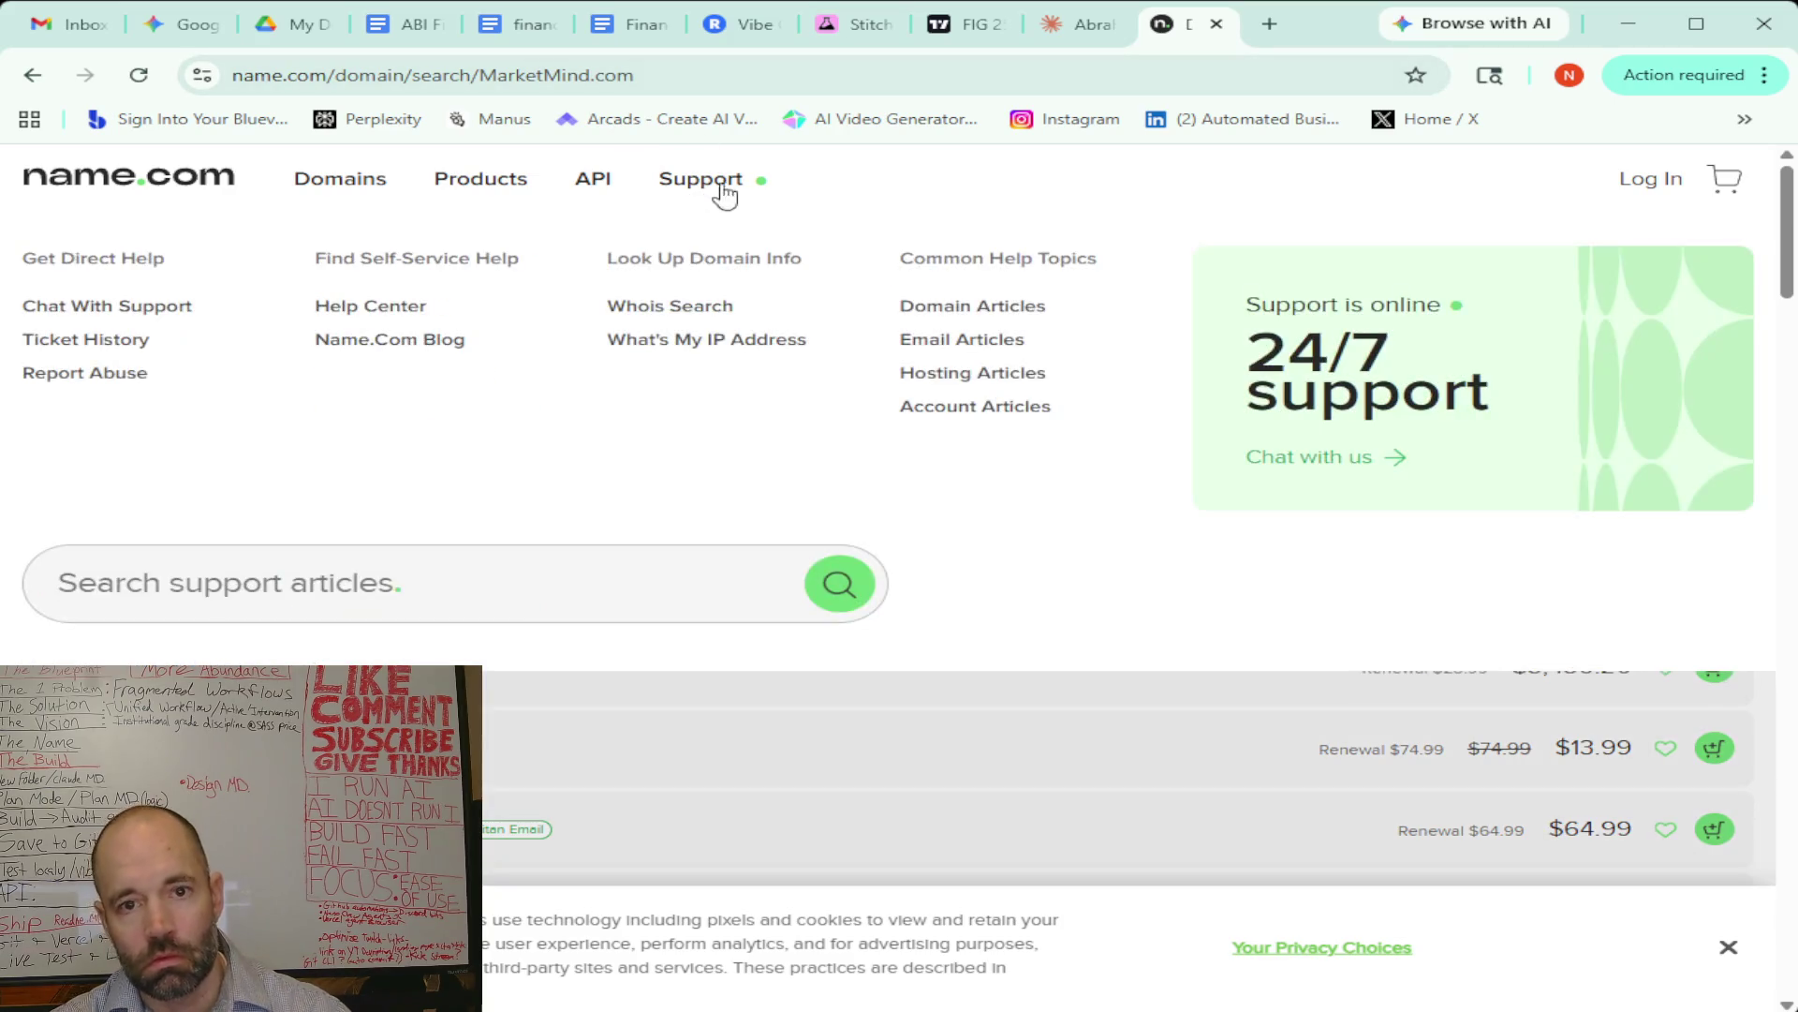
pyautogui.click(839, 264)
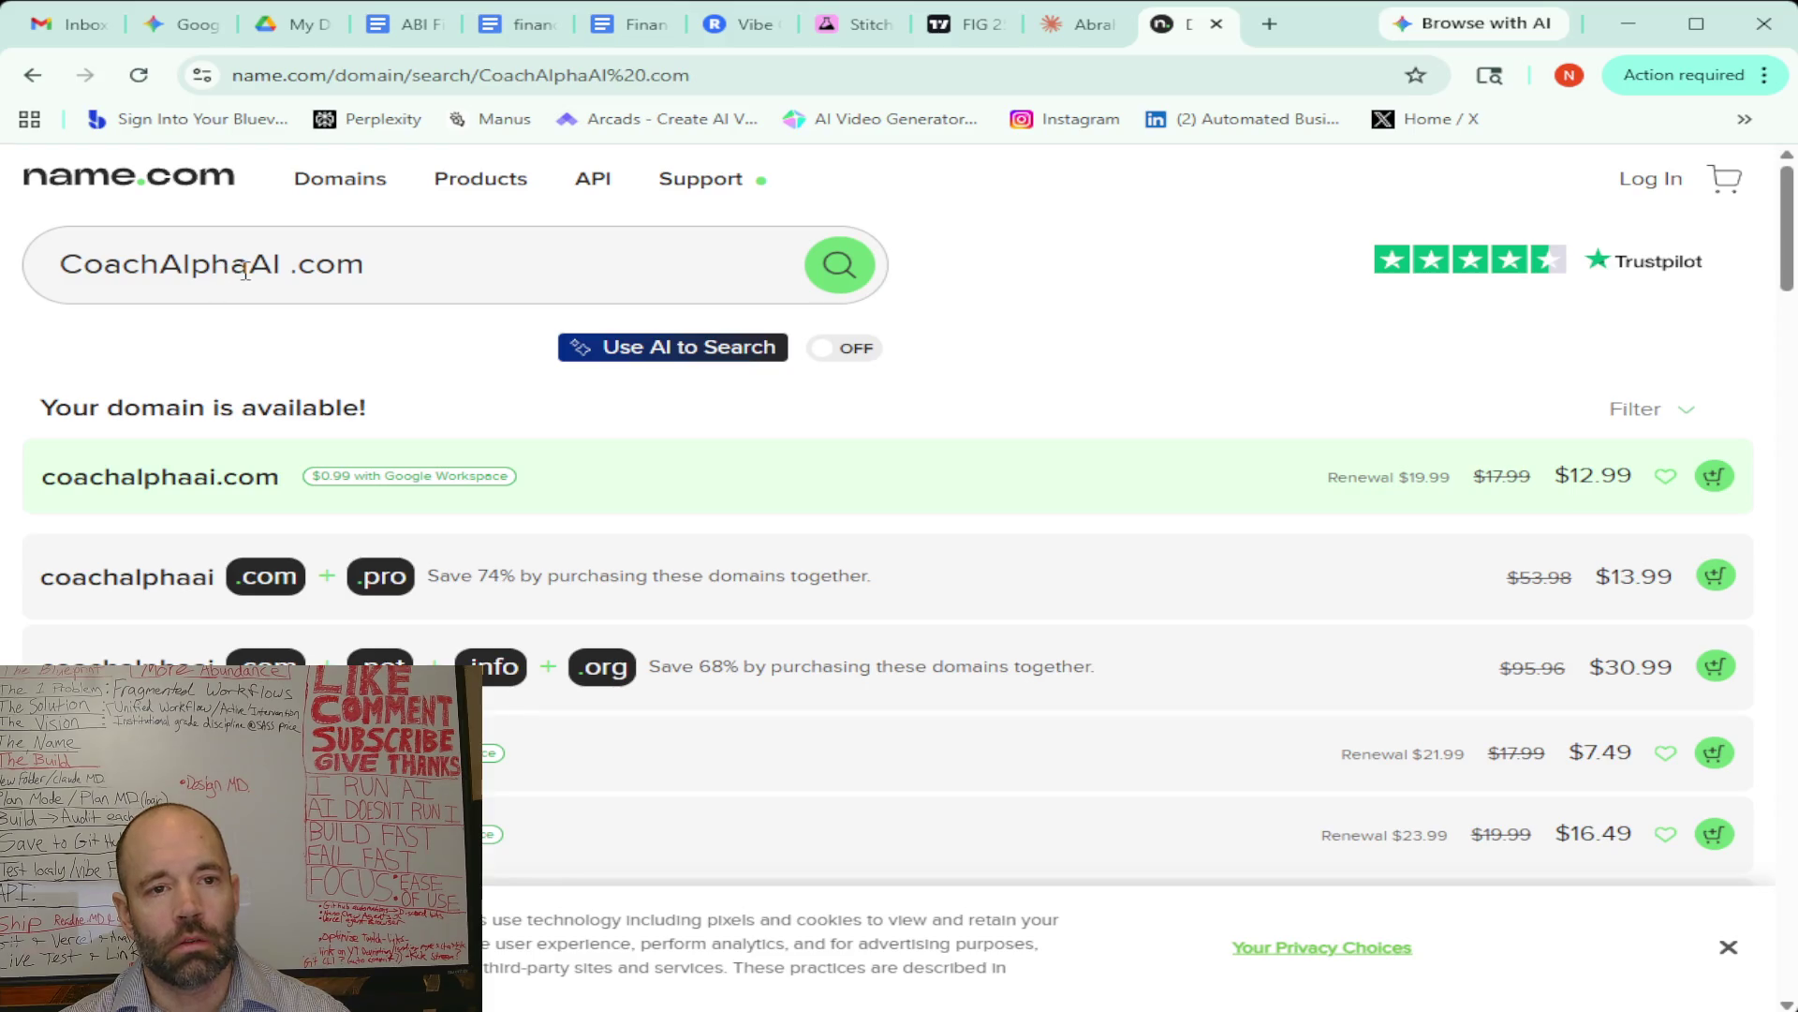
# Check AlphacoachAI.com, which is already taken and available only by offer
pyautogui.click(156, 270)
pyautogui.press('BackSpace')
pyautogui.press('BackSpace')
pyautogui.press('BackSpace')
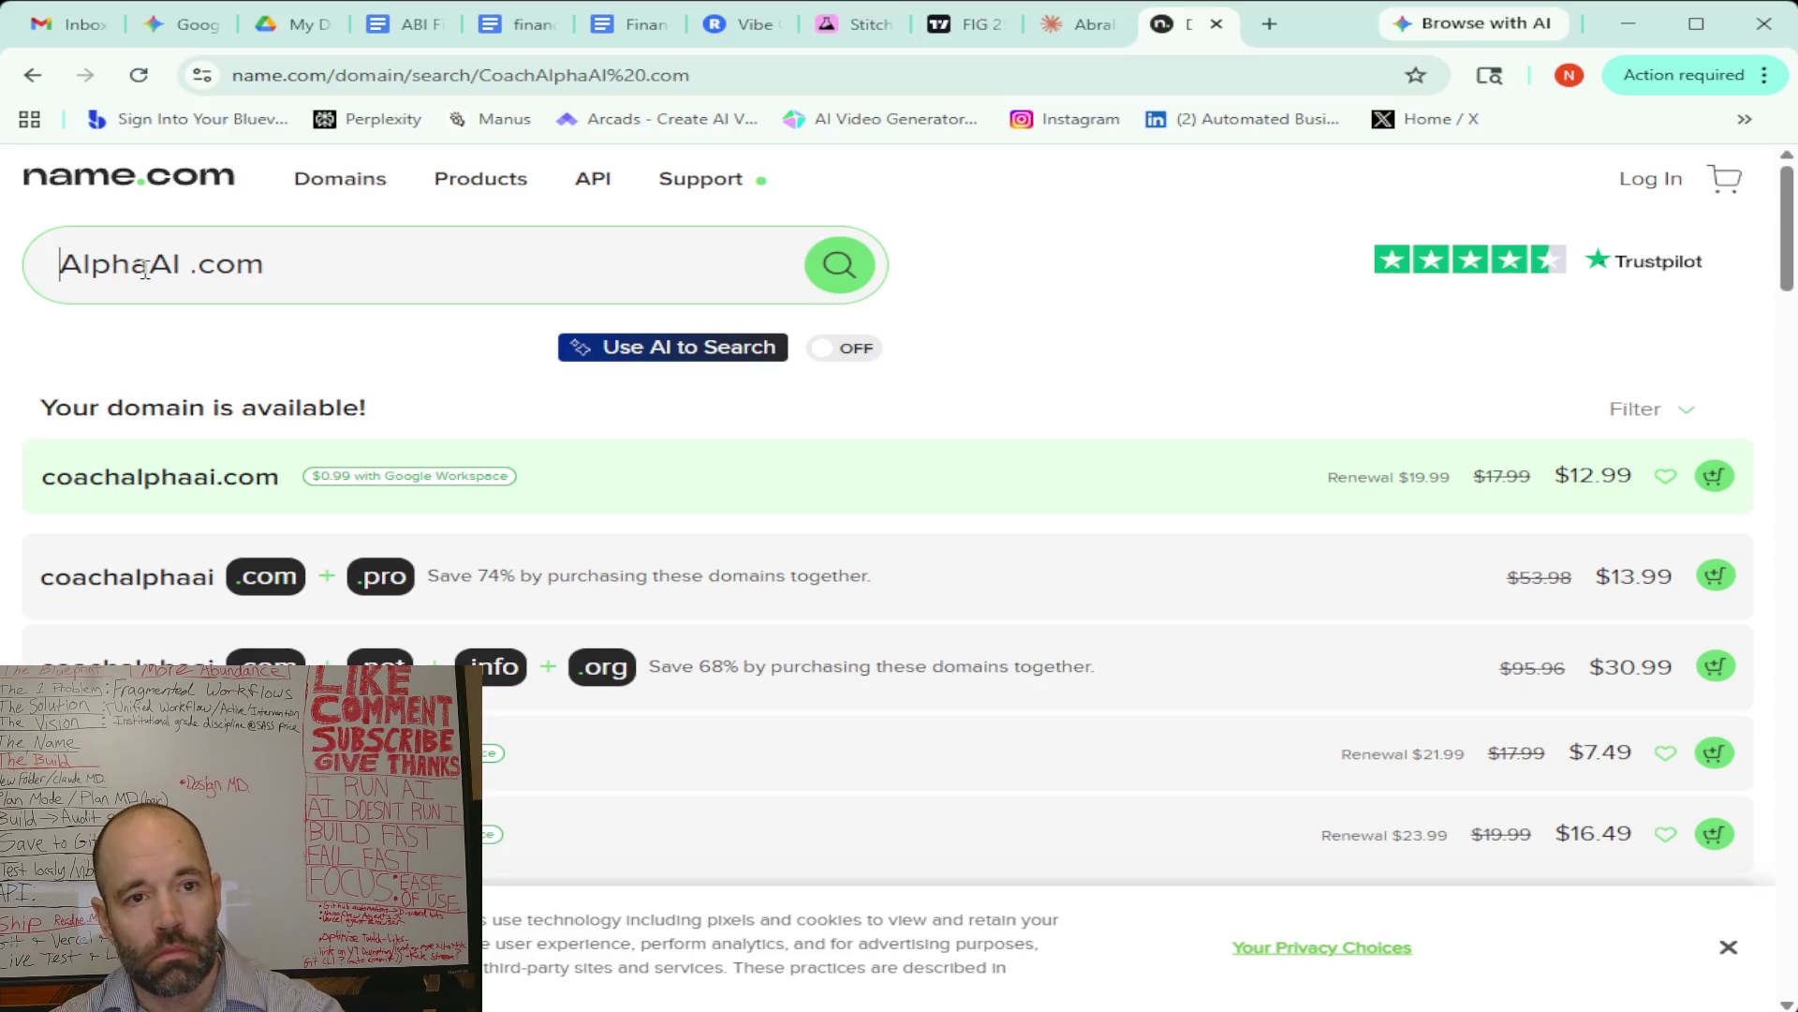
pyautogui.write('coach')
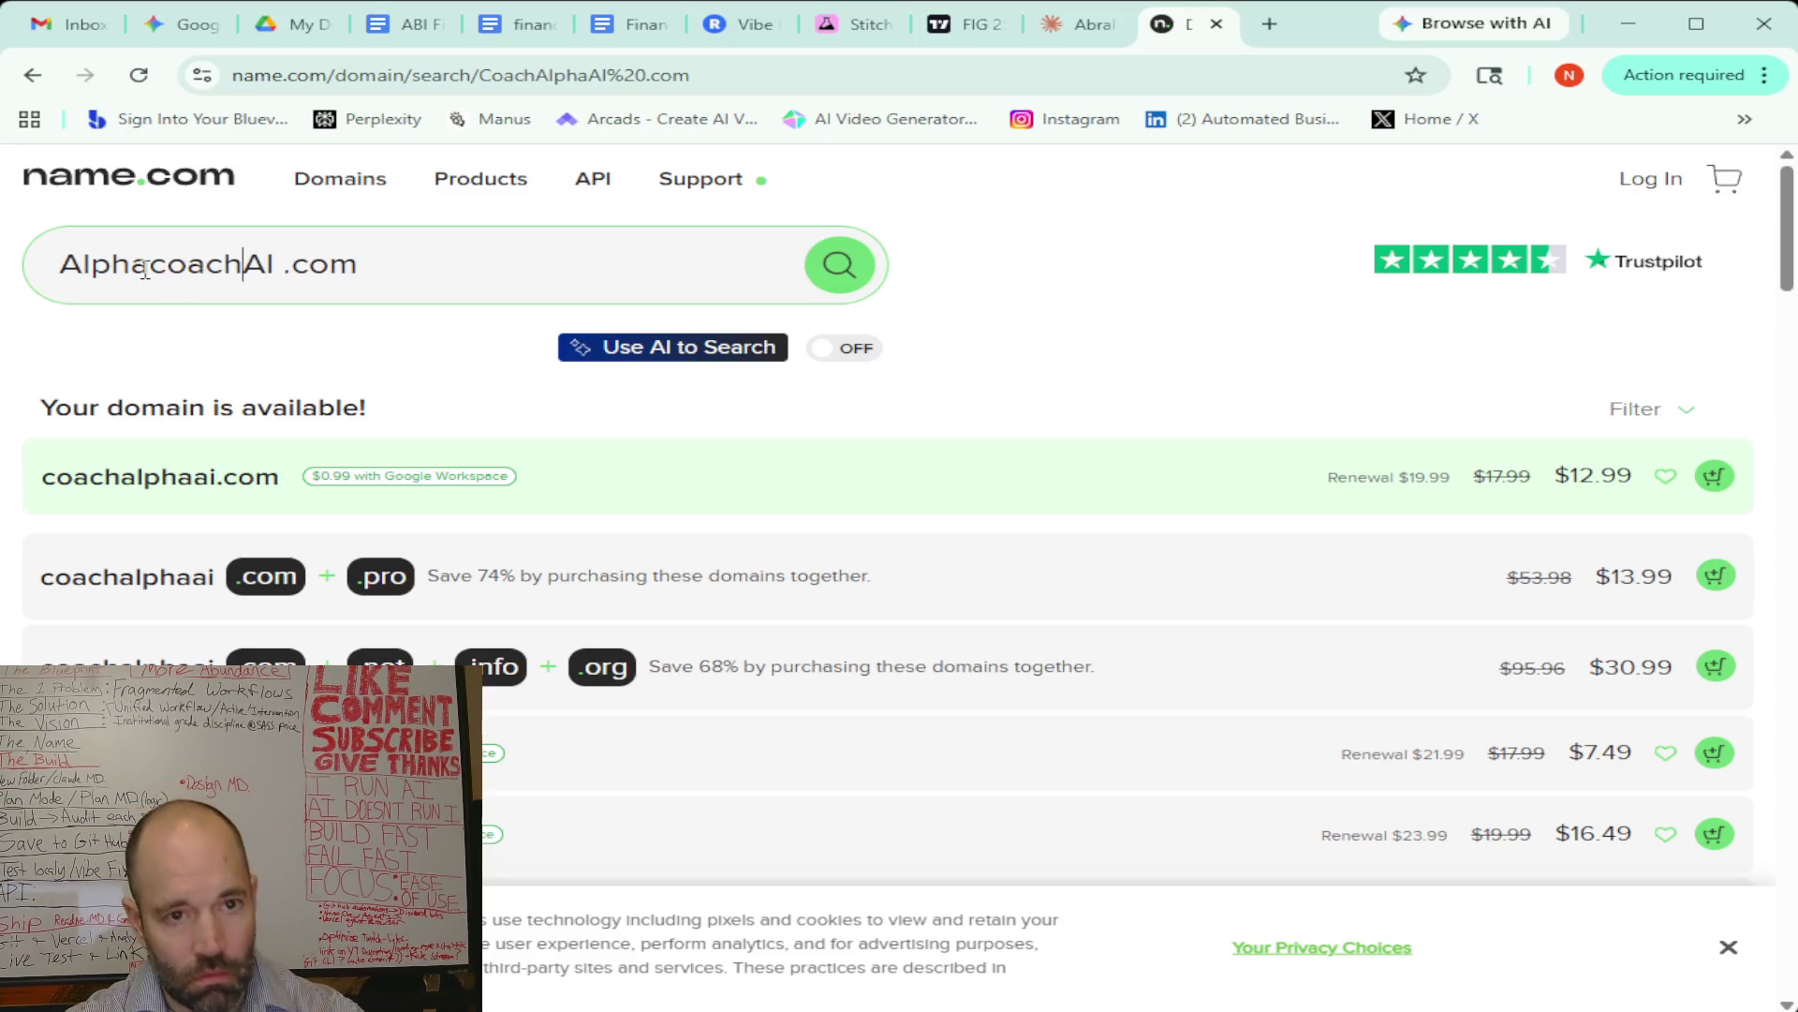
pyautogui.click(829, 262)
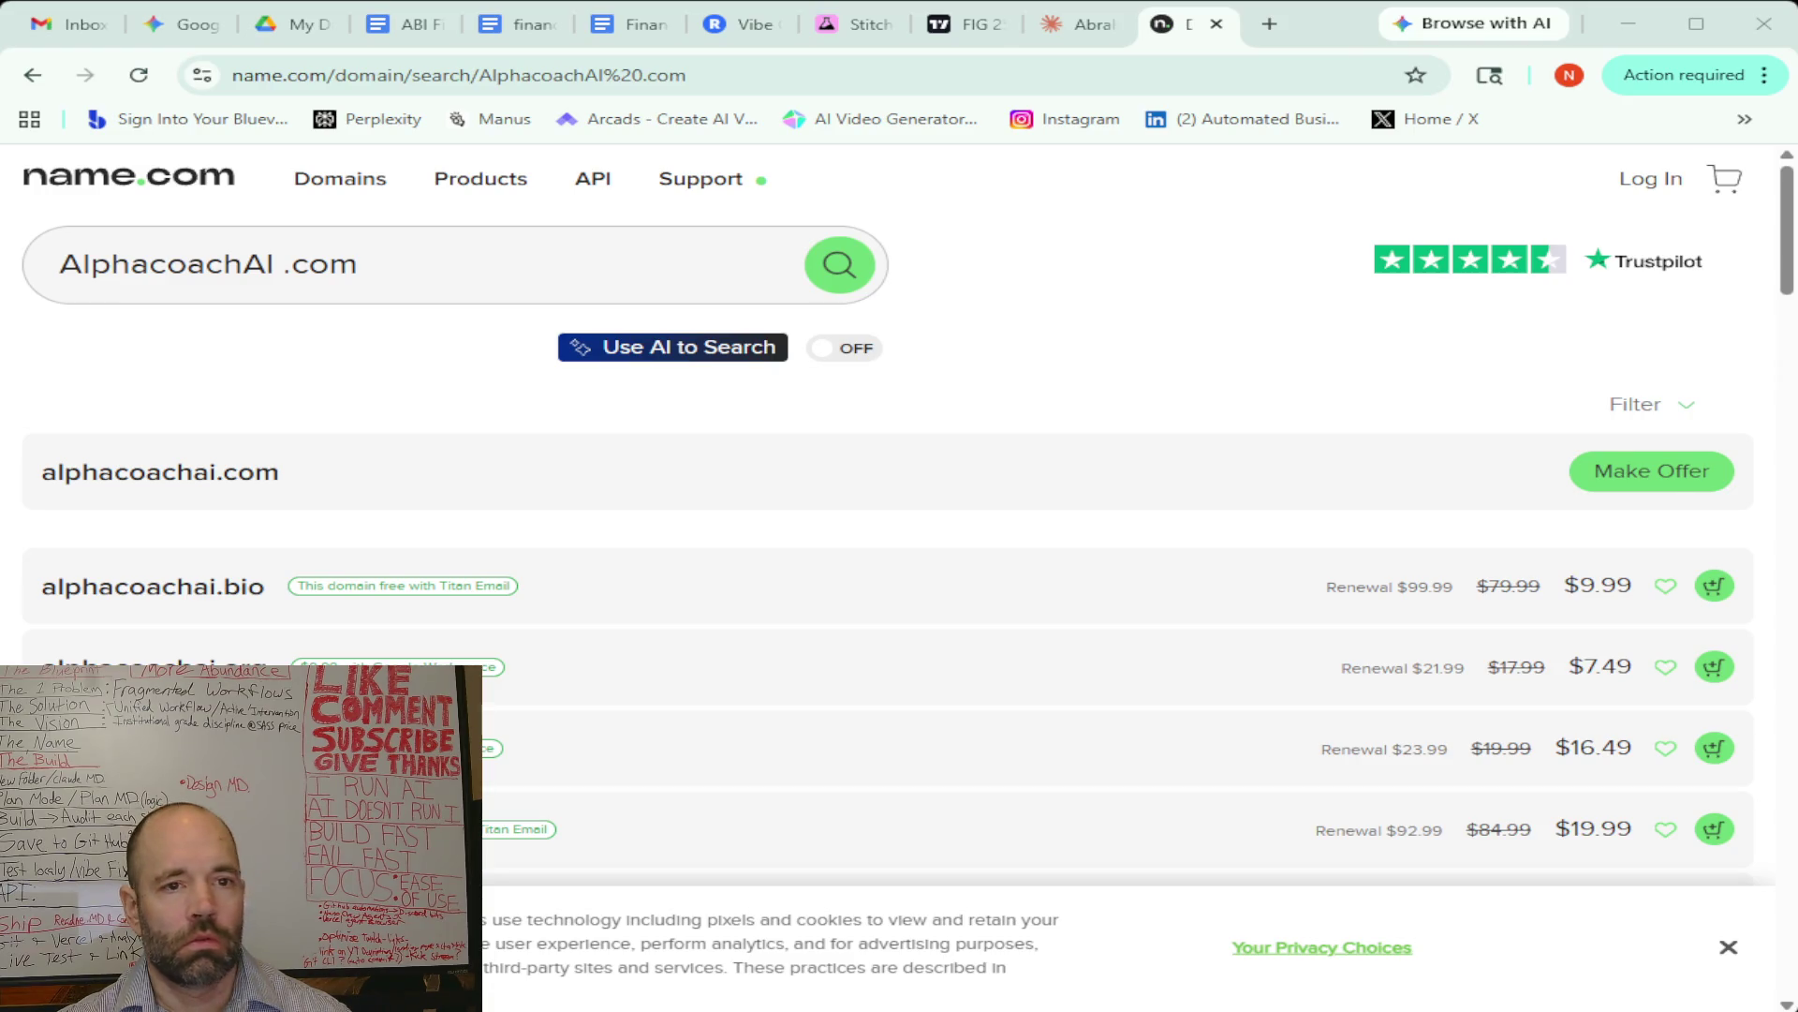
# Check availability of TheAssetLab.com
pyautogui.moveTo(281, 264); pyautogui.dragTo(59, 264)
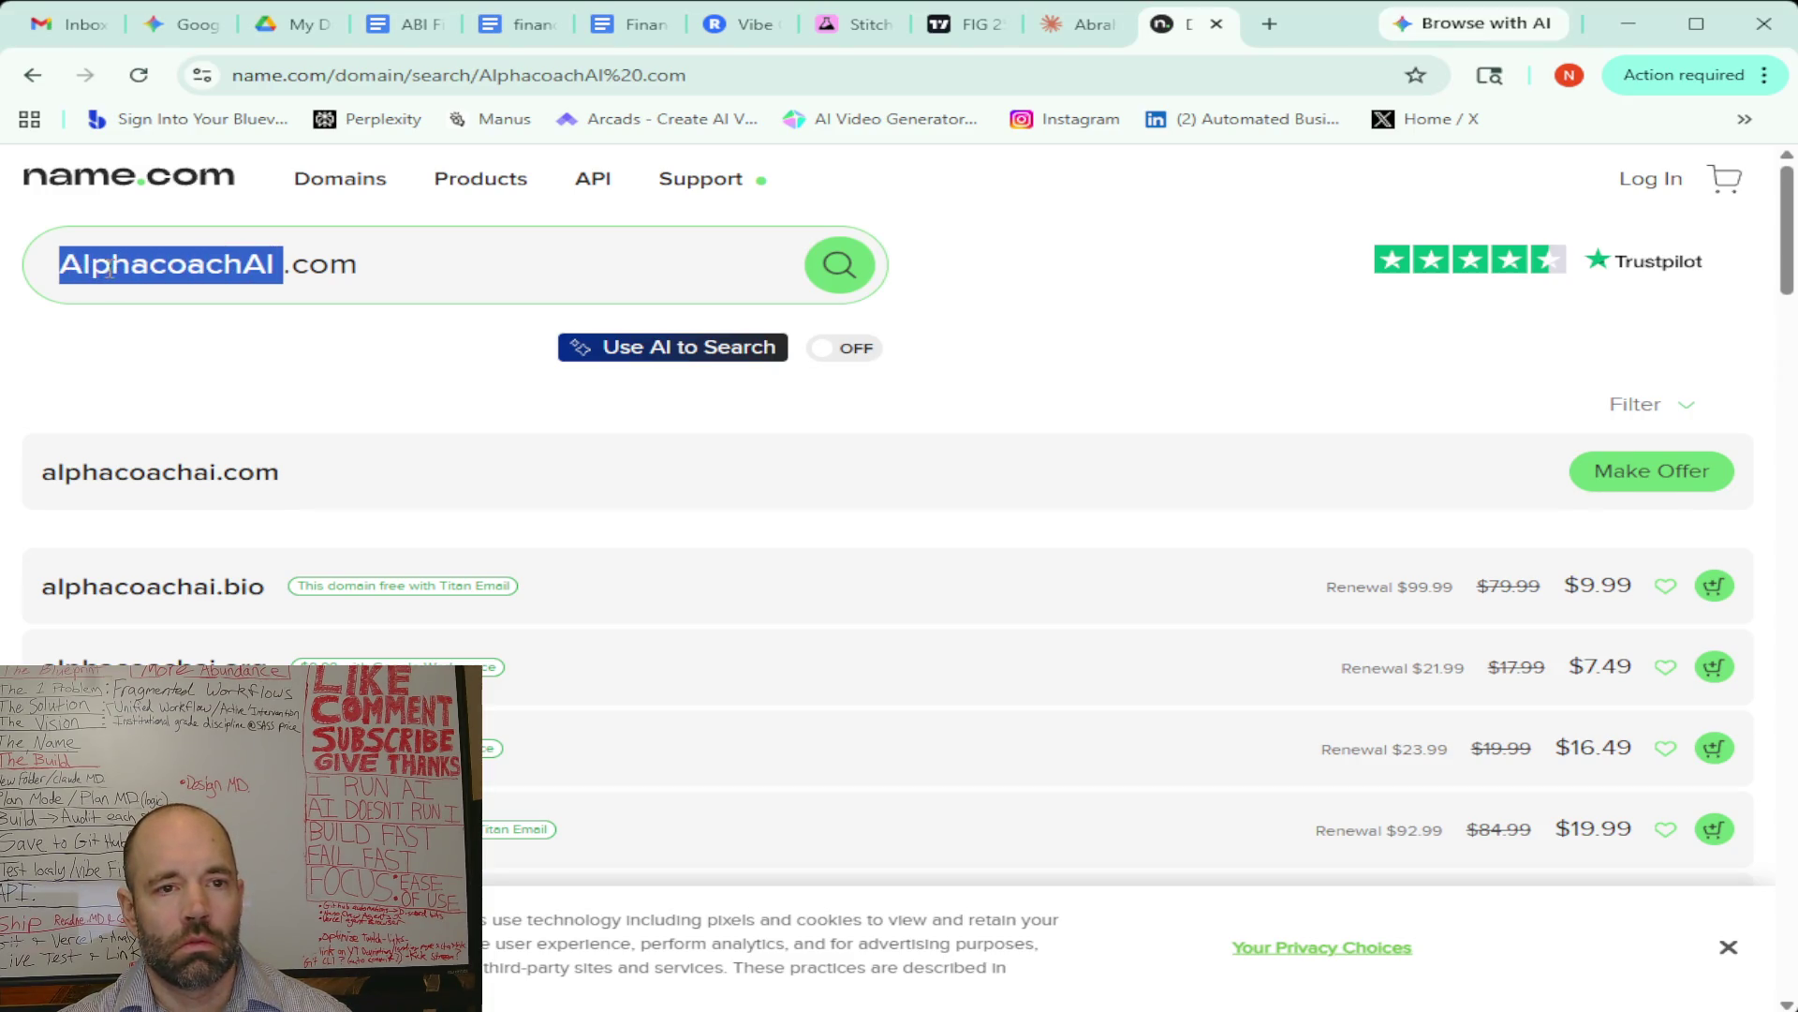
pyautogui.write('The Asset Lab')
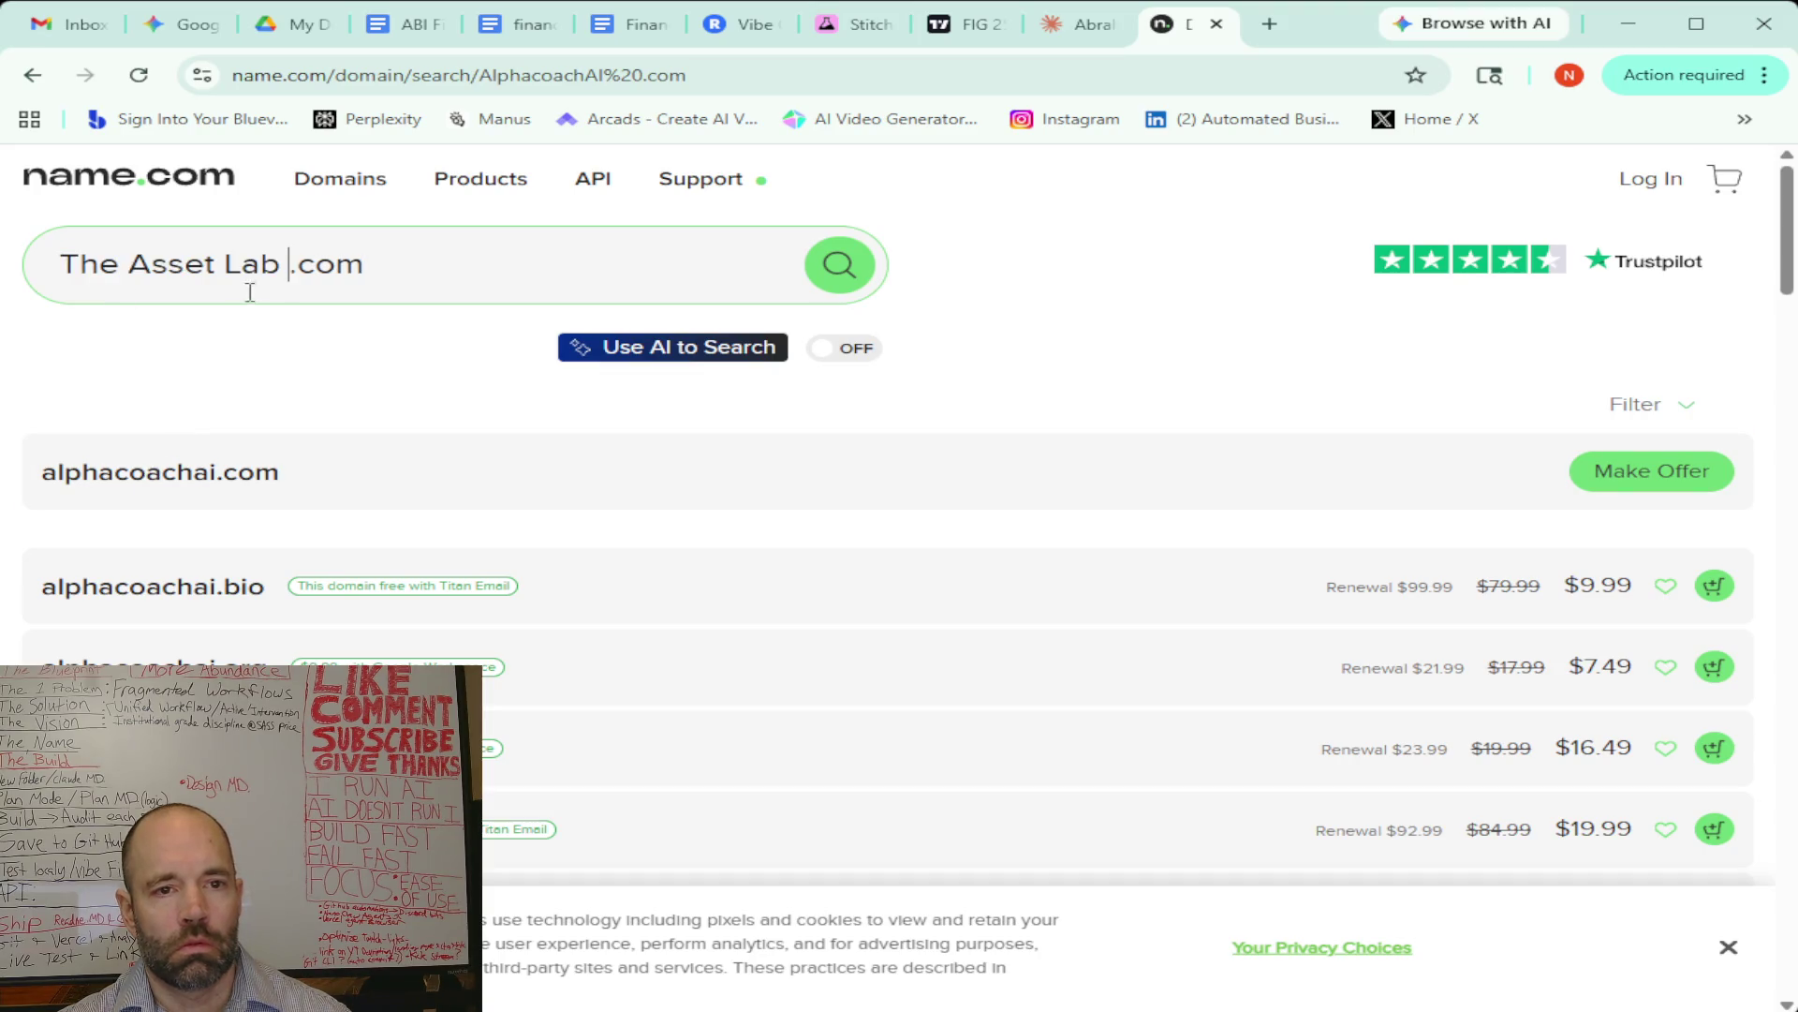
pyautogui.press('BackSpace')
pyautogui.click(226, 265)
pyautogui.press('BackSpace')
pyautogui.click(129, 269)
pyautogui.press('BackSpace')
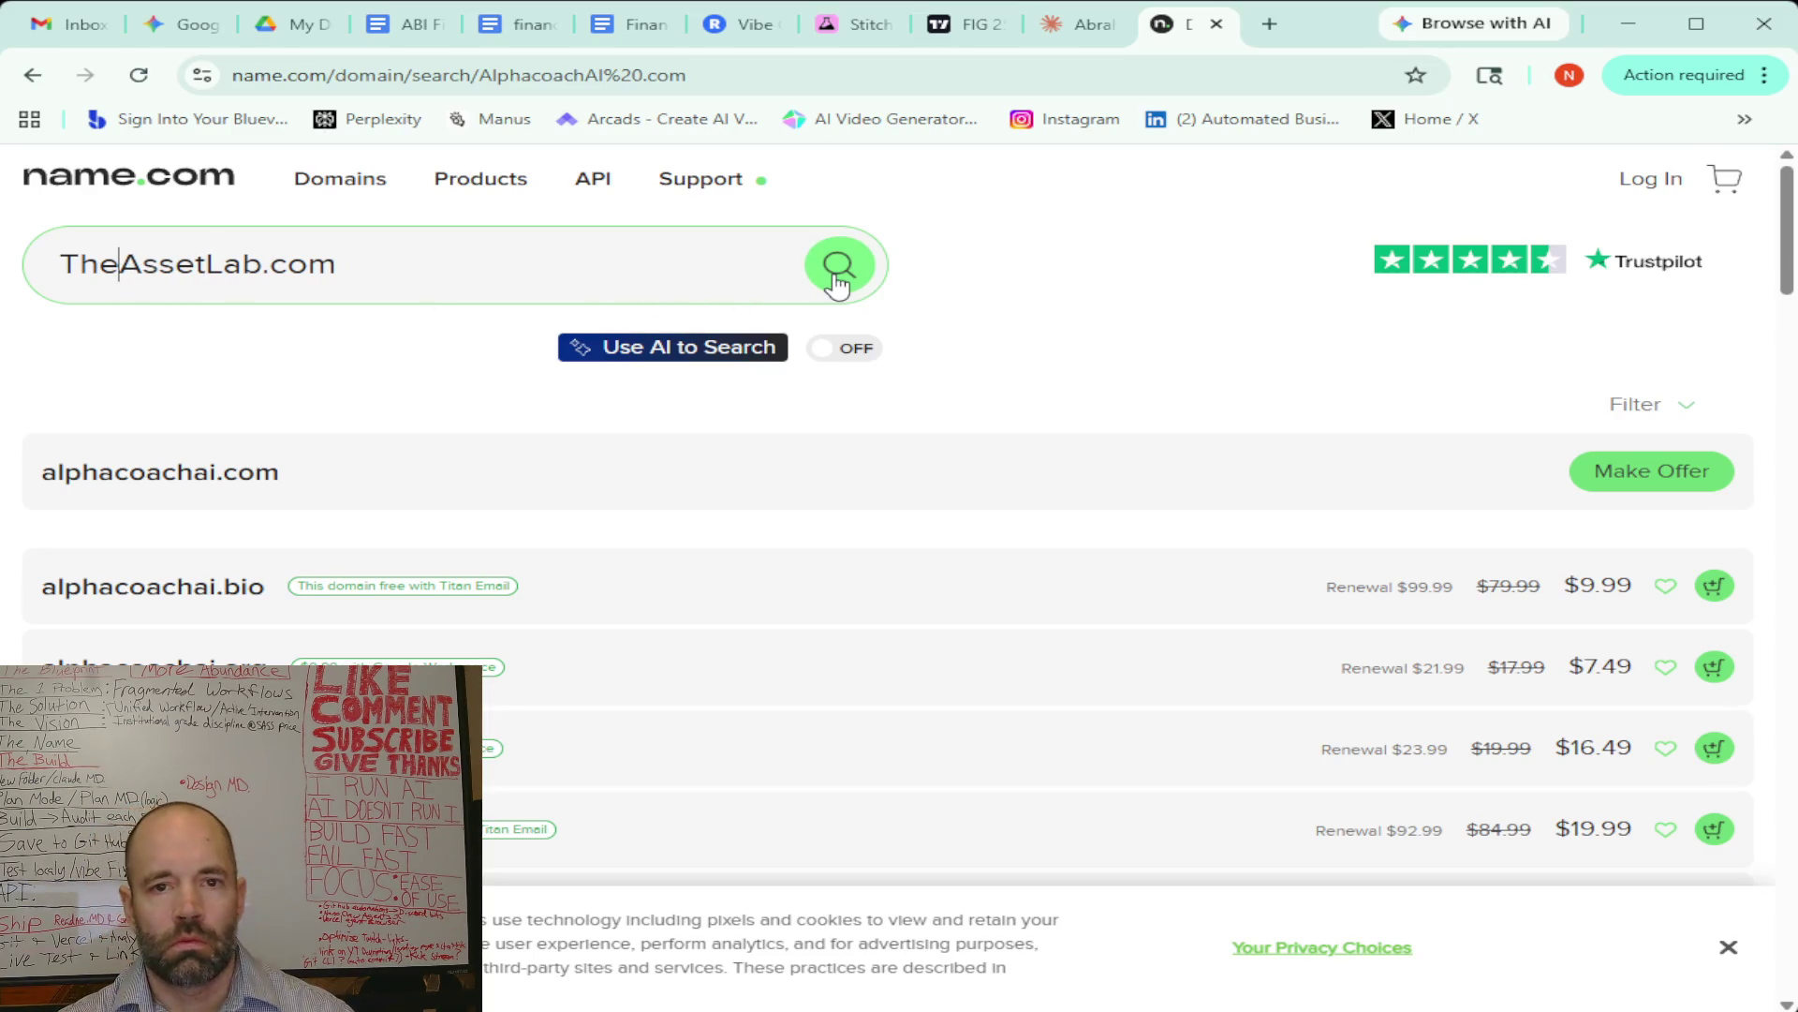
pyautogui.click(837, 271)
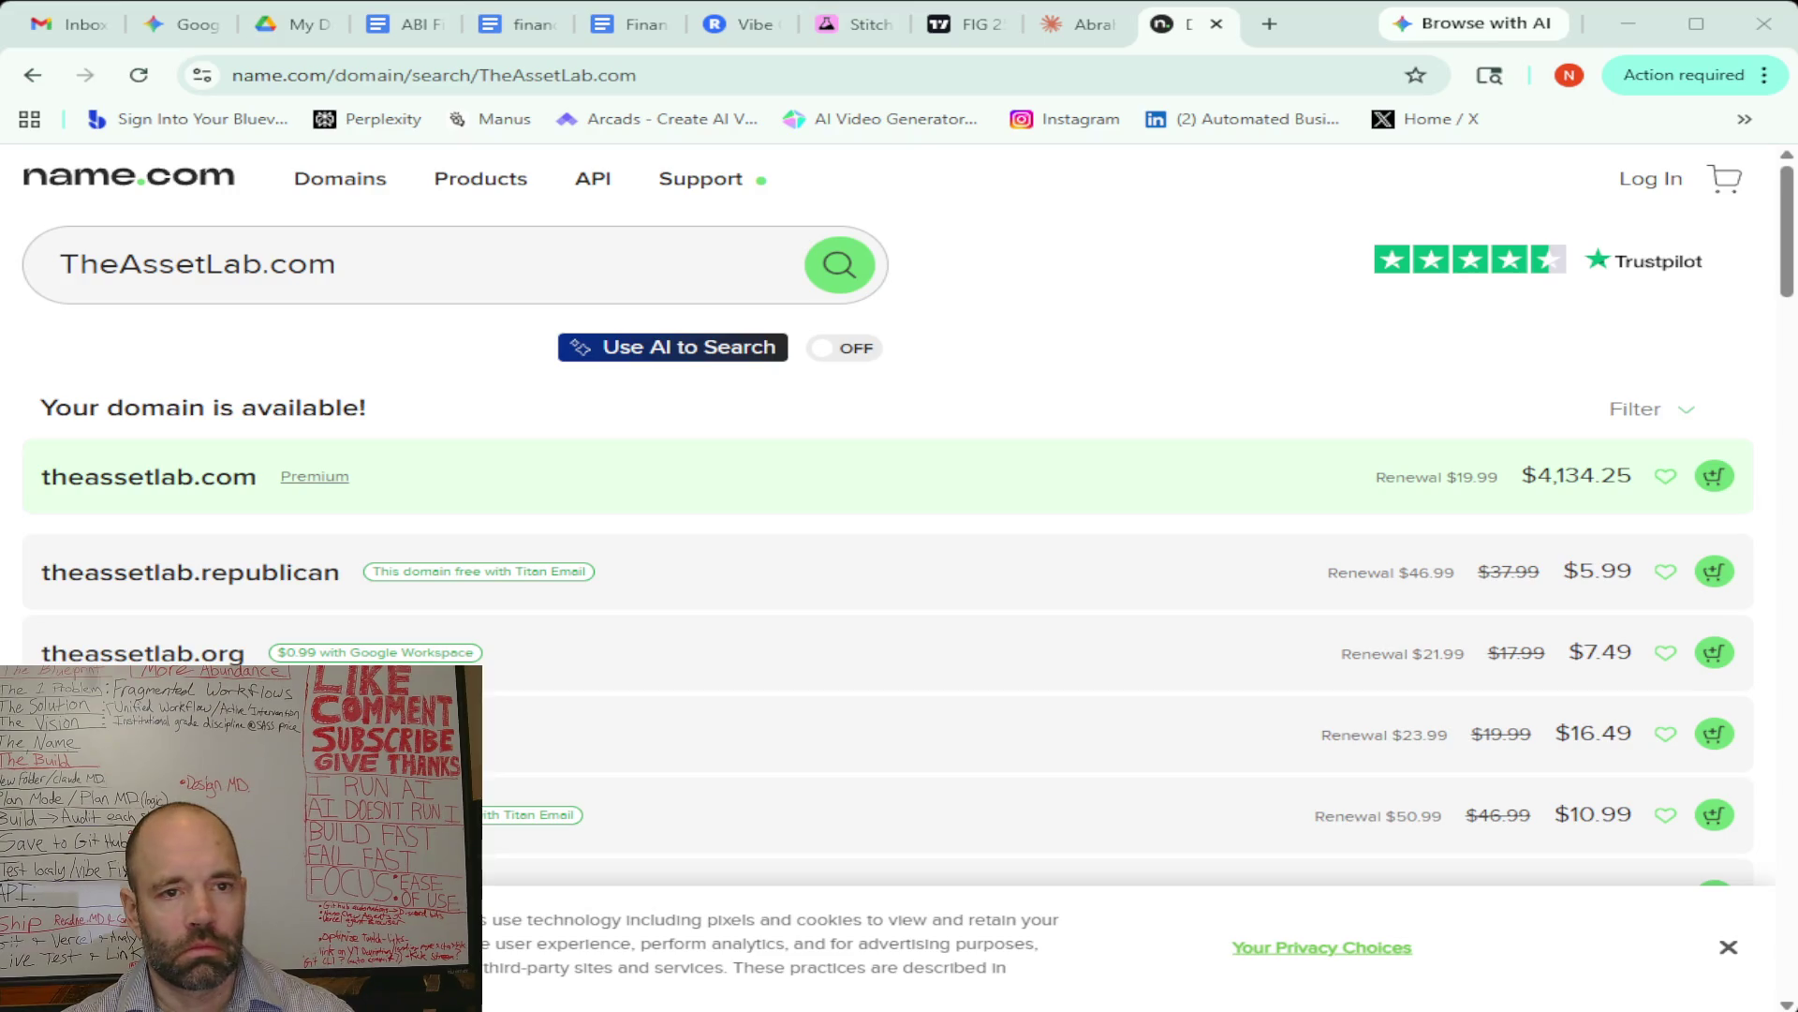
# Check CapitalCore.com, which is obtainable only by offer
pyautogui.moveTo(262, 265); pyautogui.dragTo(84, 269)
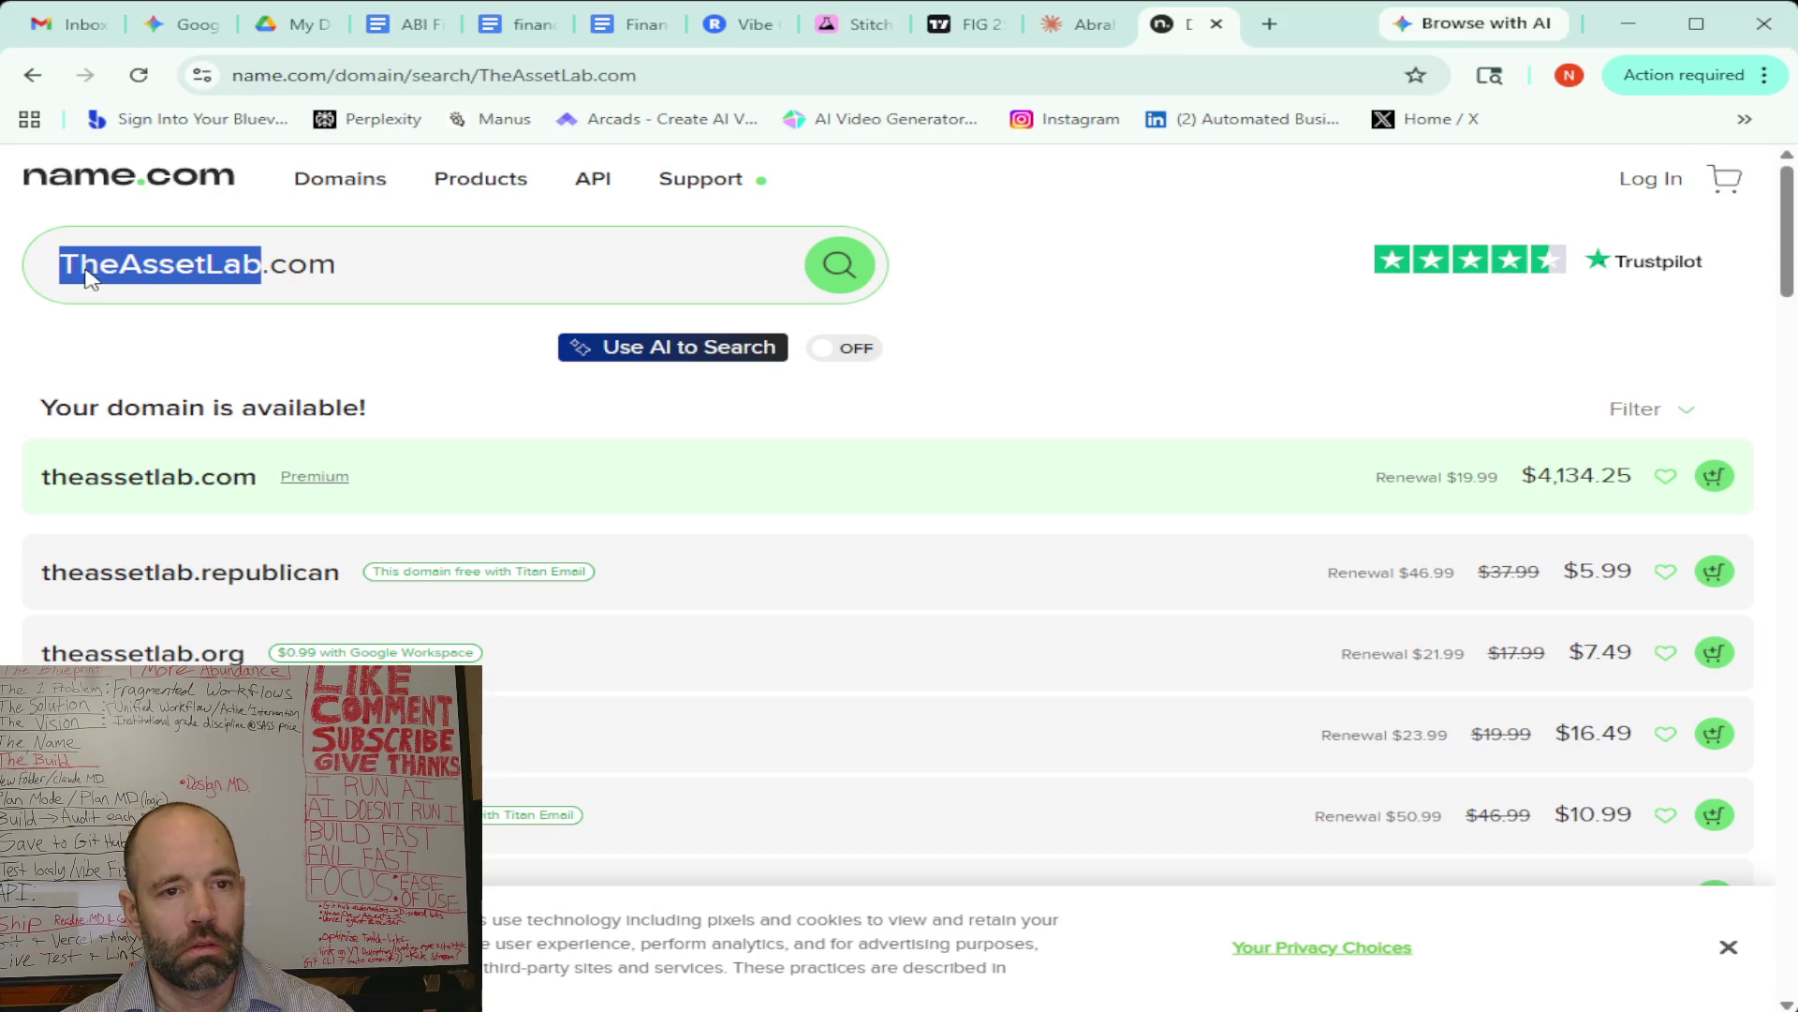
pyautogui.write('Capital Core')
pyautogui.click(177, 269)
pyautogui.press('BackSpace')
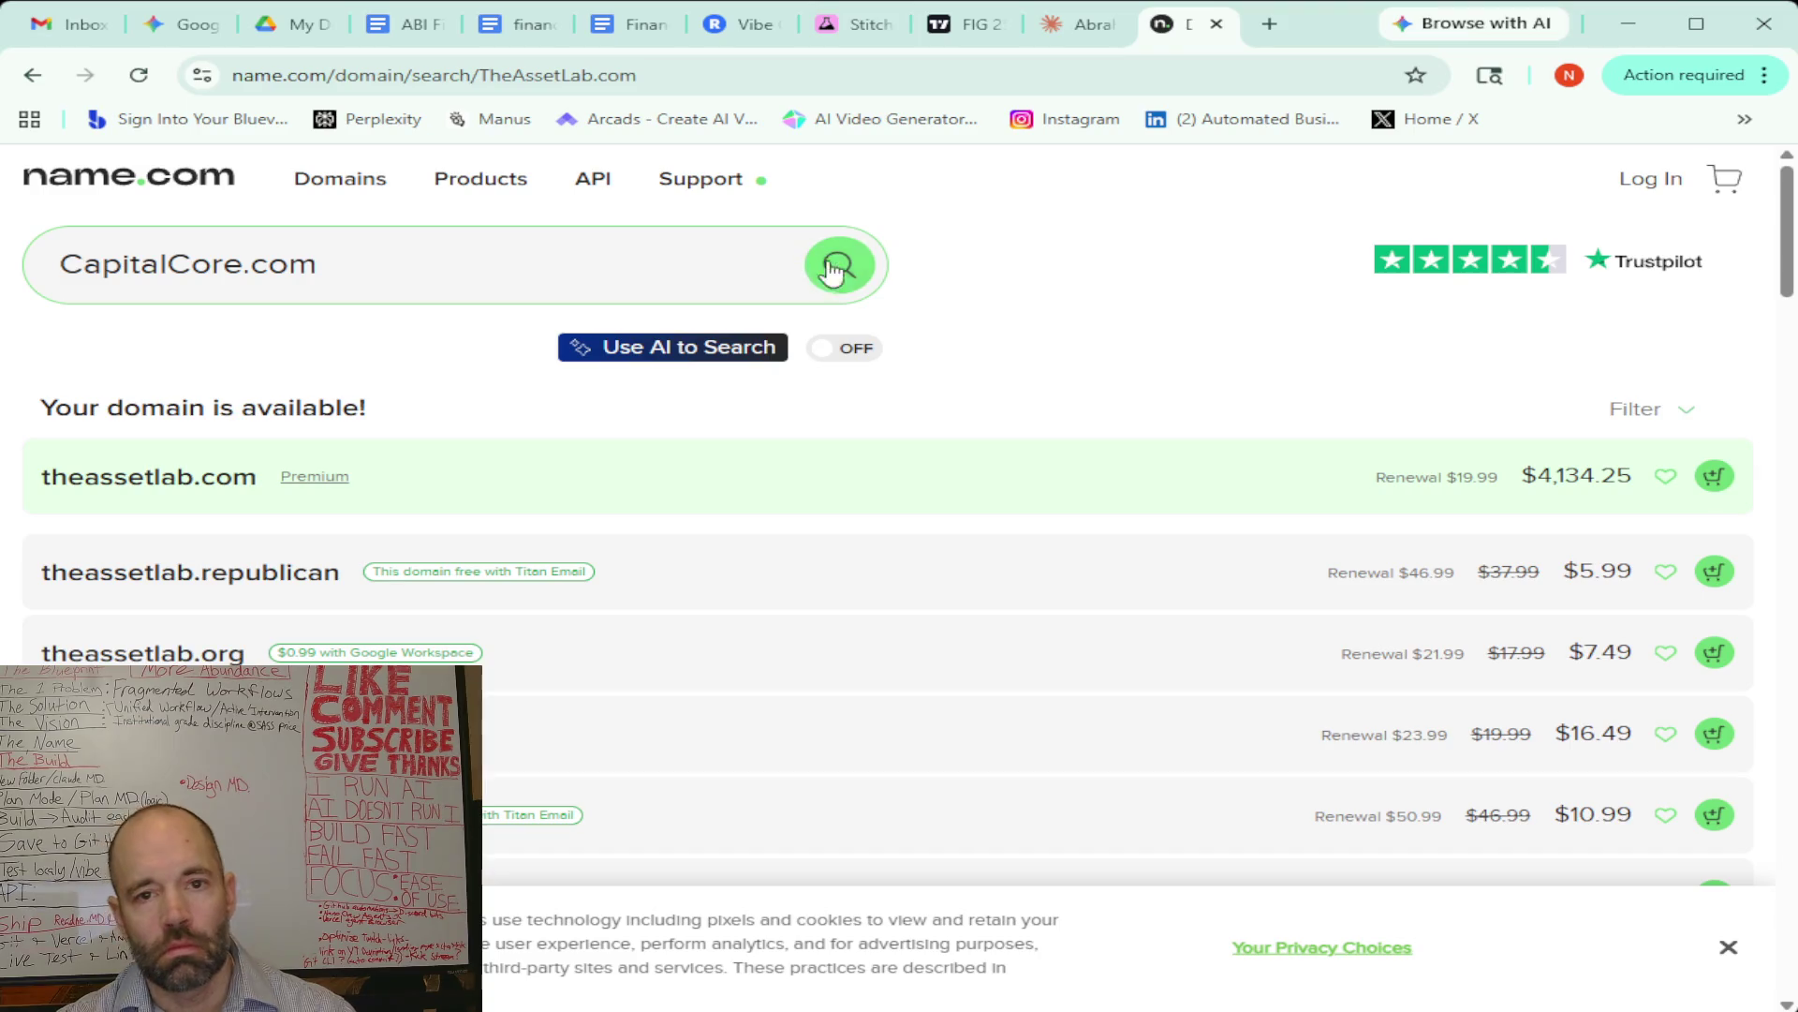
pyautogui.click(862, 277)
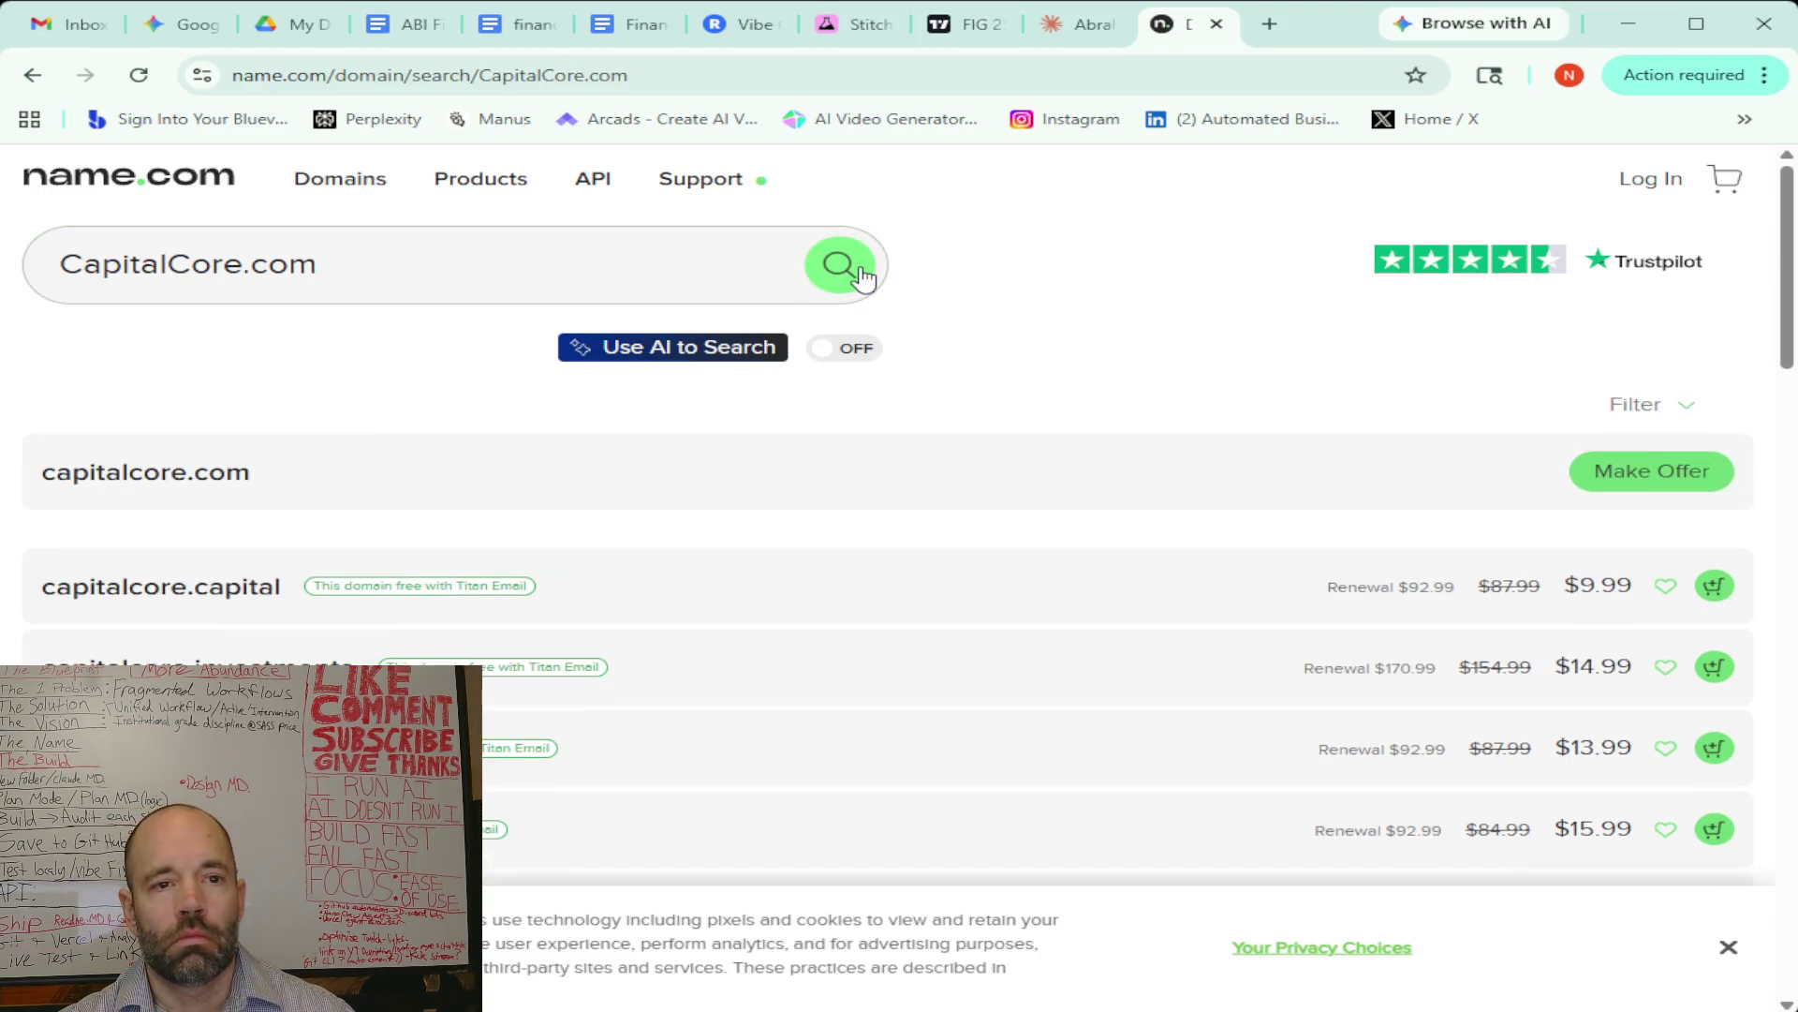
# Check CapitalCoach.com, a premium domain listed at $132,250.00
pyautogui.click(243, 265)
pyautogui.press('BackSpace')
pyautogui.press('BackSpace')
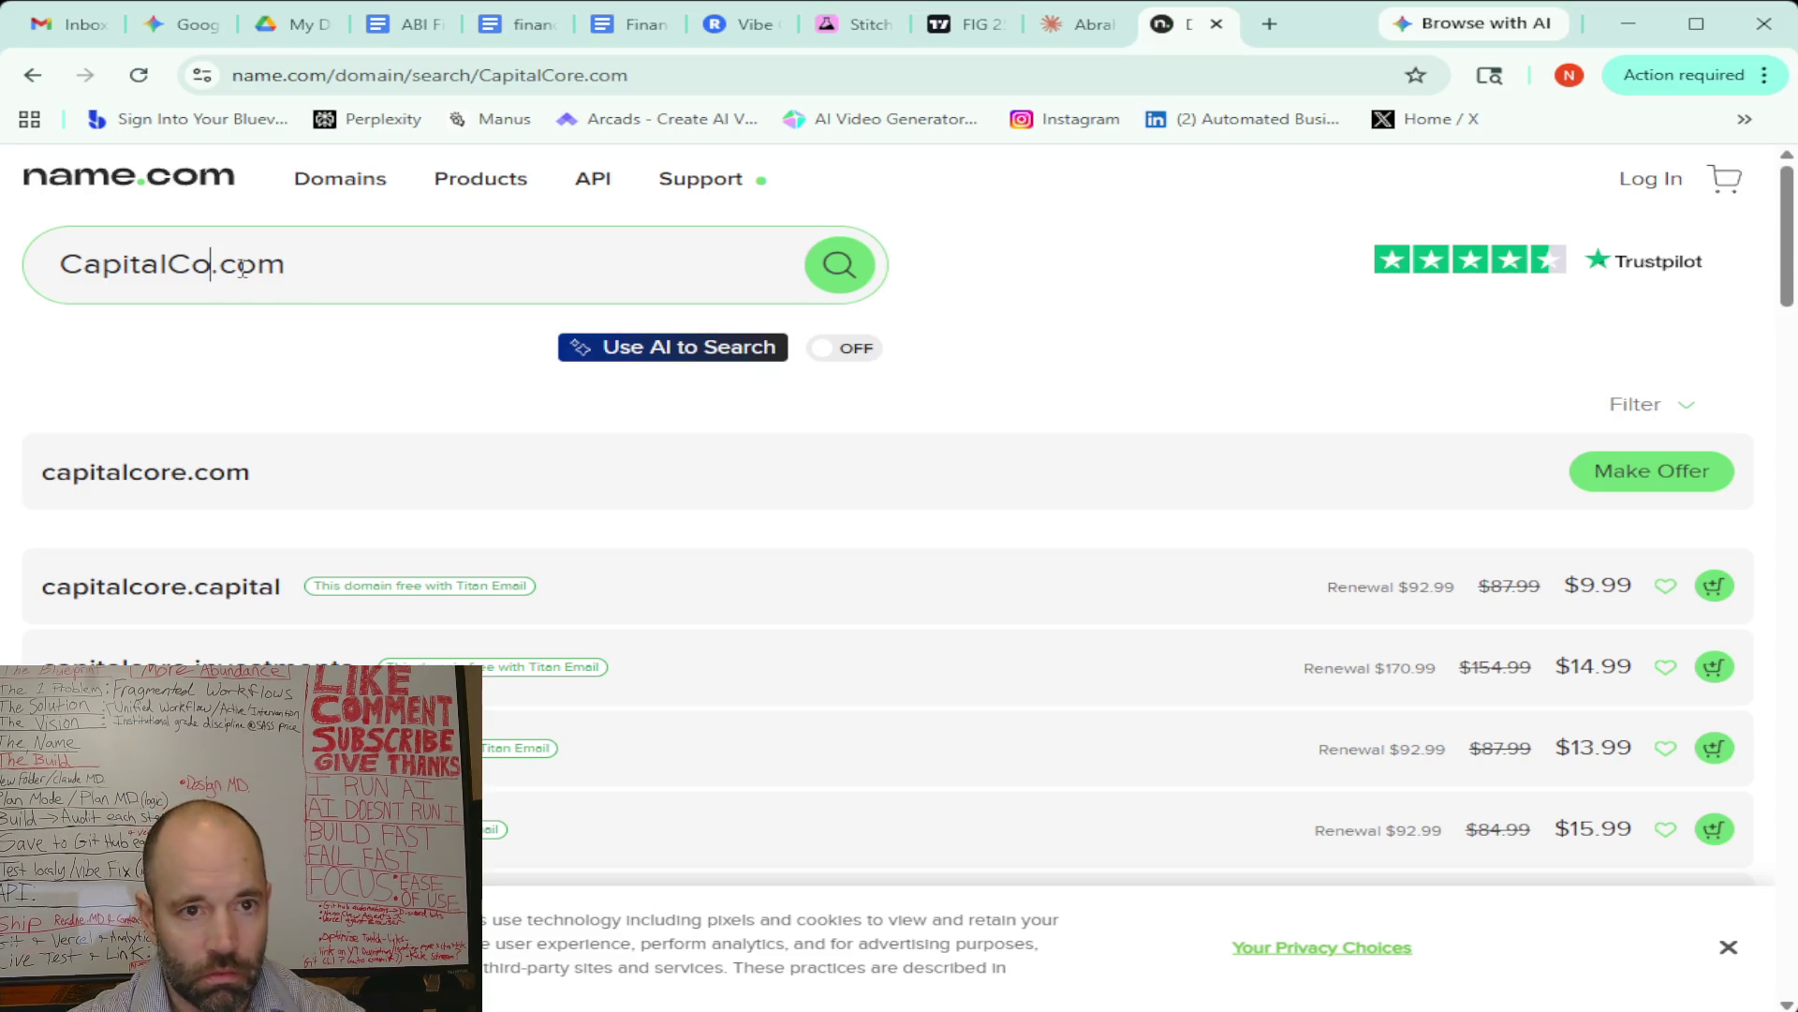
pyautogui.write('ach')
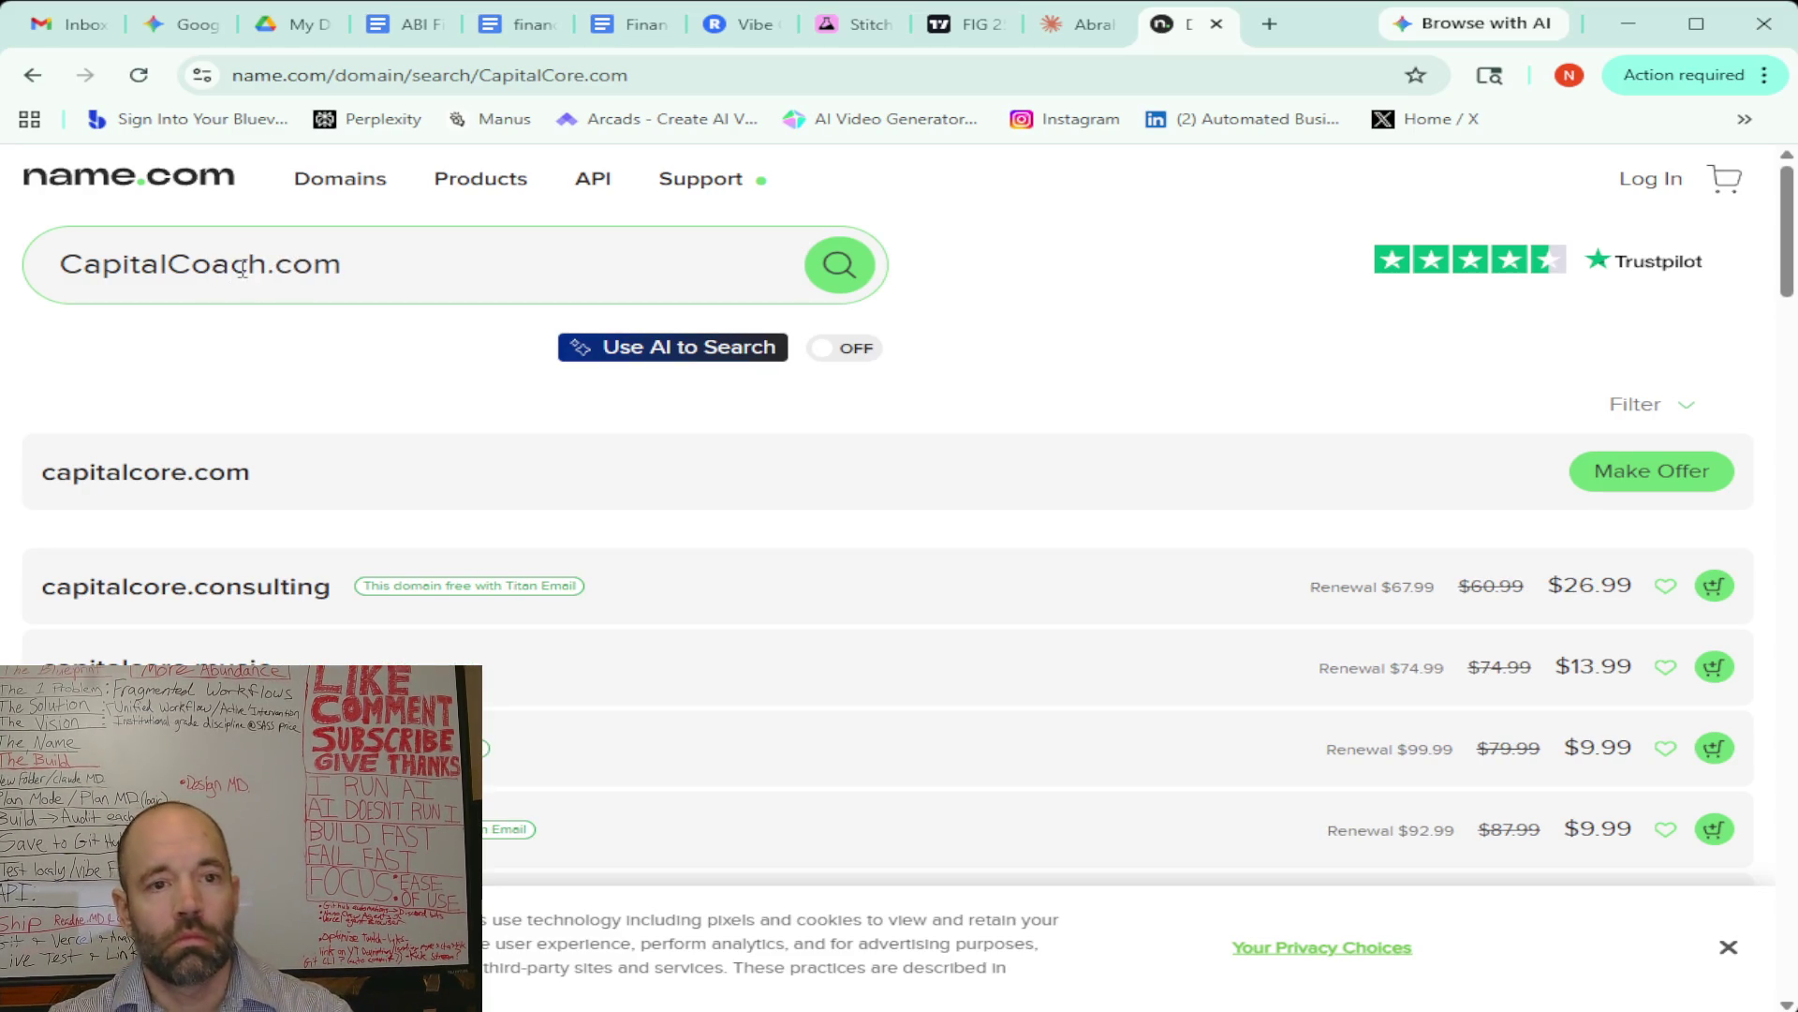
pyautogui.click(852, 278)
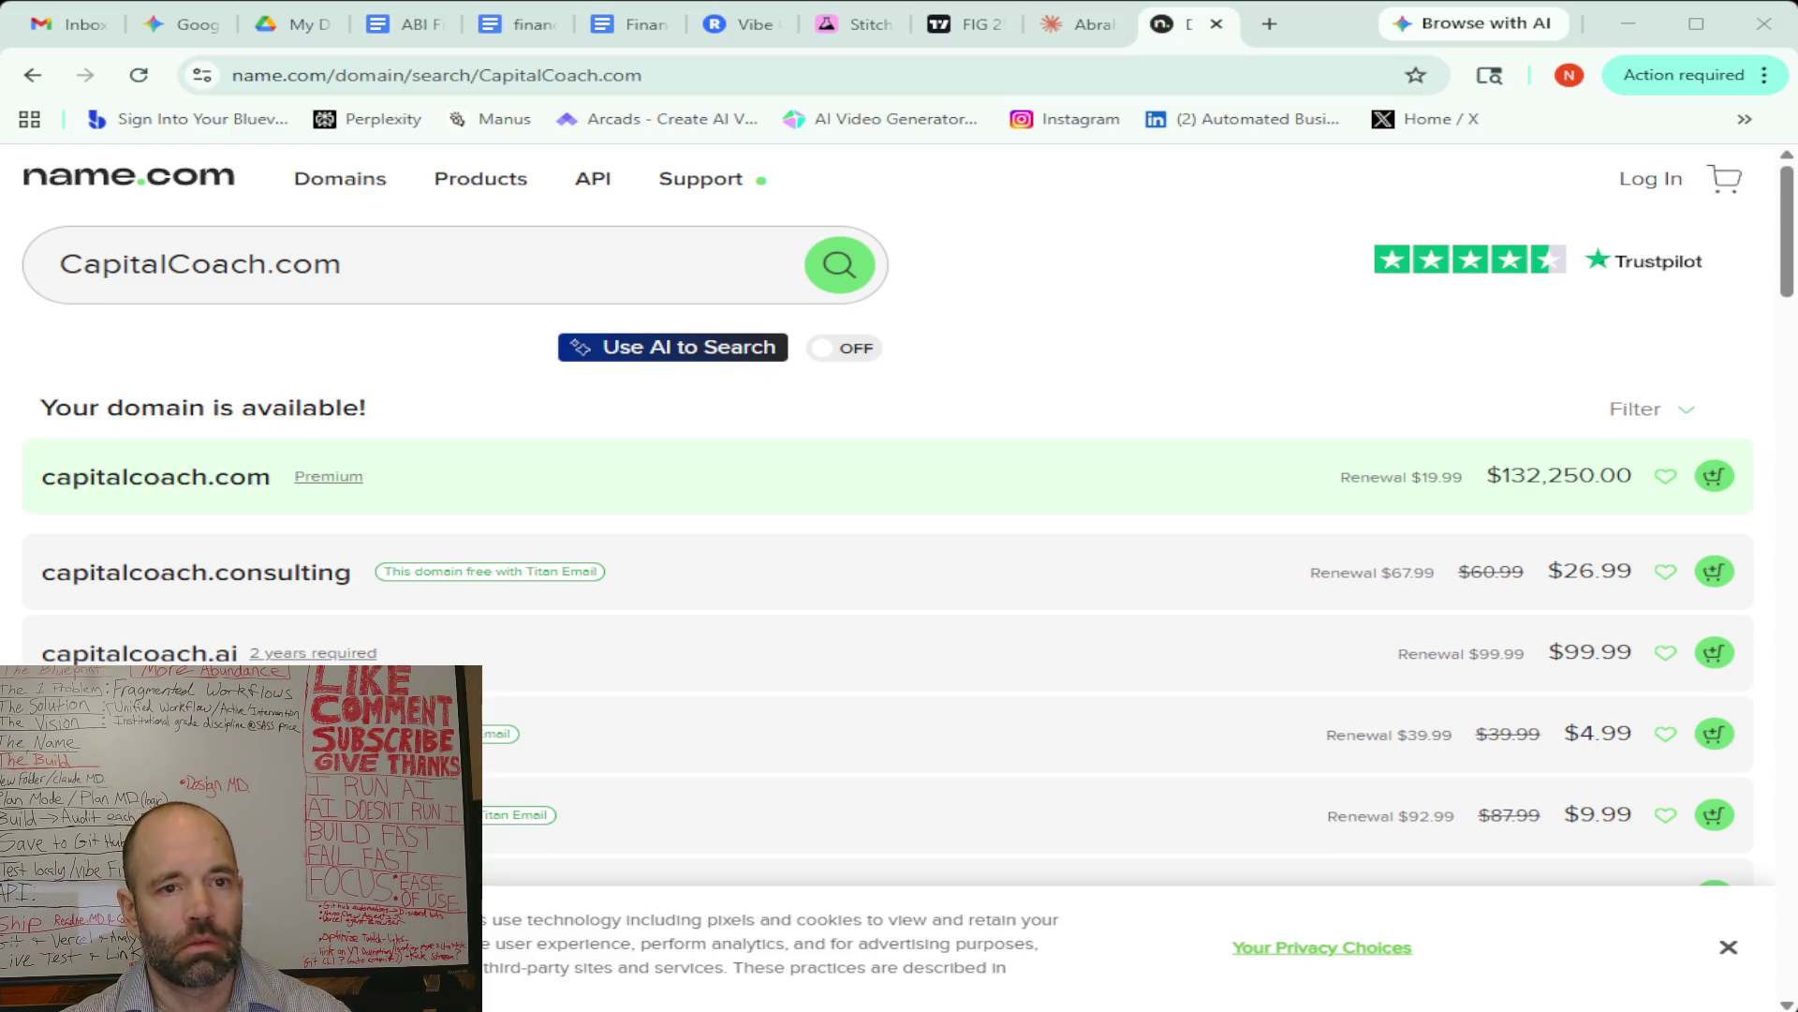
pyautogui.moveTo(267, 264); pyautogui.dragTo(58, 264)
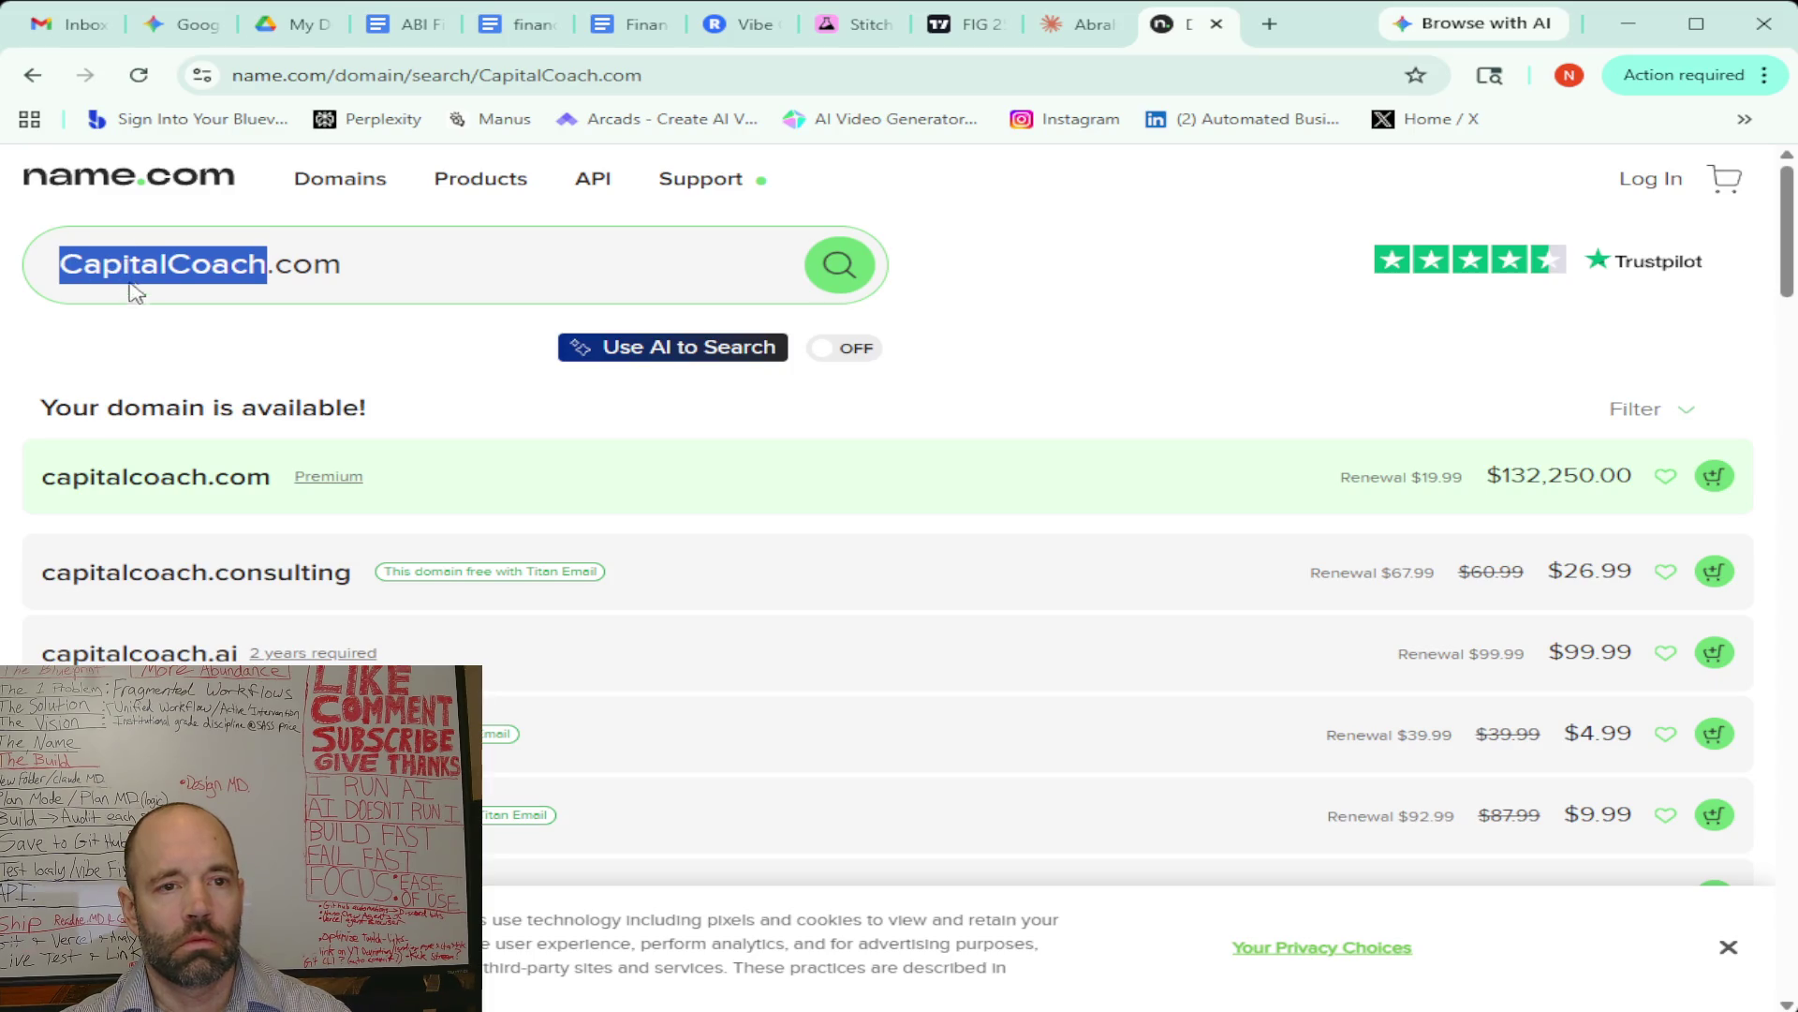
# Check MindsetMoney.com, which is a premium domain
pyautogui.write('Mindset Money')
pyautogui.click(192, 266)
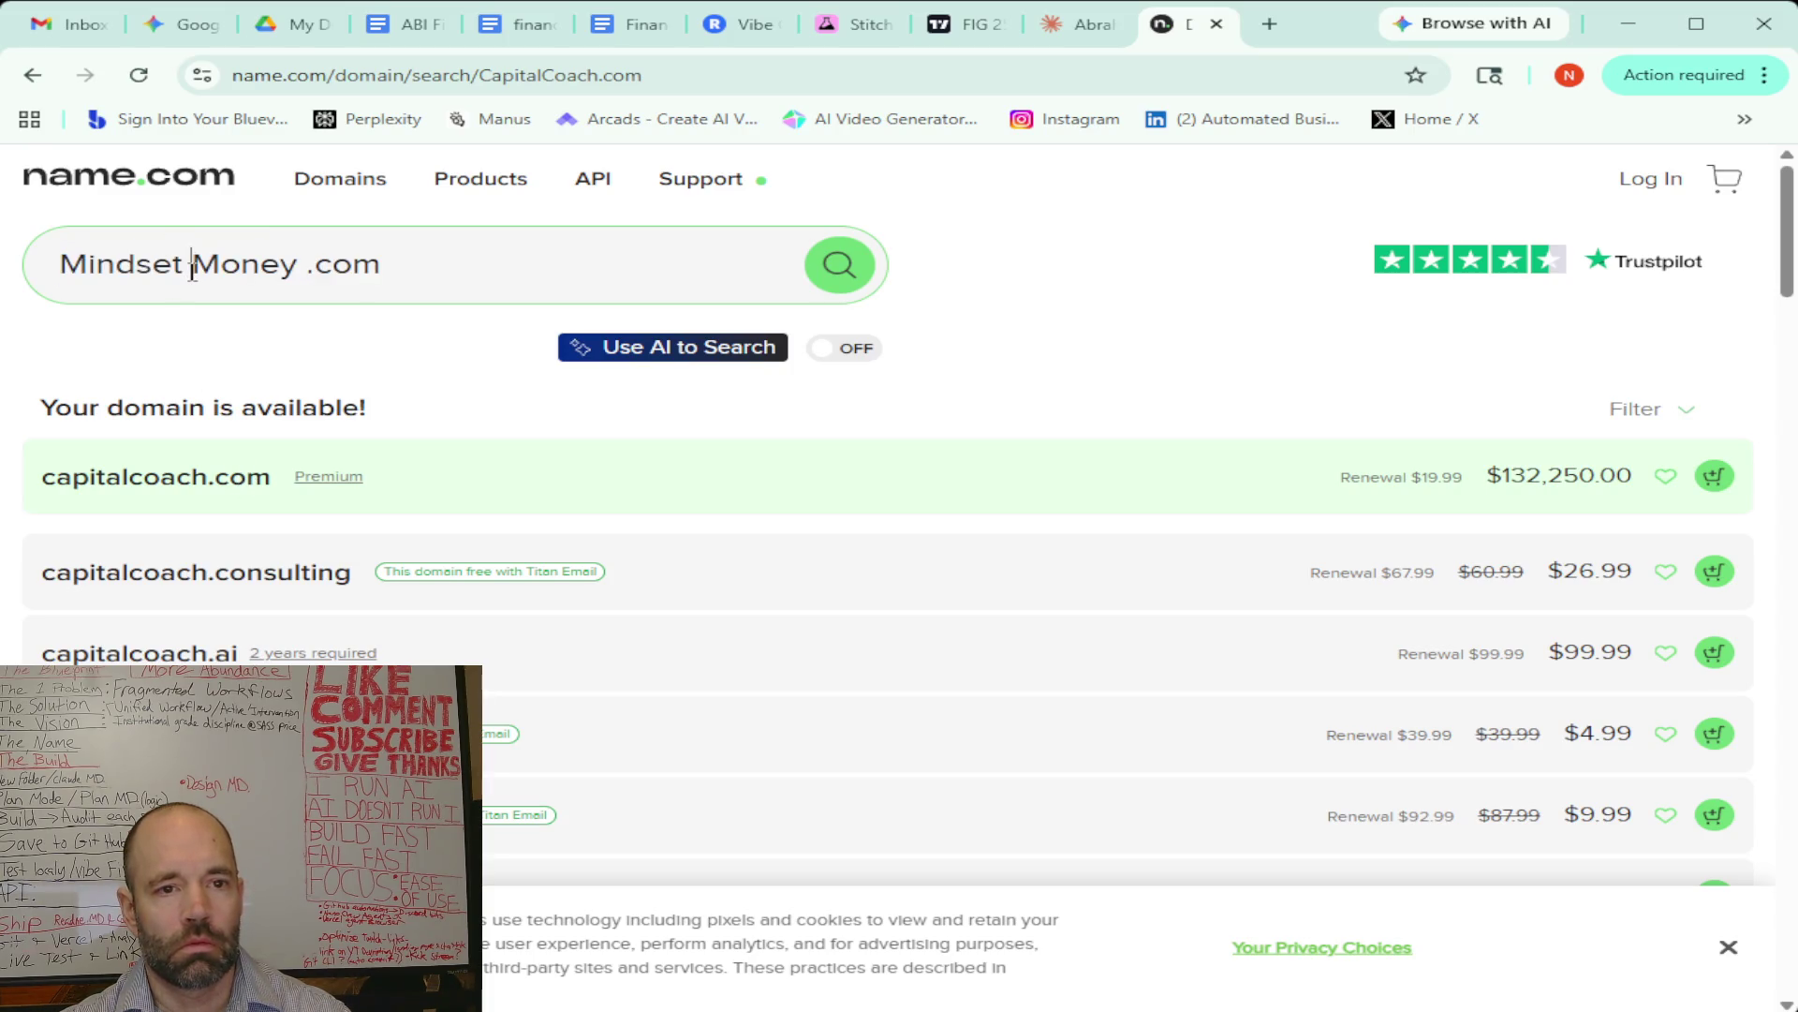
pyautogui.press('BackSpace')
pyautogui.click(841, 267)
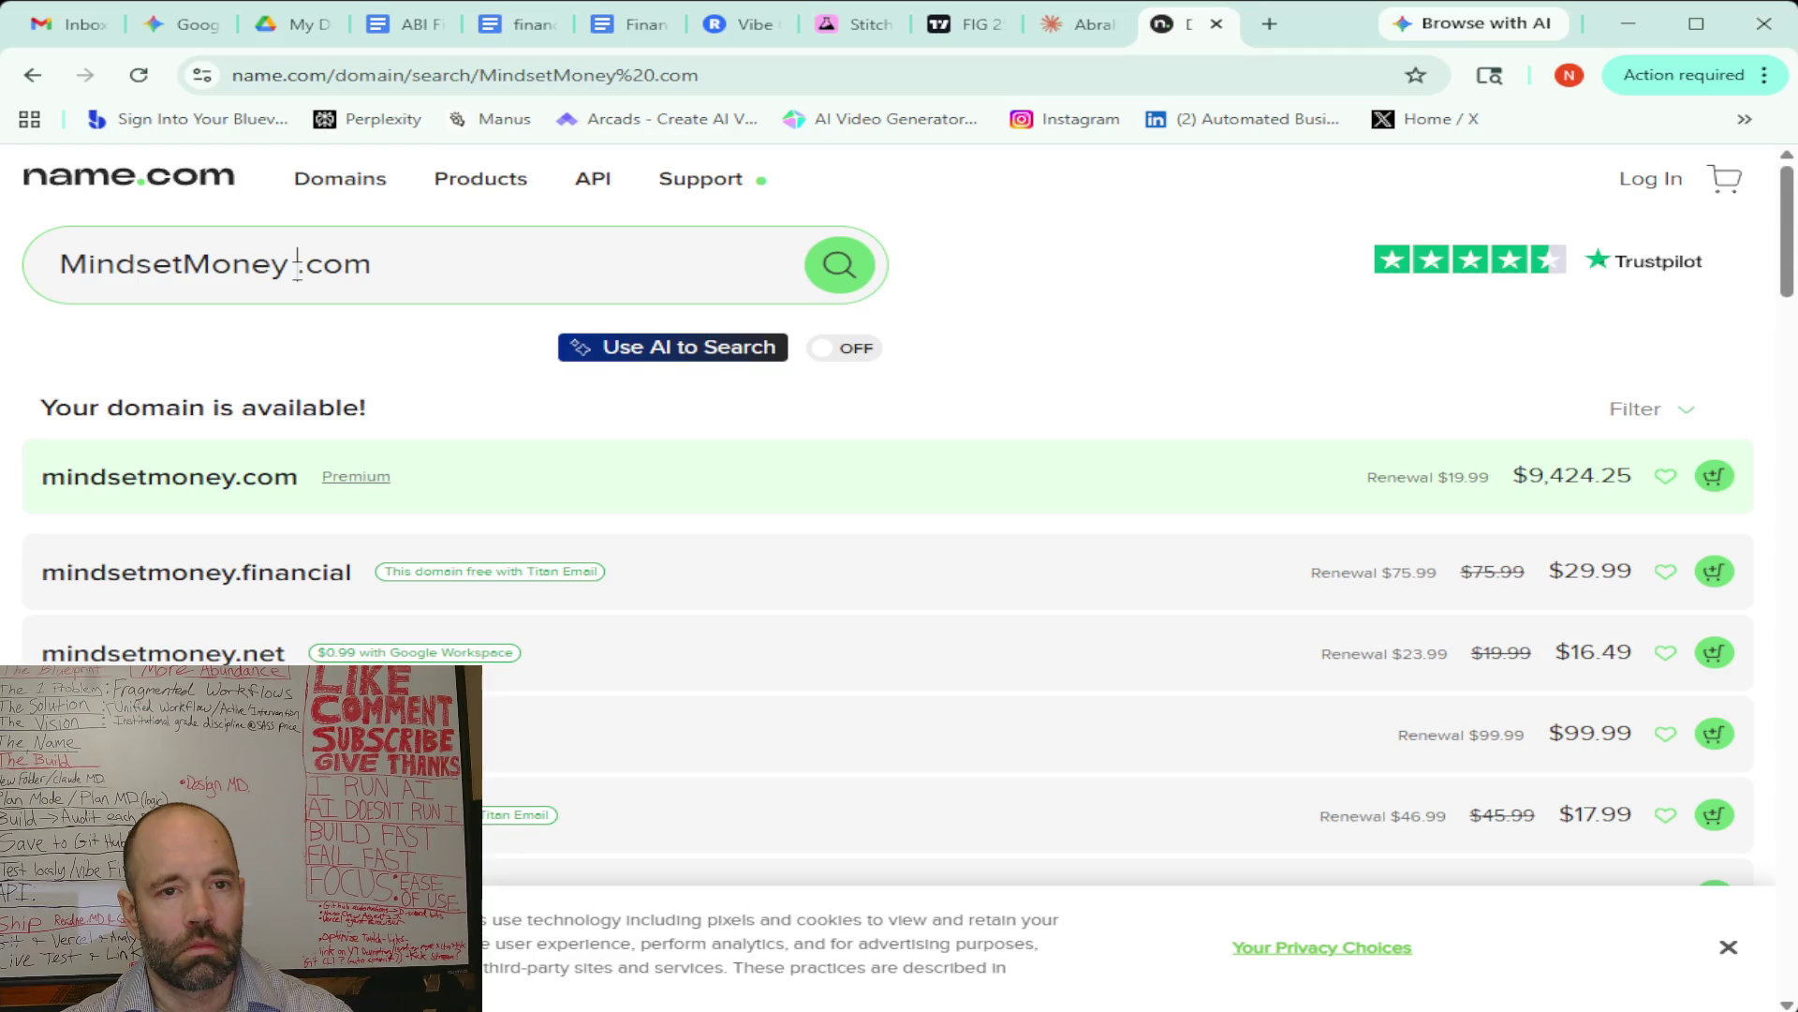
# Check premium IntellectInvest.com, then IntellectInvestai.com, which is available for $12.99
pyautogui.doubleClick(111, 267)
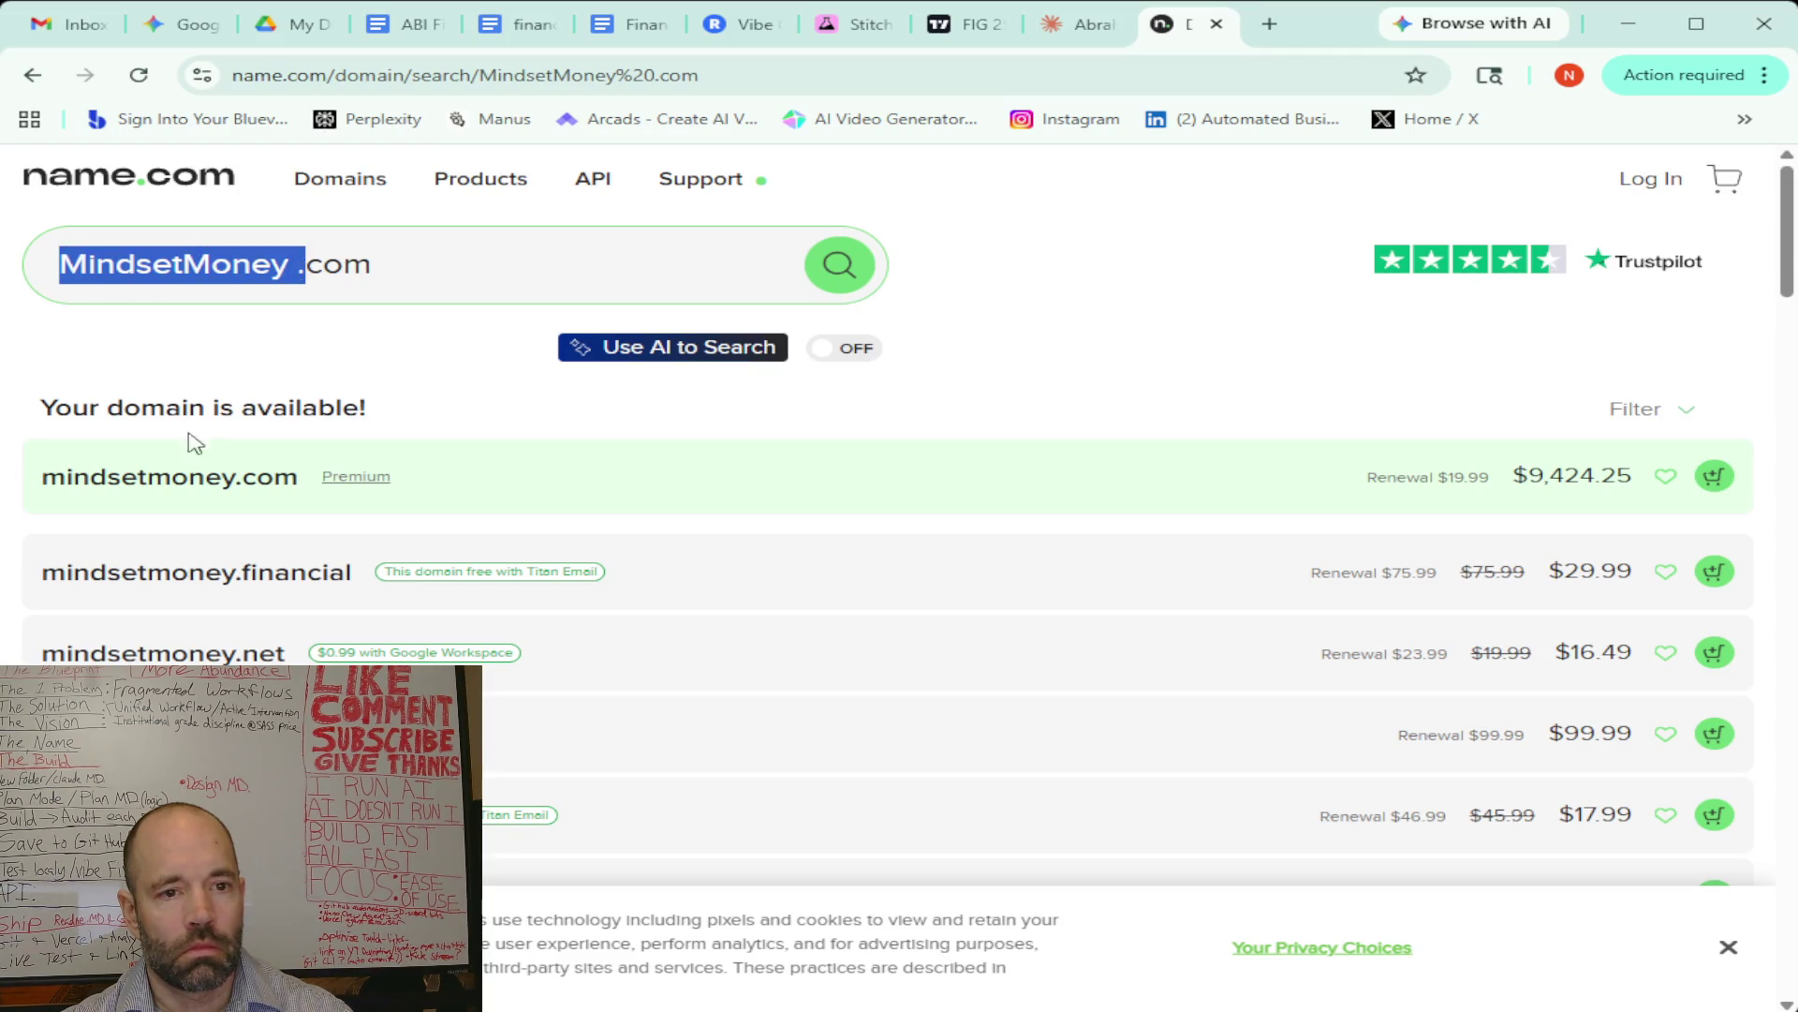
pyautogui.write('Intellect Invest')
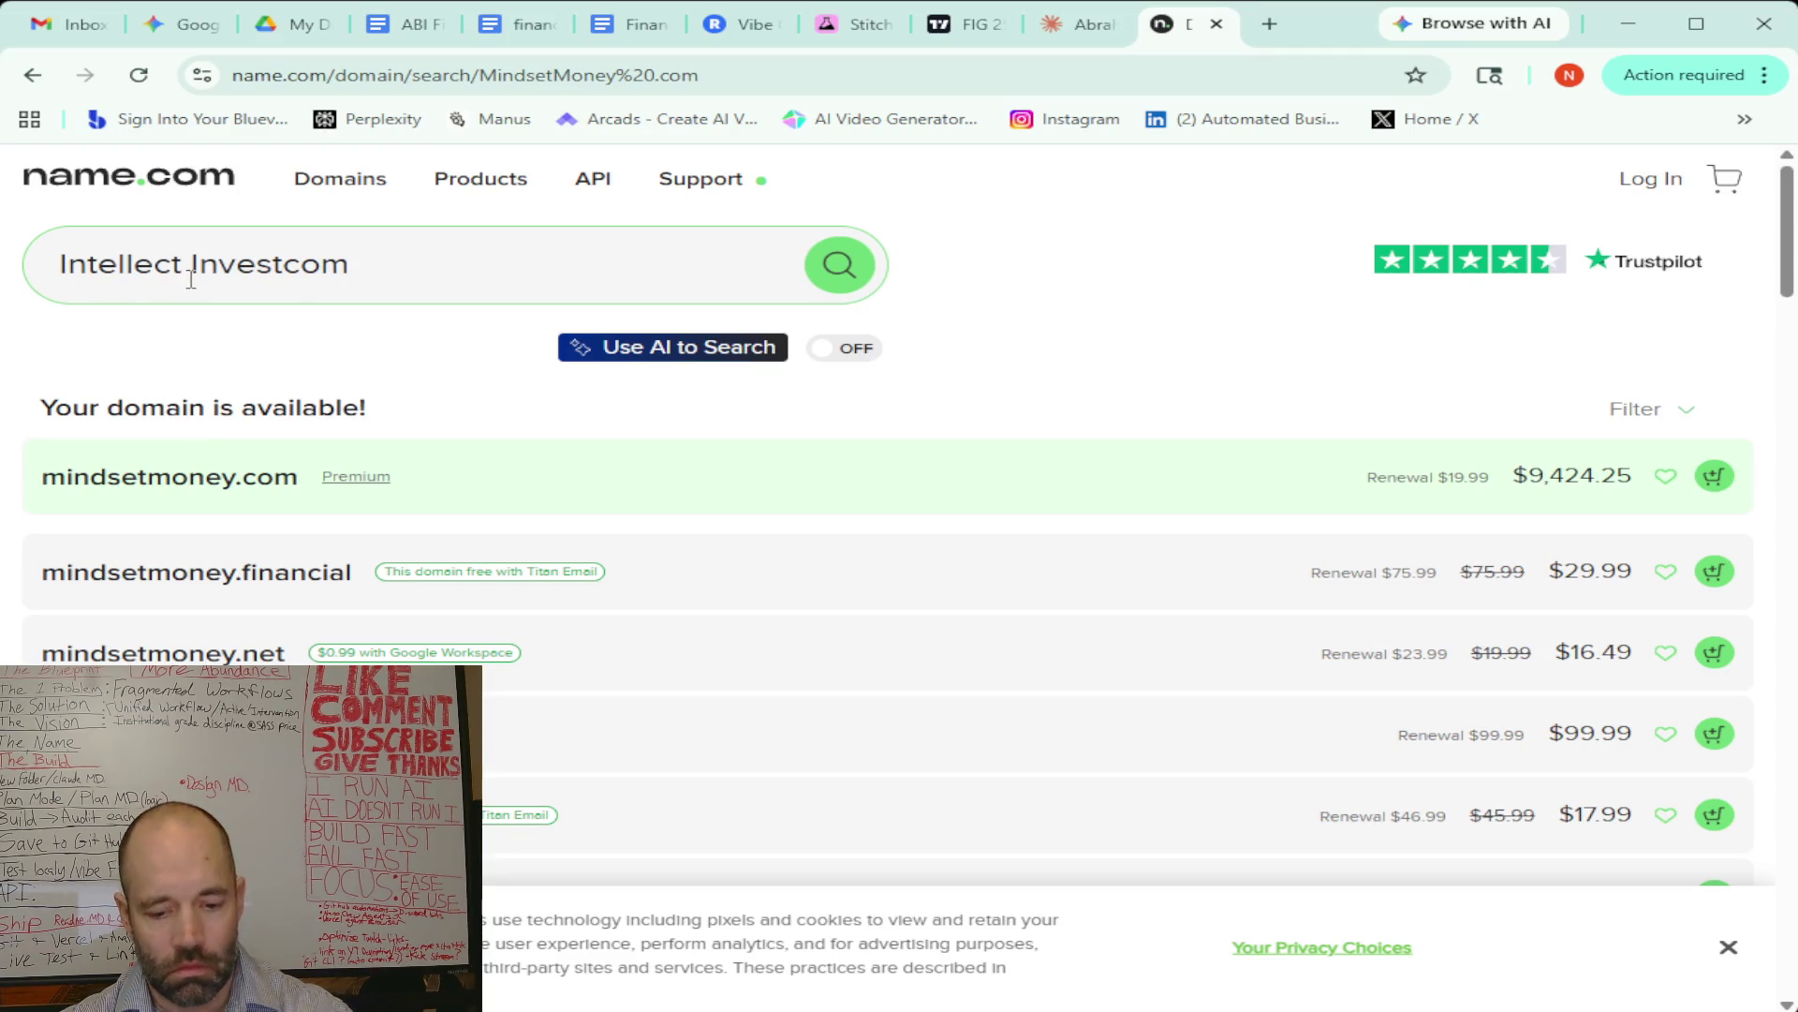
pyautogui.press('BackSpace')
pyautogui.click(265, 270)
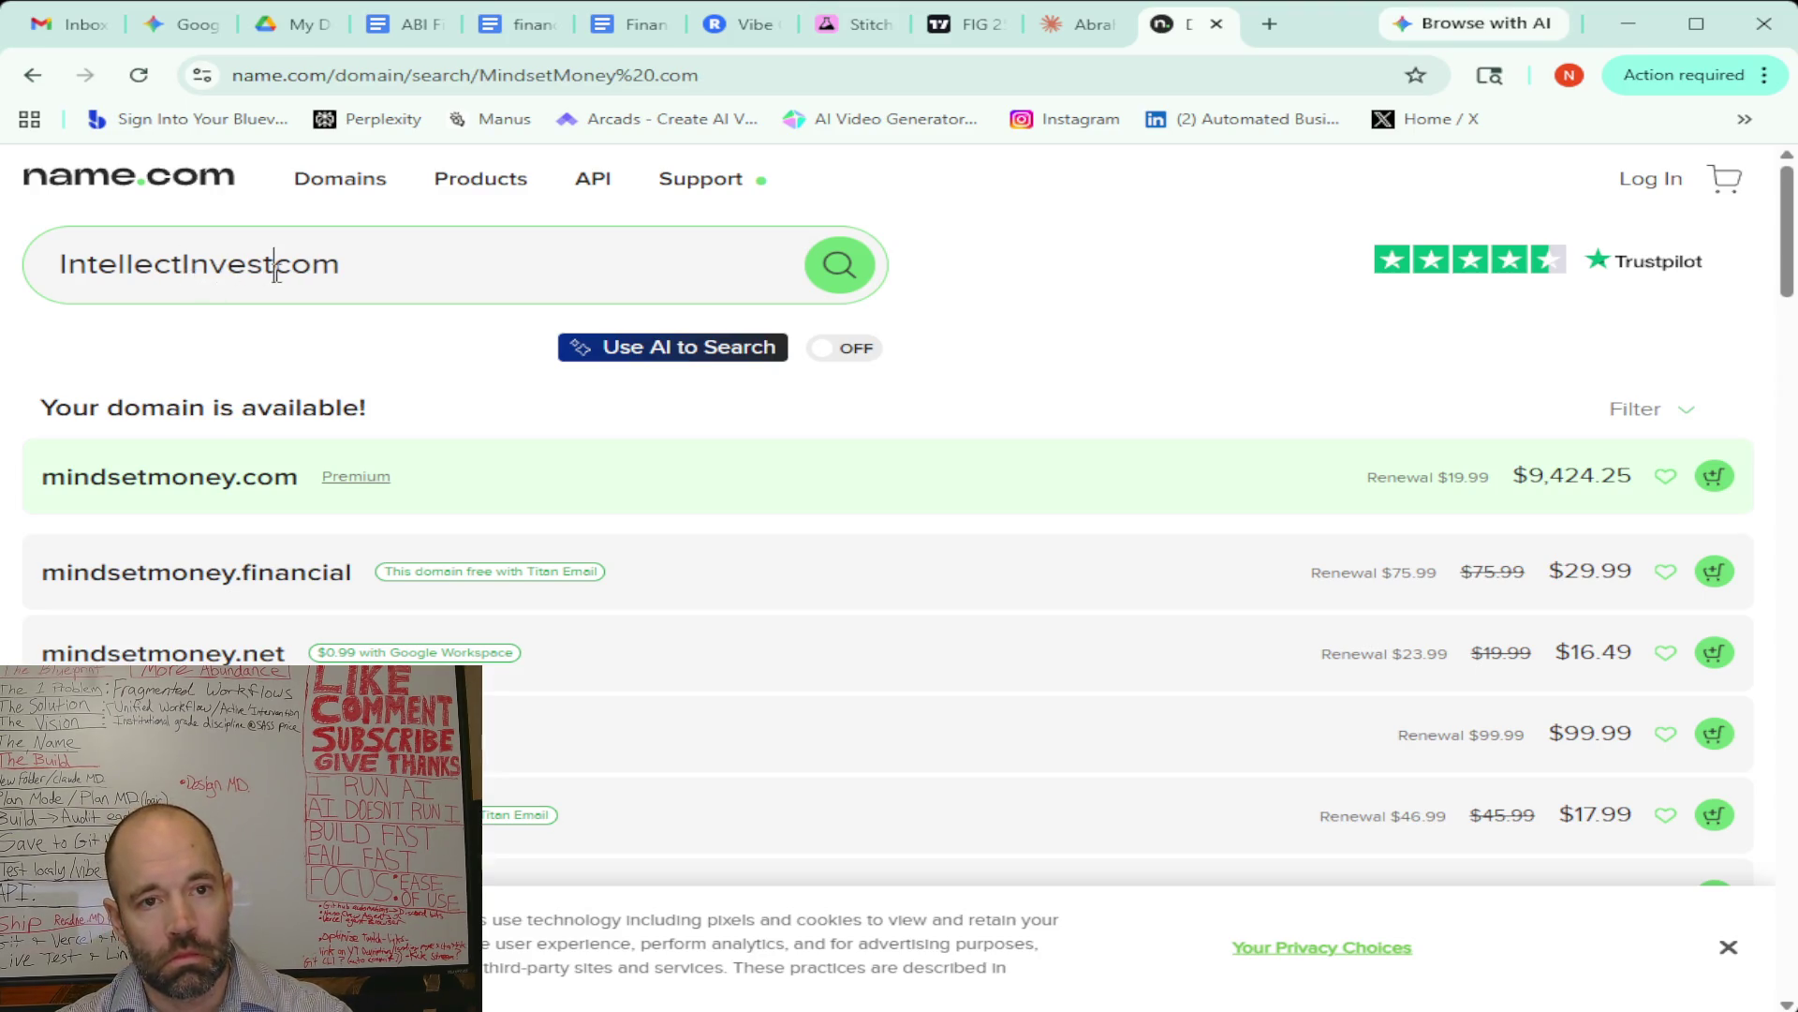
pyautogui.write('.')
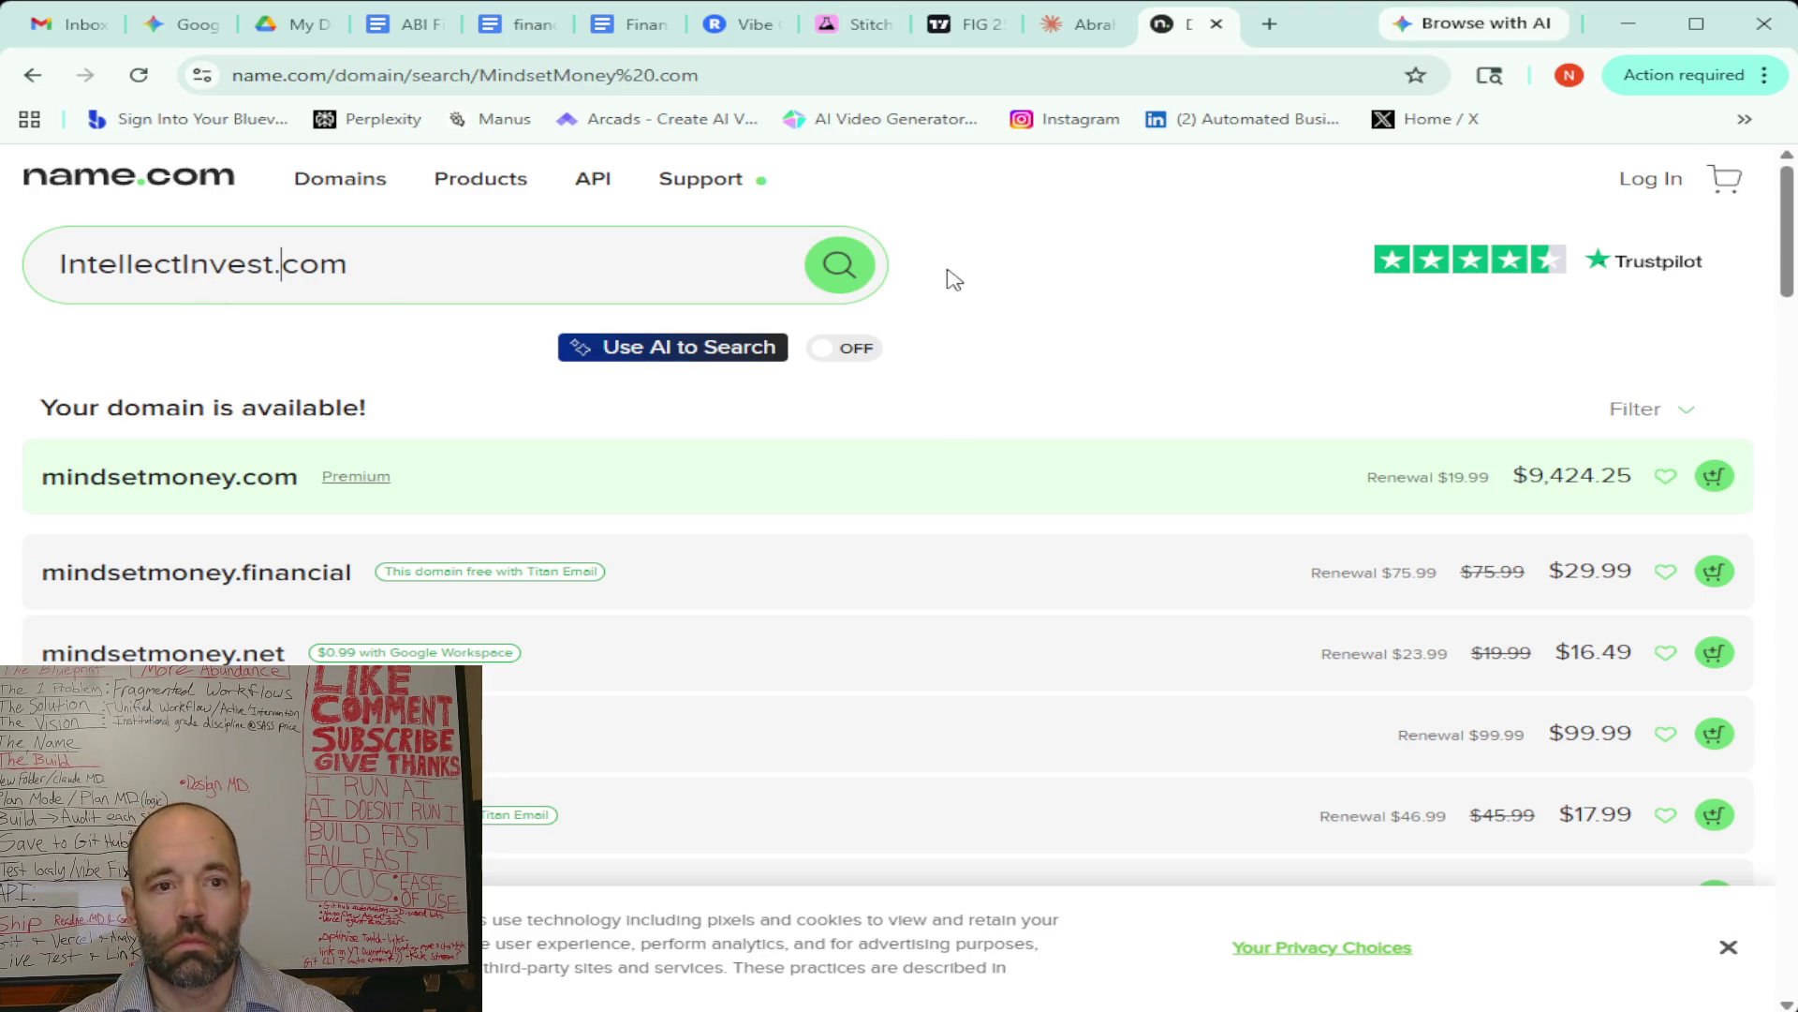
pyautogui.click(840, 265)
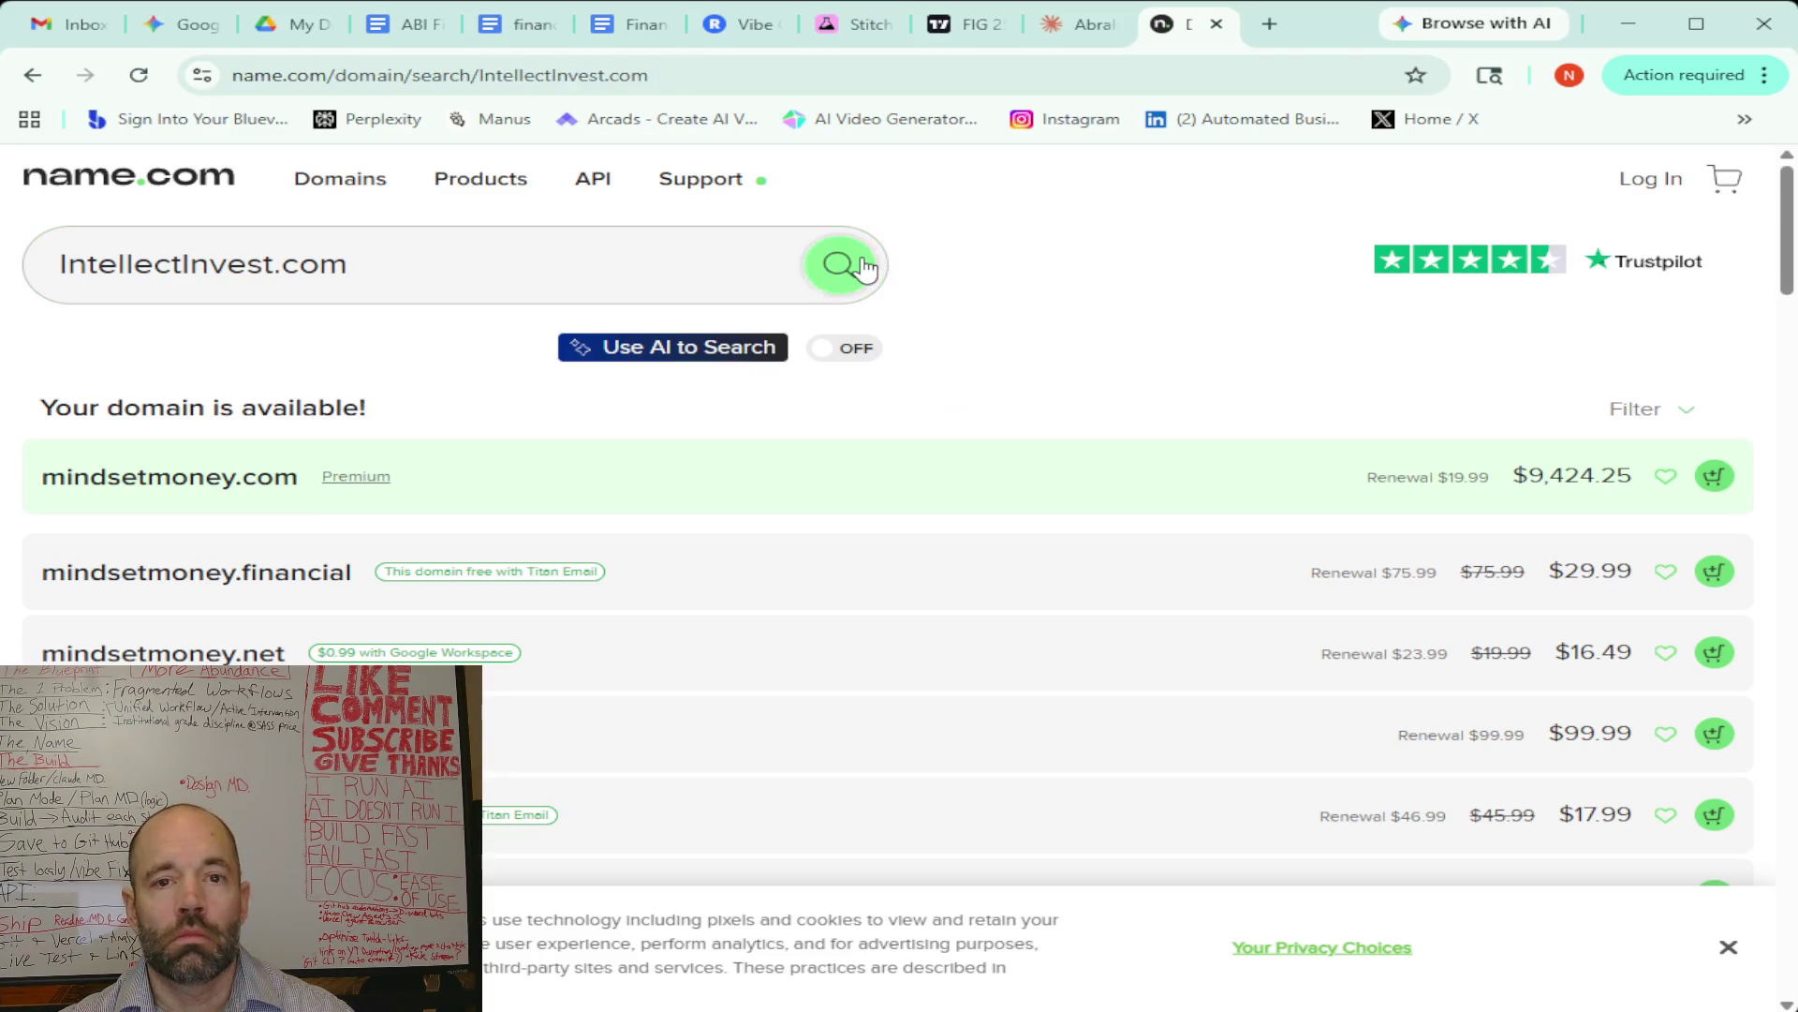
pyautogui.click(272, 268)
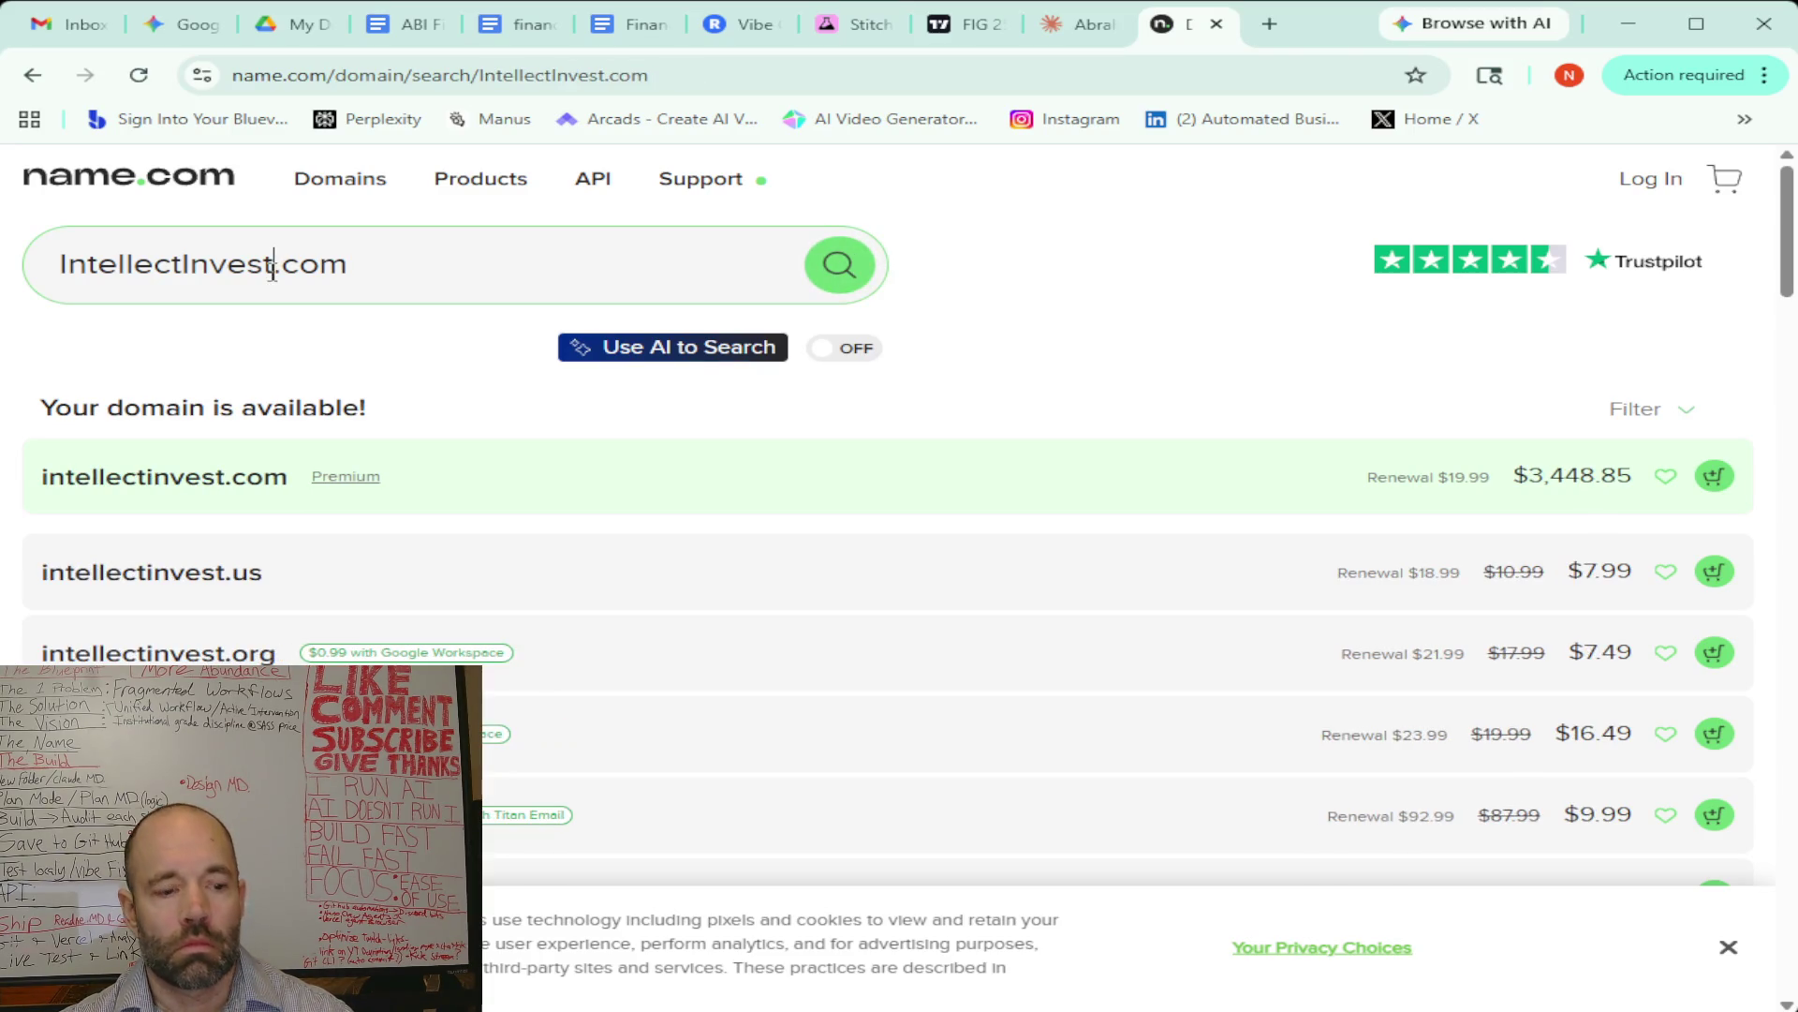
pyautogui.write('ai')
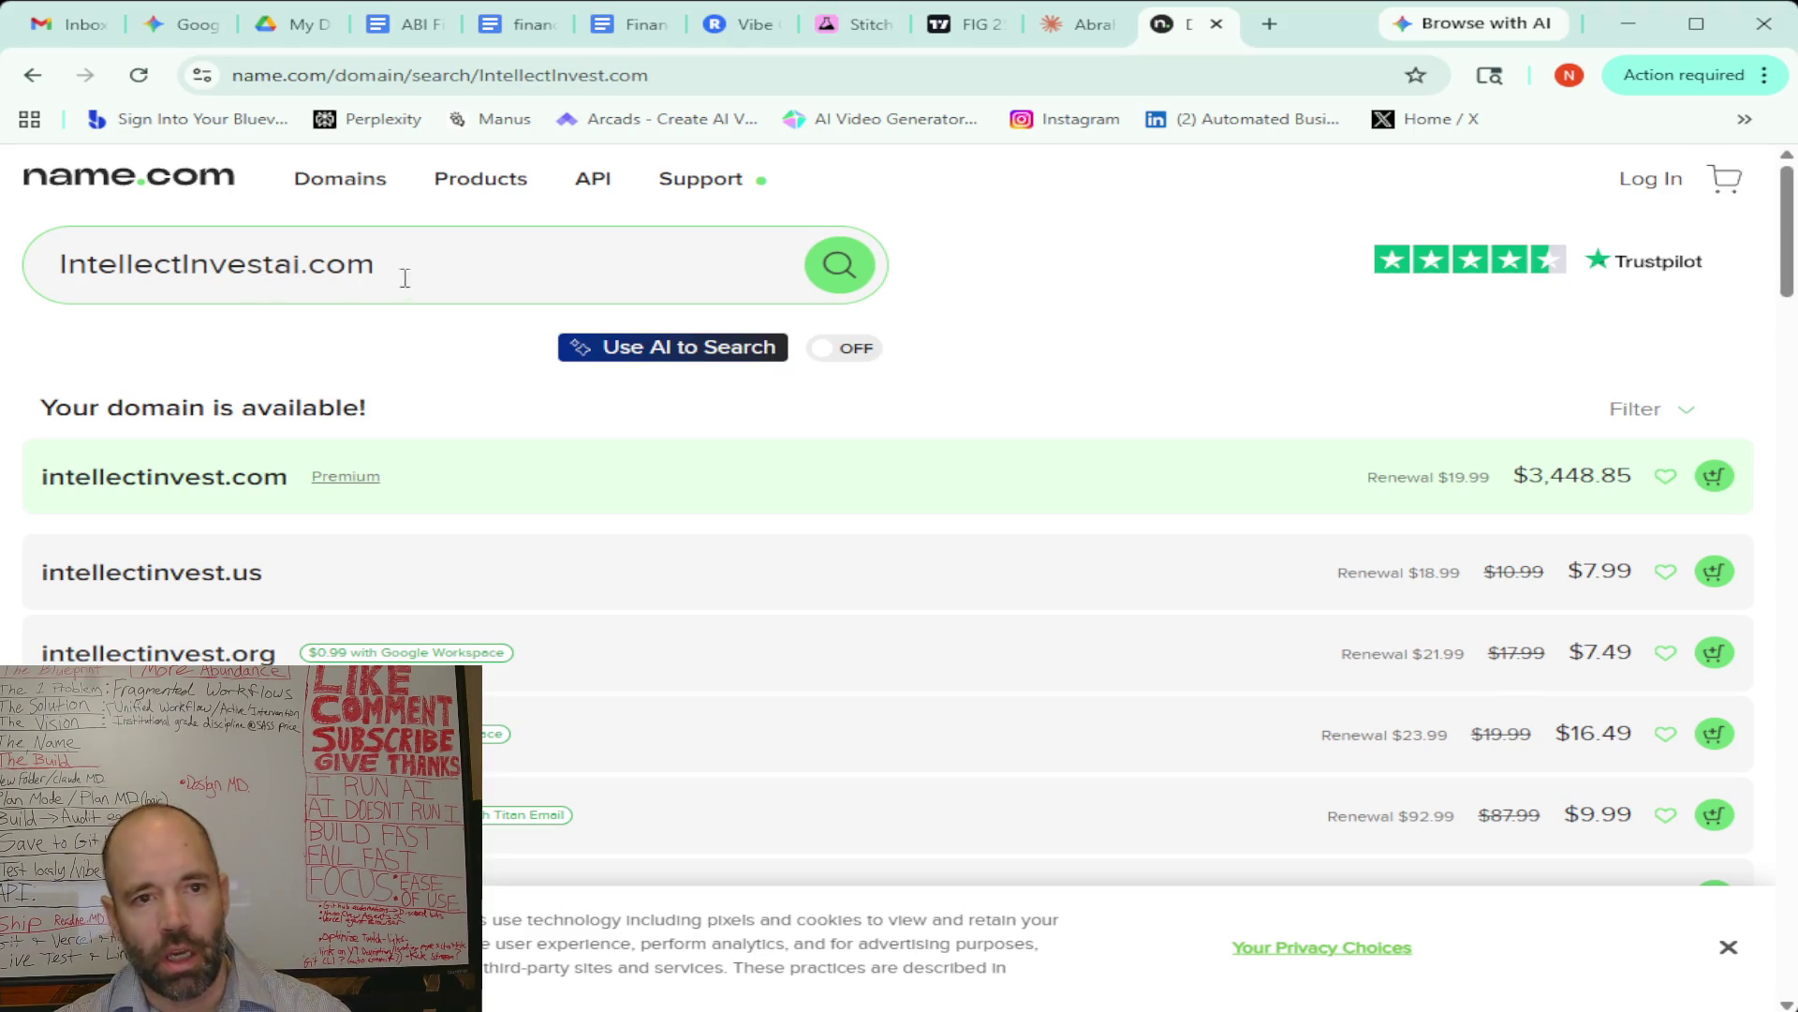
pyautogui.click(836, 267)
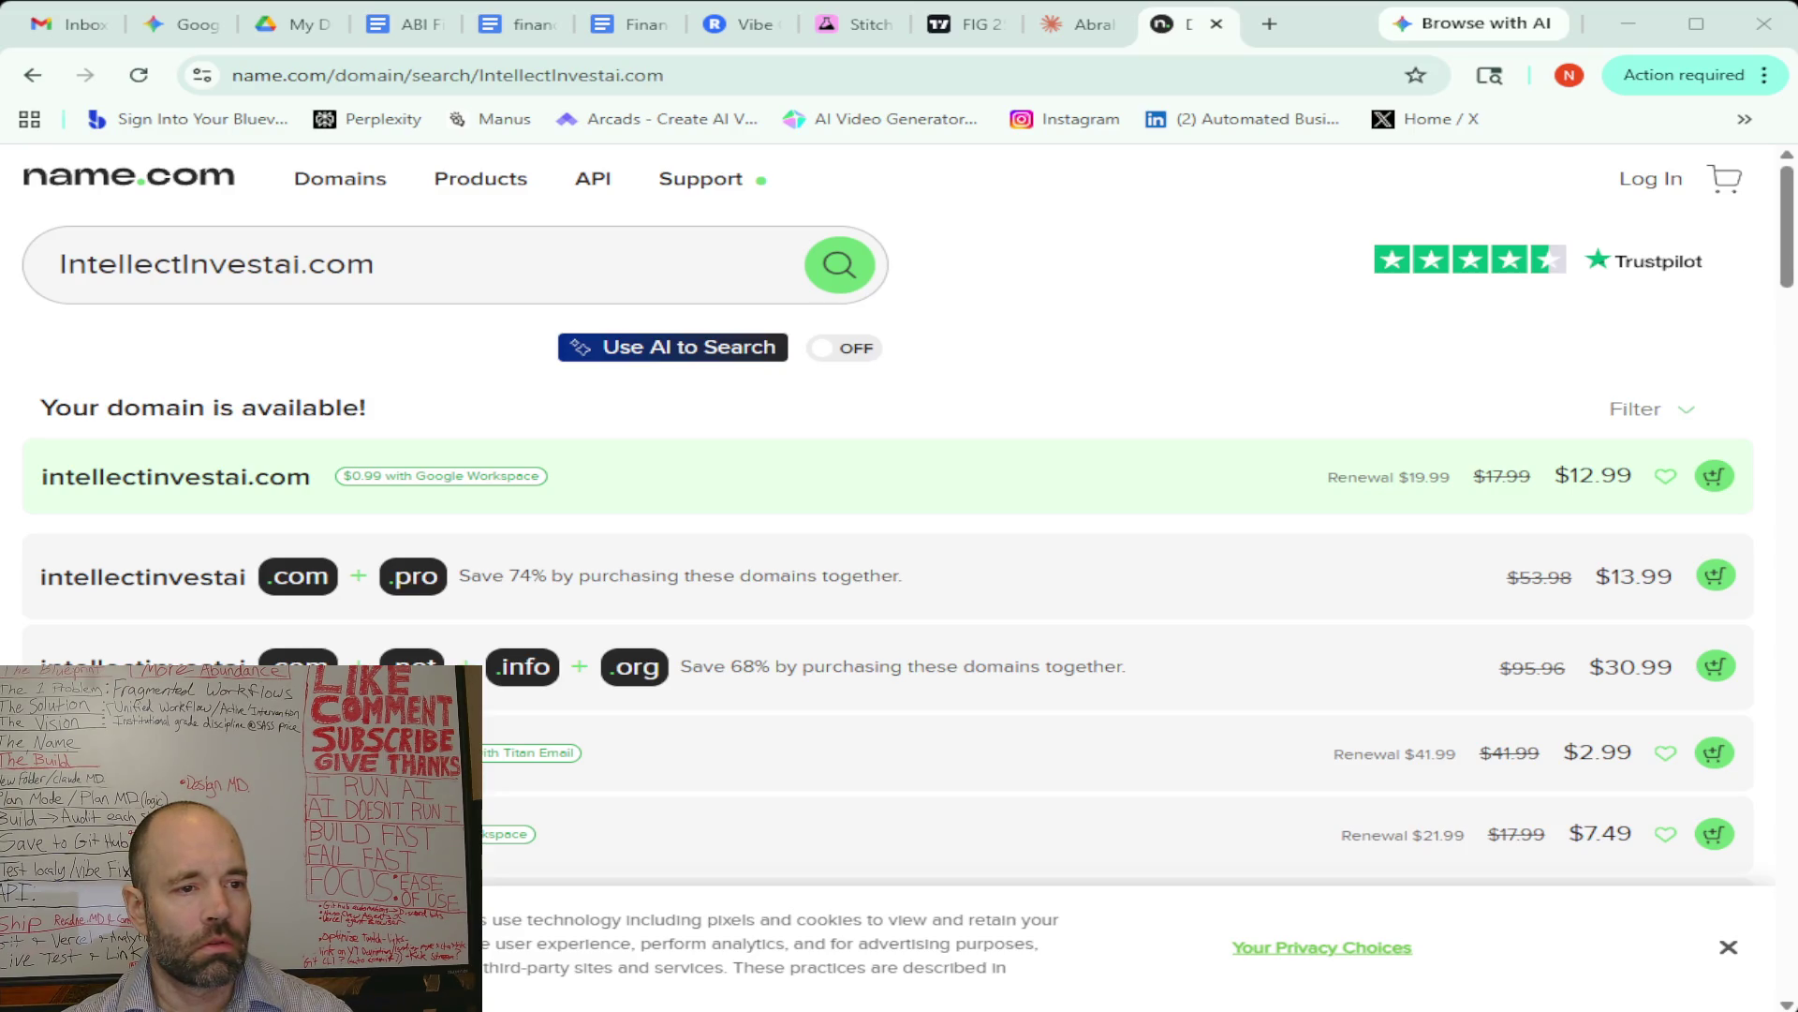
pyautogui.click(300, 267)
# Check TheProsperityHub.com, a $5,647.65 premium domain
pyautogui.moveTo(300, 267); pyautogui.dragTo(75, 272)
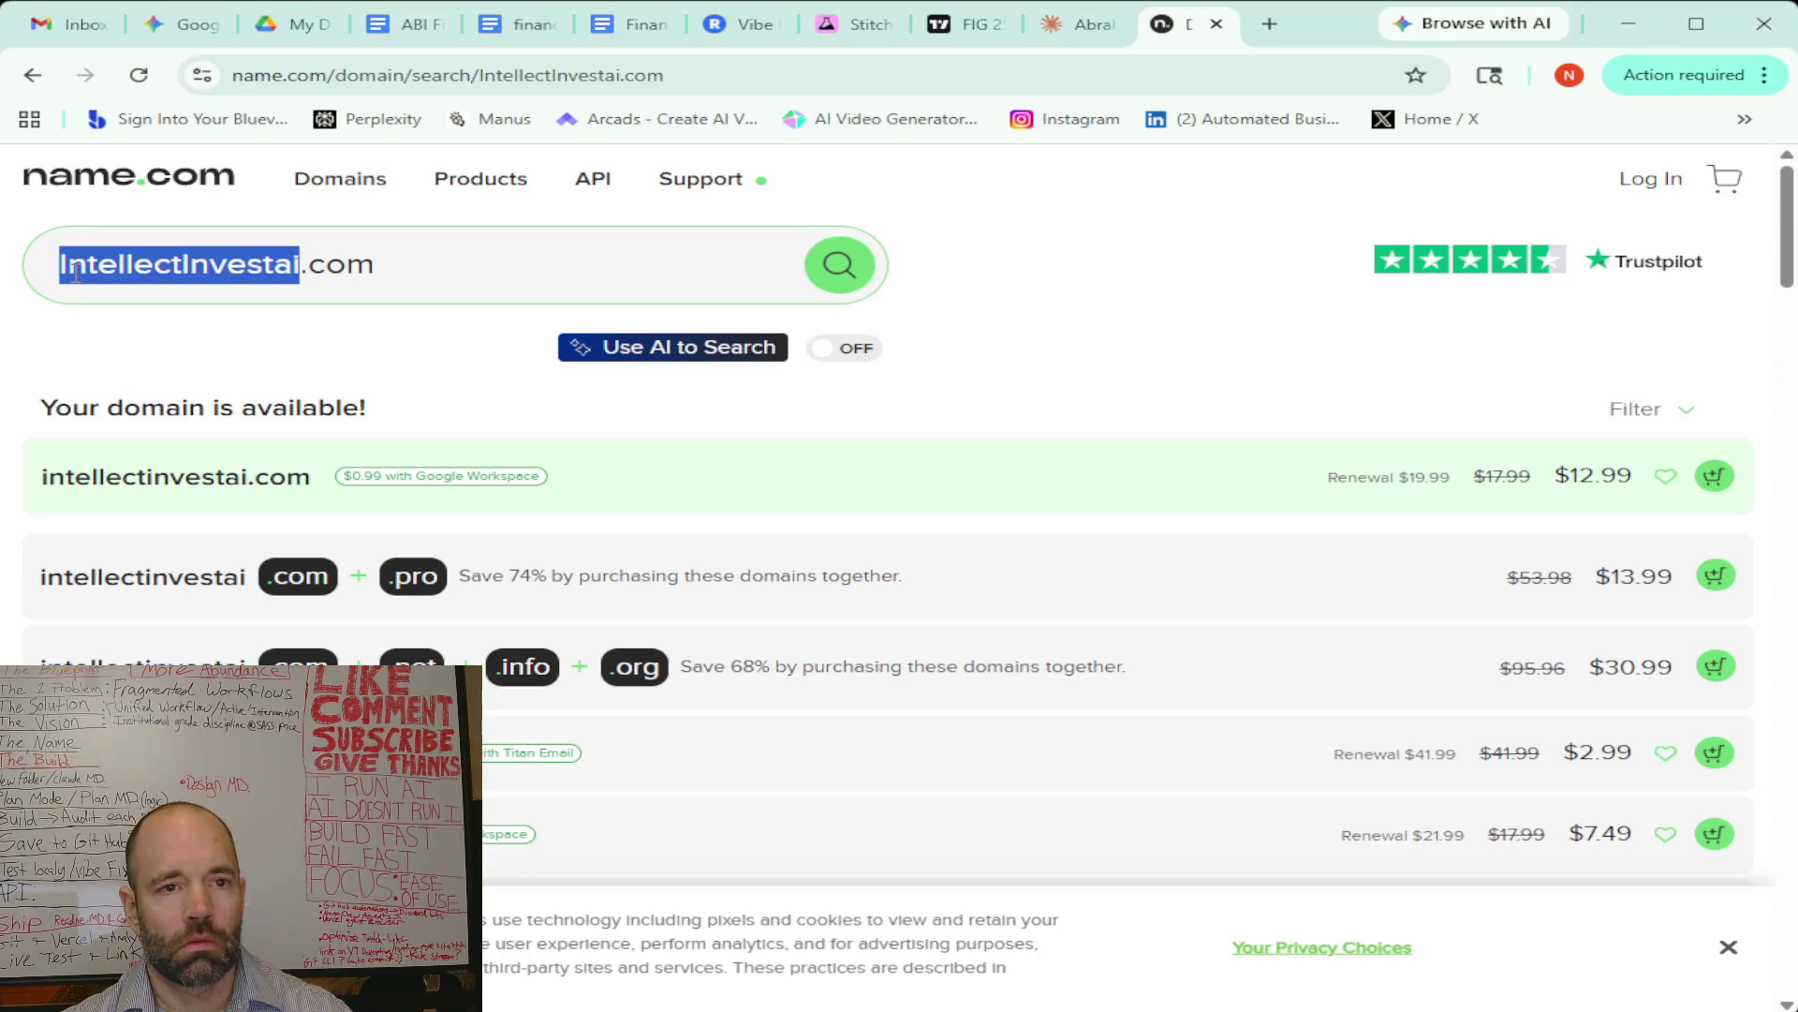
pyautogui.write('The Prosperity Hub')
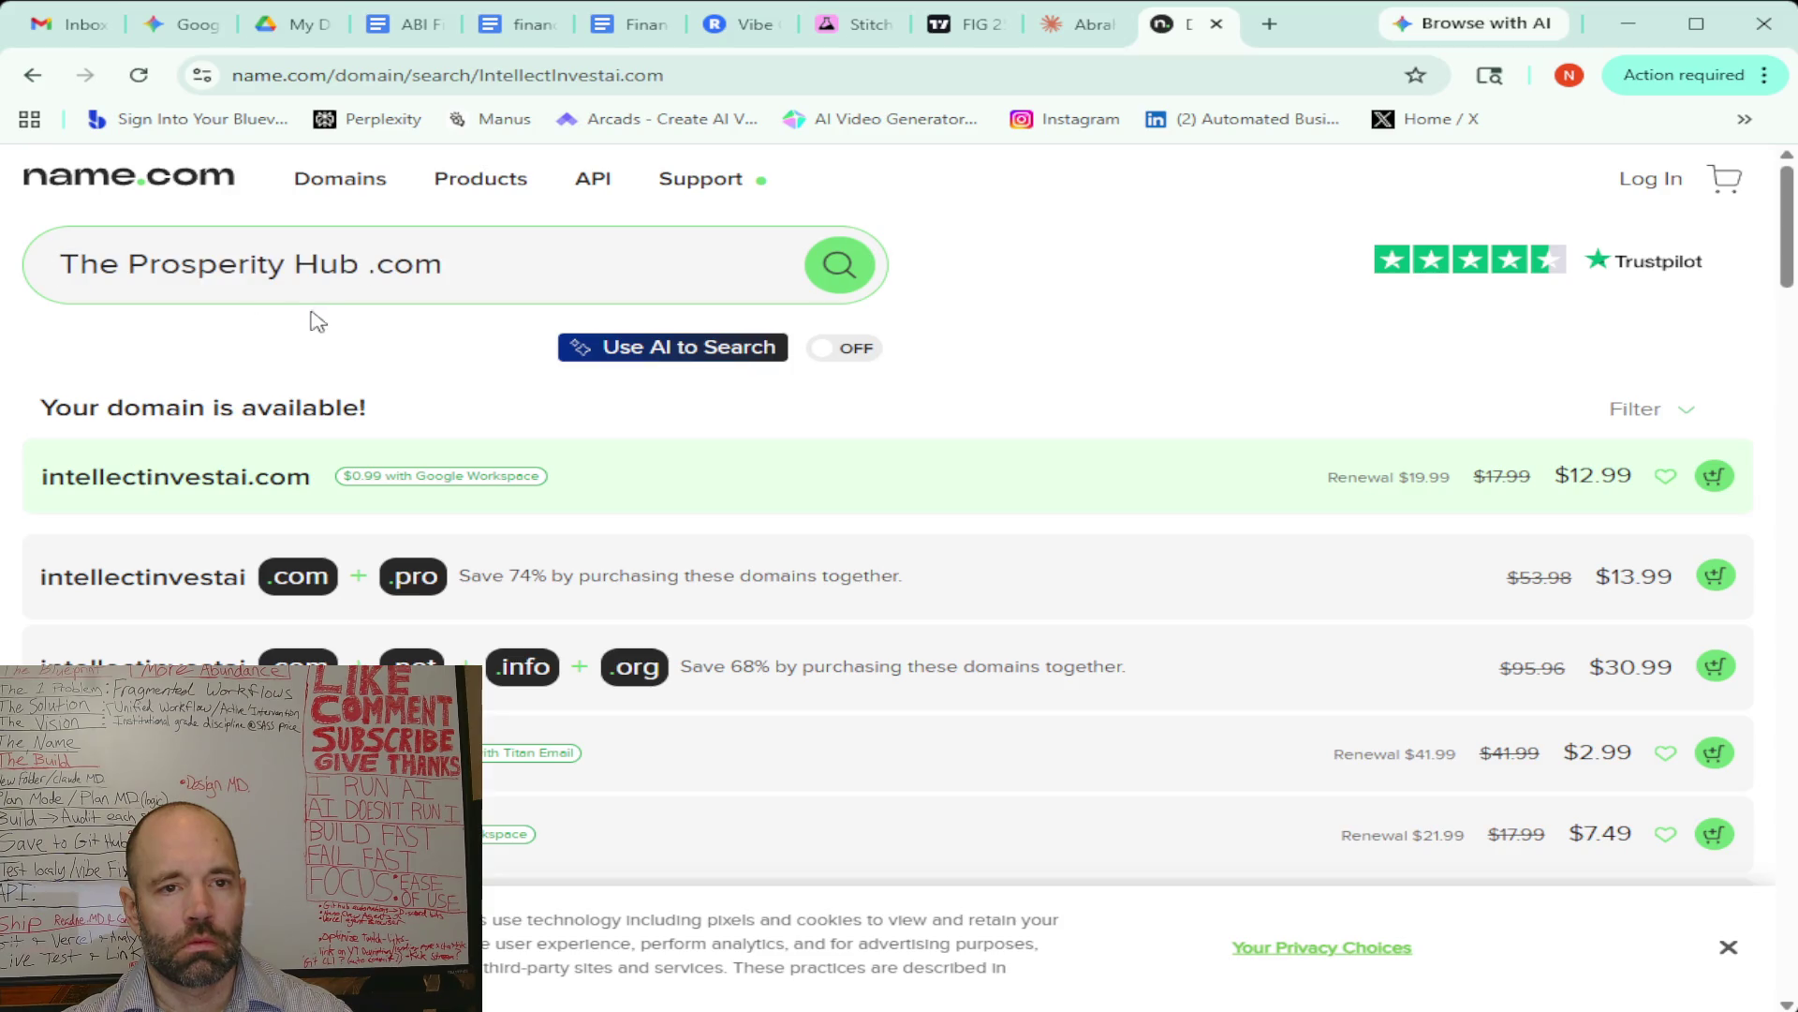
pyautogui.press('BackSpace')
pyautogui.click(295, 267)
pyautogui.press('BackSpace')
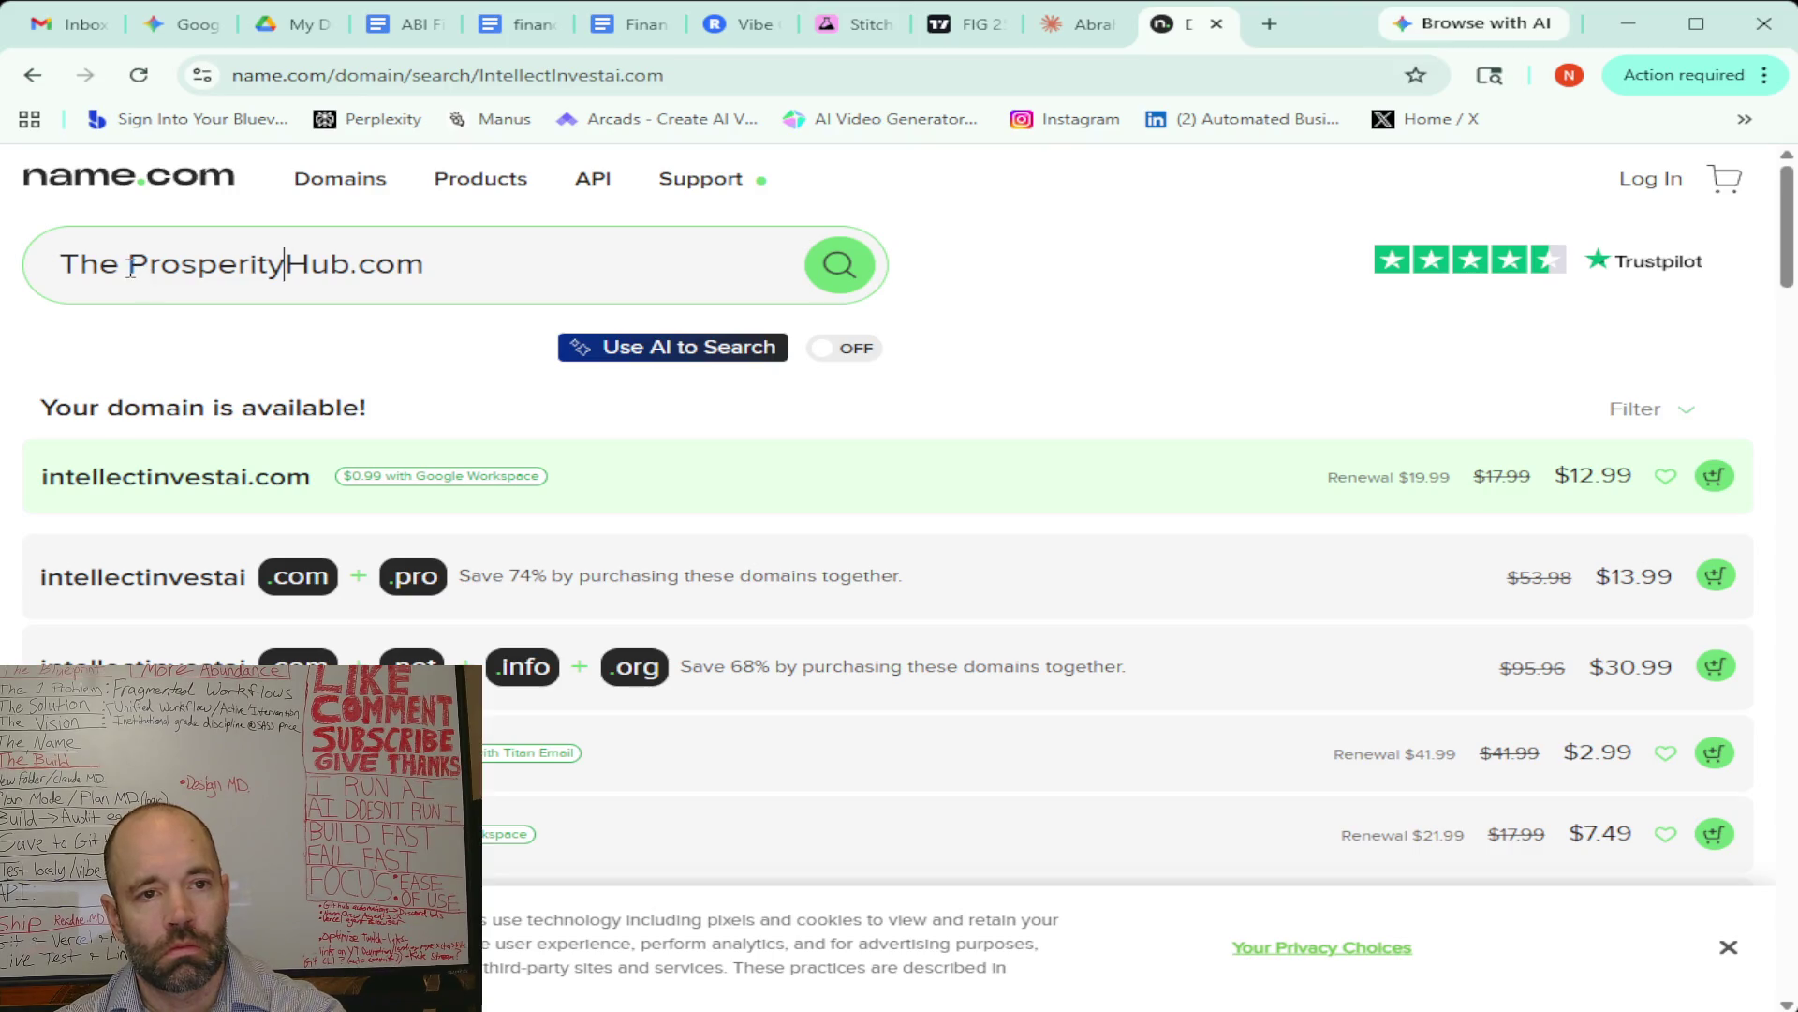
pyautogui.click(129, 267)
pyautogui.press('BackSpace')
pyautogui.click(855, 271)
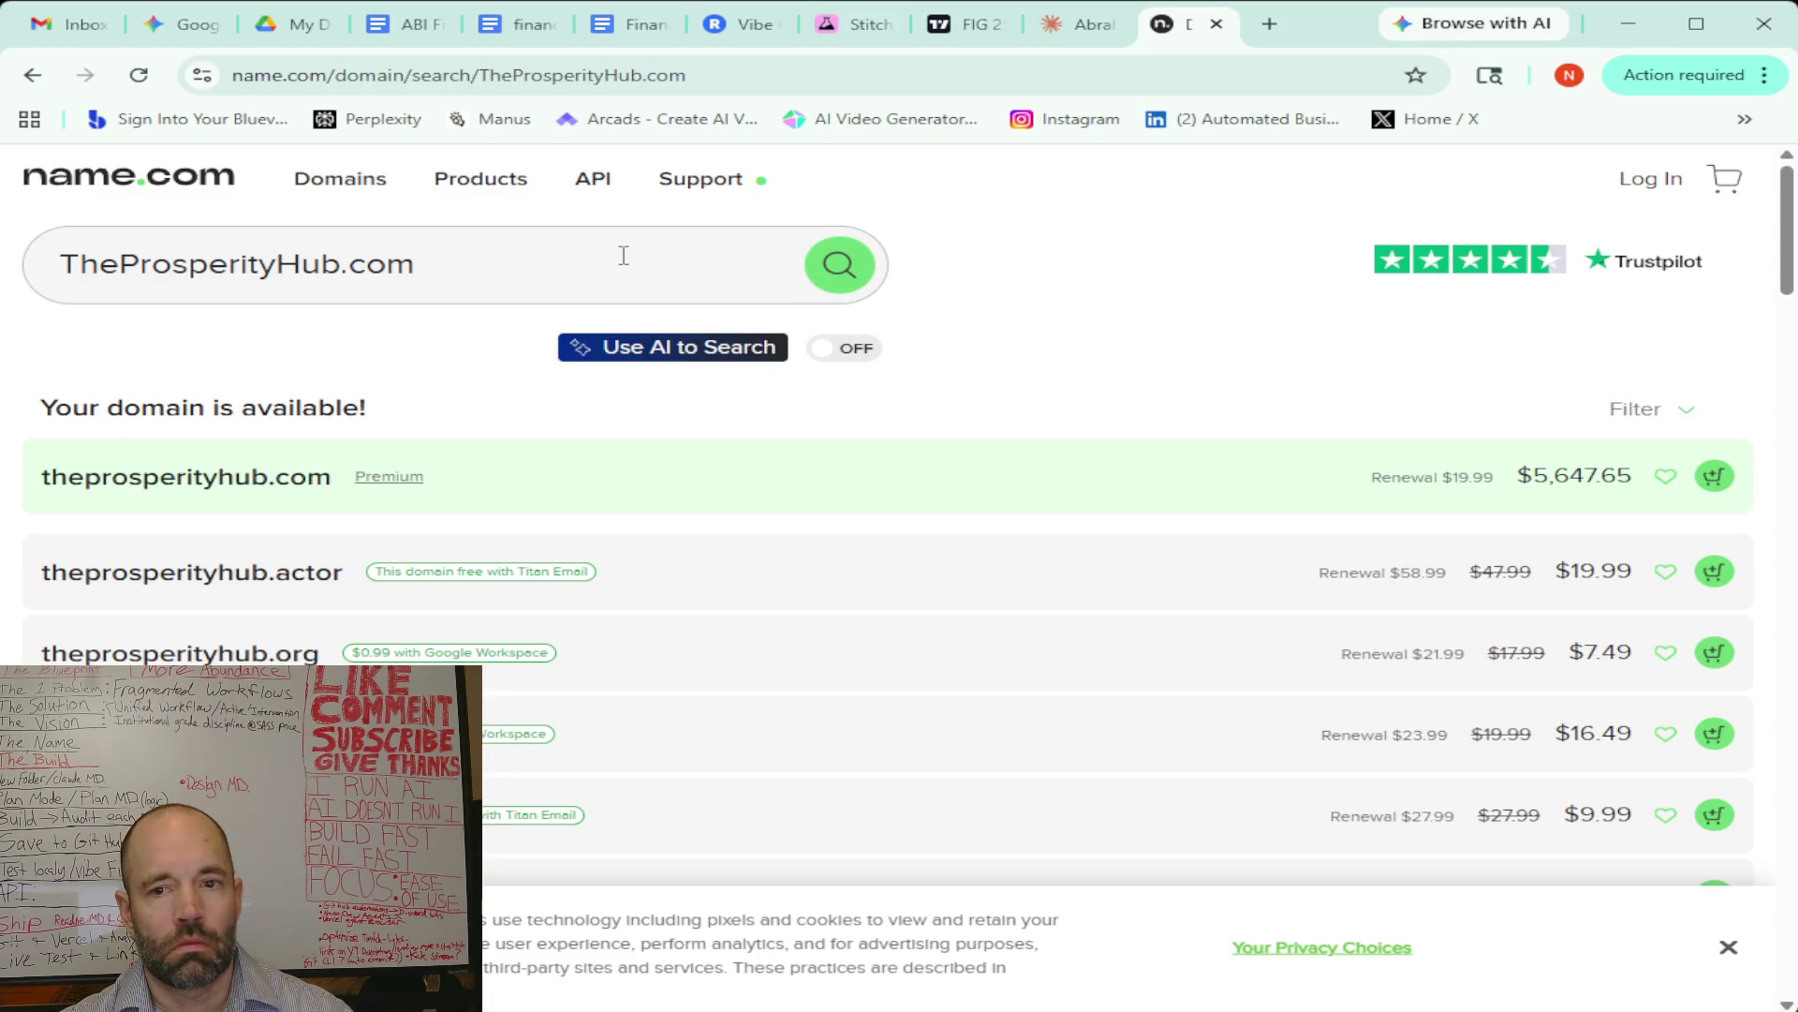
# Check TheProsperityHubai.com, which is available for $12.99
pyautogui.click(341, 267)
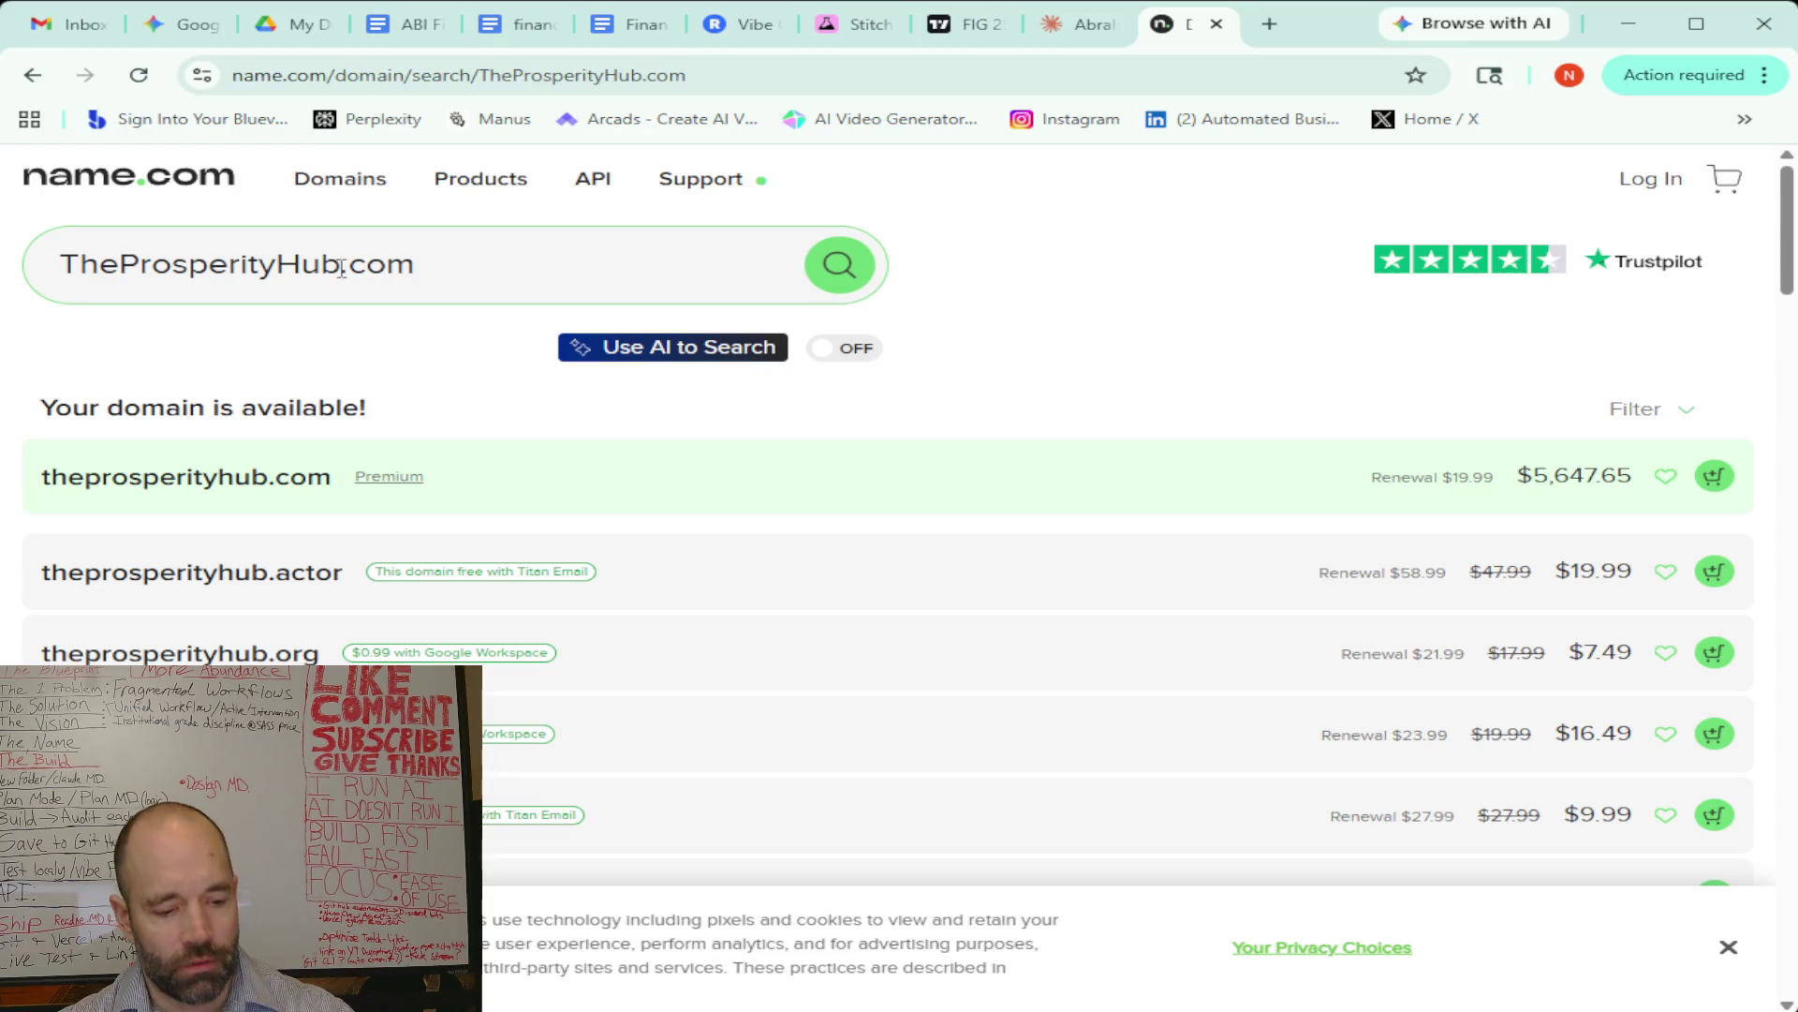
pyautogui.write('ai')
pyautogui.click(822, 270)
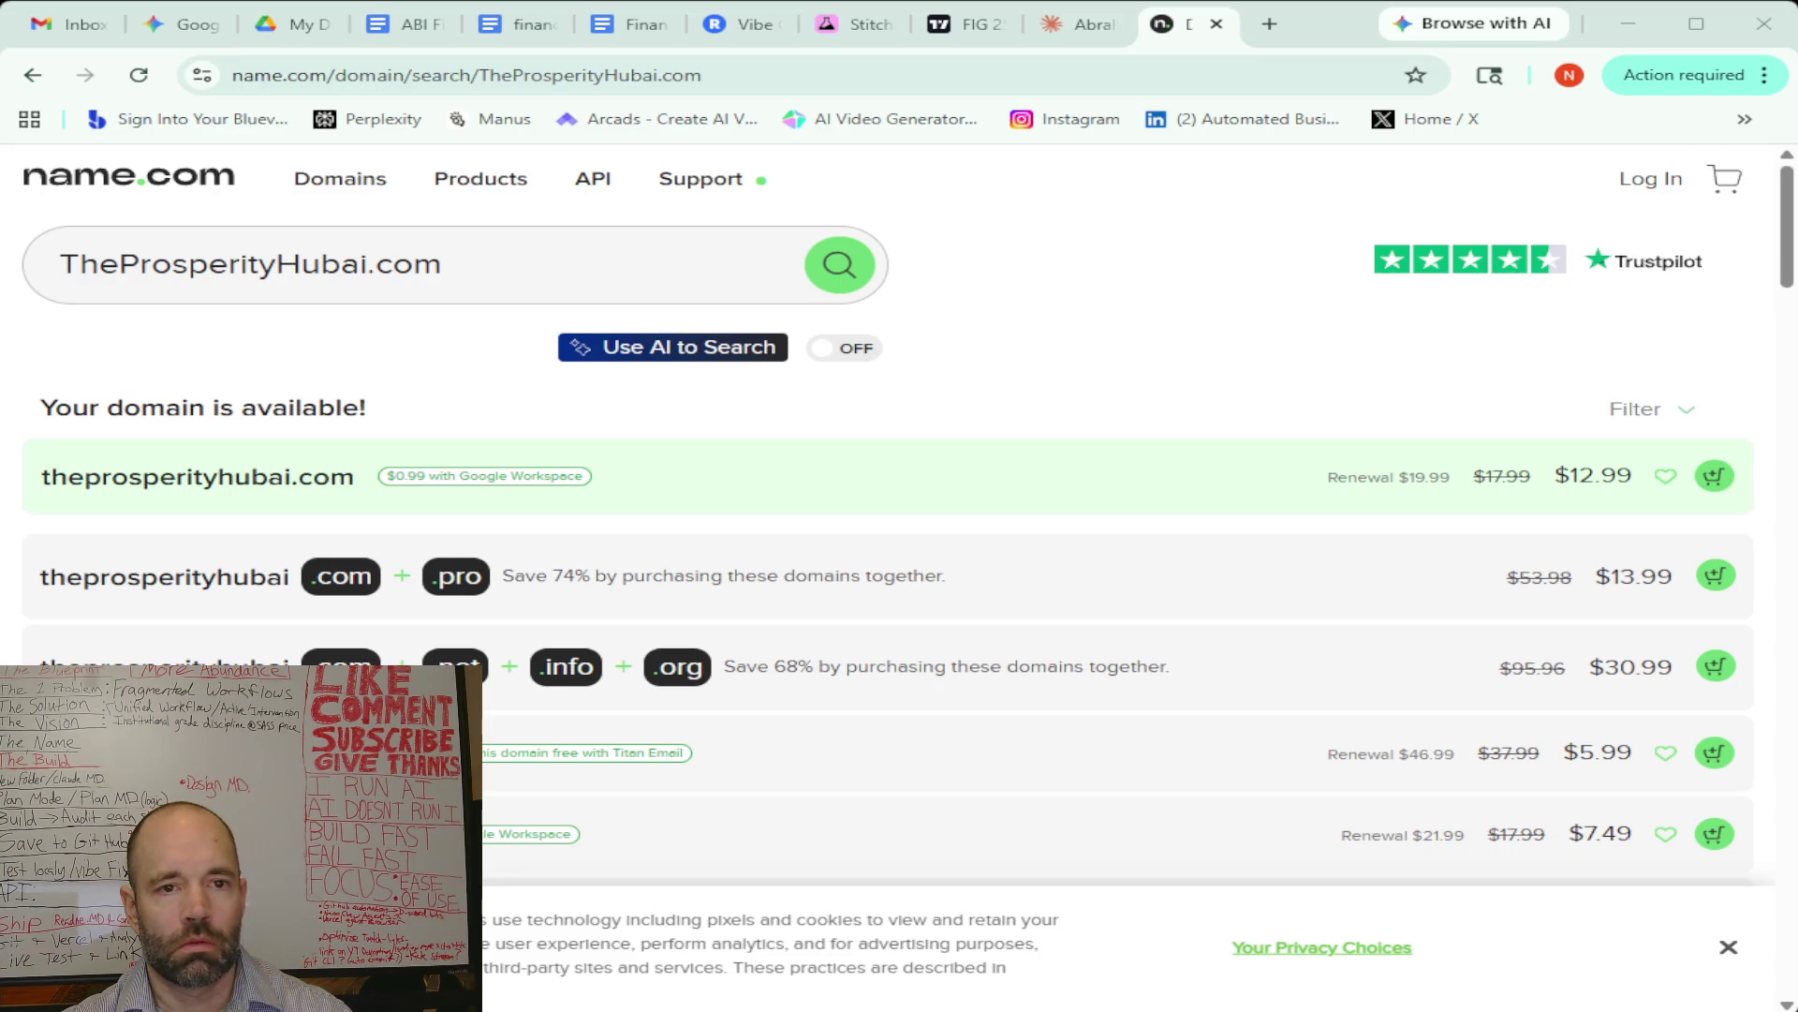
pyautogui.moveTo(370, 267); pyautogui.dragTo(105, 279)
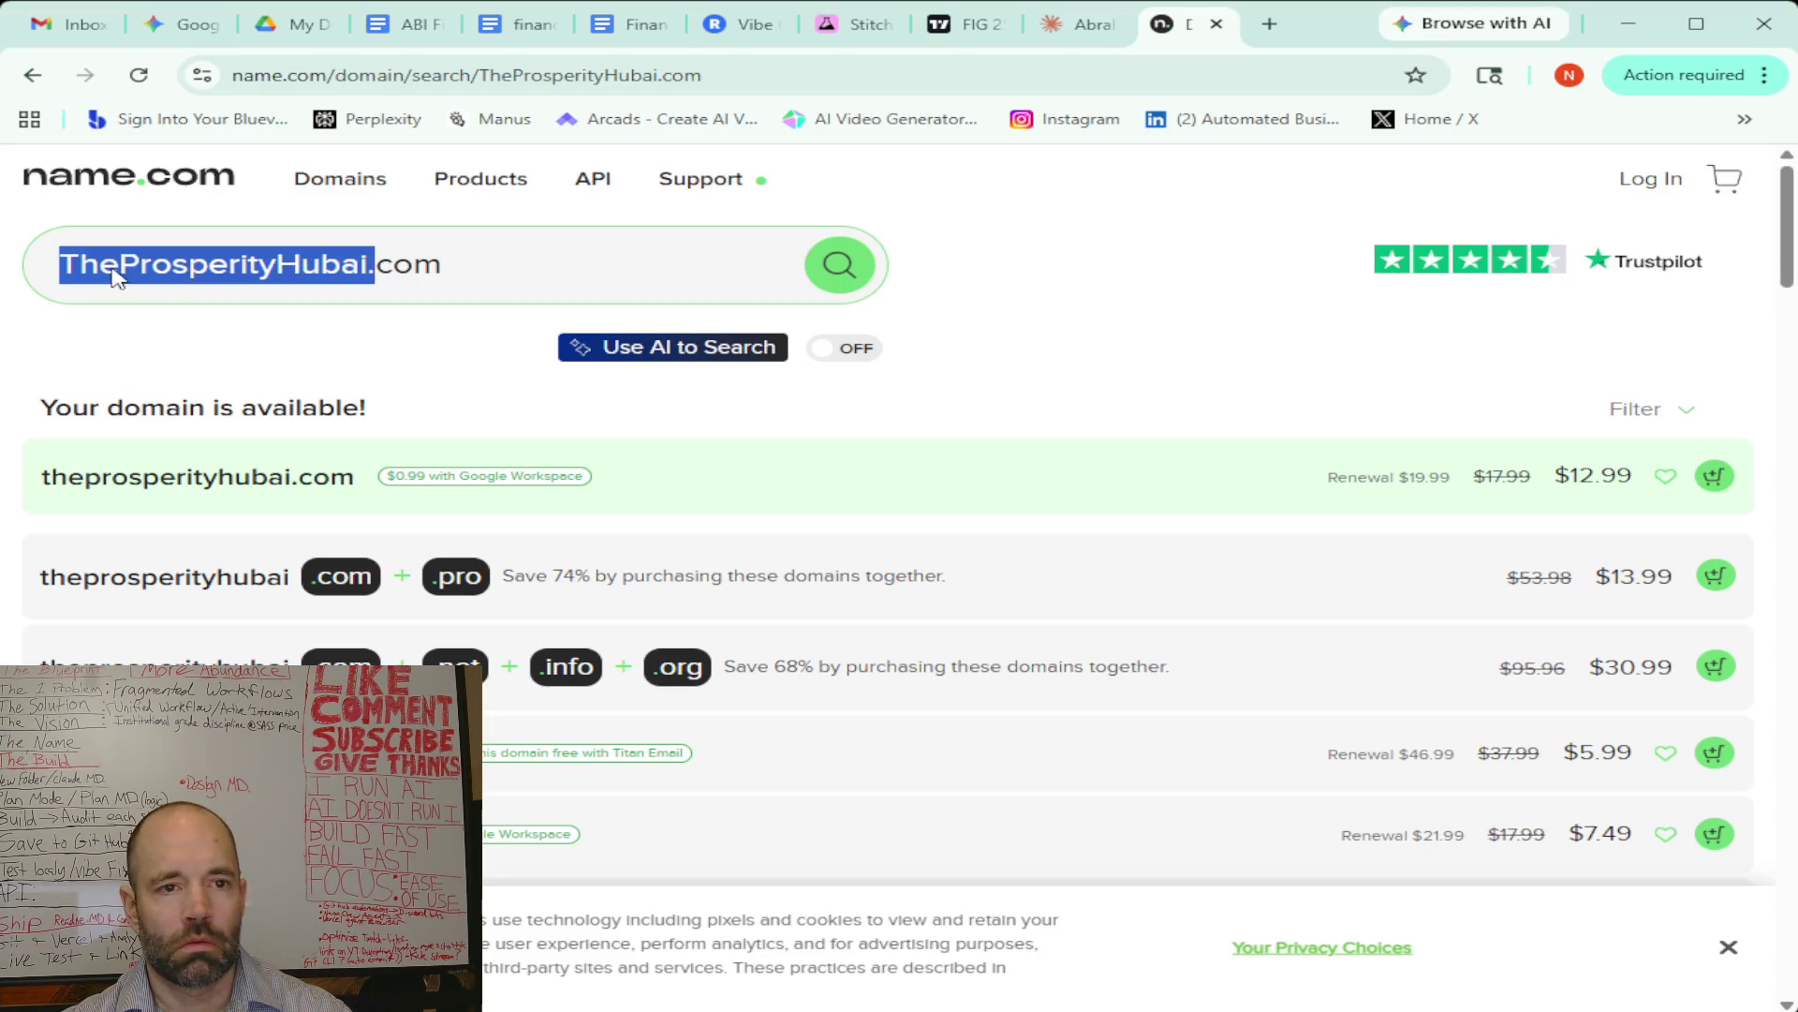
# Check AssetFlow.com and AssetFlowai.com, both taken and available only by offer
pyautogui.write('Asset Flow')
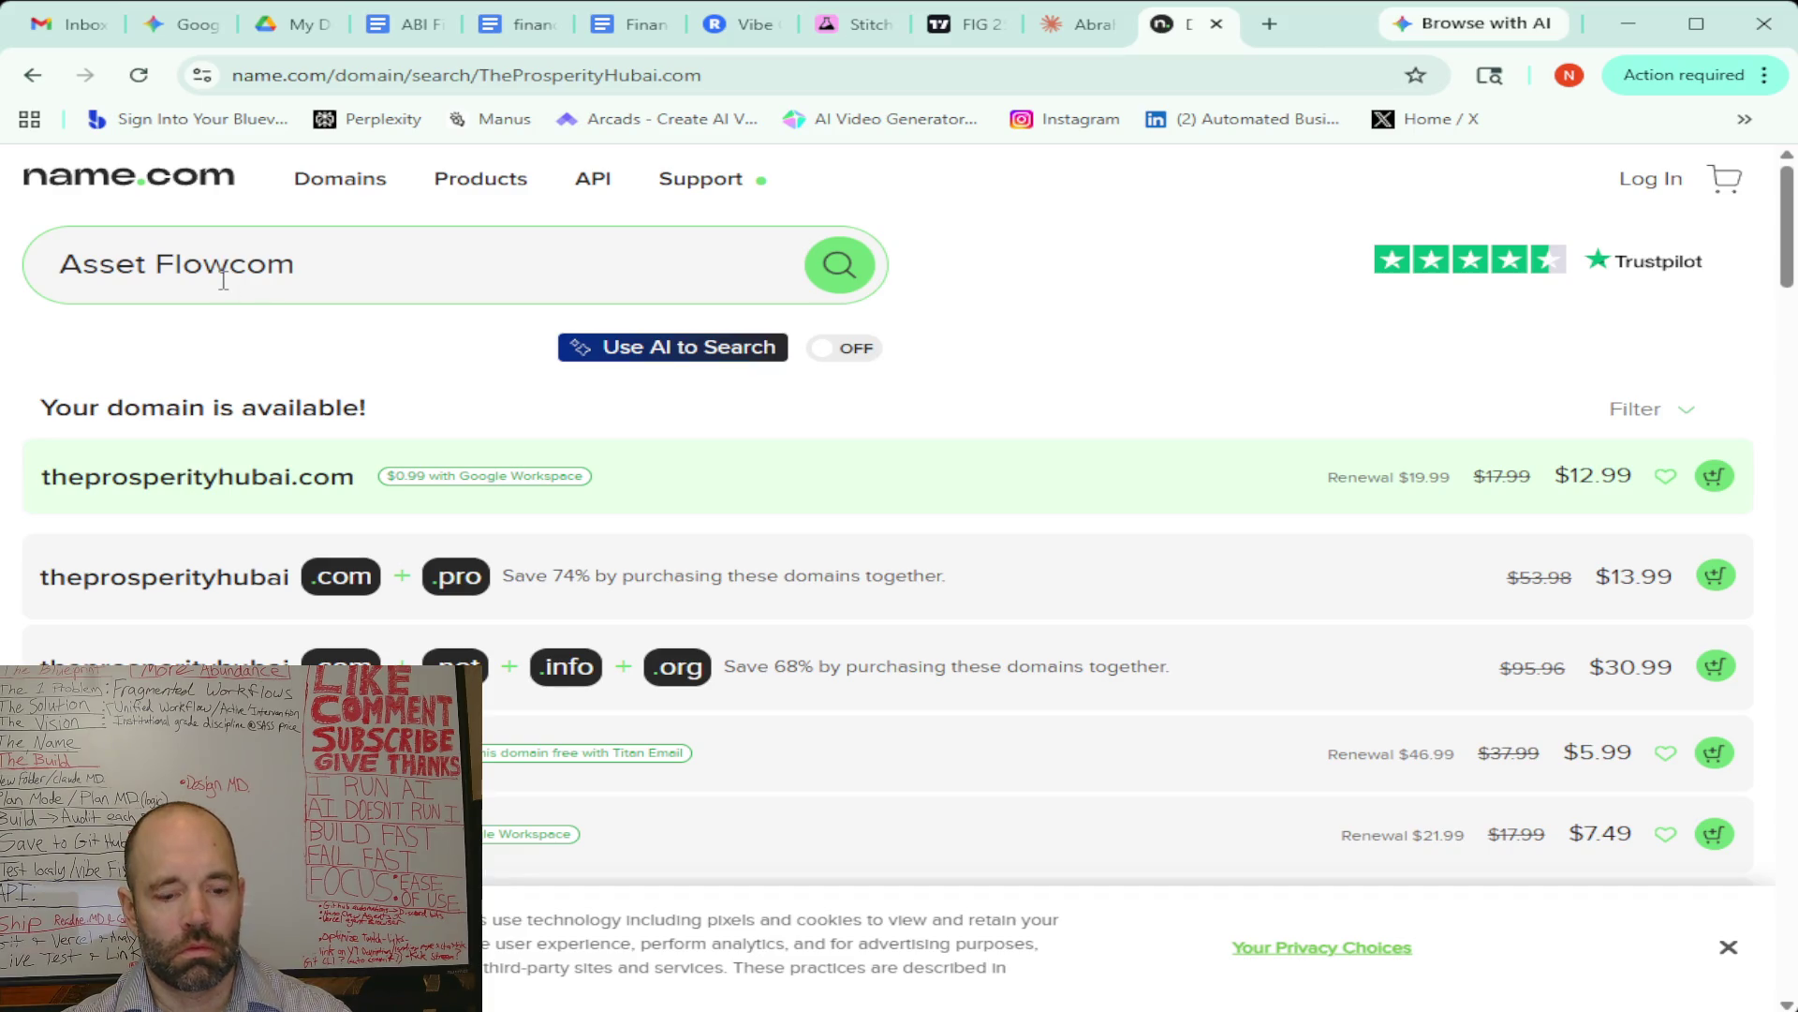
pyautogui.write('.')
pyautogui.click(156, 265)
pyautogui.press('BackSpace')
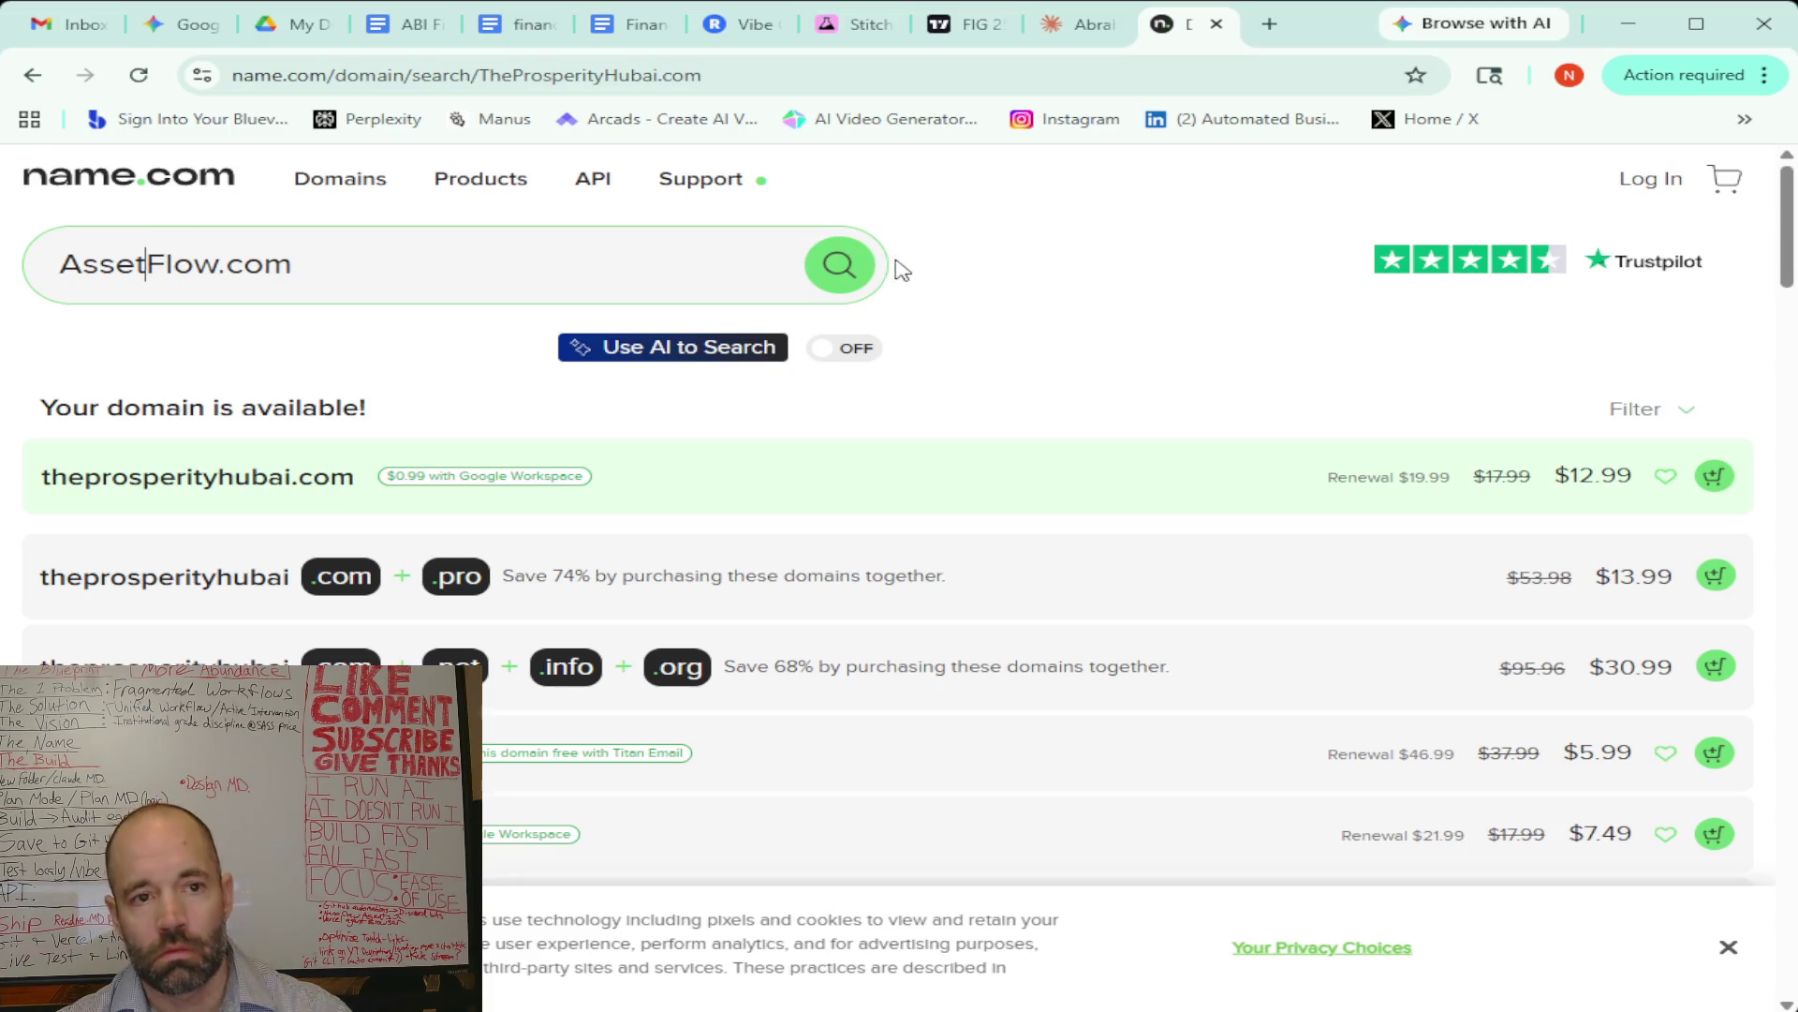
pyautogui.click(843, 265)
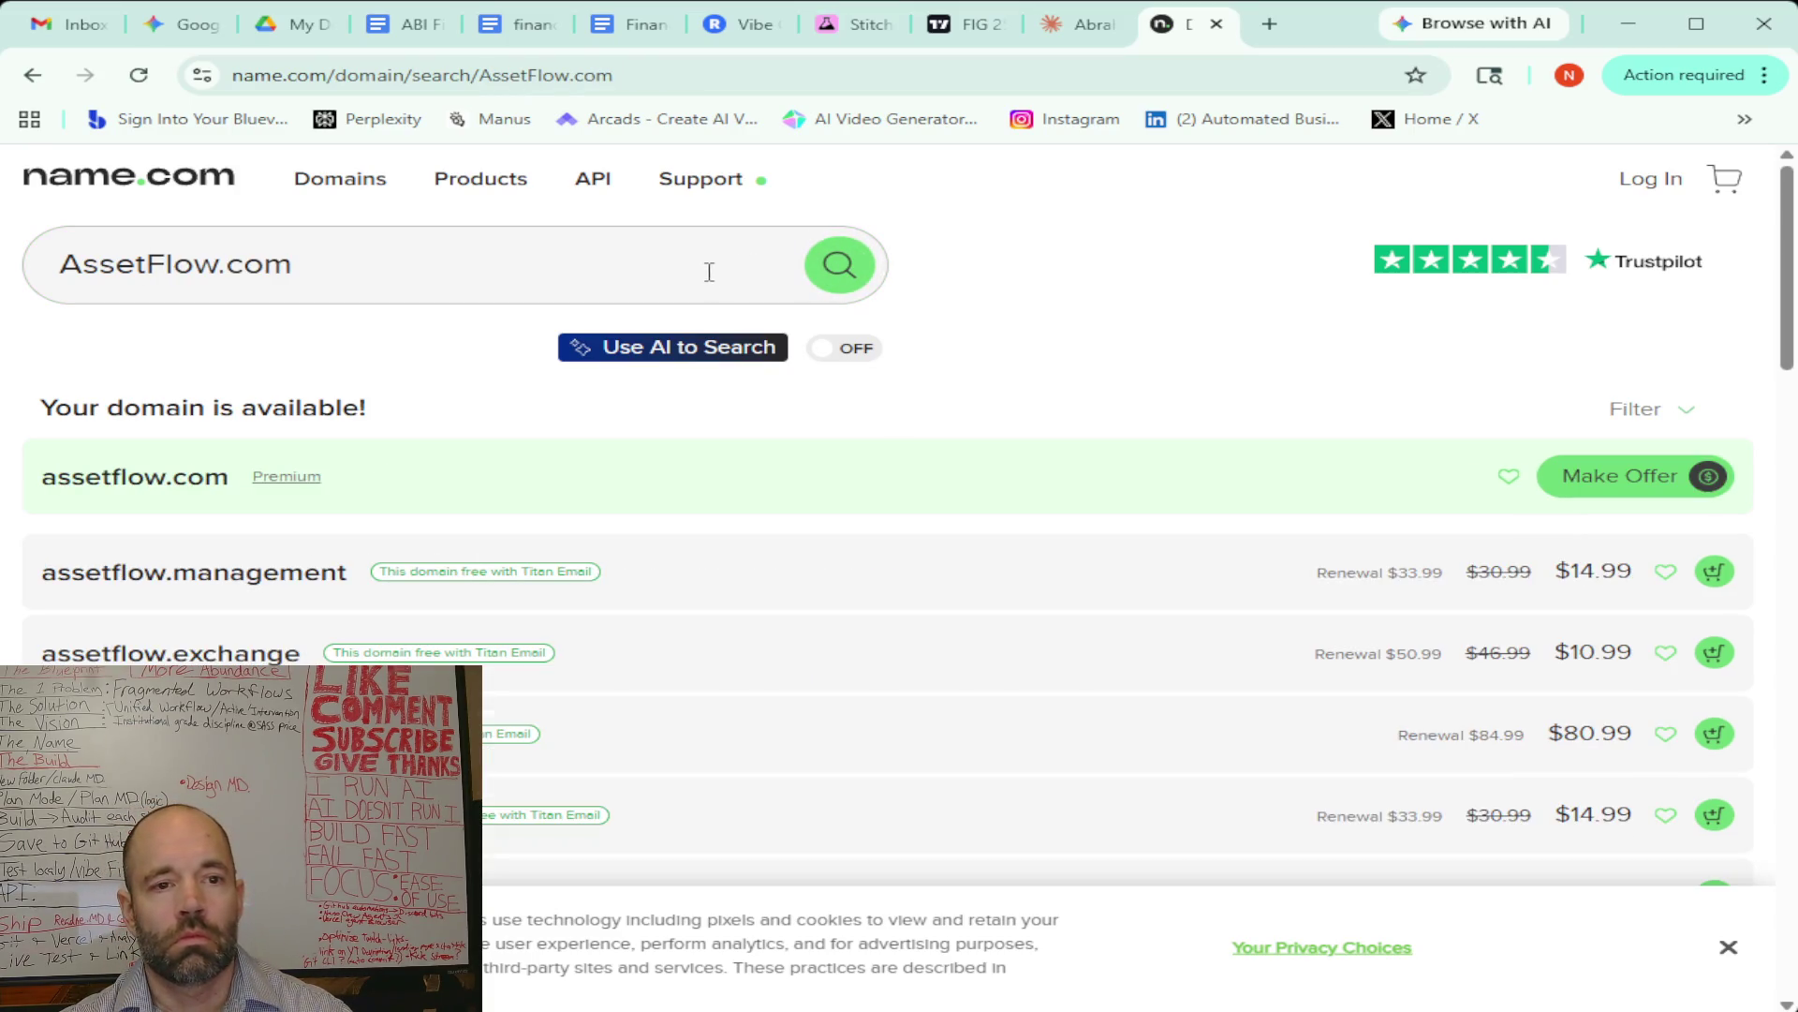
pyautogui.click(219, 272)
pyautogui.write('ai')
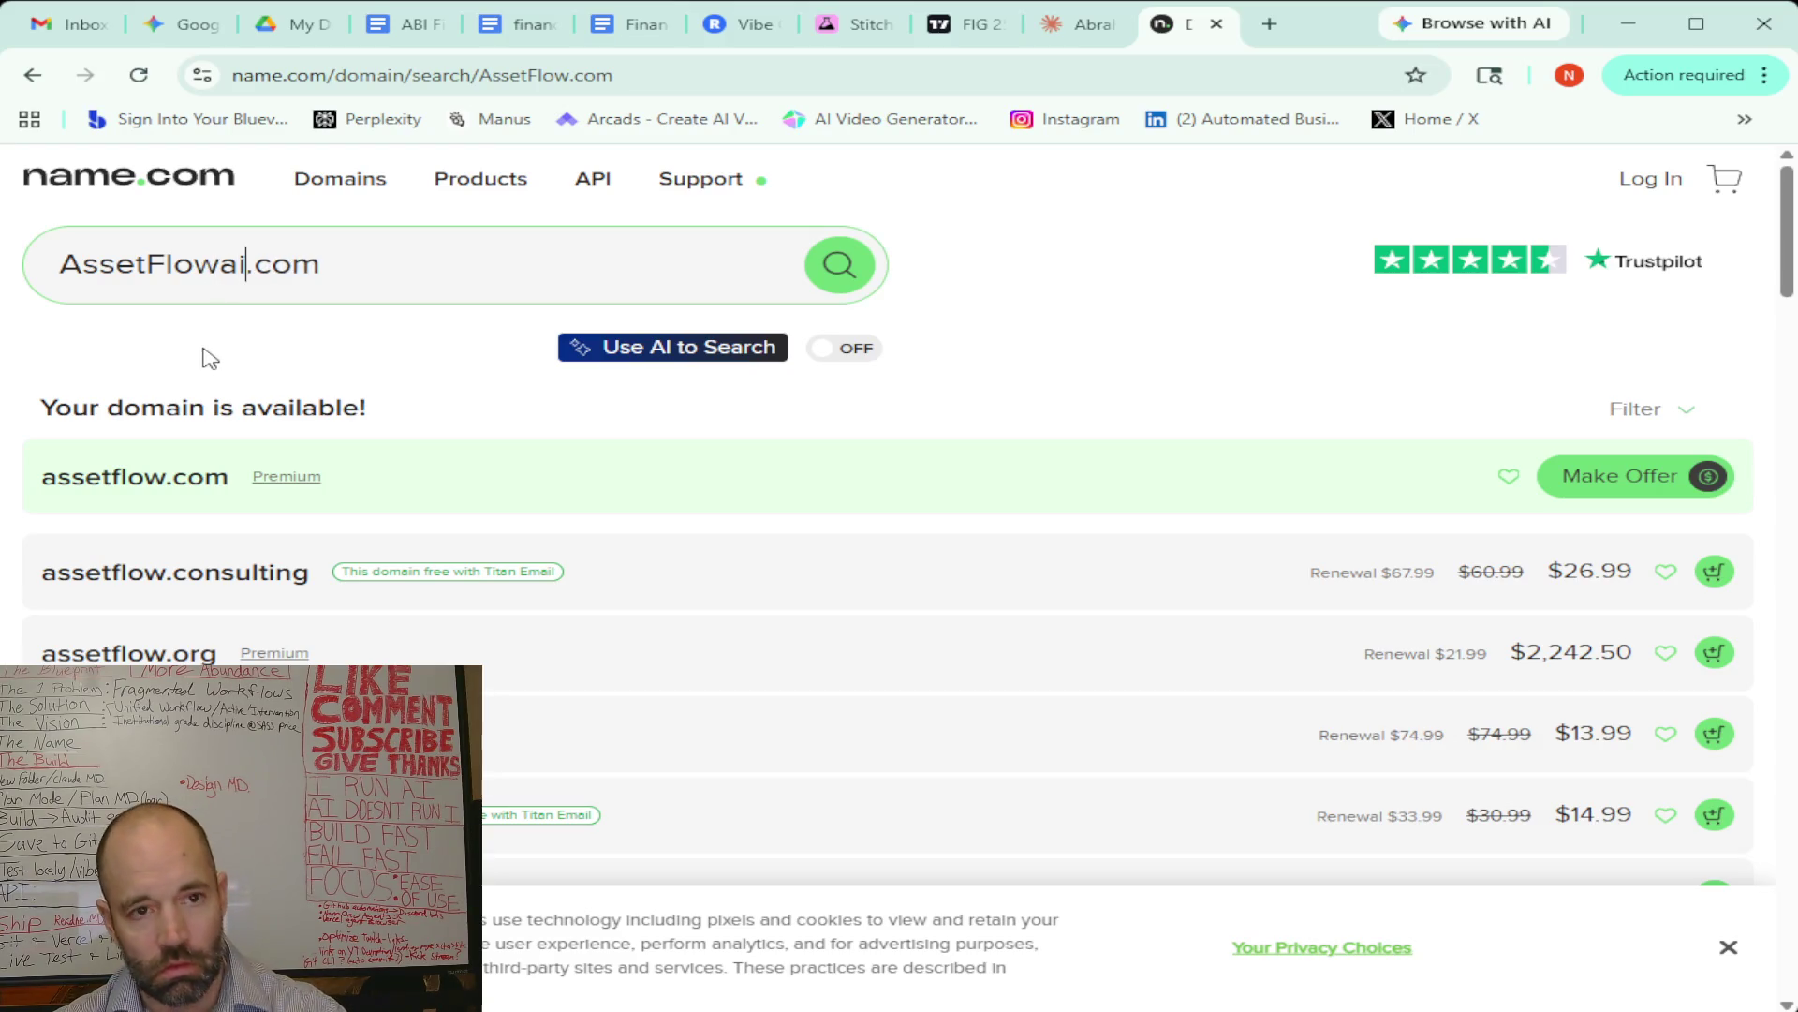
pyautogui.click(855, 272)
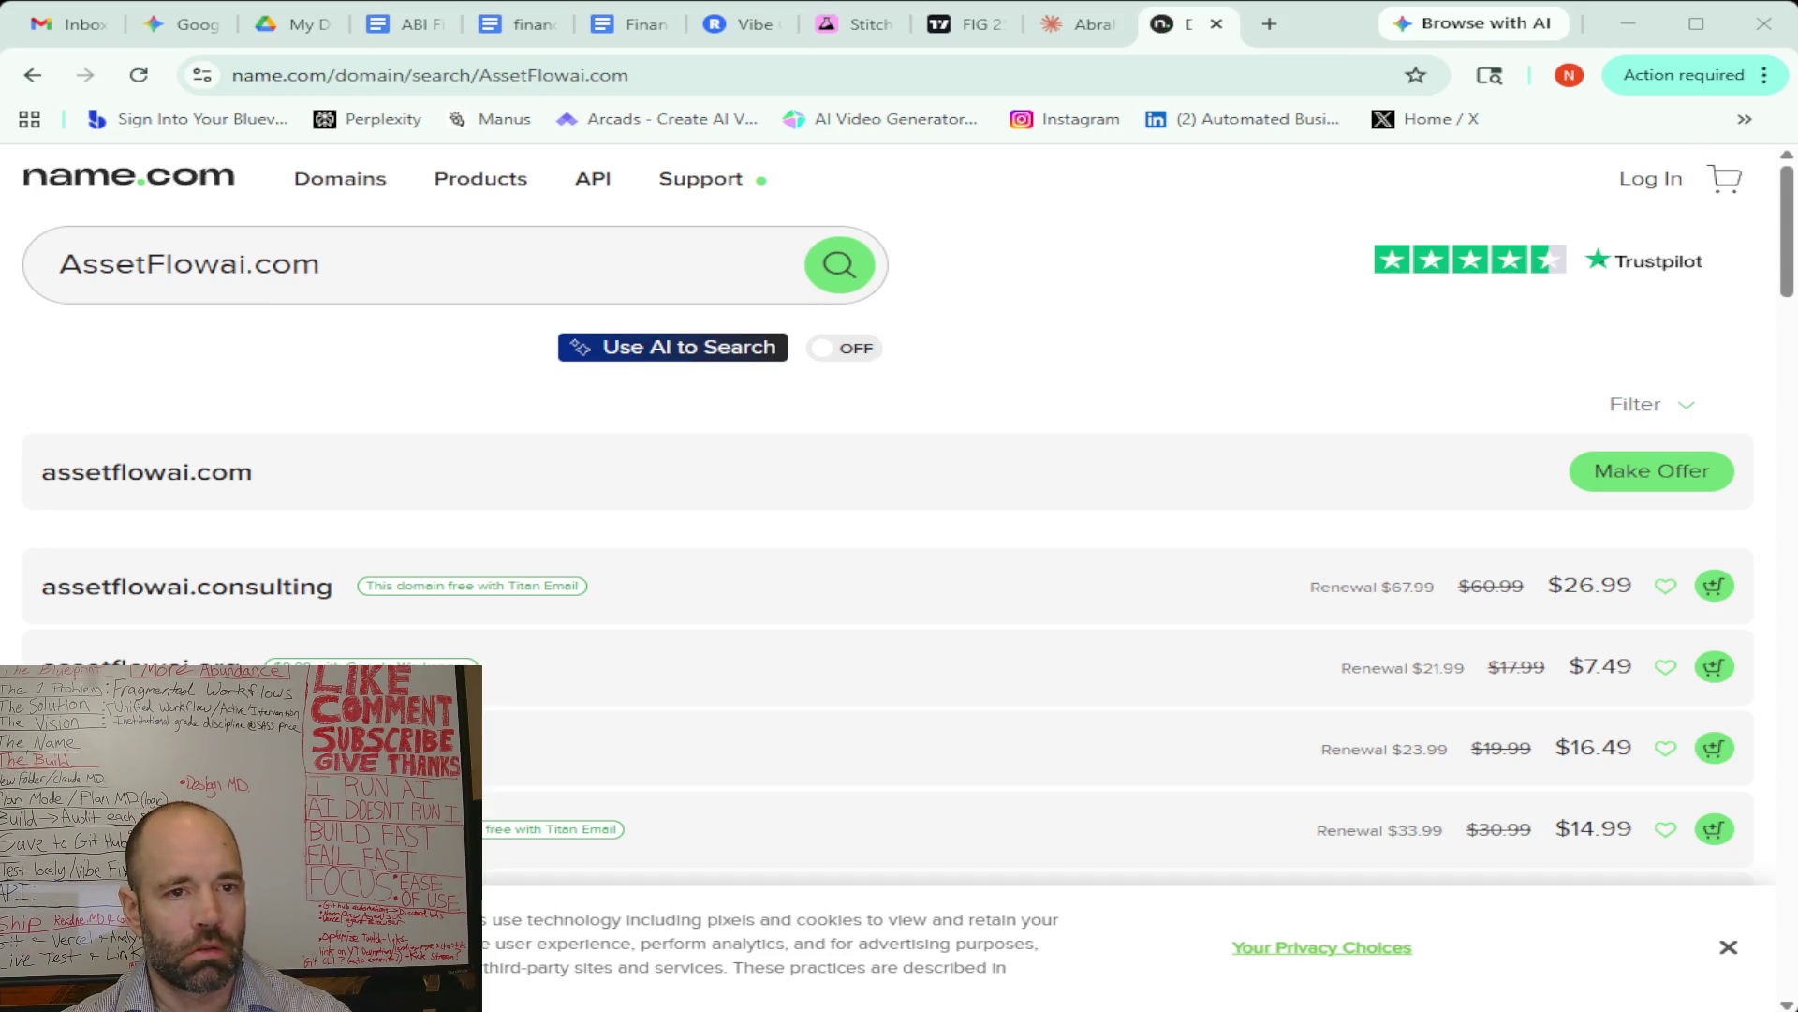
# Check ClearEdgeFinance.com, which is taken and obtainable only by offer
pyautogui.moveTo(246, 265); pyautogui.dragTo(58, 267)
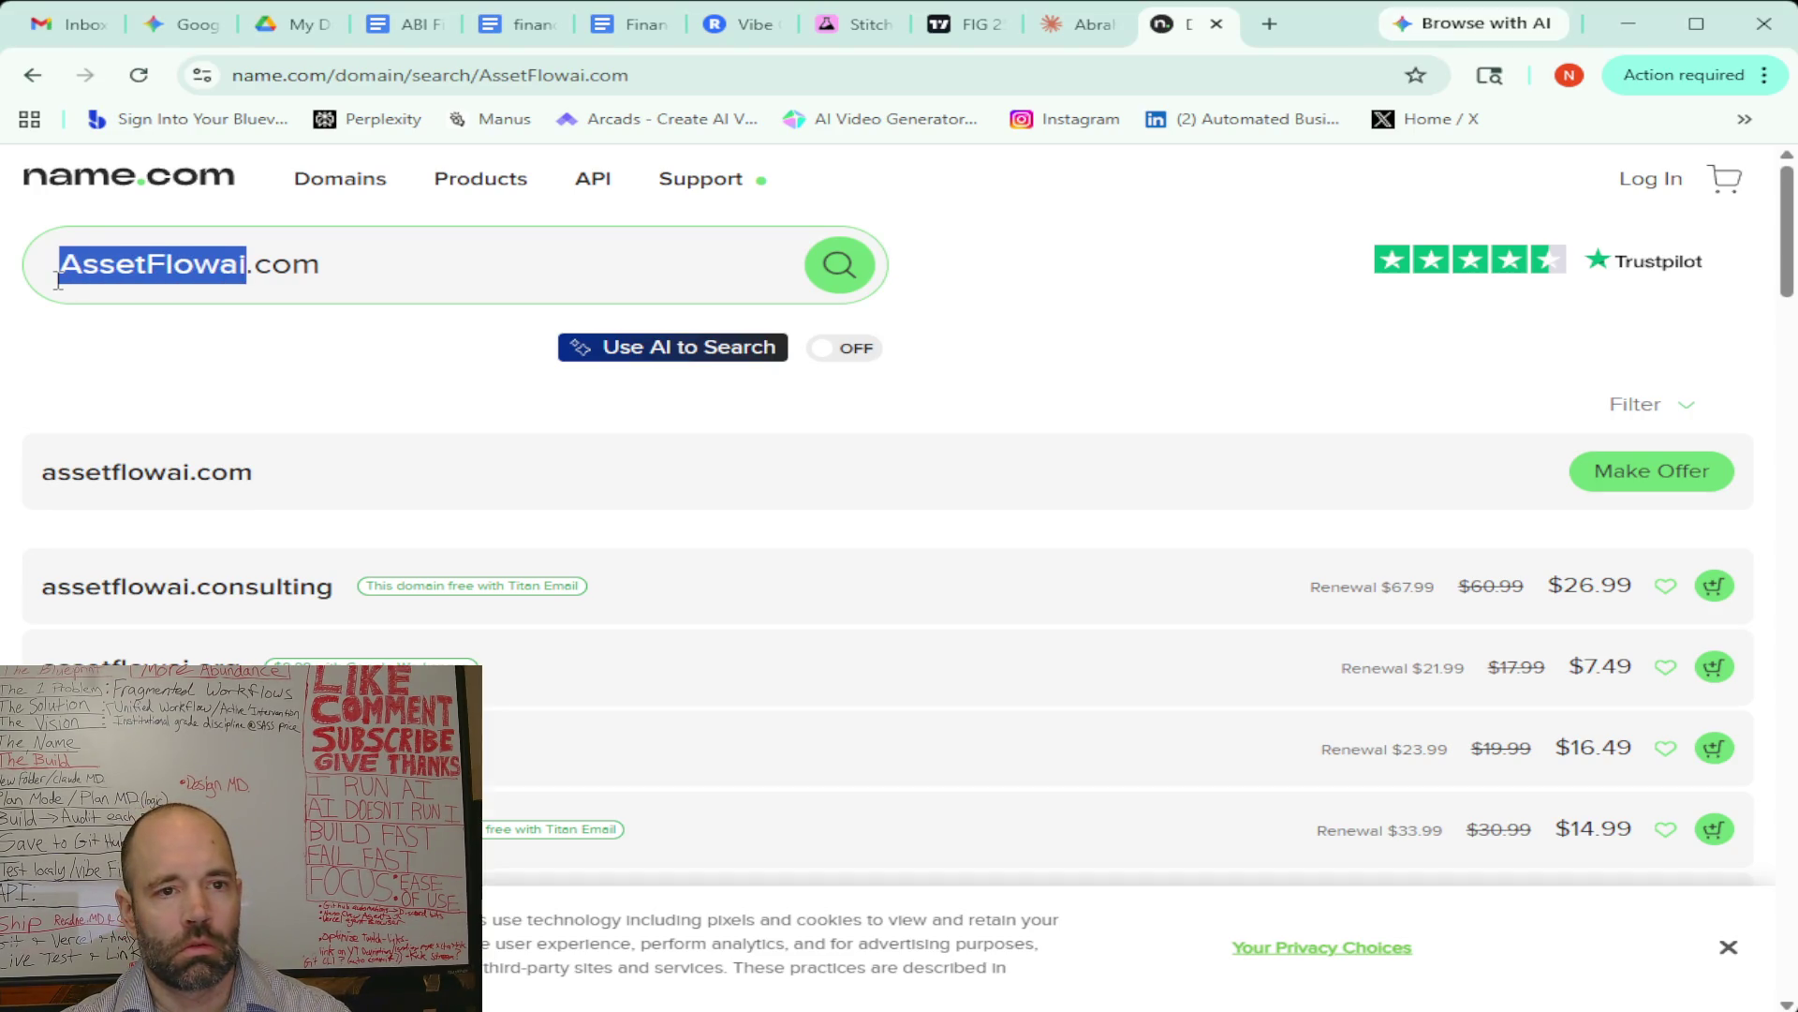
pyautogui.write('ClearEdge Finance')
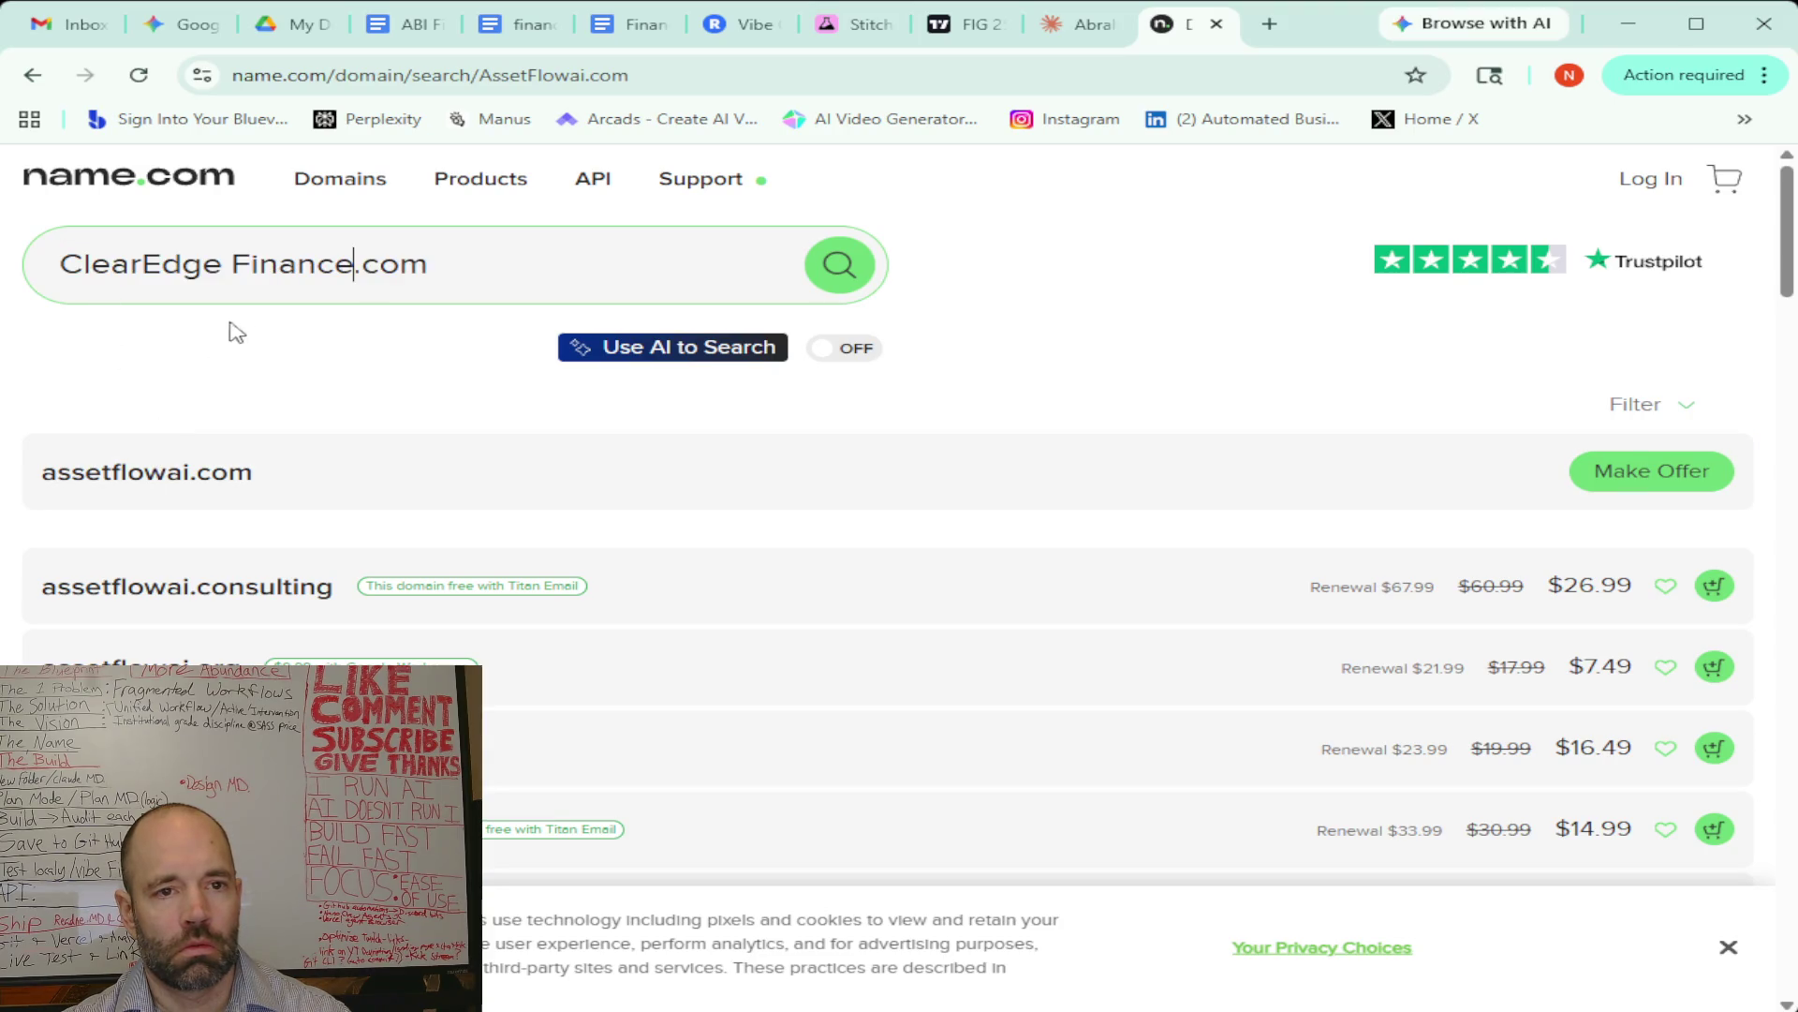
pyautogui.click(235, 270)
pyautogui.press('BackSpace')
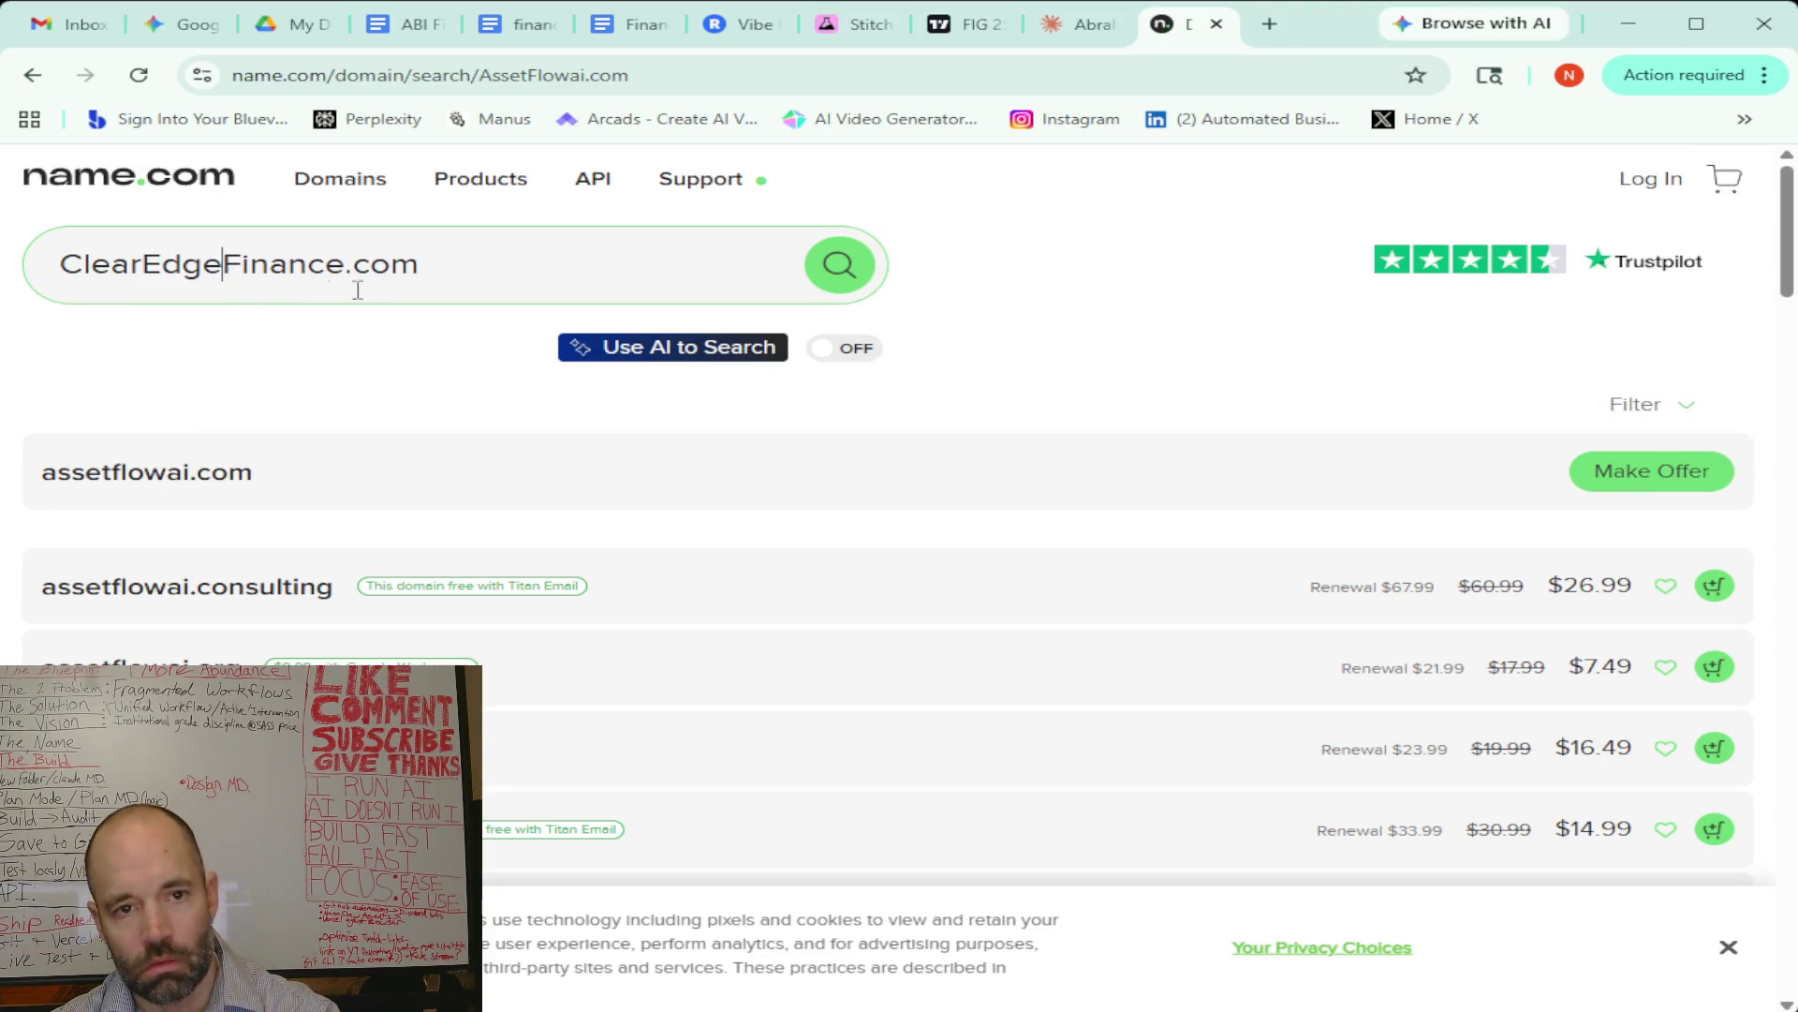
pyautogui.click(848, 272)
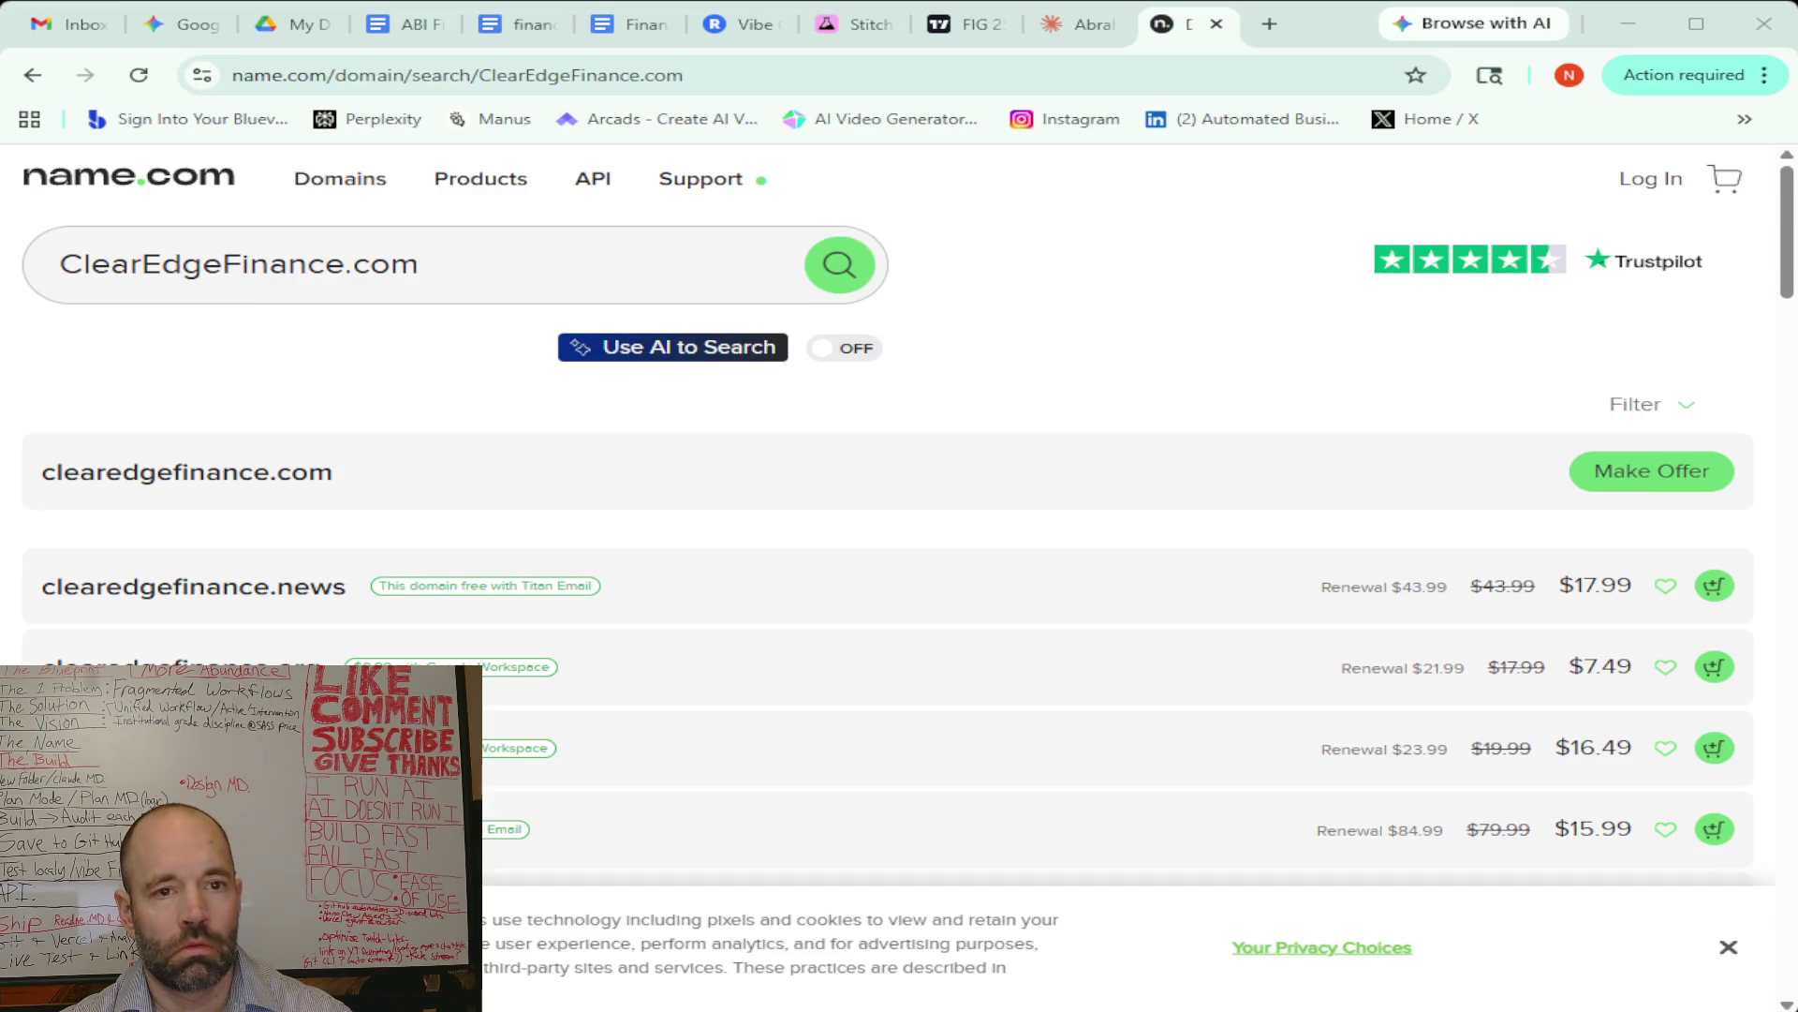
pyautogui.moveTo(344, 265); pyautogui.dragTo(60, 265)
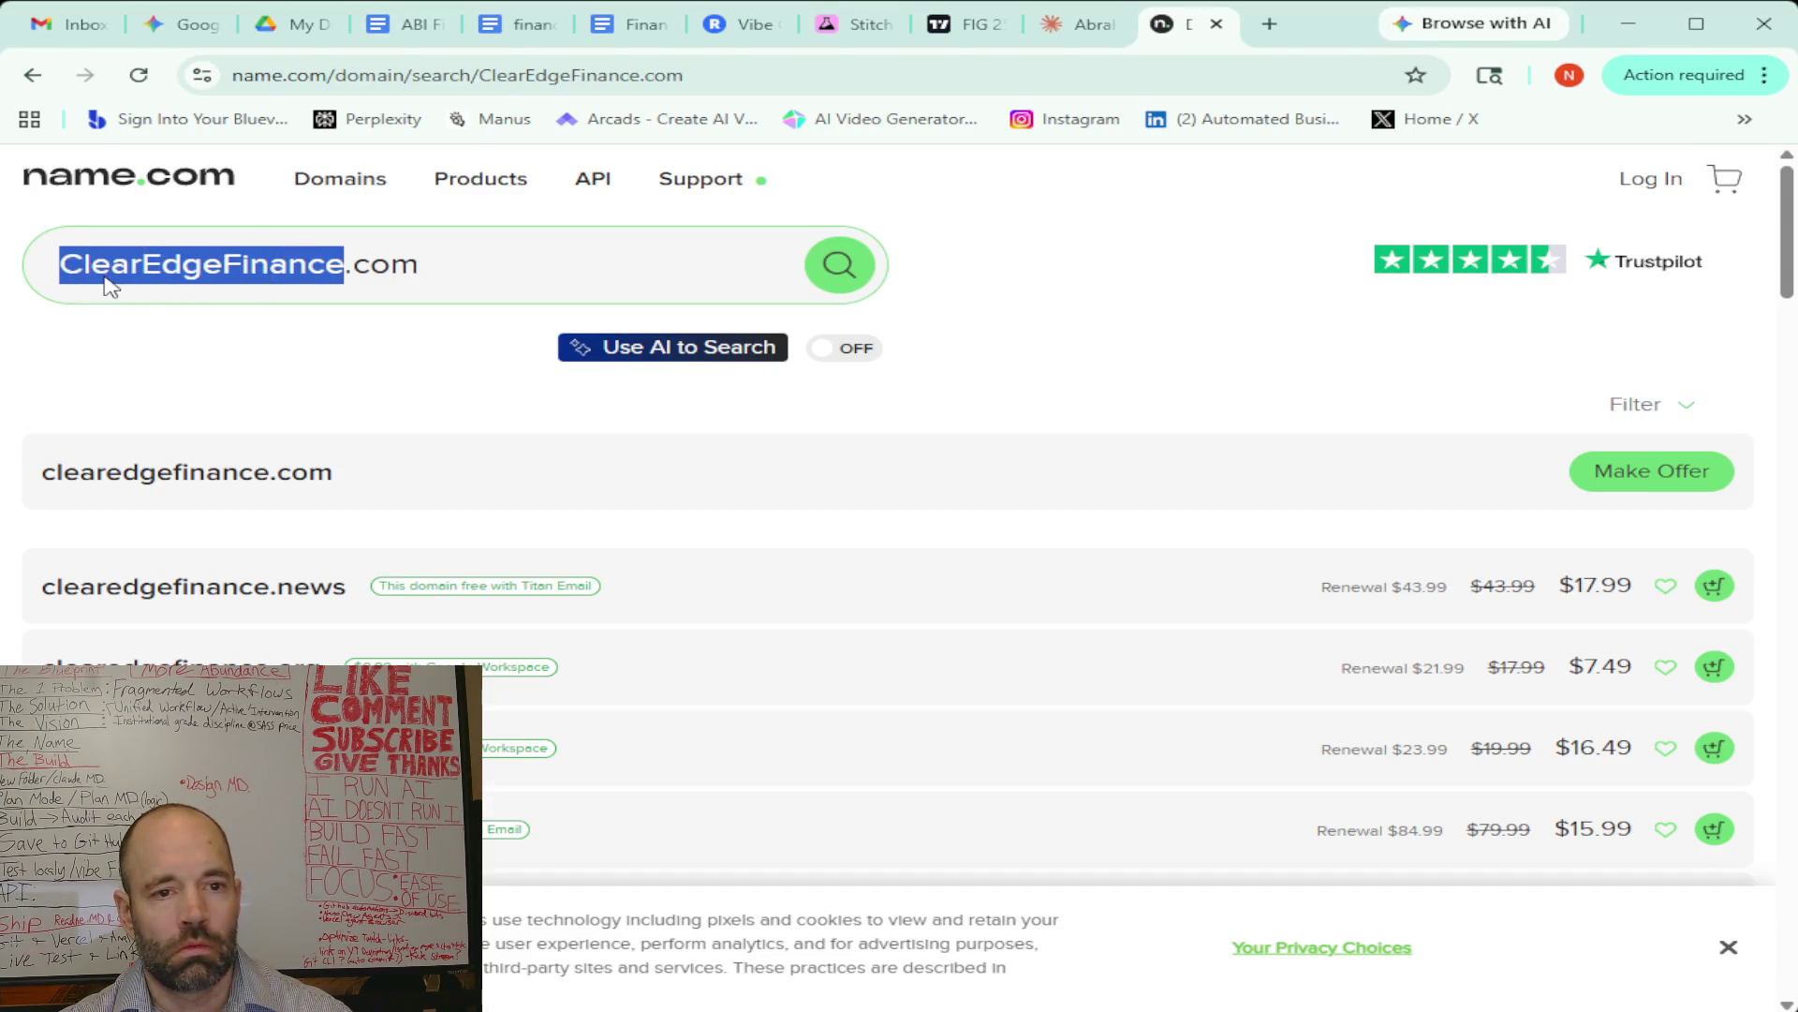
# Paste WealthIQ into the search, clean up the spacing, and check WealthIQ.com
pyautogui.write('/ WealthIQ')
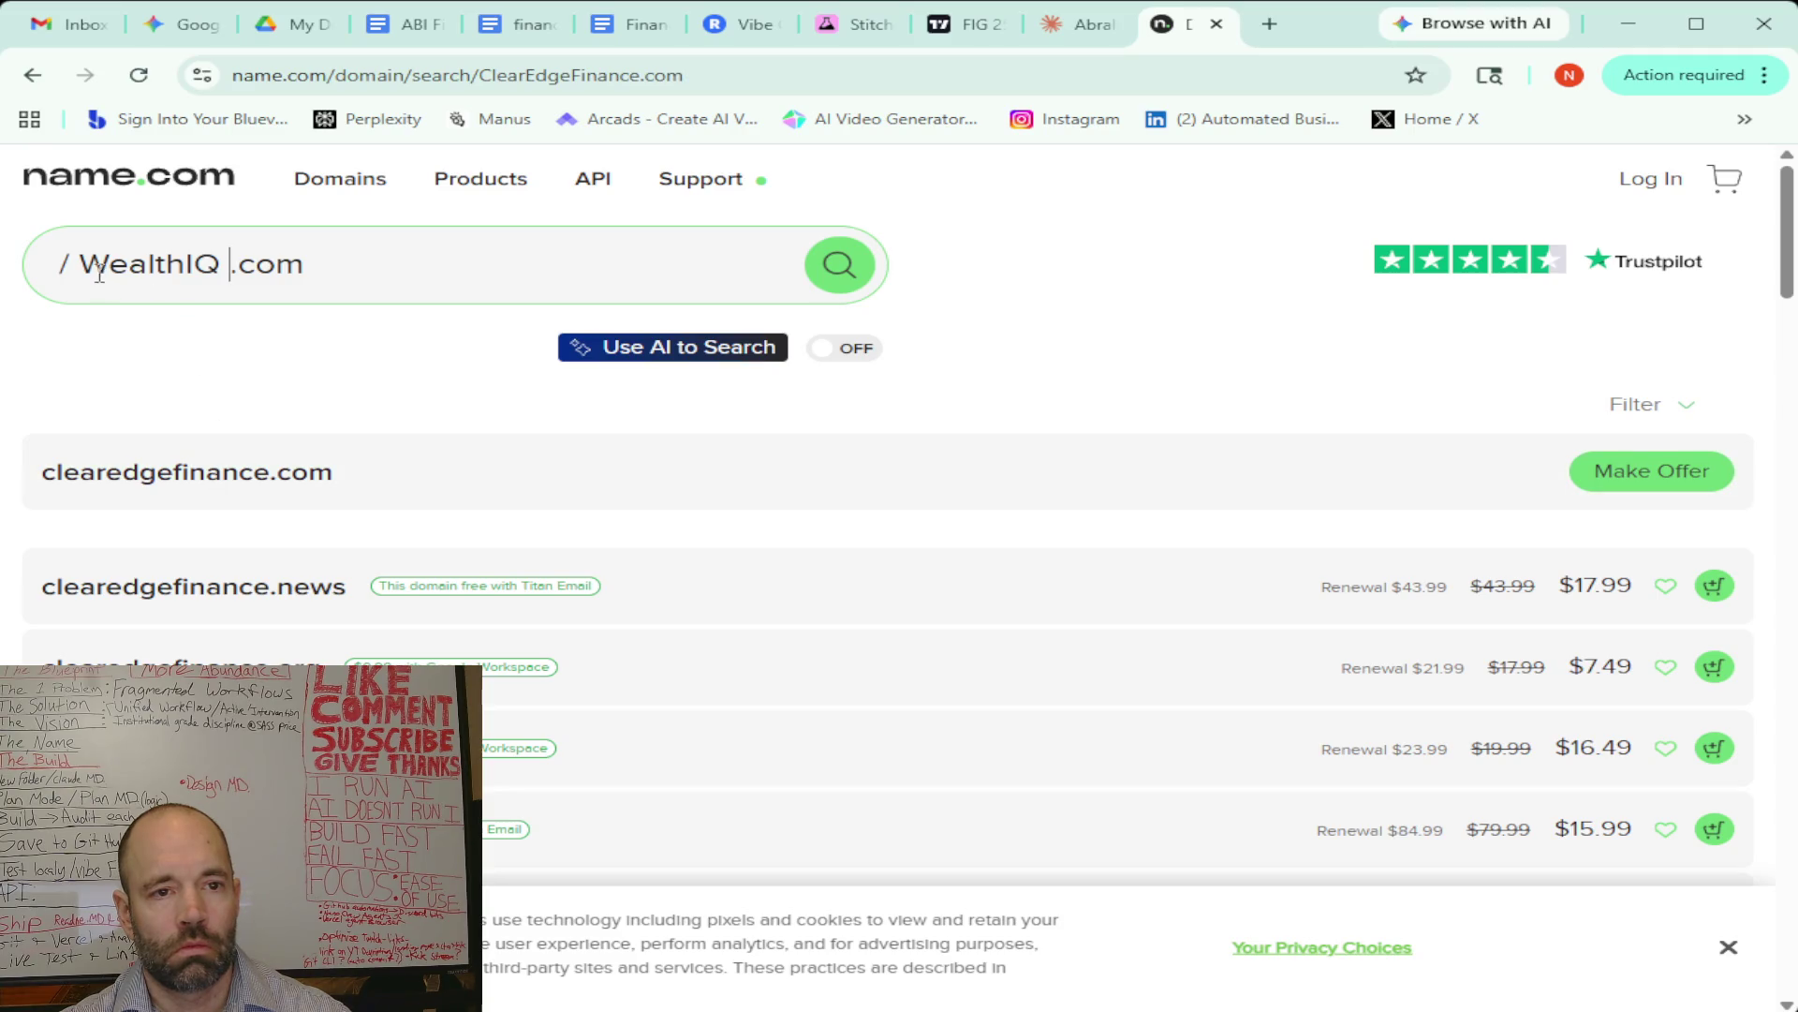
pyautogui.click(79, 265)
pyautogui.press('BackSpace')
pyautogui.press('BackSpace')
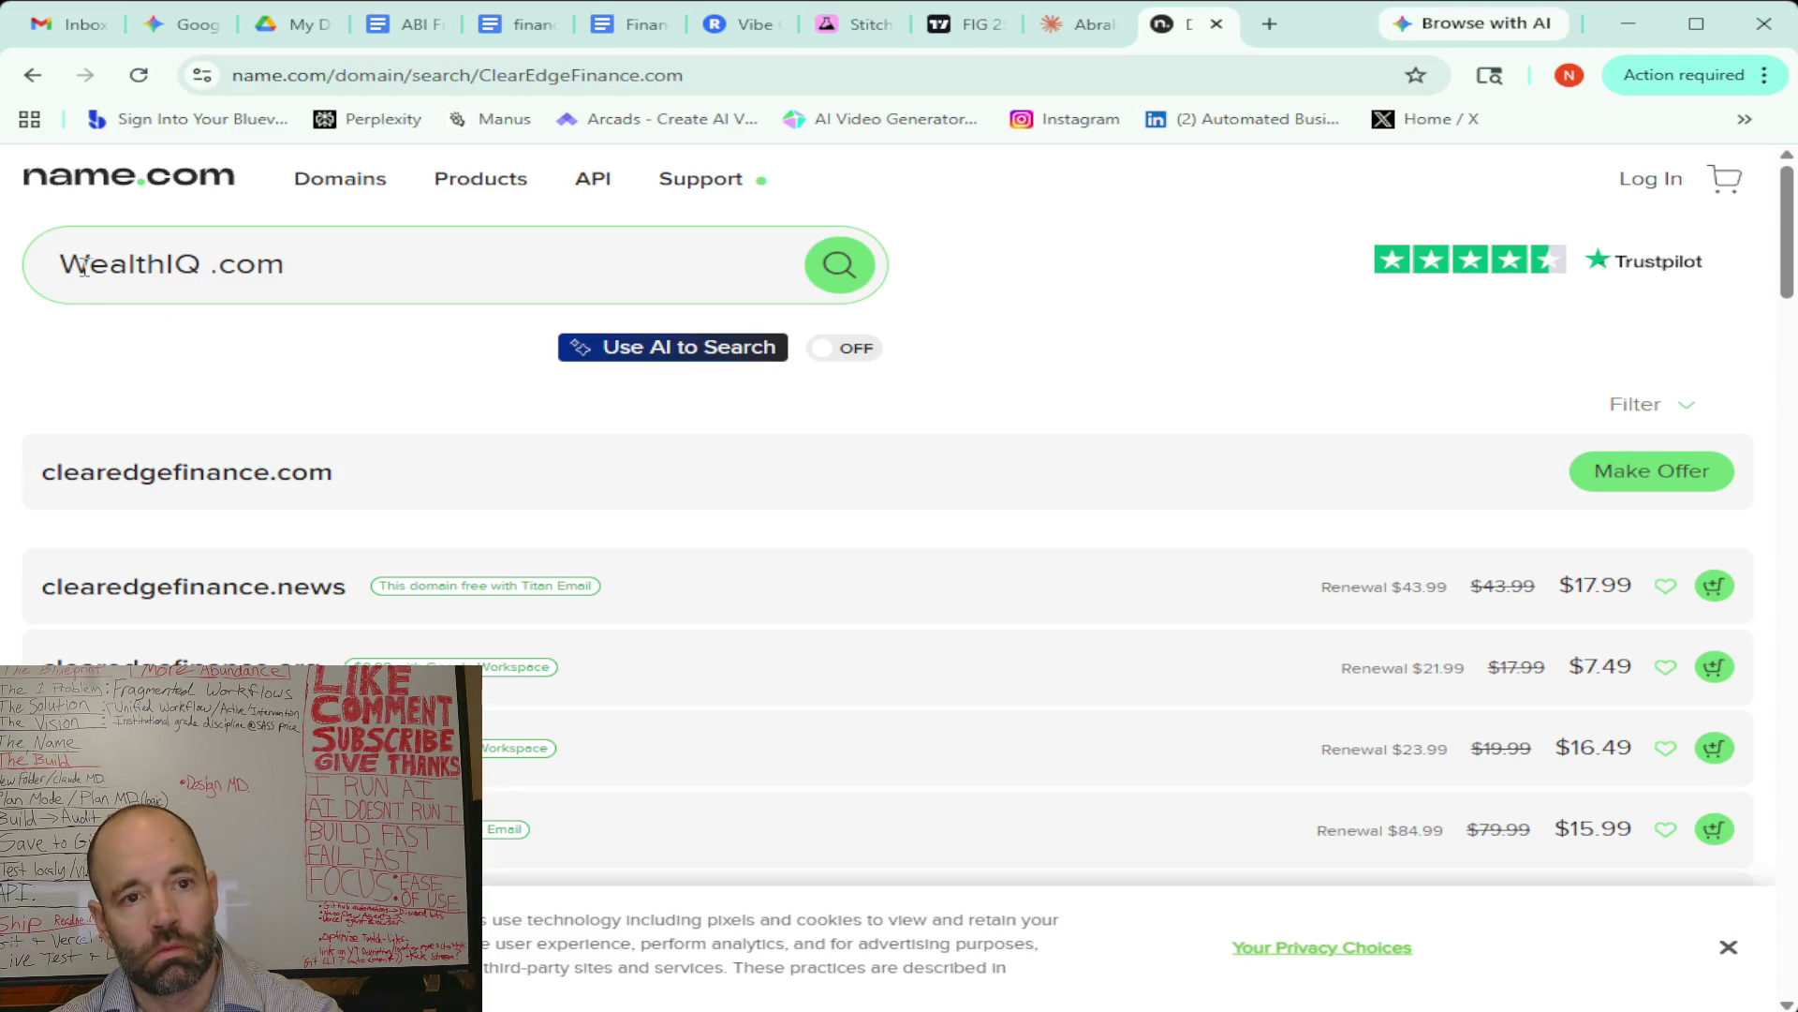
pyautogui.click(212, 267)
pyautogui.press('BackSpace')
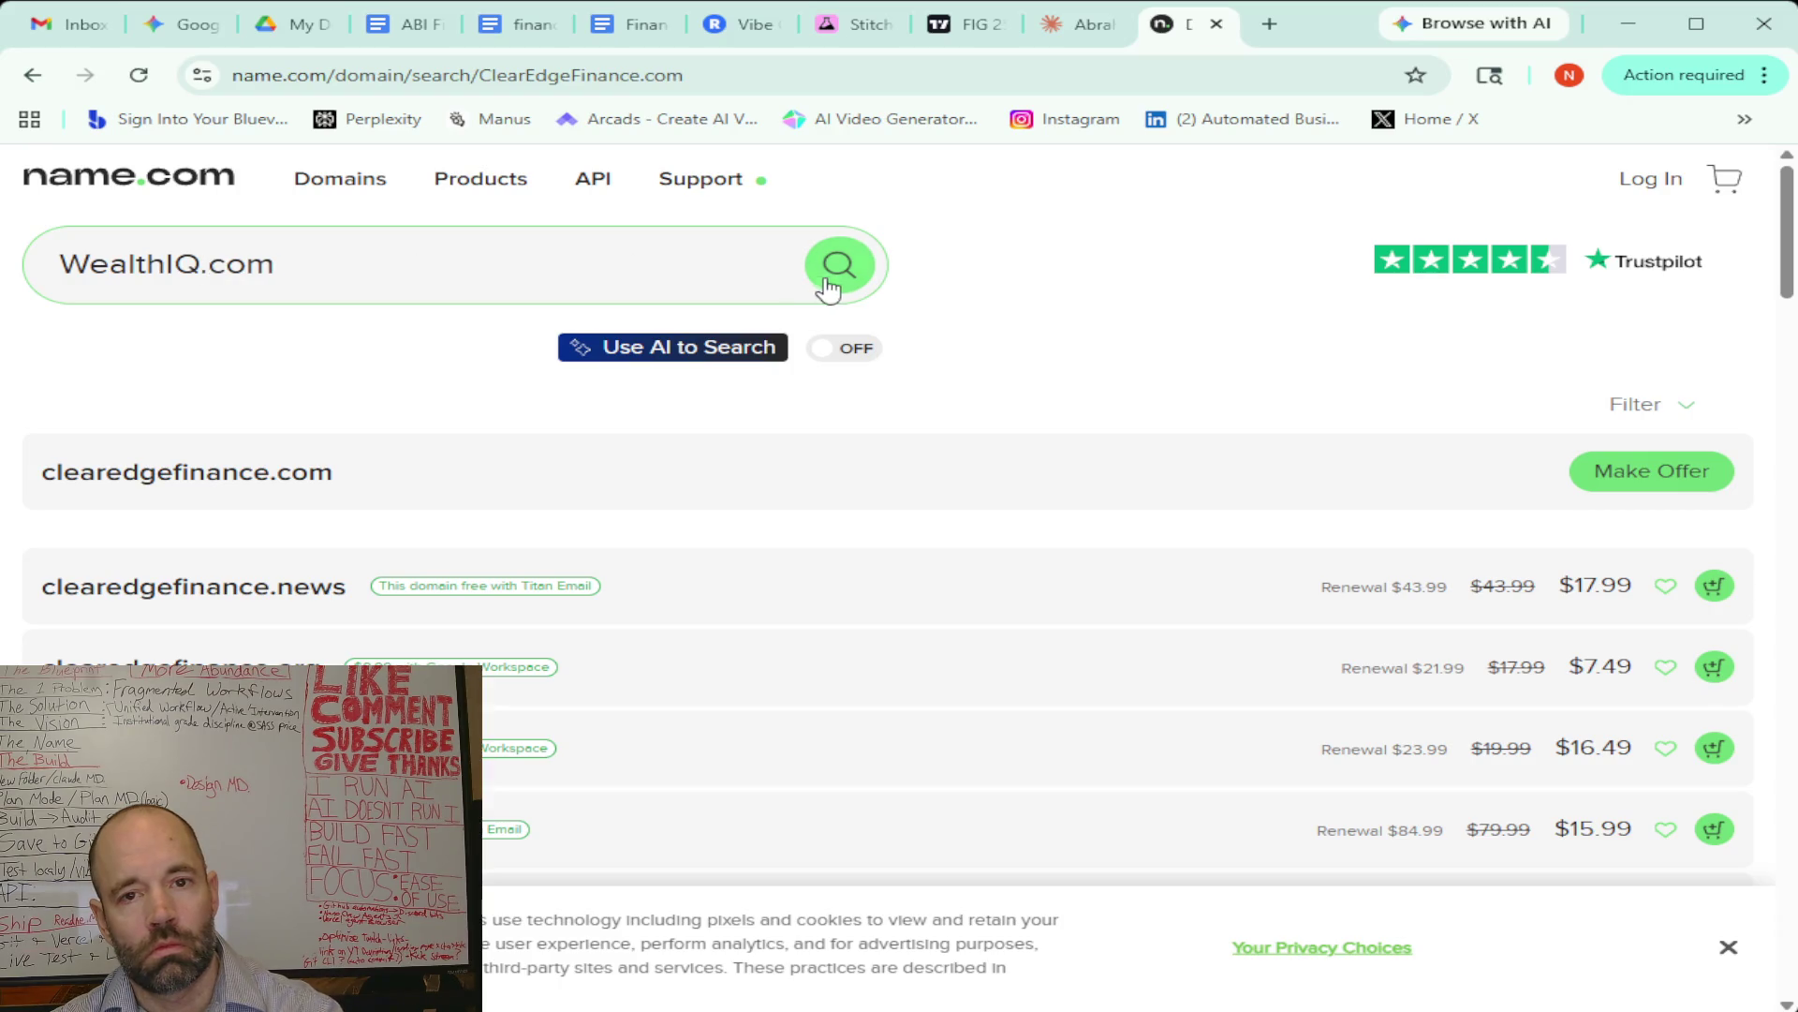
pyautogui.click(837, 281)
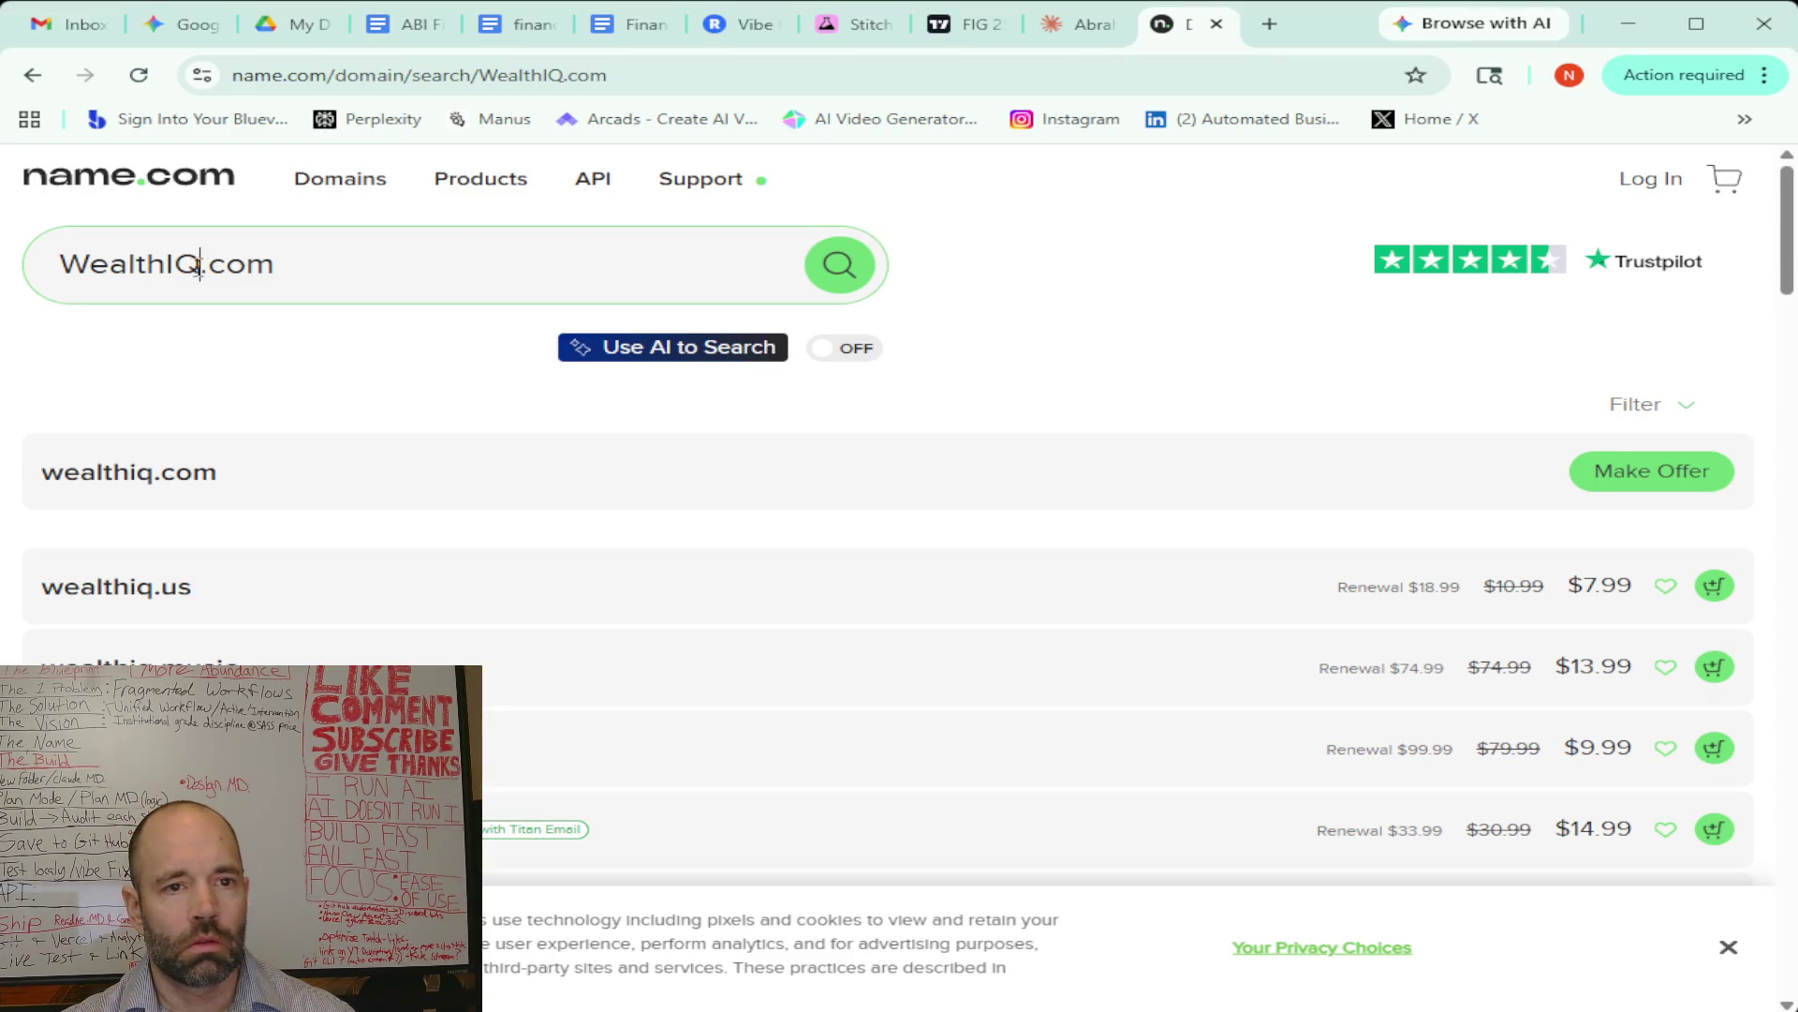
# Check LevelUpFinance.com, then LevelUpFinanceai.com, which is available at $12.99
pyautogui.moveTo(199, 264); pyautogui.dragTo(58, 266)
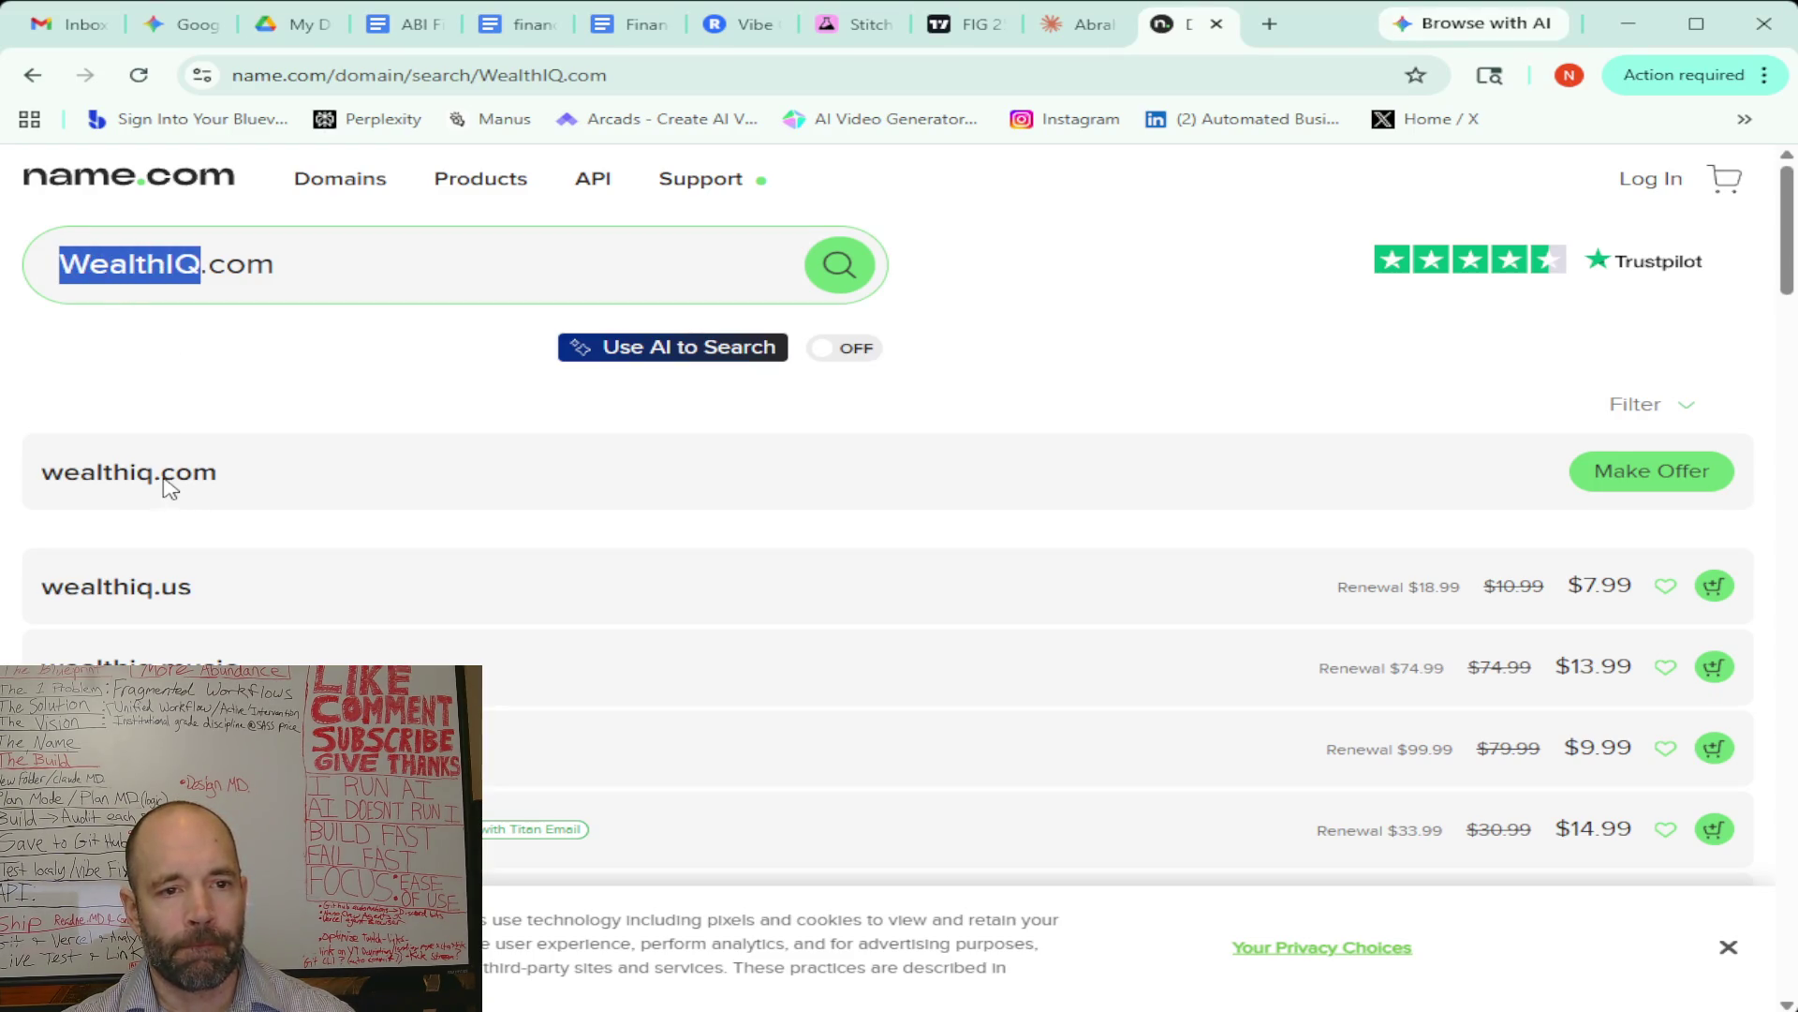
pyautogui.write('LevelUp Finance')
pyautogui.click(198, 268)
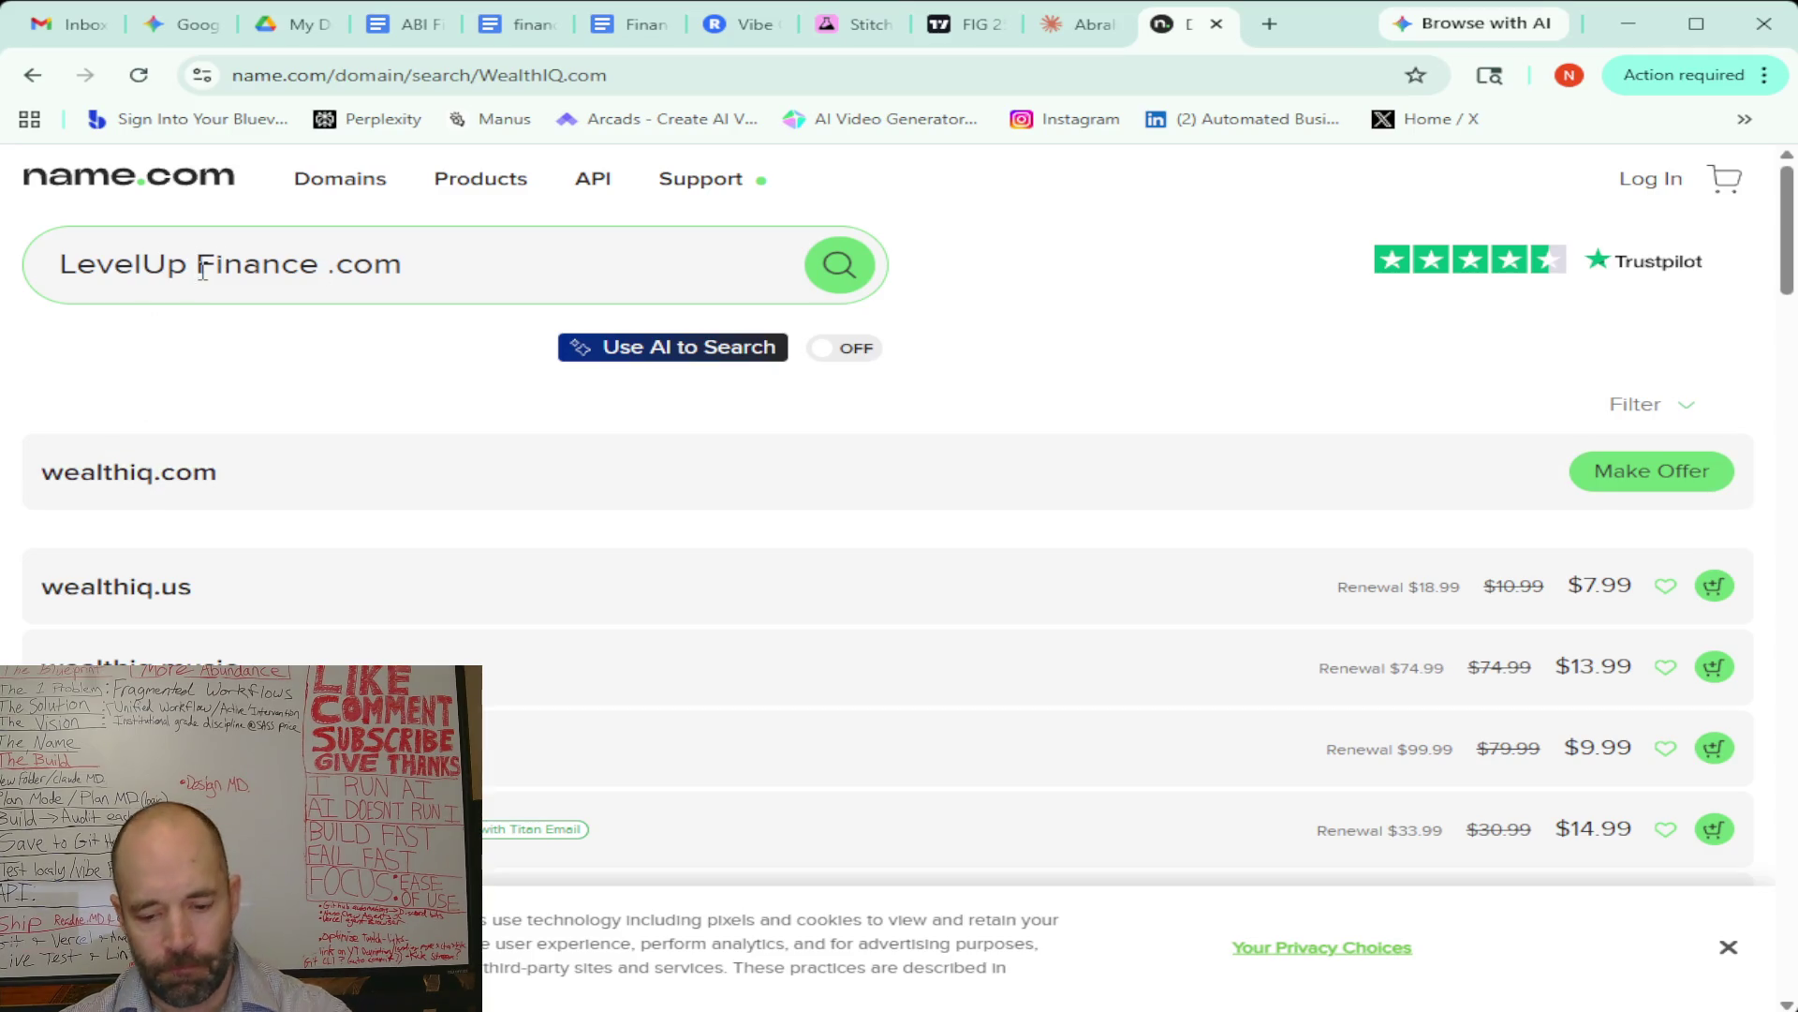
pyautogui.press('BackSpace')
pyautogui.click(316, 266)
pyautogui.press('BackSpace')
pyautogui.click(839, 266)
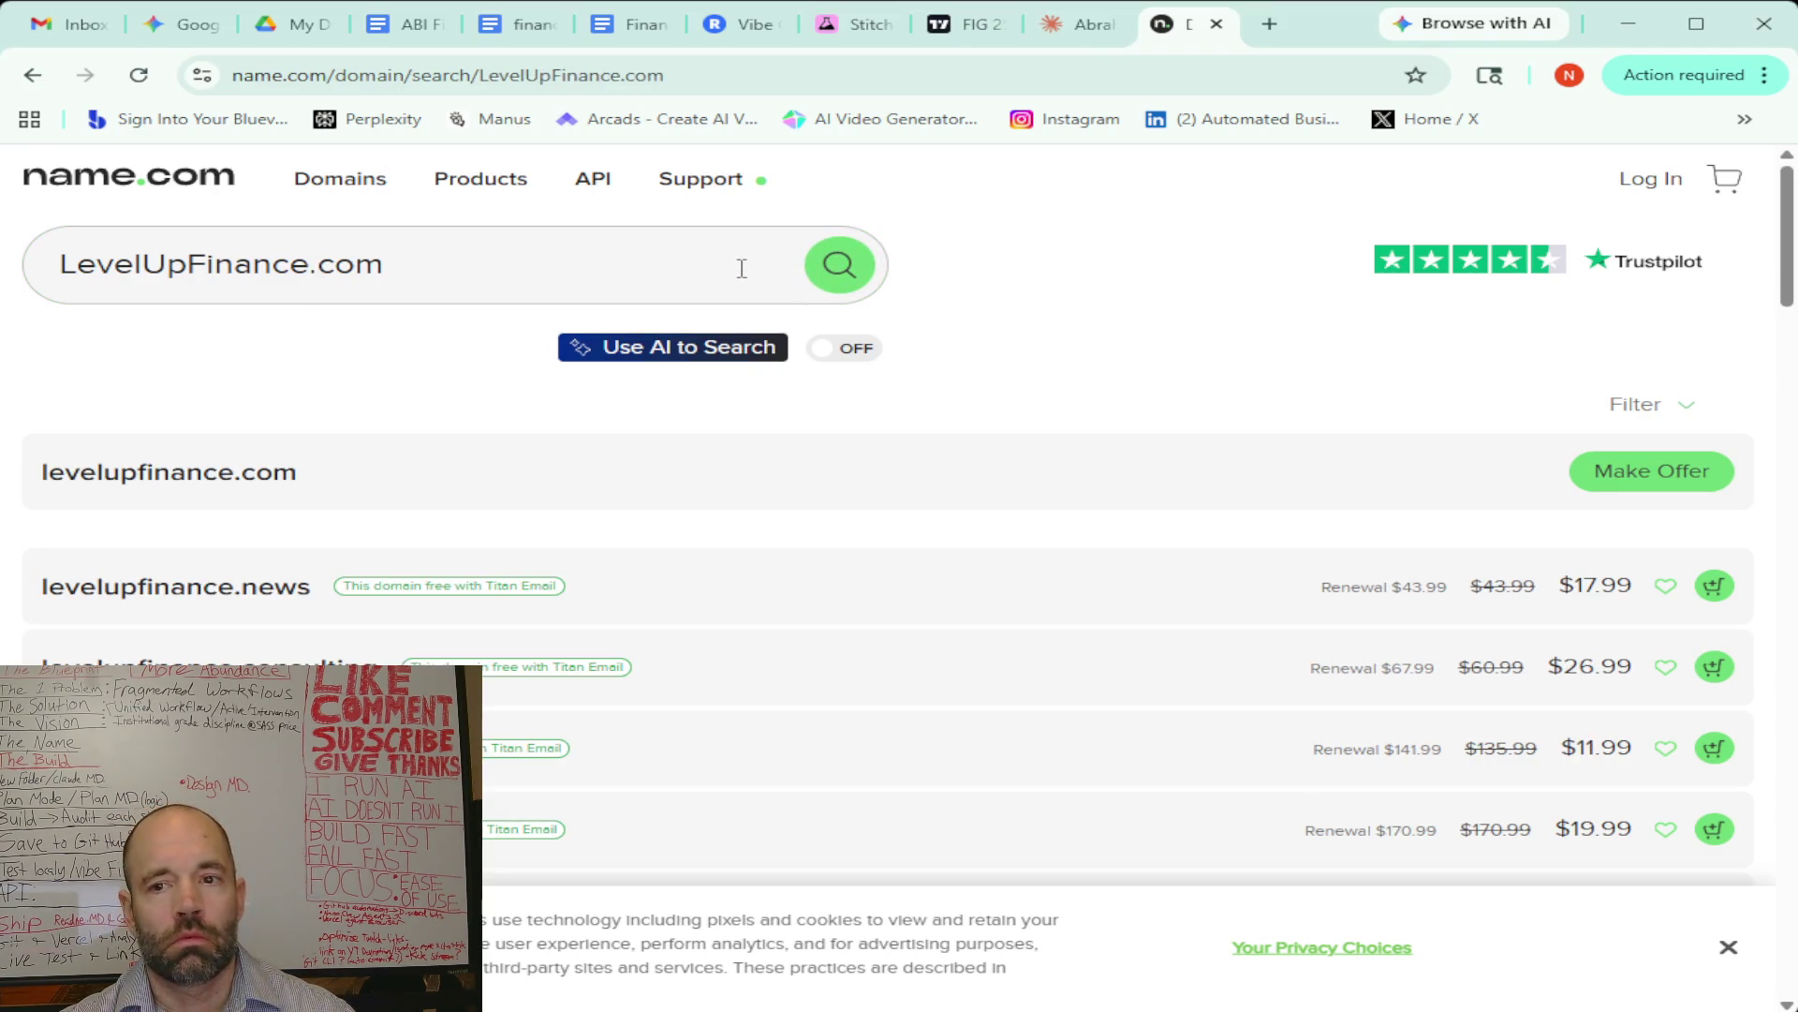
pyautogui.click(313, 266)
pyautogui.write('ai')
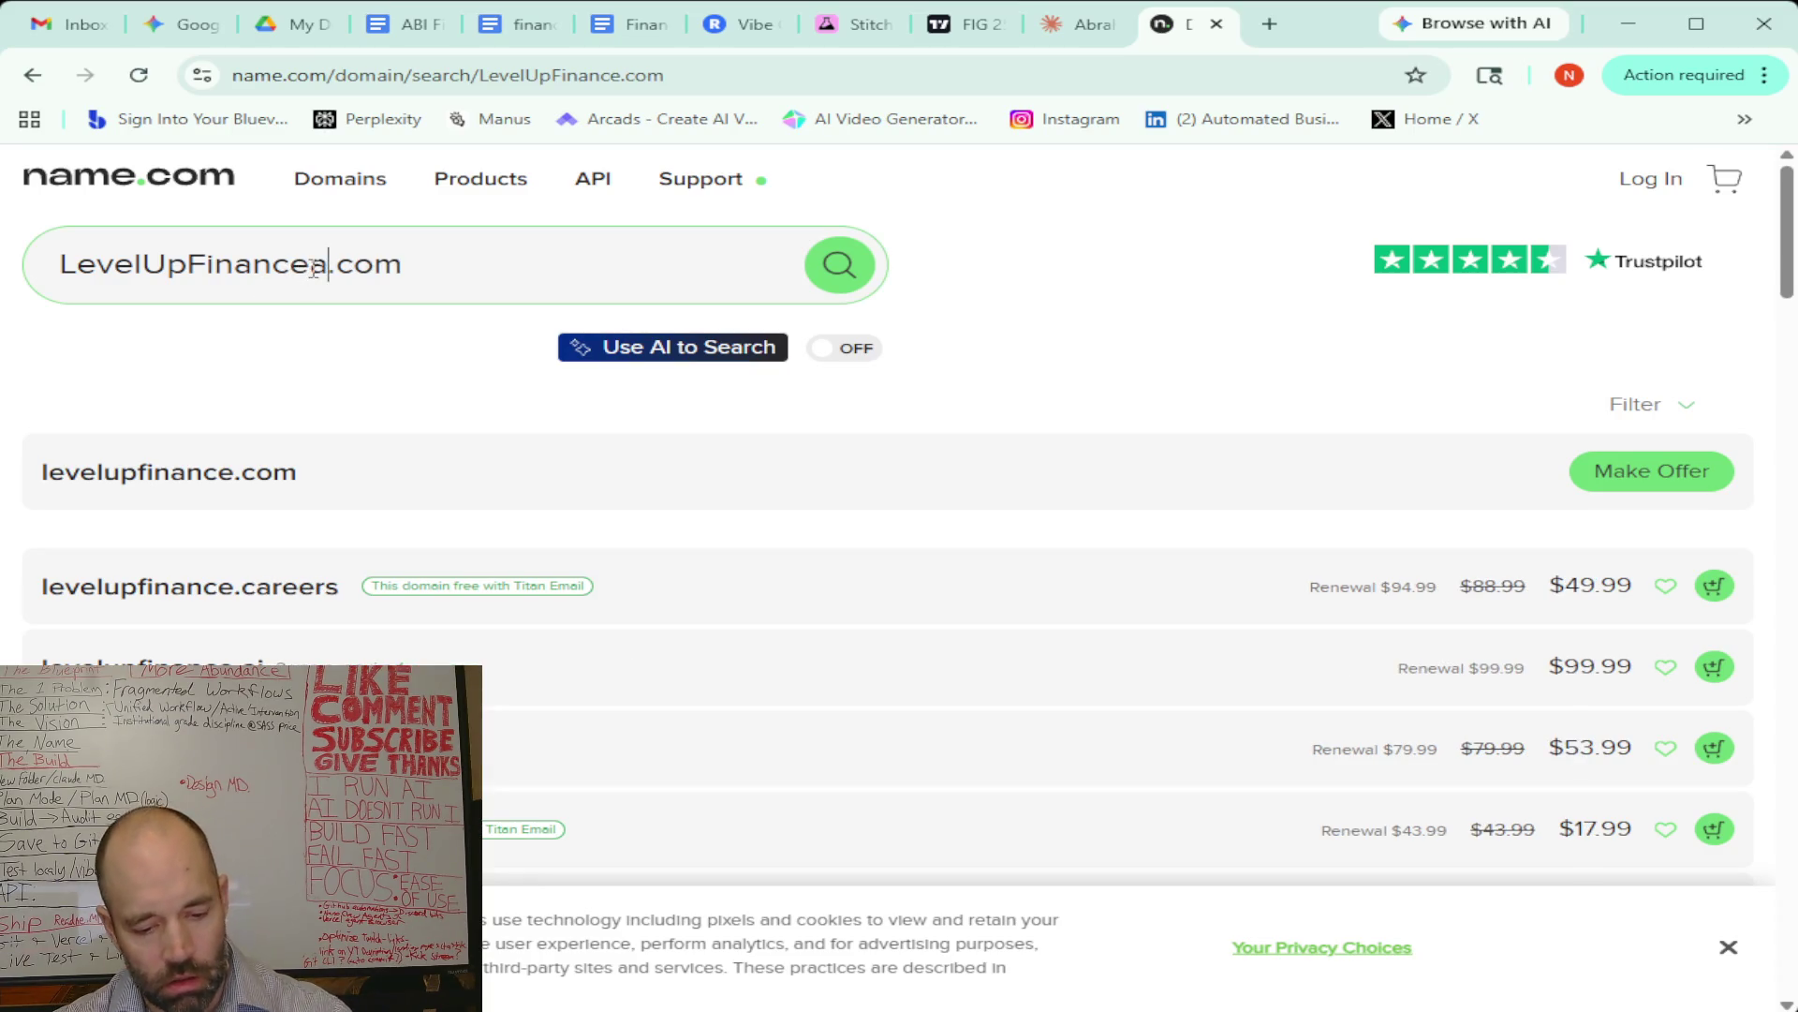
pyautogui.click(864, 279)
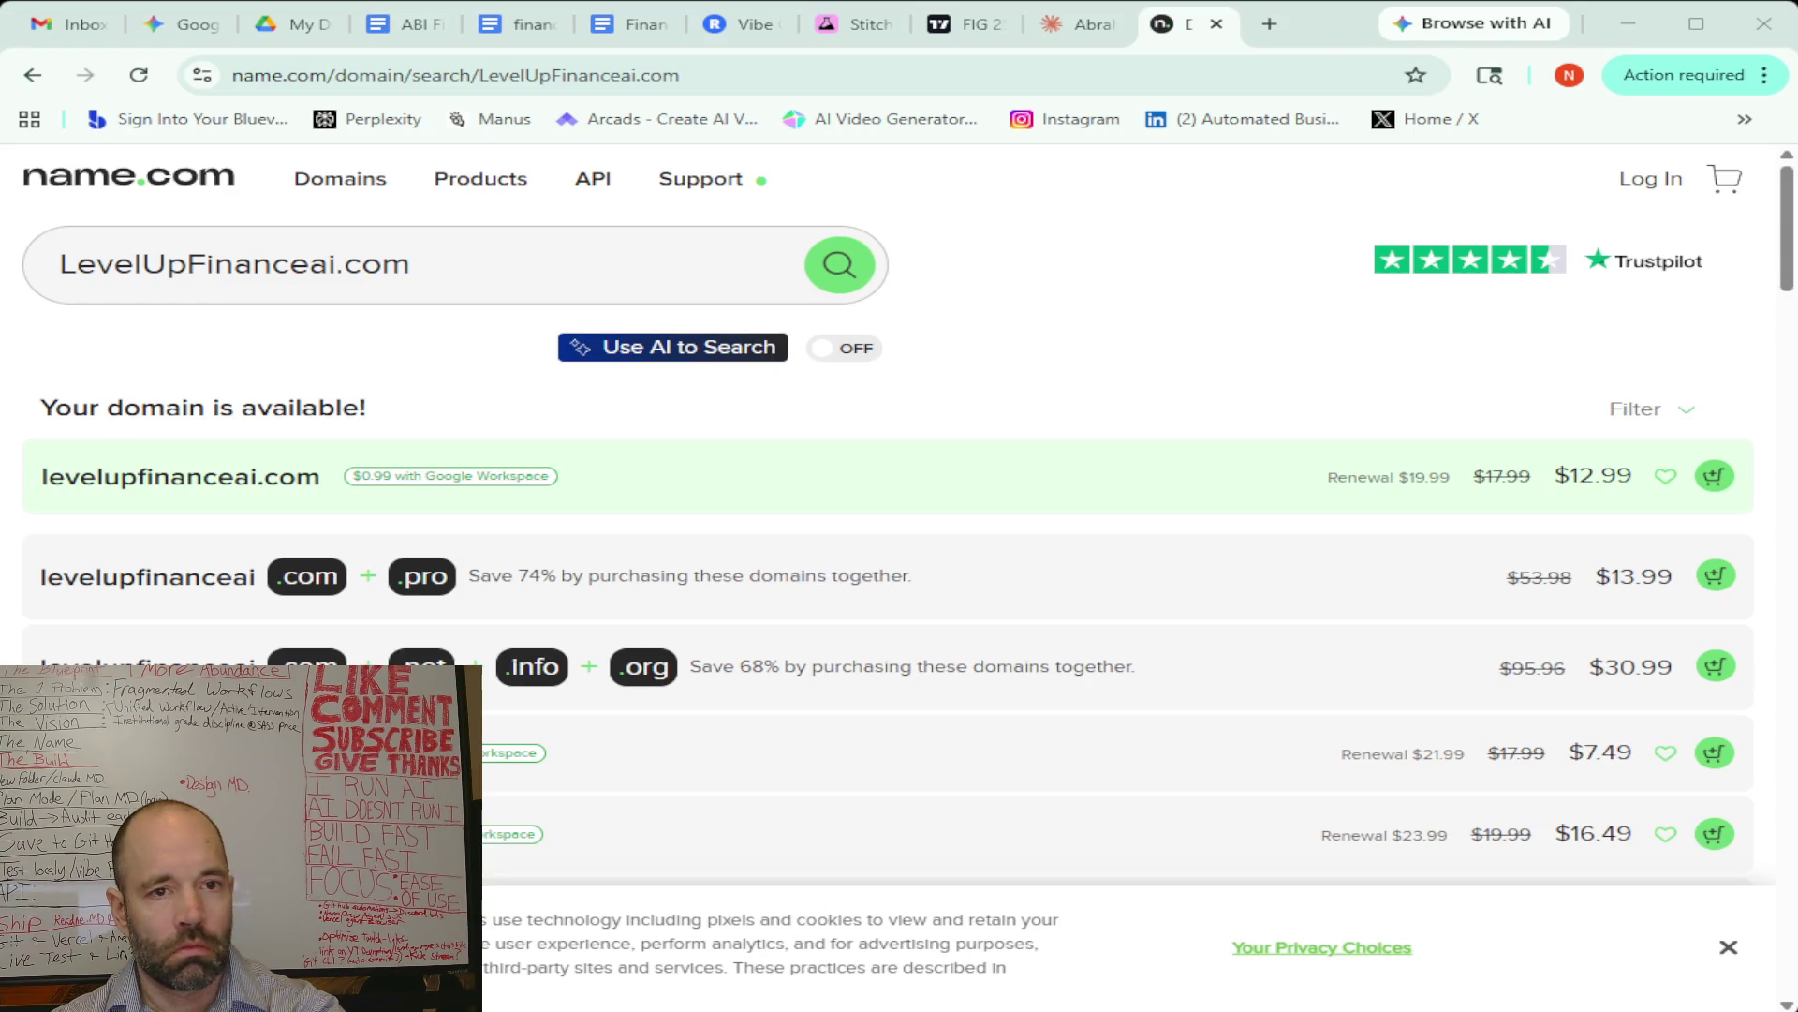
# Check capitalcoachai.com, which is taken, then start a fresh empty domain search
pyautogui.moveTo(335, 267); pyautogui.dragTo(51, 277)
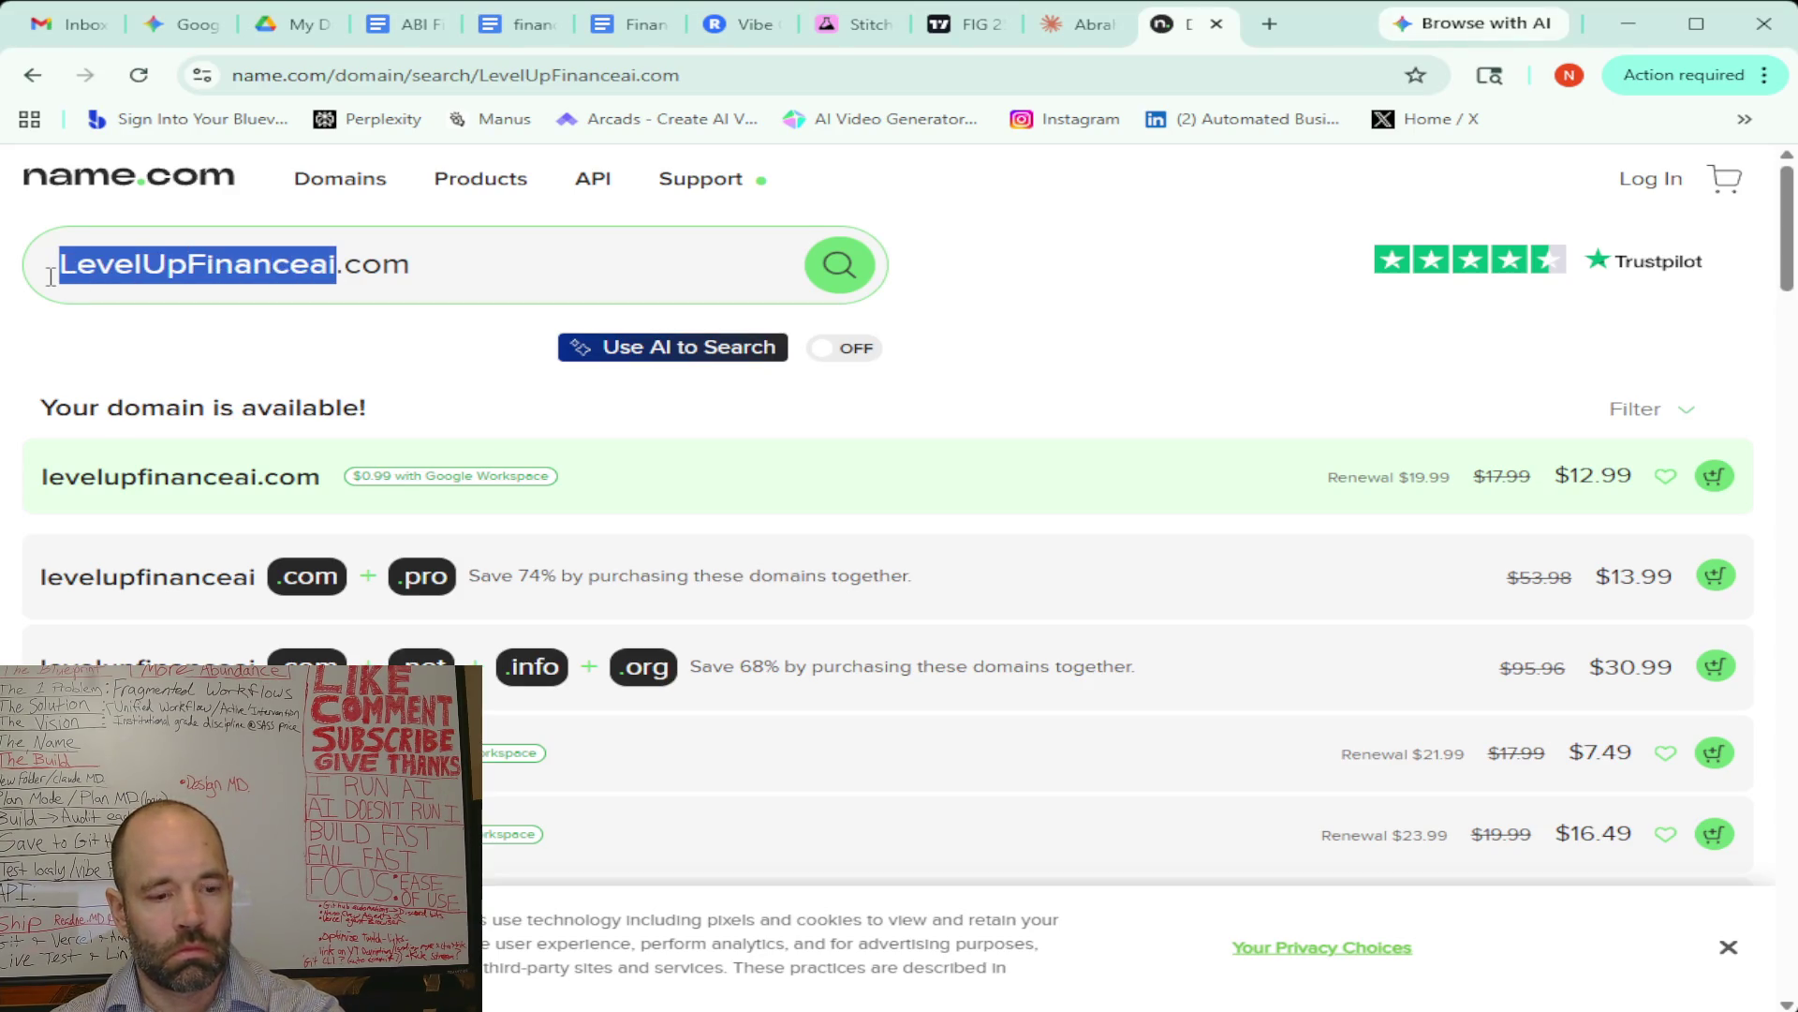
pyautogui.write('capital')
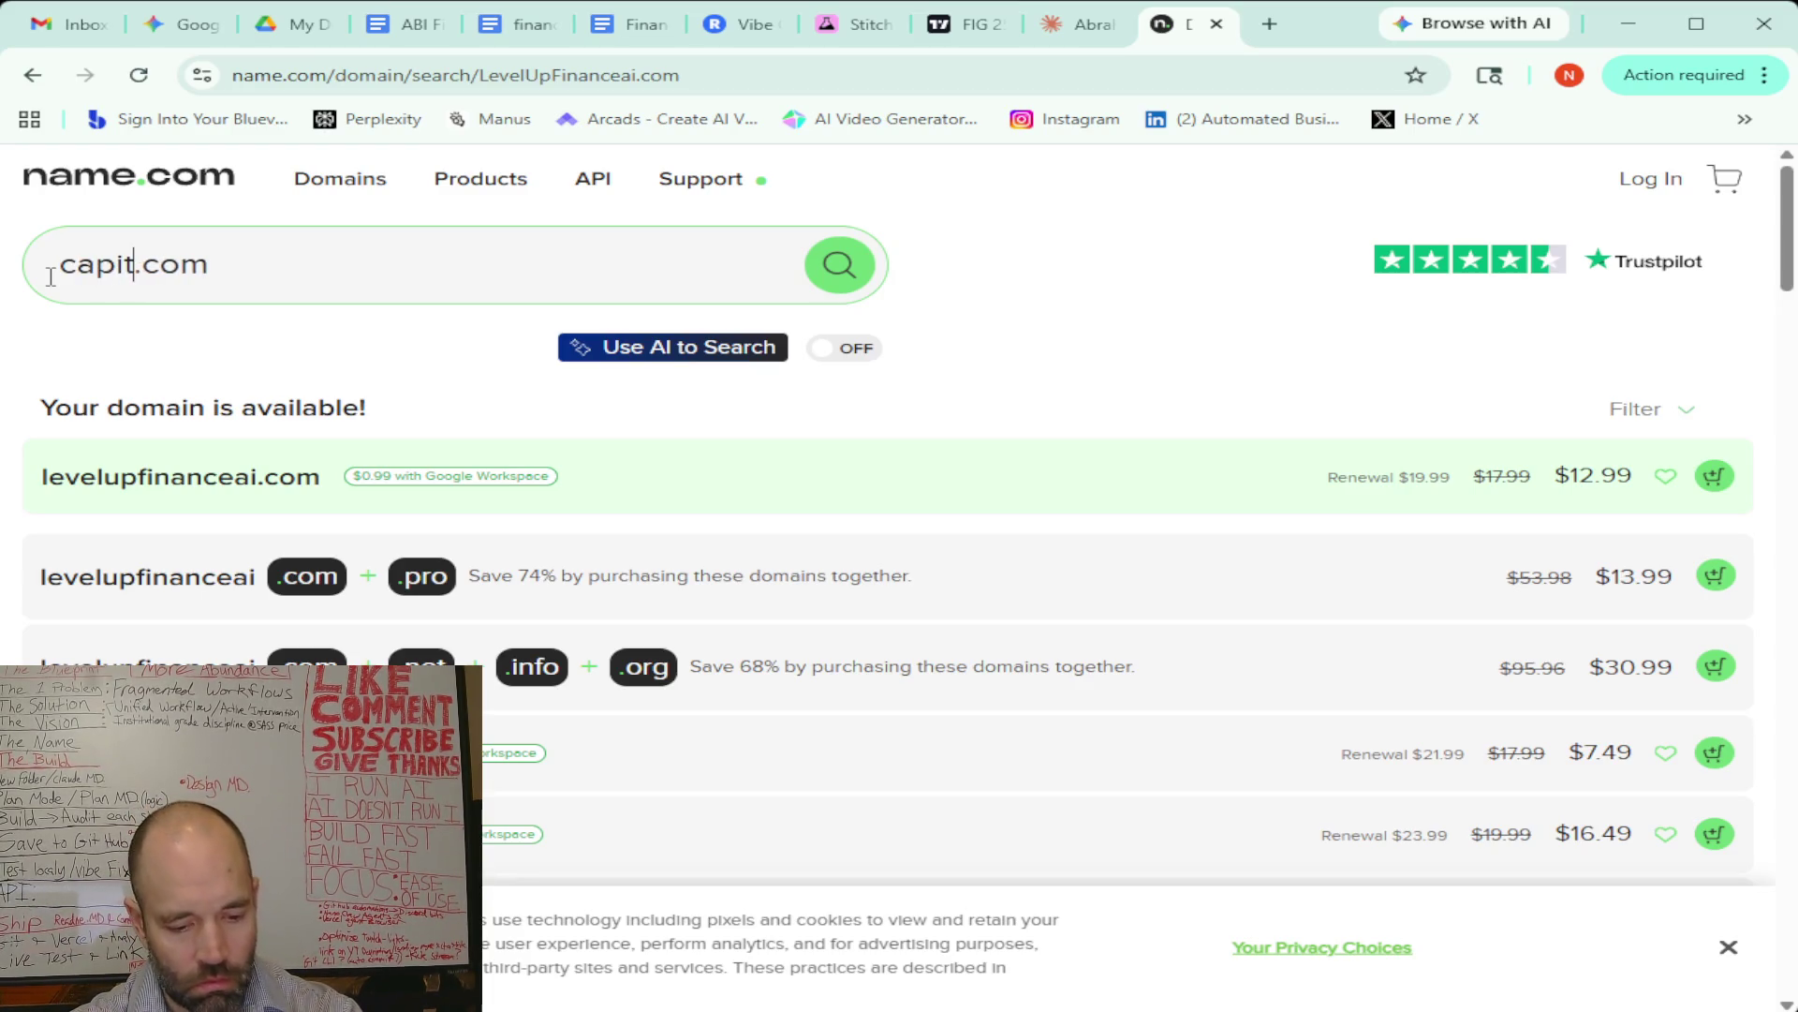
pyautogui.write('coachai')
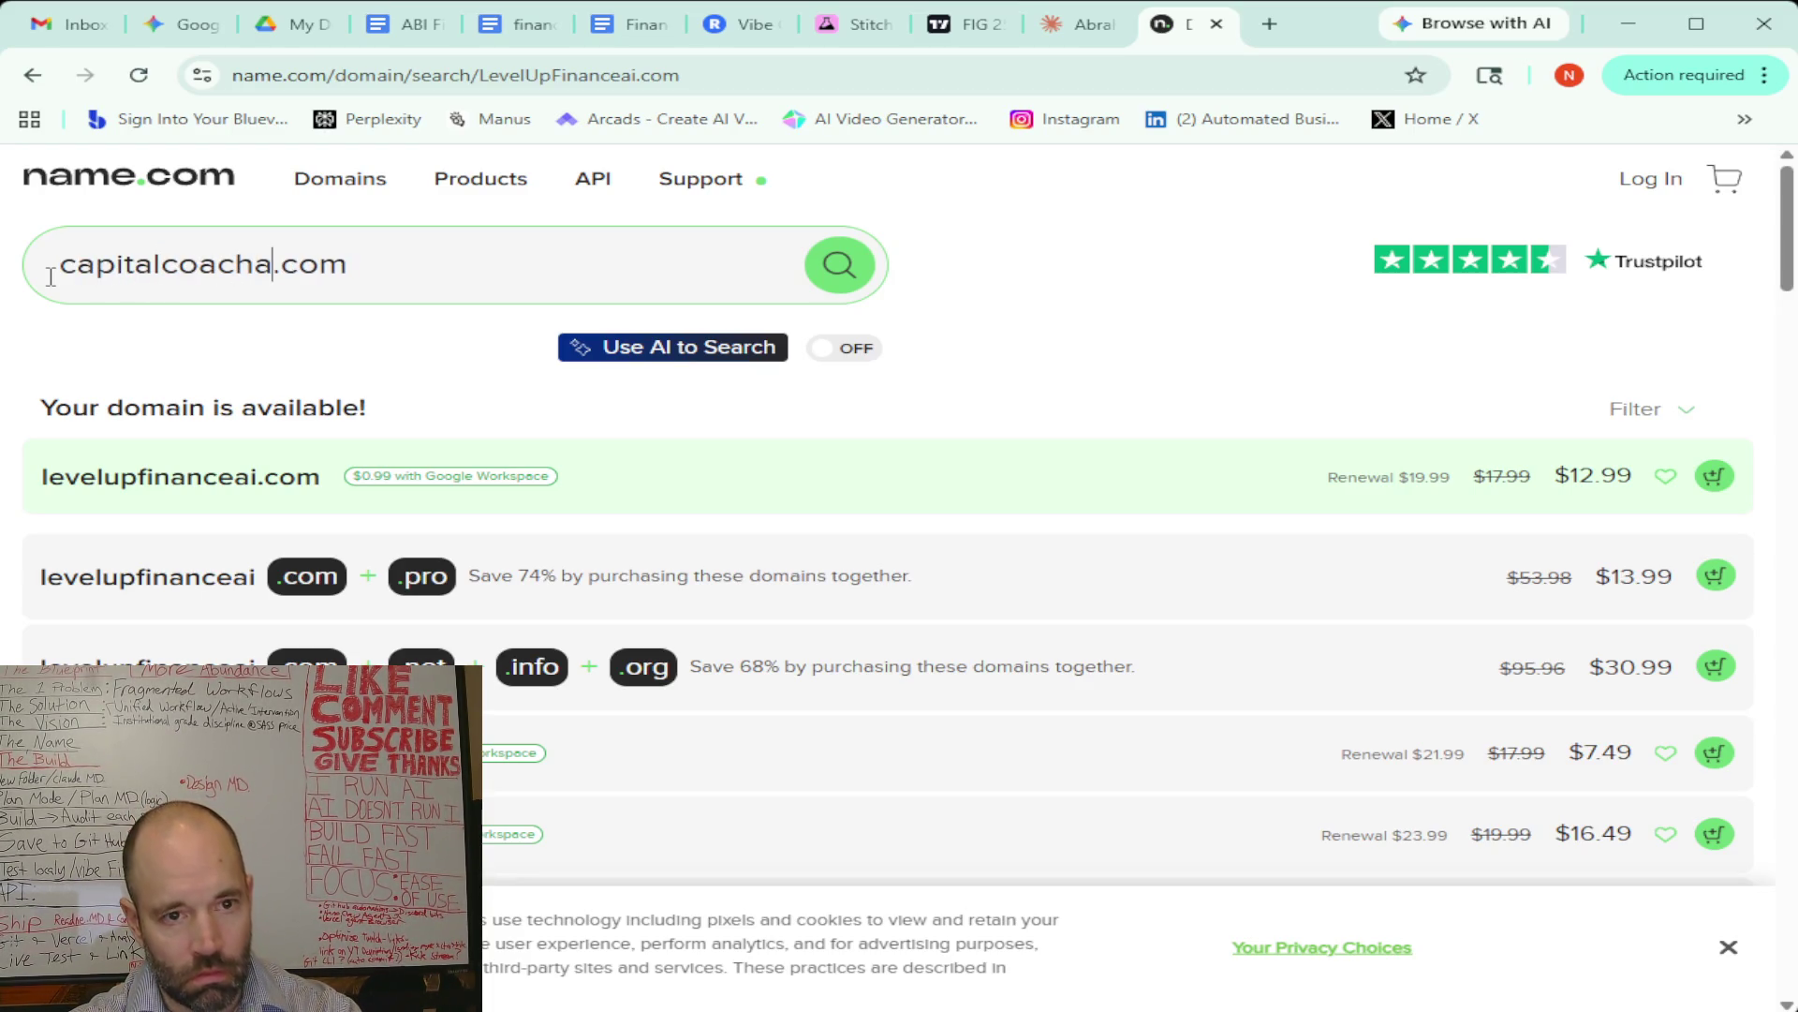
pyautogui.press('Return')
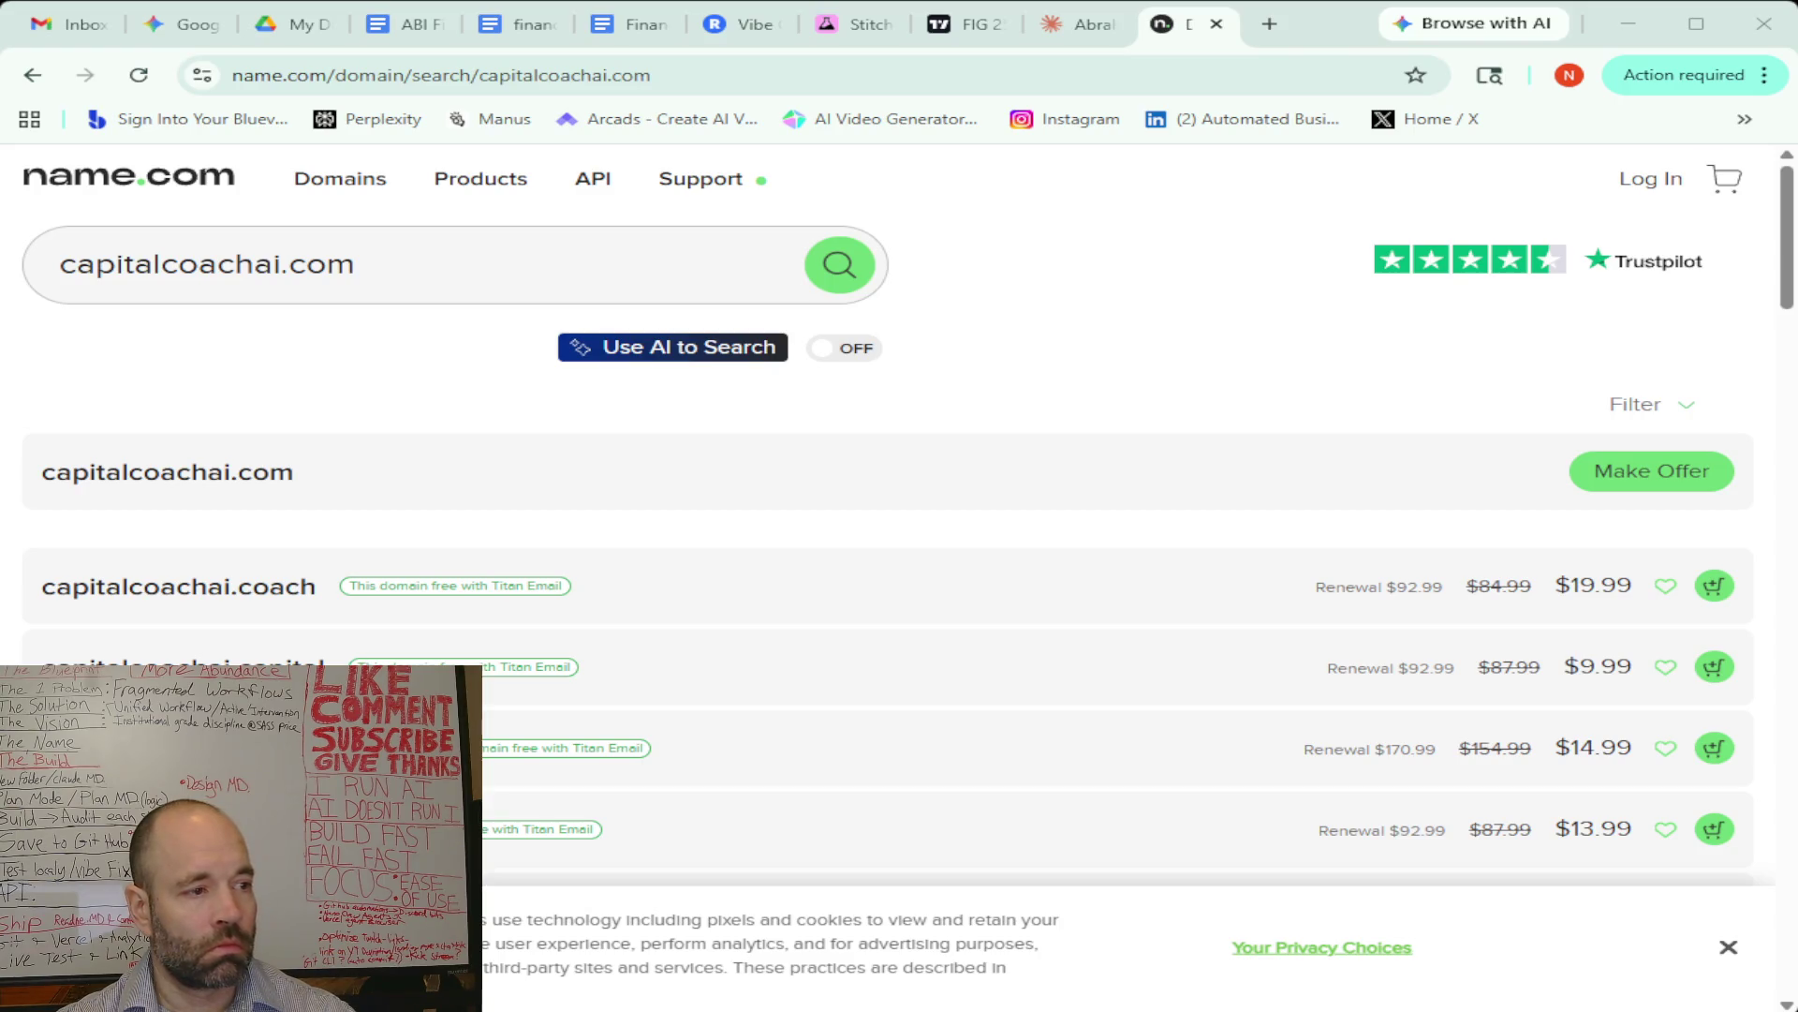
pyautogui.moveTo(340, 178)
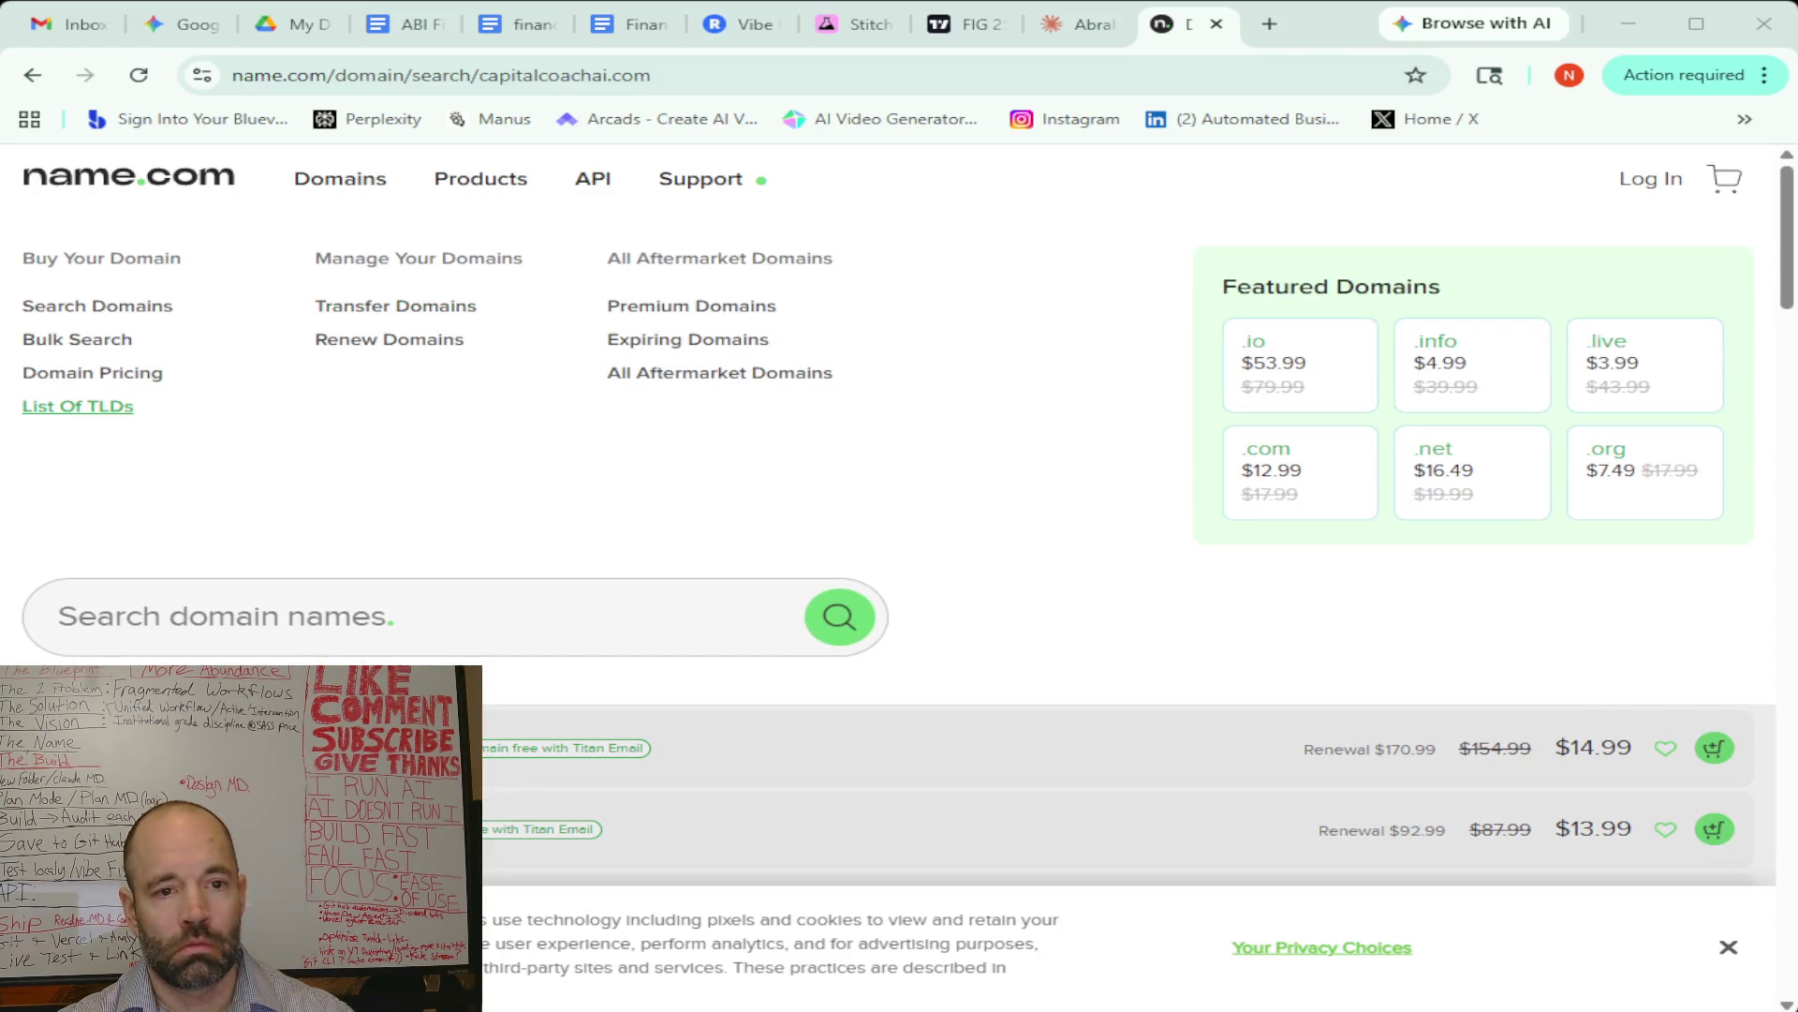
pyautogui.click(234, 618)
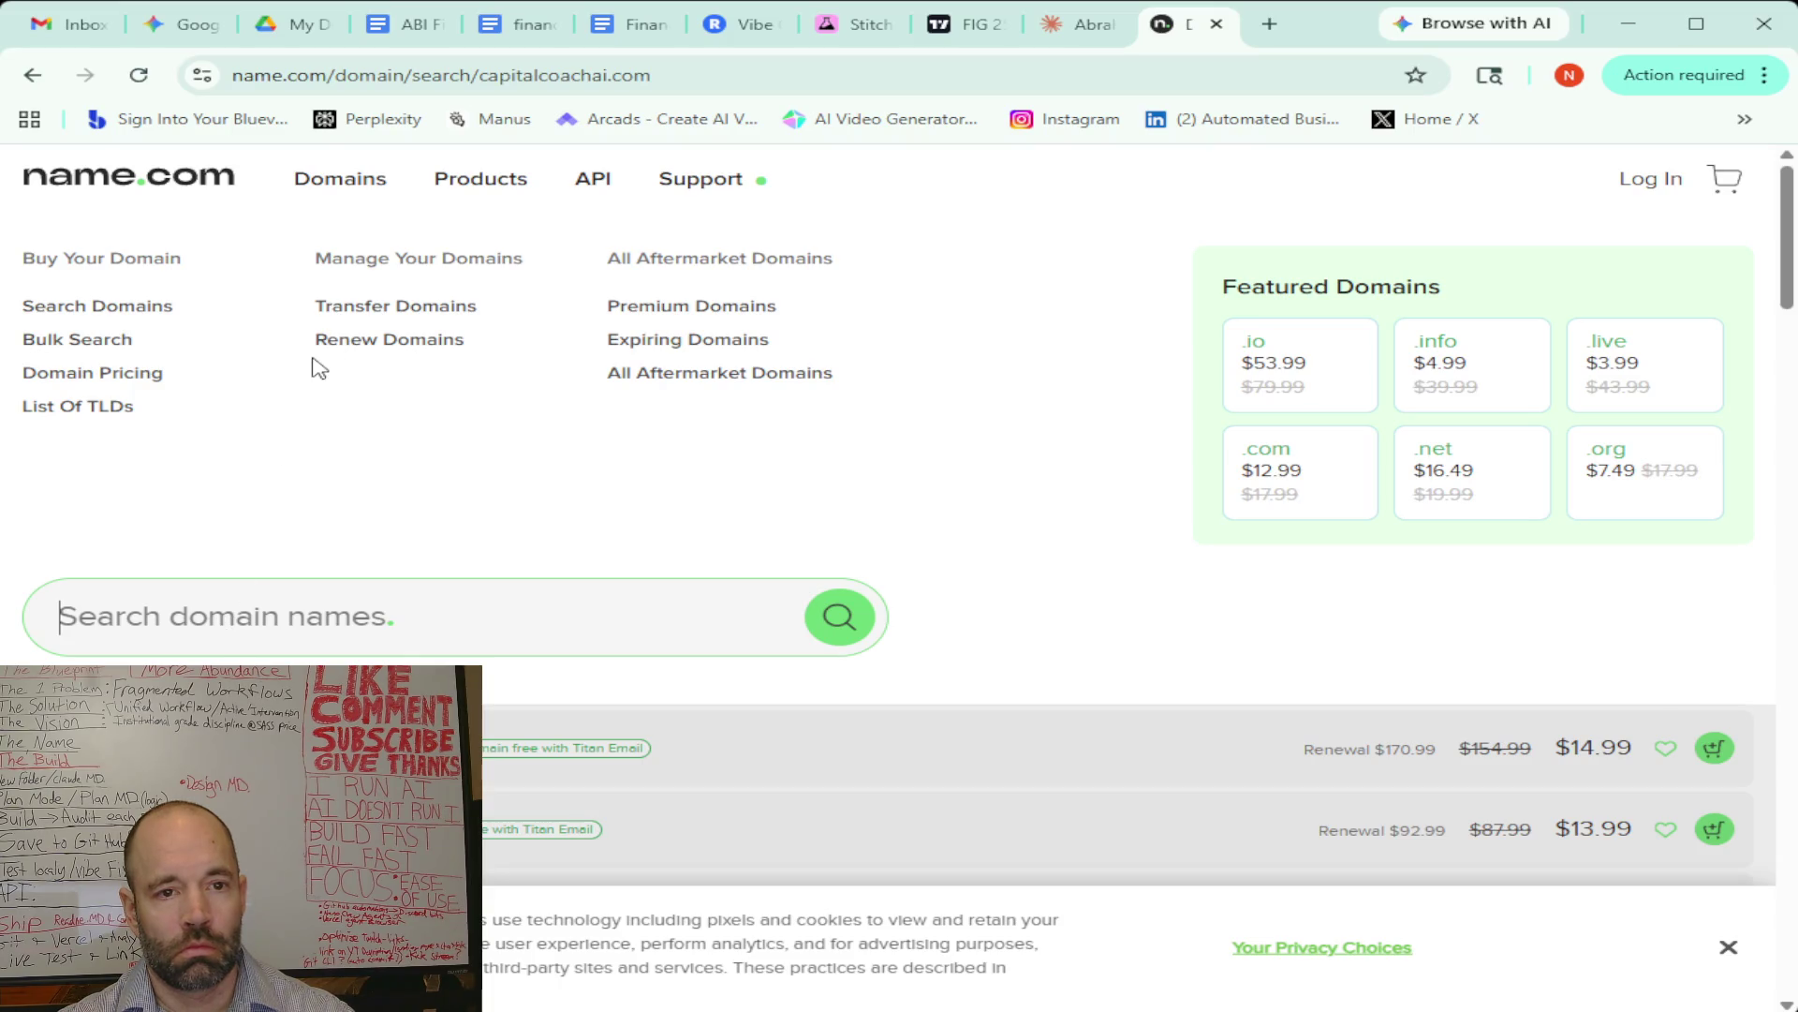
# Search PortfolioPilot.com, which is already taken
pyautogui.write('Portfolio Pilot')
pyautogui.click(198, 615)
pyautogui.press('BackSpace')
pyautogui.click(272, 616)
pyautogui.write('.com')
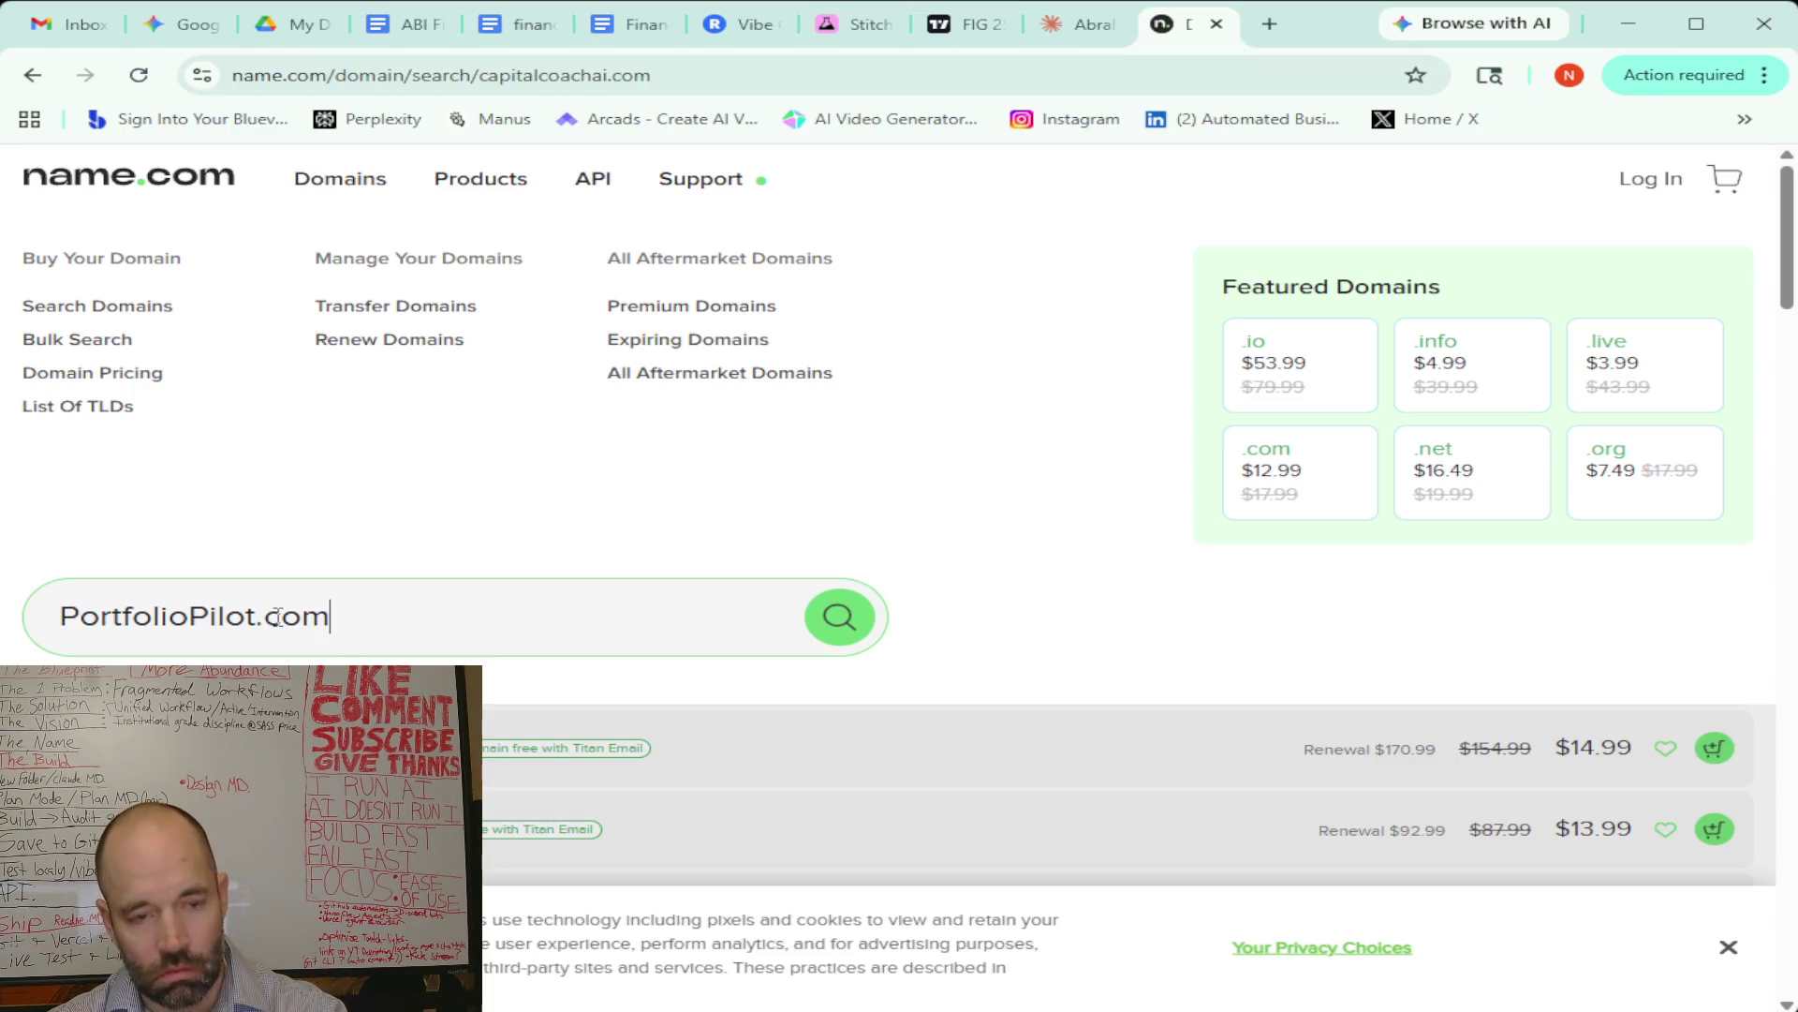
pyautogui.press('Return')
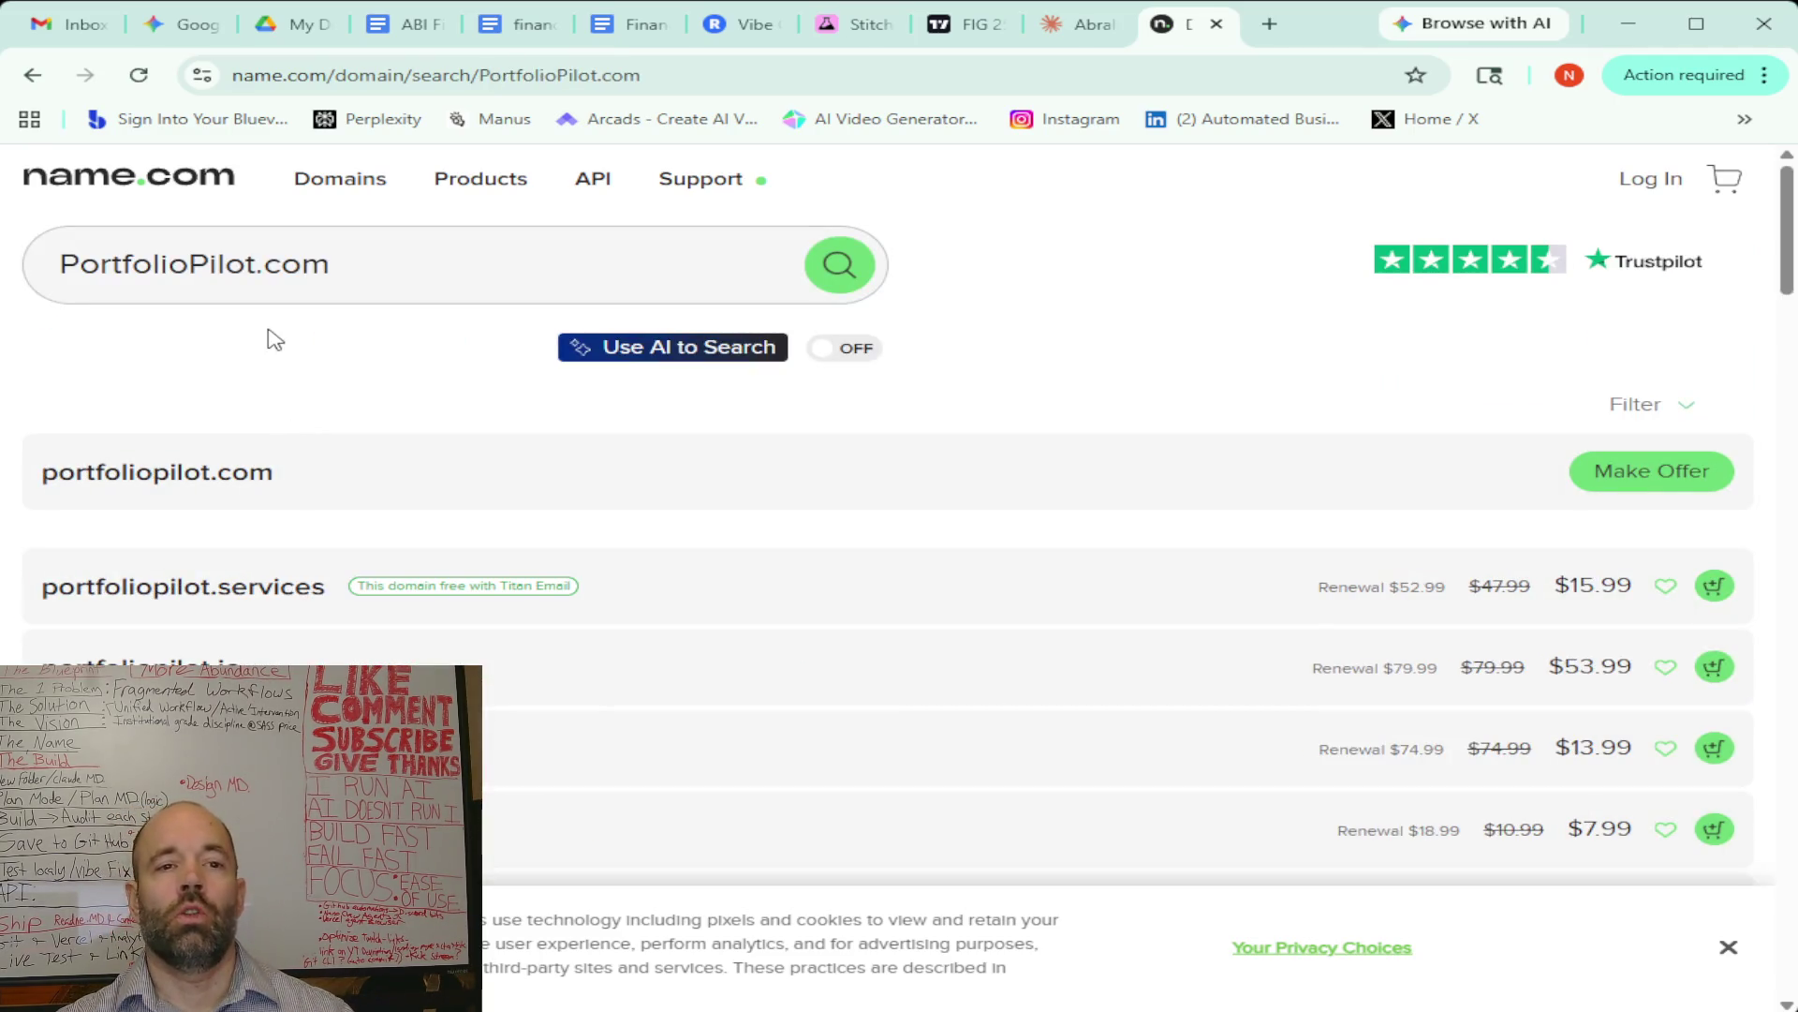
# Check PortfolioPilotai.com, available for $12.99, then begin entering Wealth Station as the next name
pyautogui.click(255, 266)
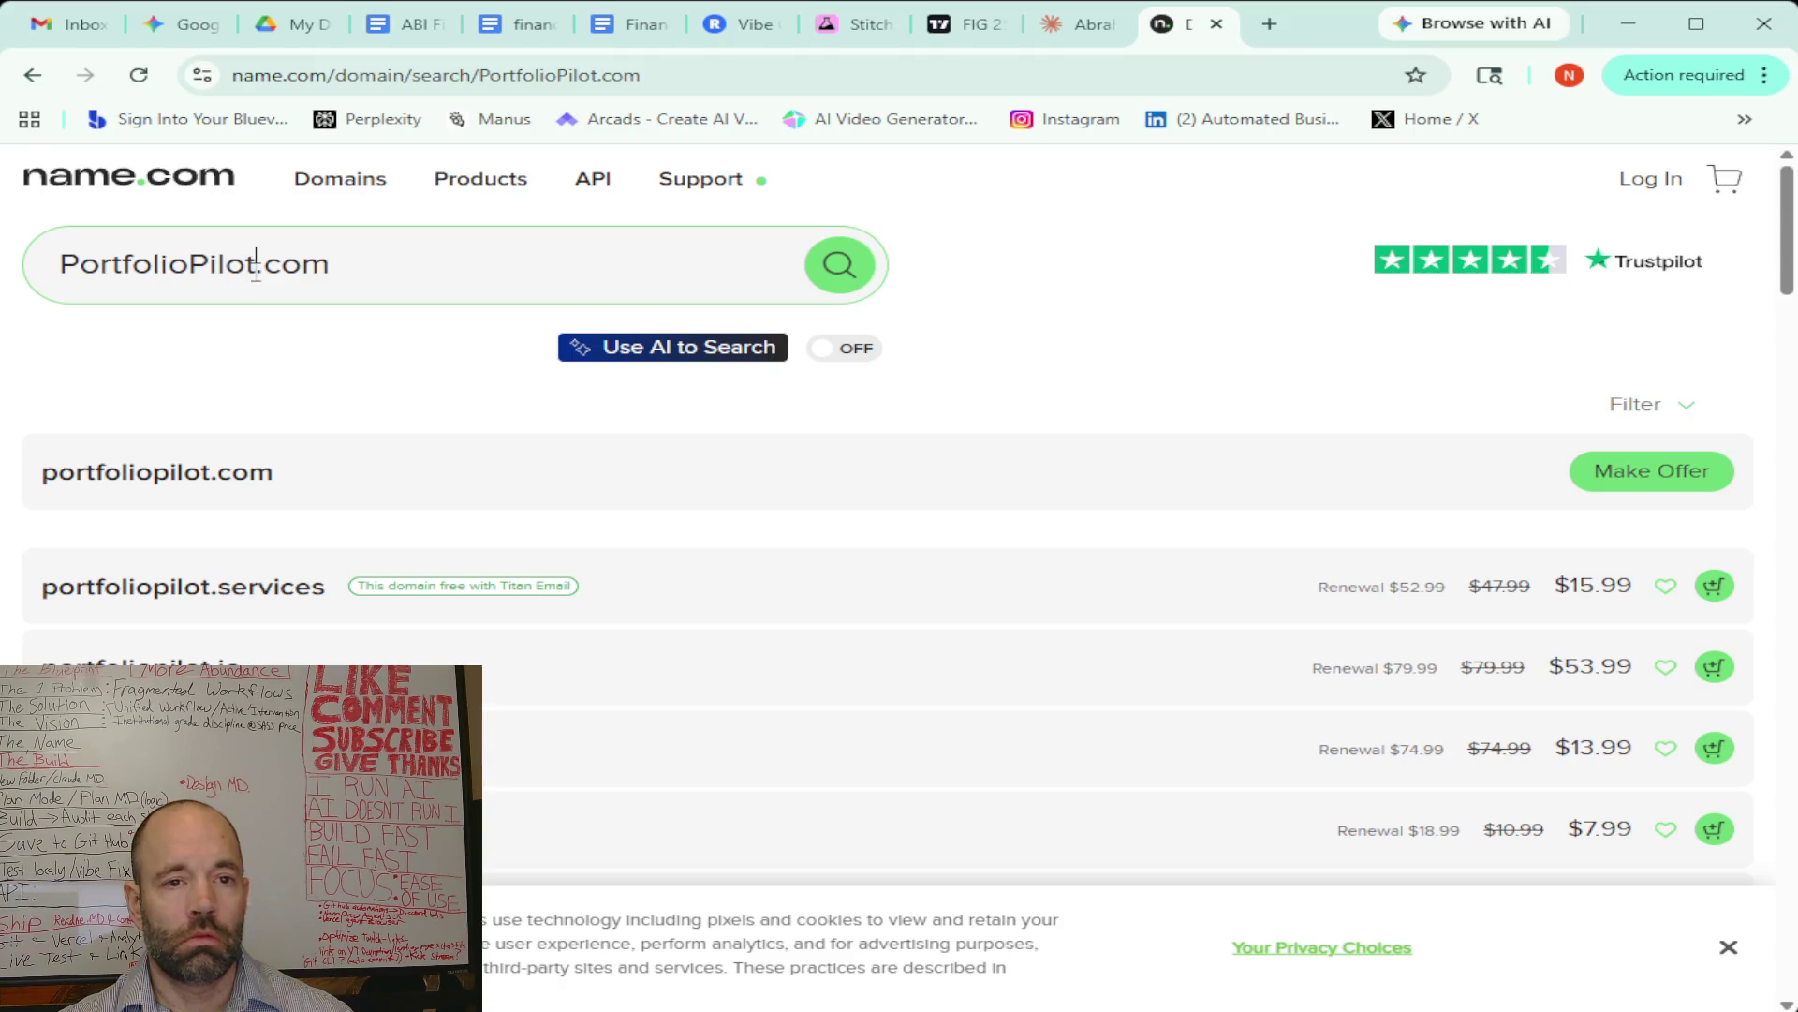
pyautogui.write('ai')
pyautogui.click(866, 267)
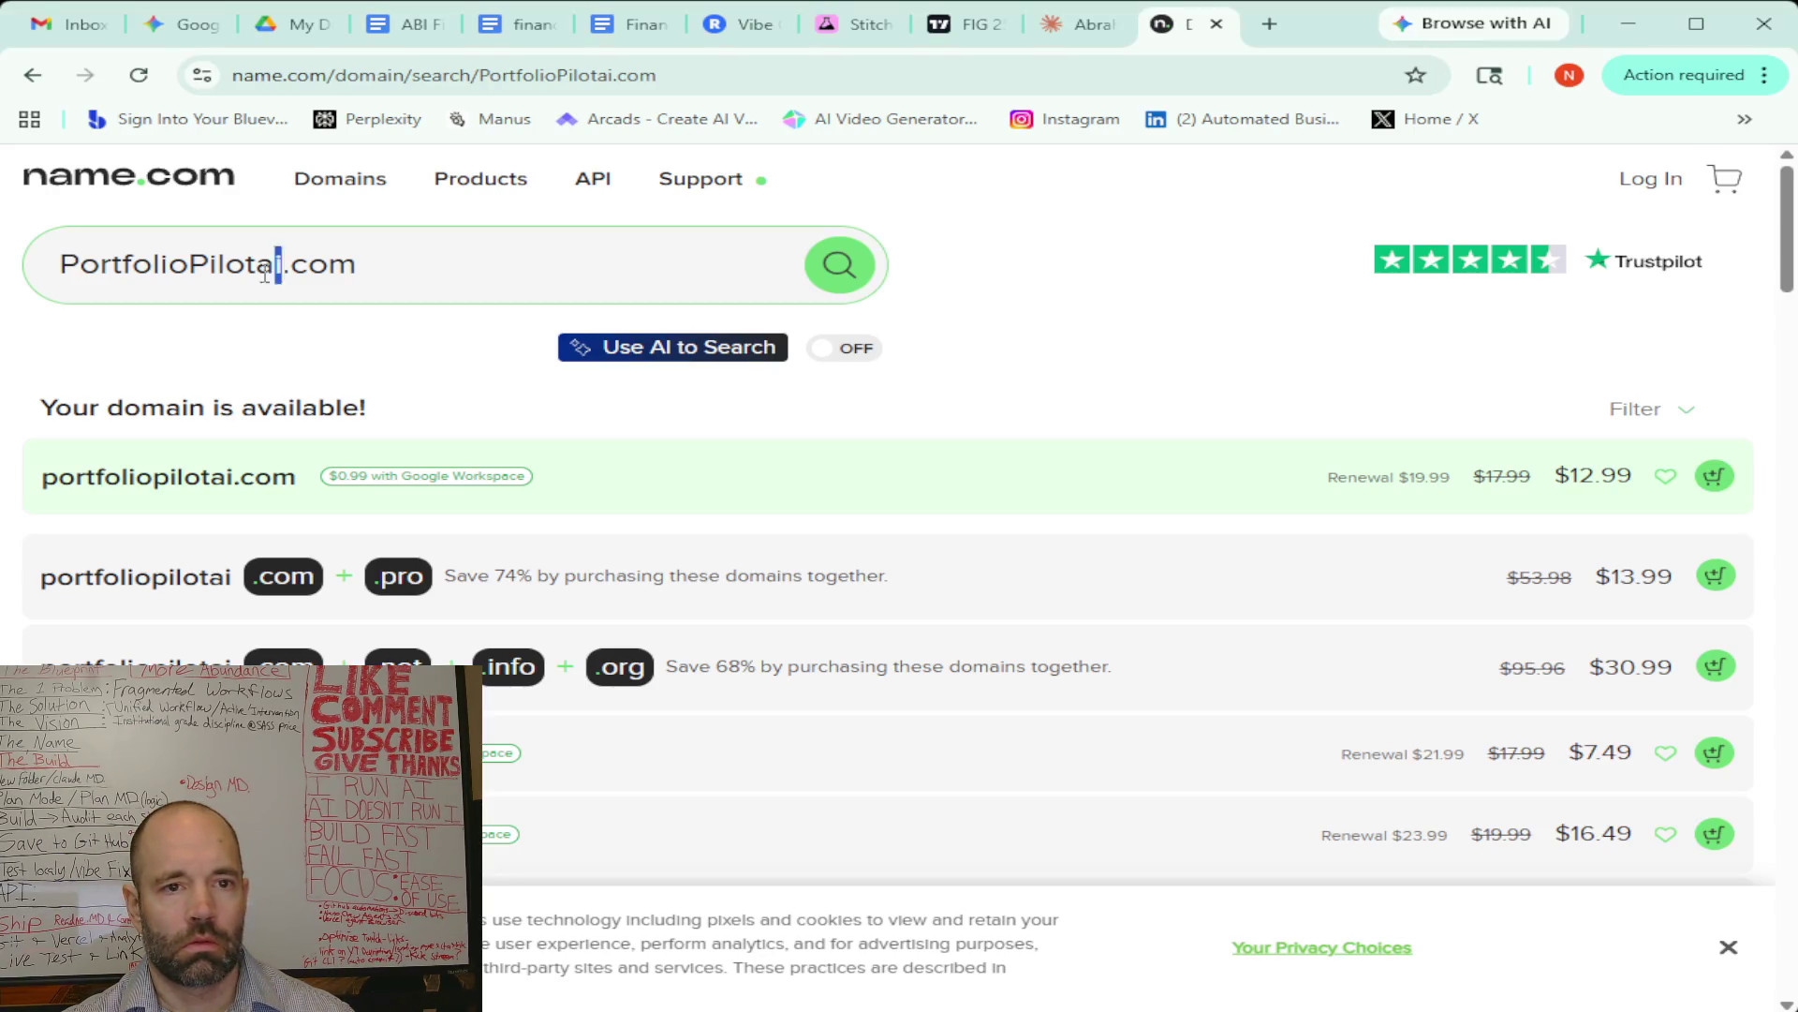
pyautogui.moveTo(283, 266); pyautogui.dragTo(36, 267)
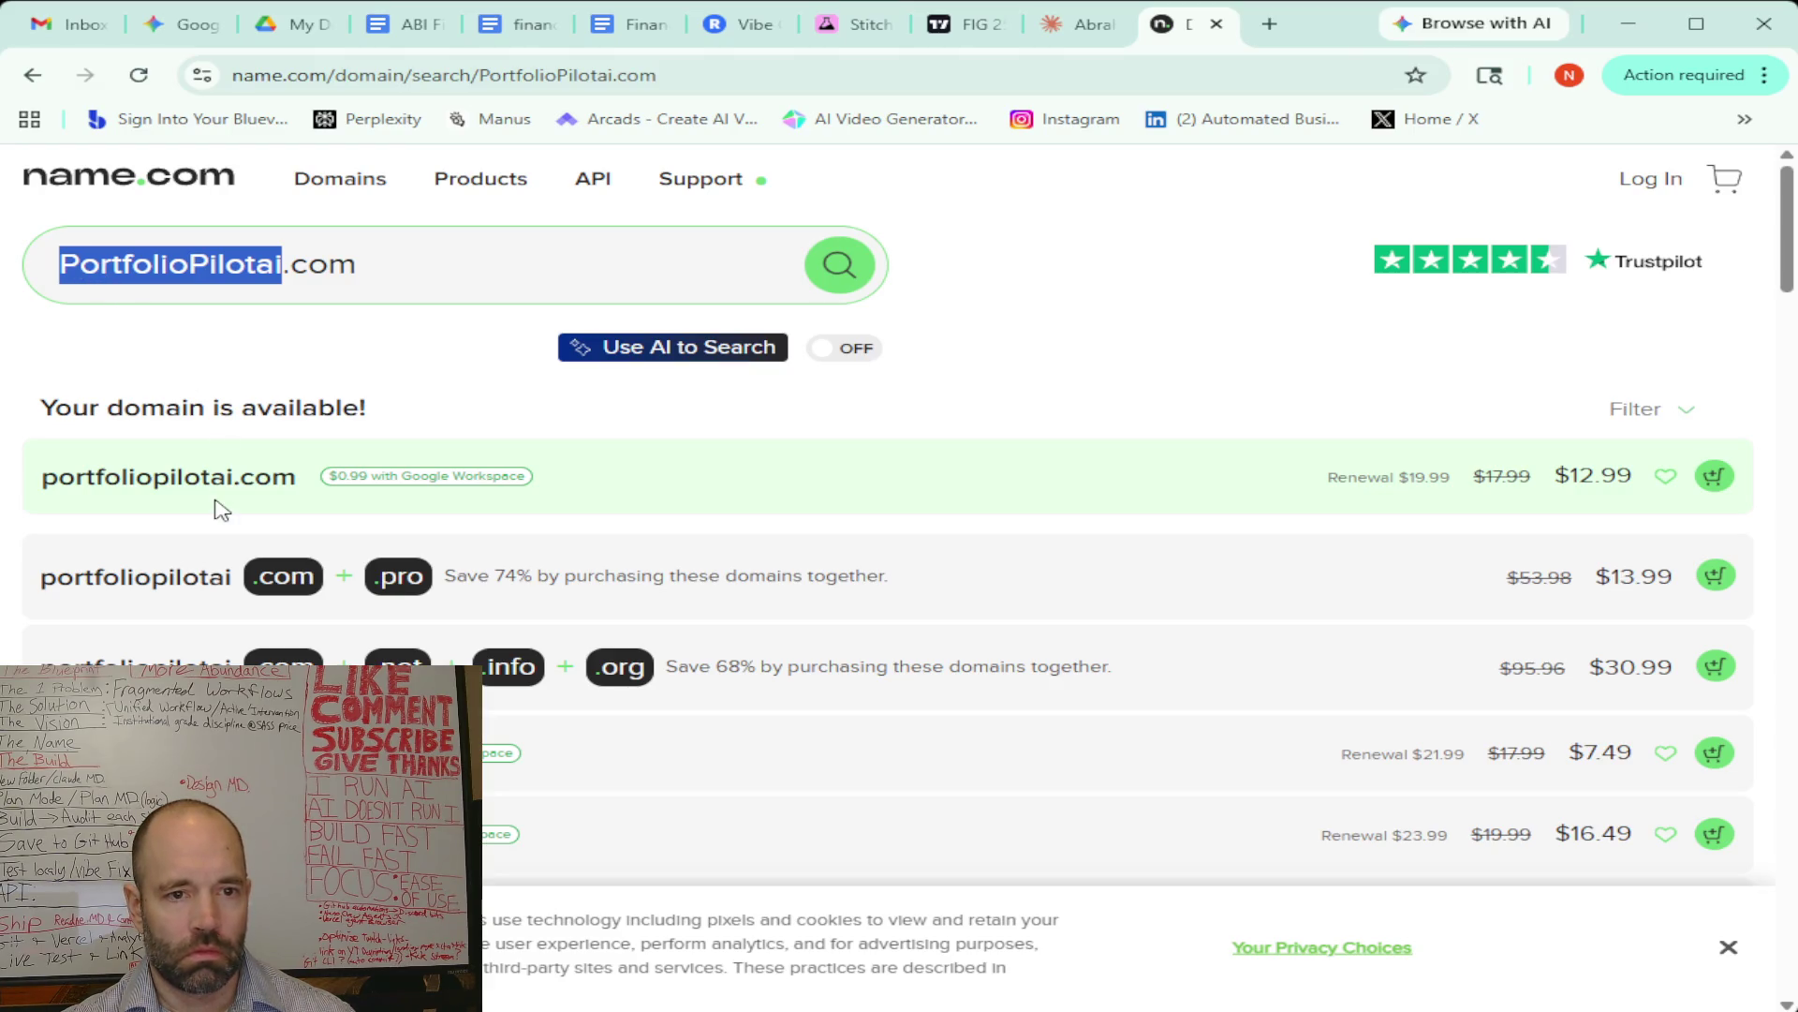
pyautogui.write('Wealth Station')
pyautogui.click(167, 270)
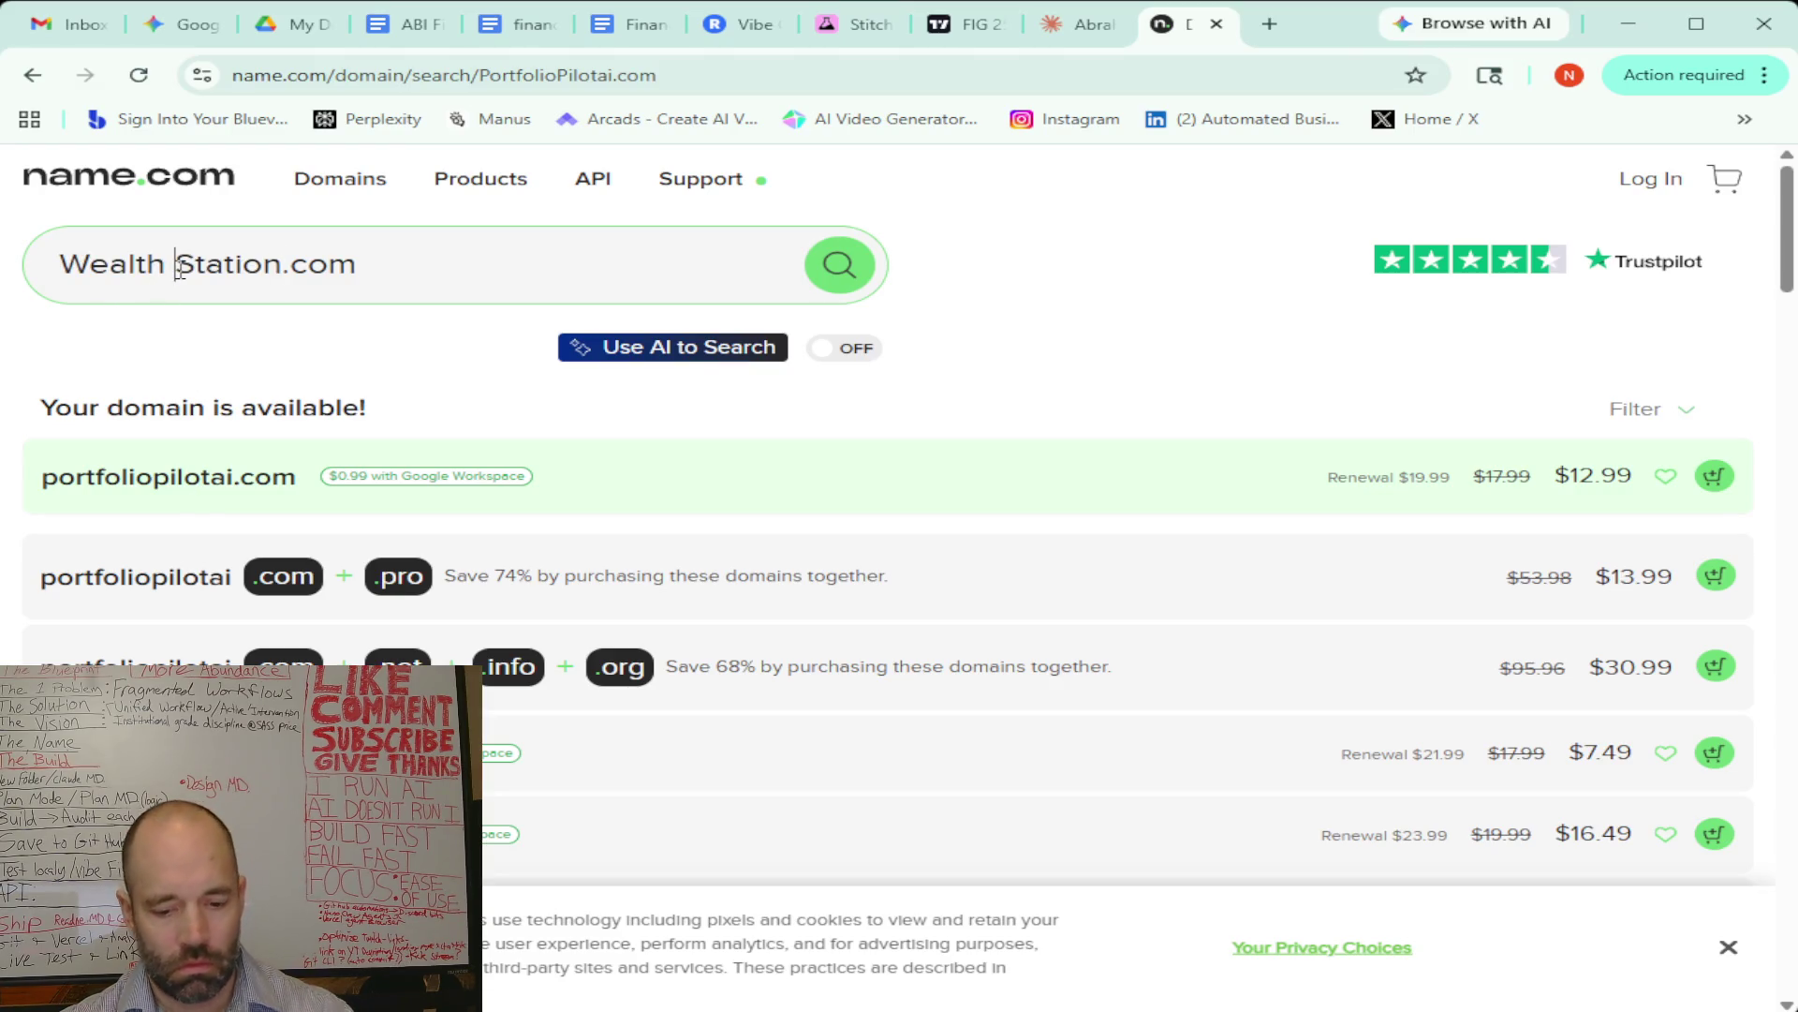
# Check WealthStationai.com, which is available
pyautogui.press('BackSpace')
pyautogui.click(266, 280)
pyautogui.write('a')
pyautogui.write('i')
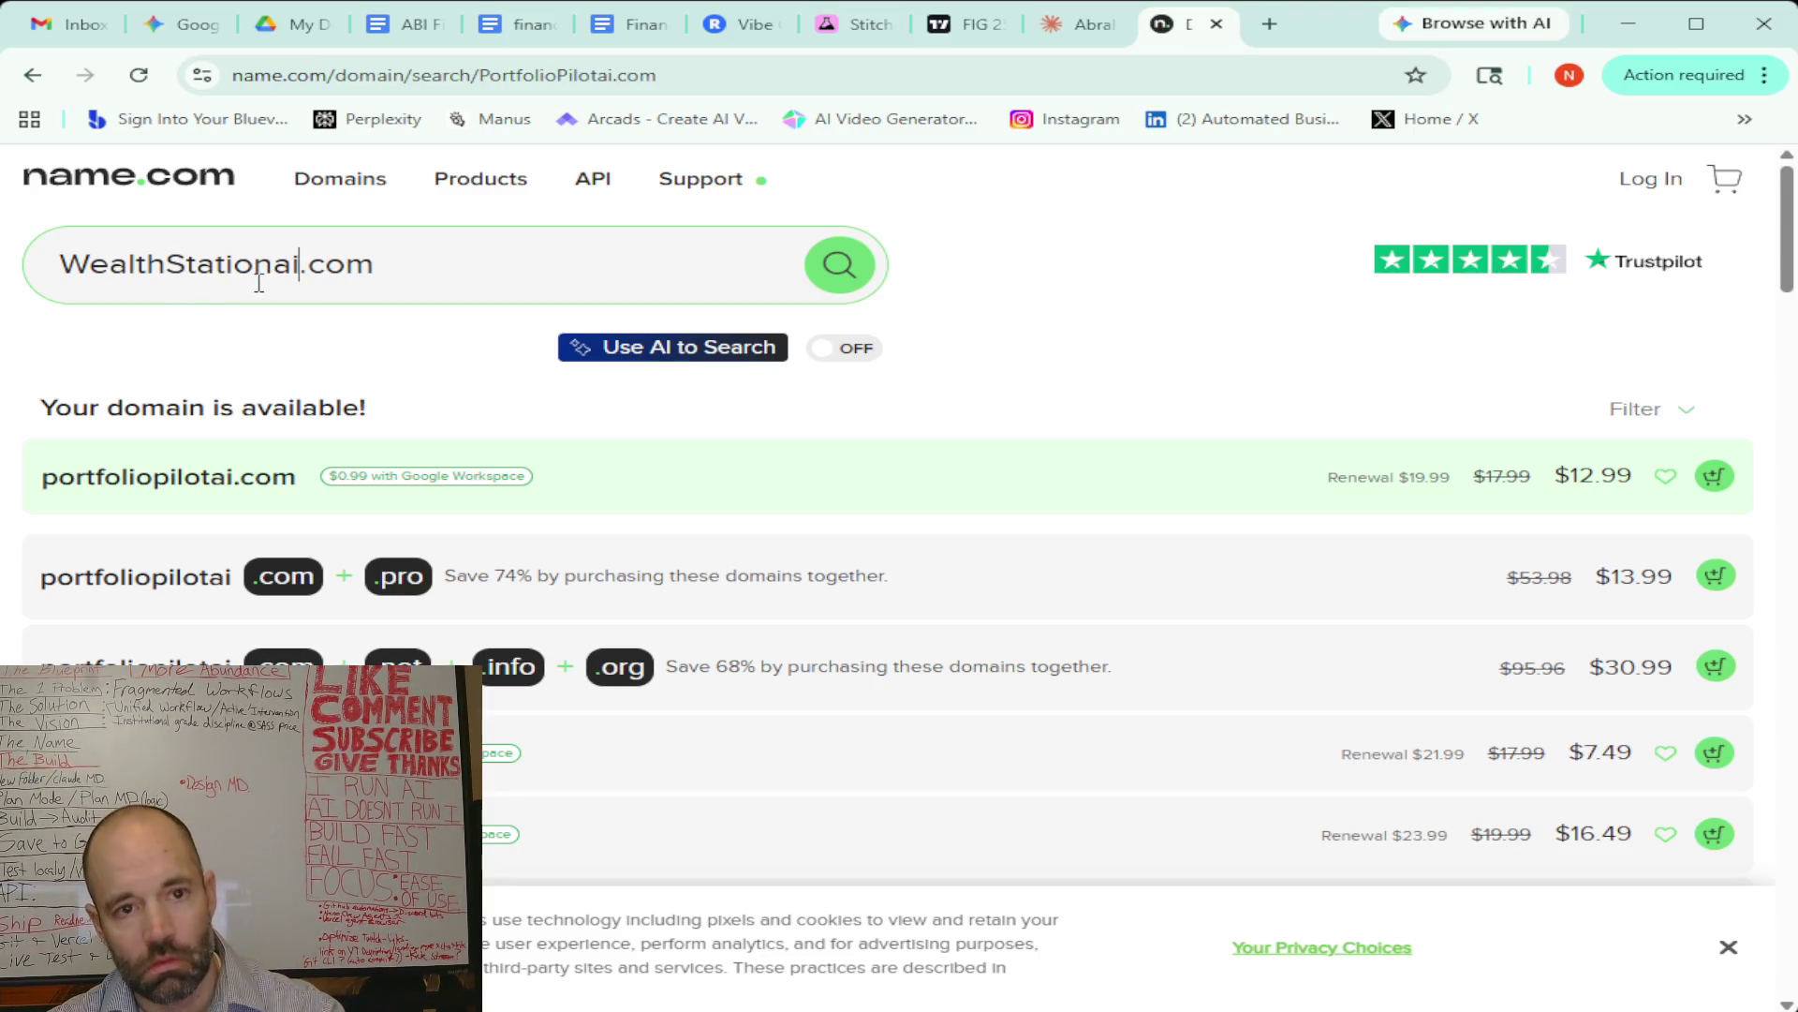
pyautogui.click(842, 274)
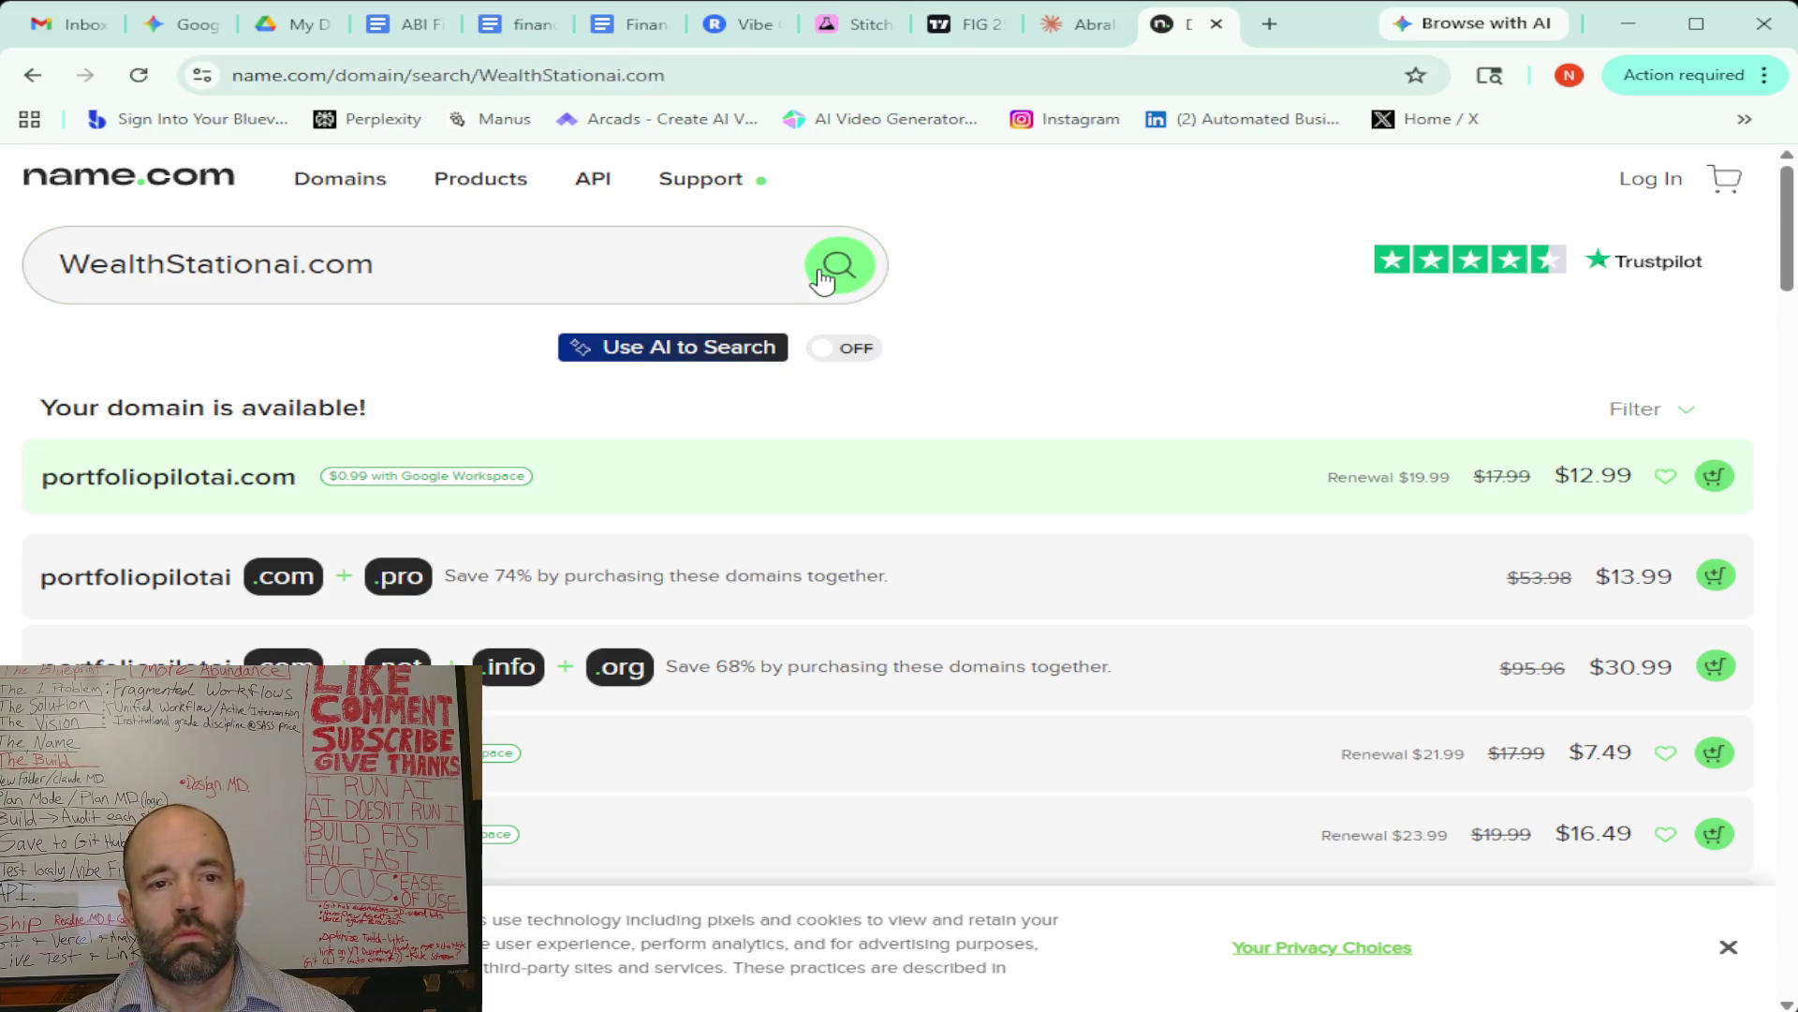
# Check WealthStation.com, which is taken and obtainable only by offer
pyautogui.click(301, 266)
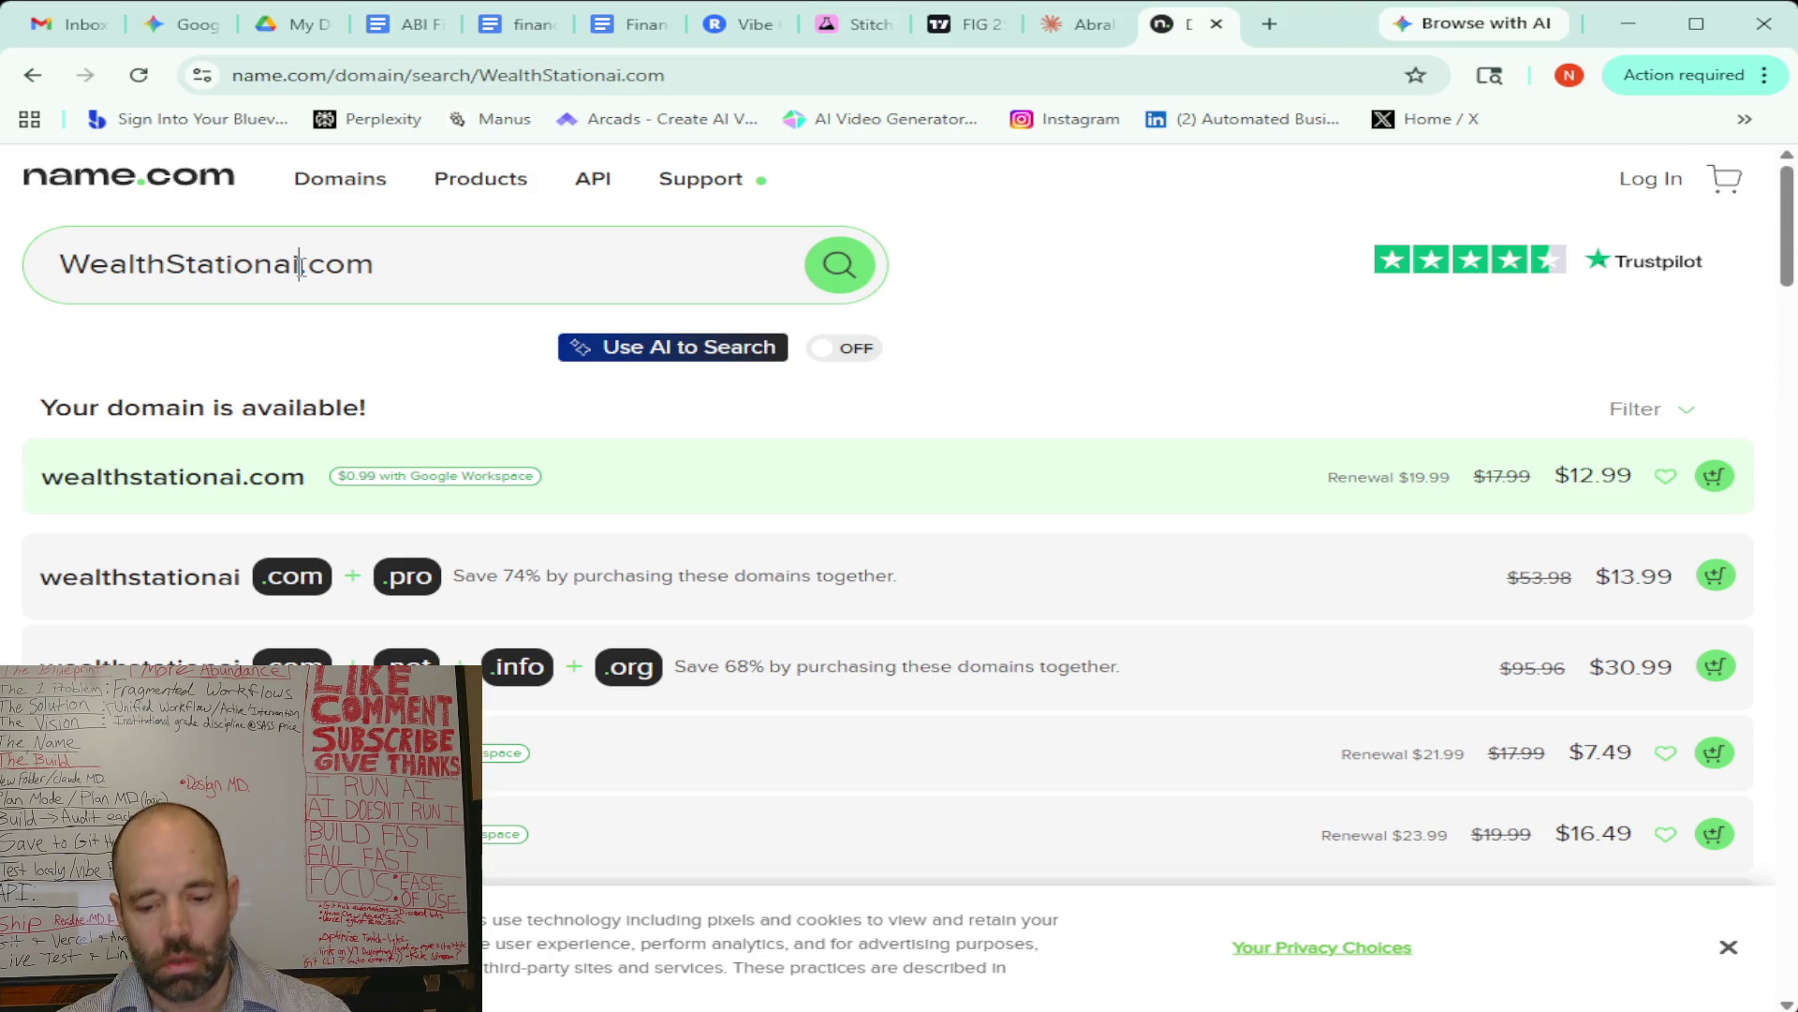
pyautogui.press('BackSpace')
pyautogui.press('BackSpace')
pyautogui.click(842, 265)
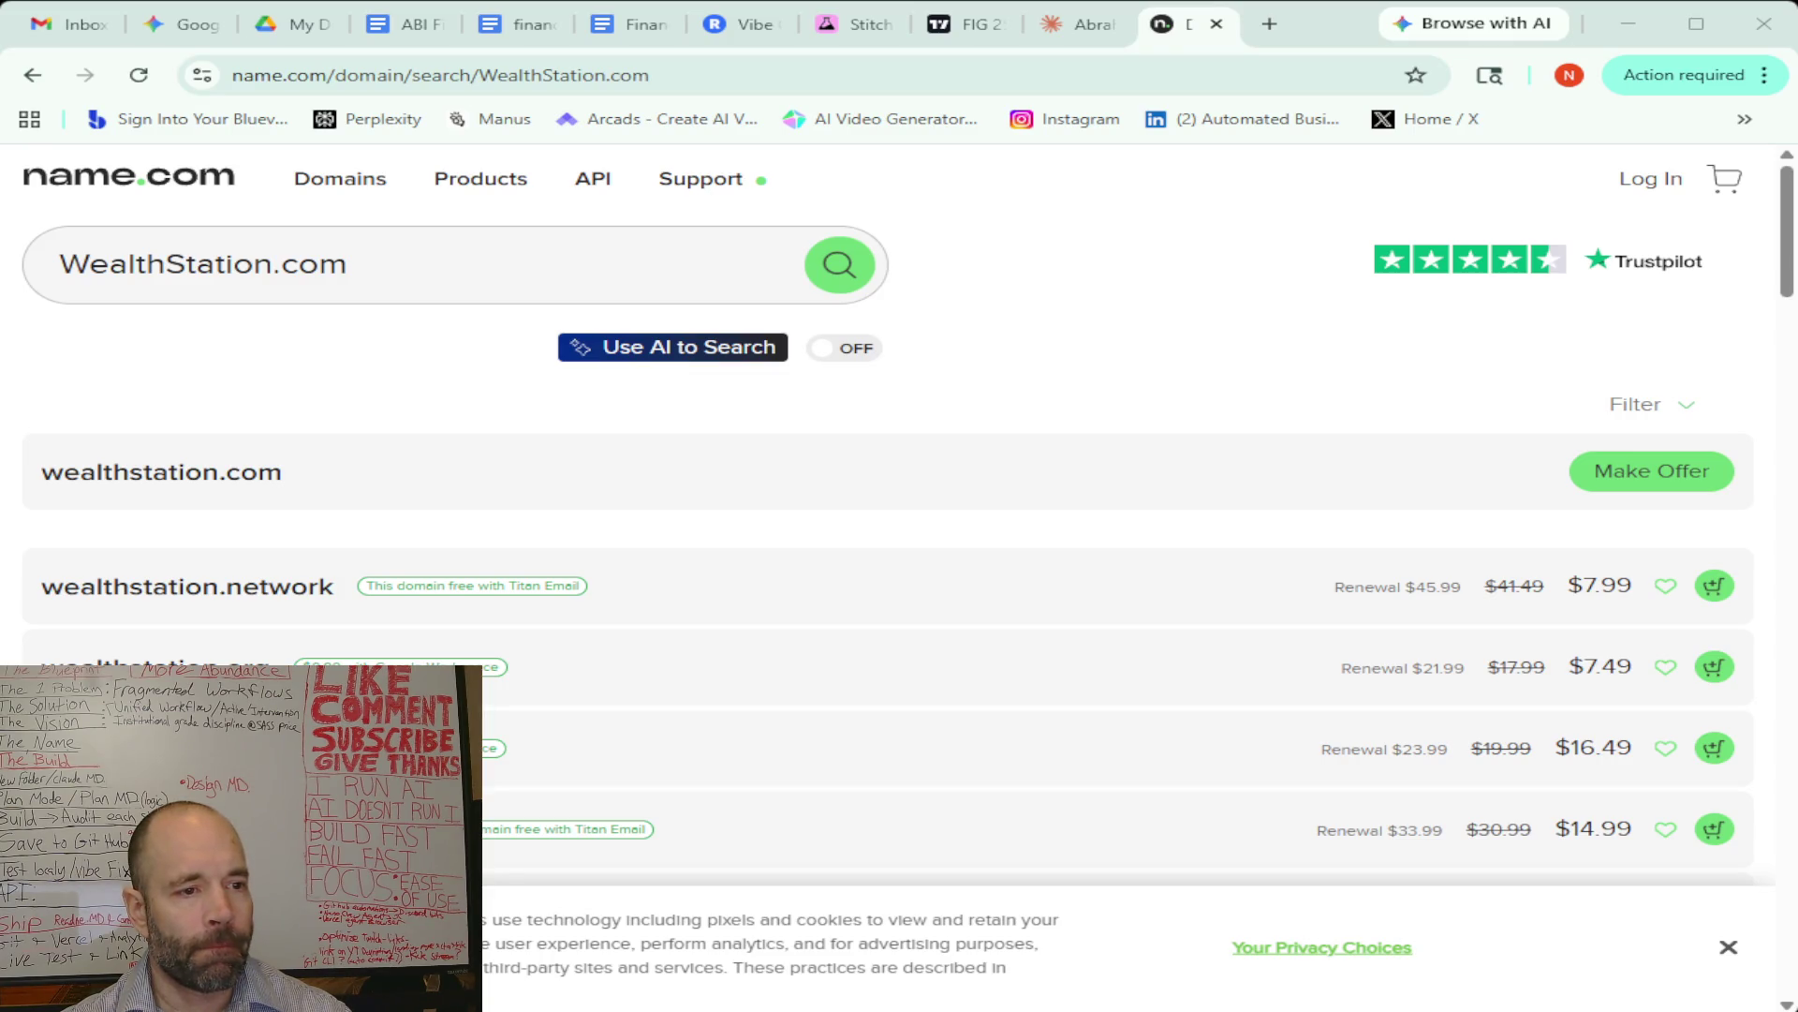
pyautogui.moveTo(701, 178)
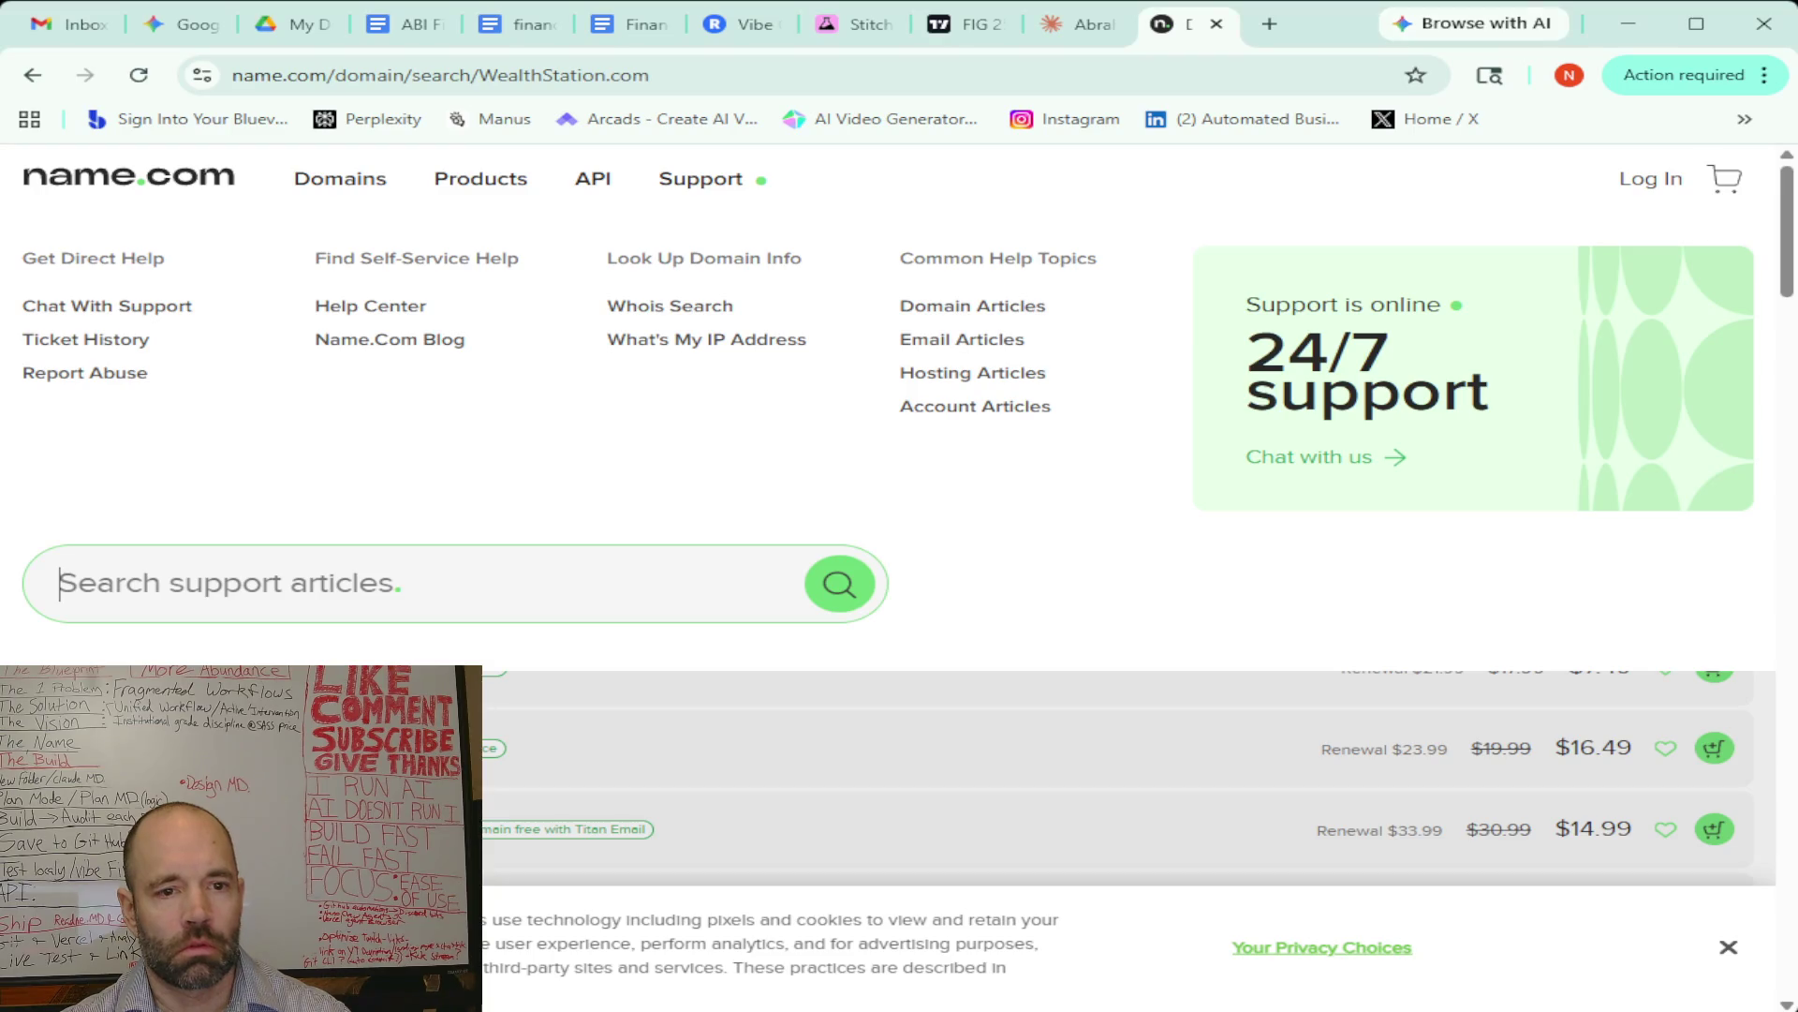
pyautogui.click(234, 577)
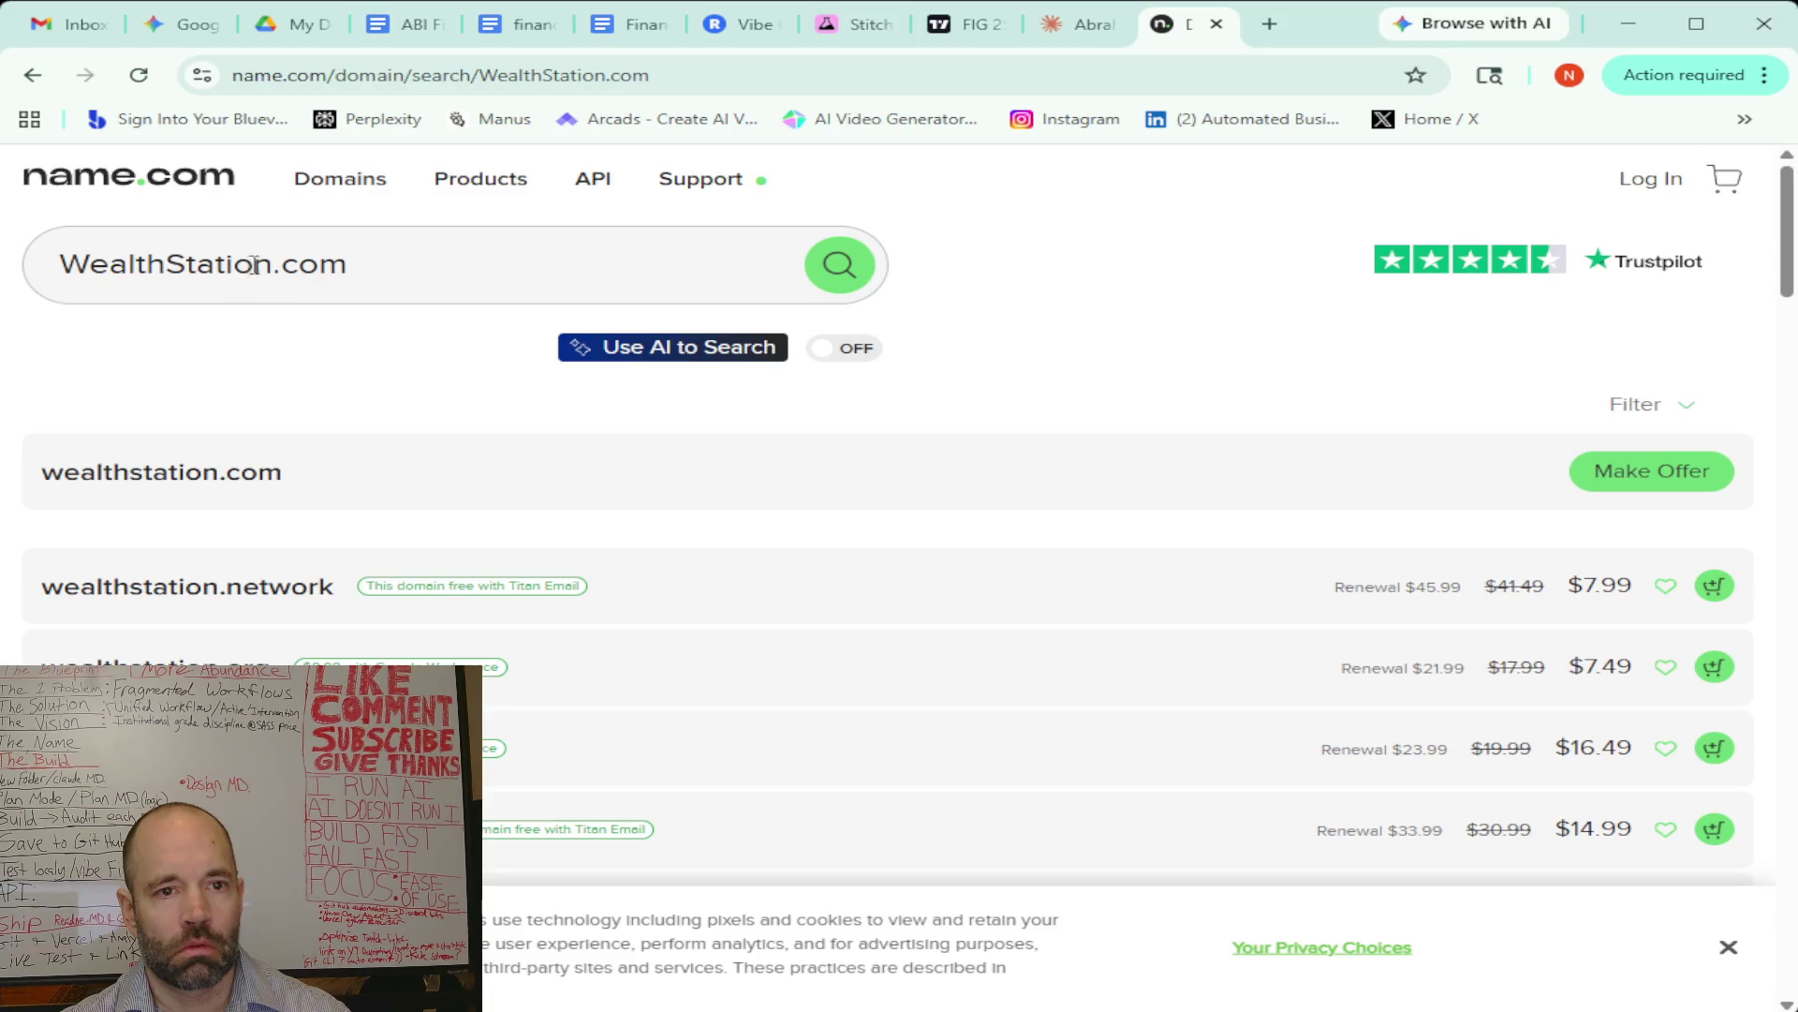
pyautogui.moveTo(272, 265); pyautogui.dragTo(76, 266)
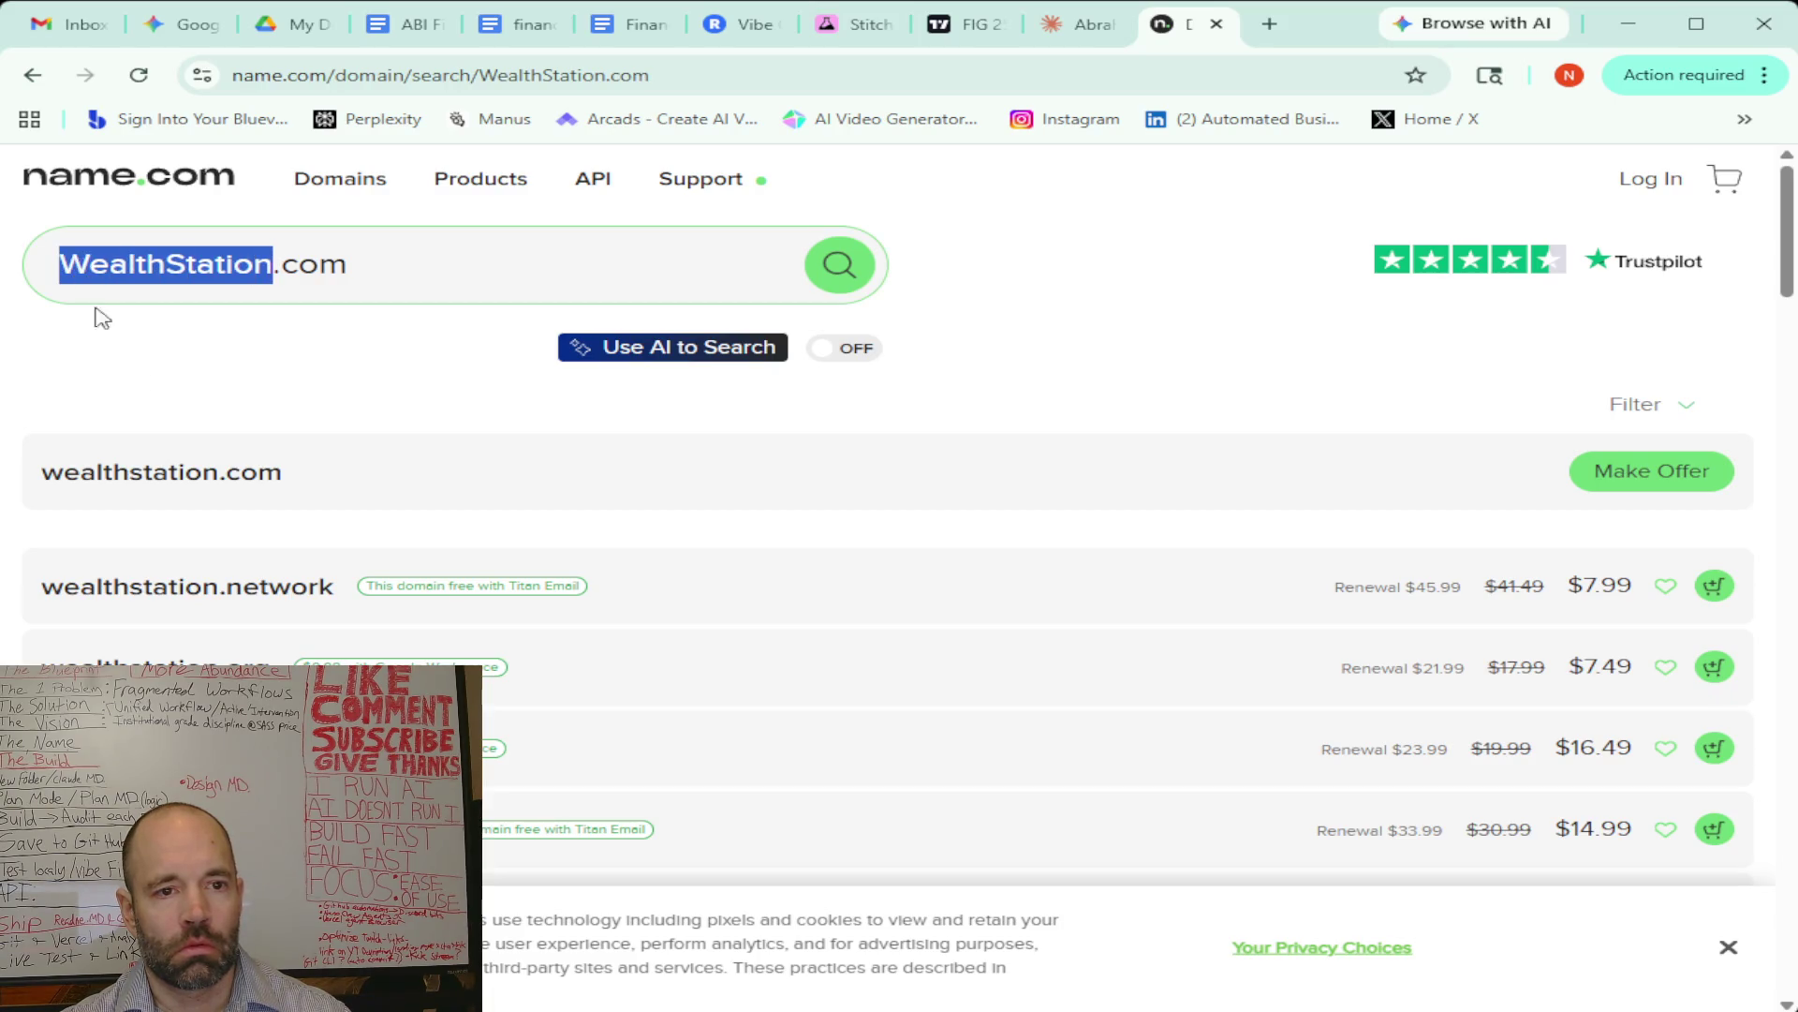
# Search name.com for foundrywealthai.com and find it available
pyautogui.write('foundry wealth')
pyautogui.click(187, 265)
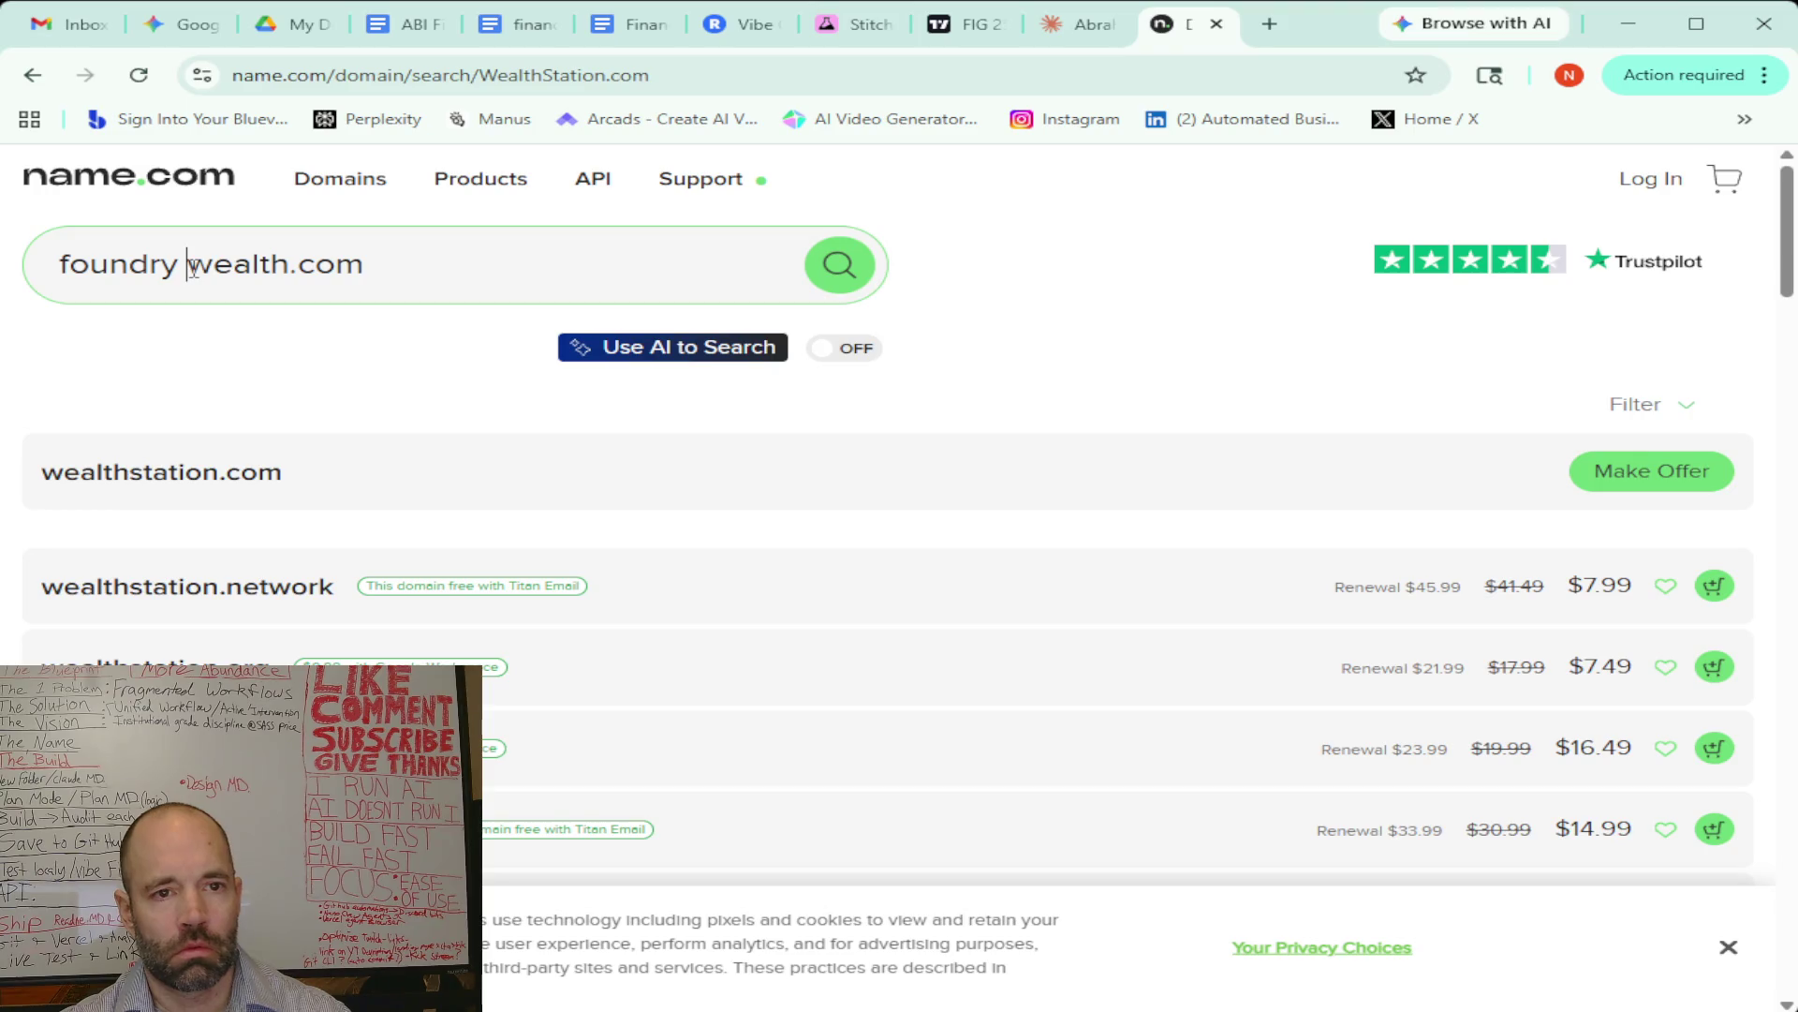
pyautogui.press('BackSpace')
pyautogui.click(287, 264)
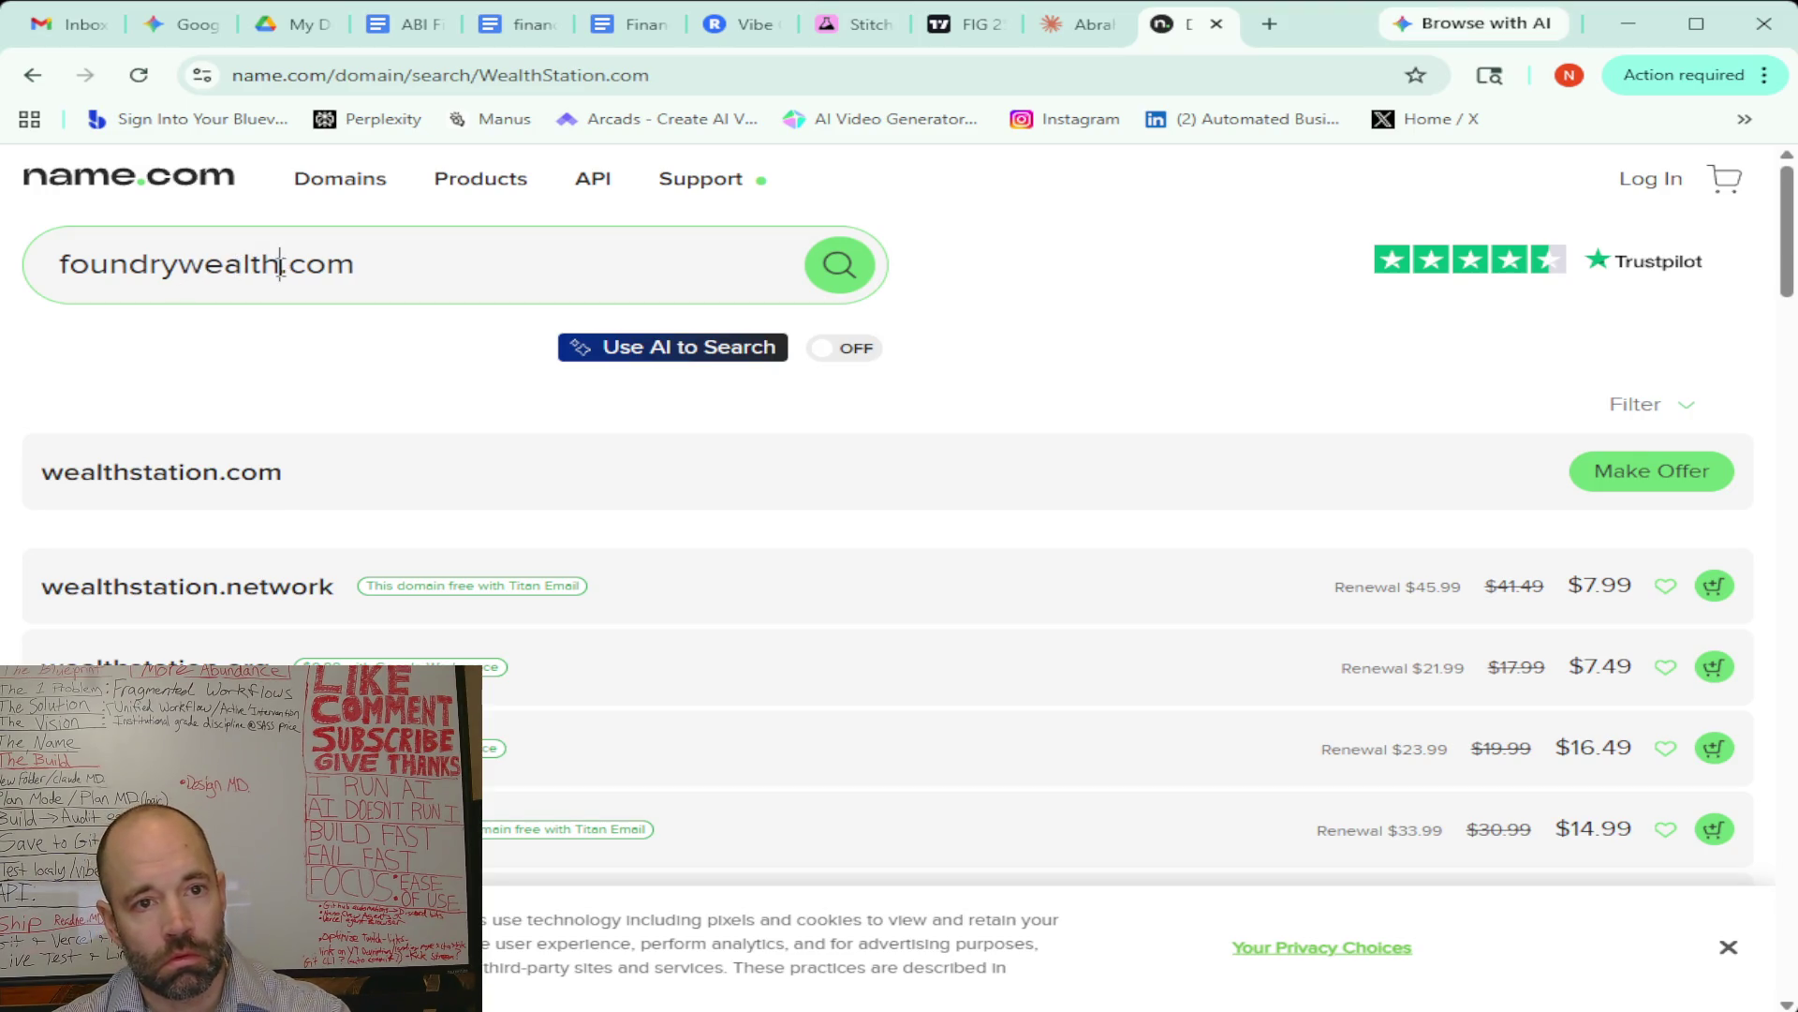
pyautogui.write('ai')
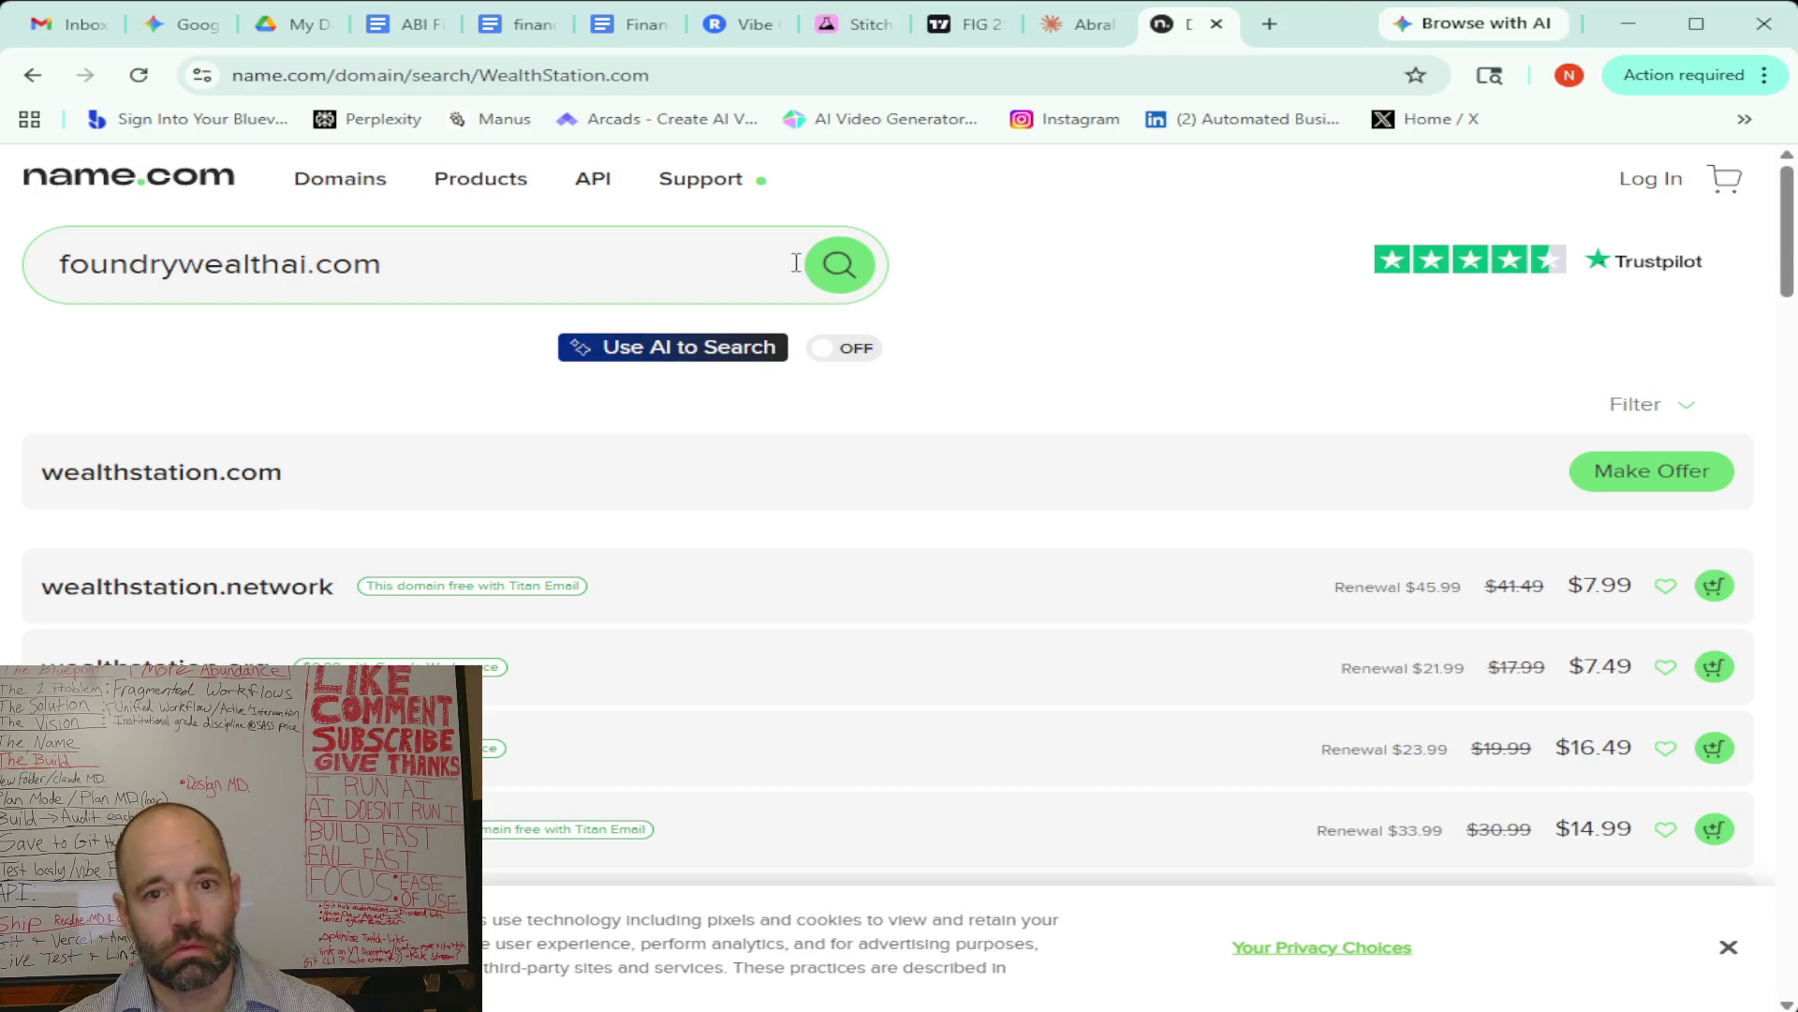
pyautogui.click(839, 266)
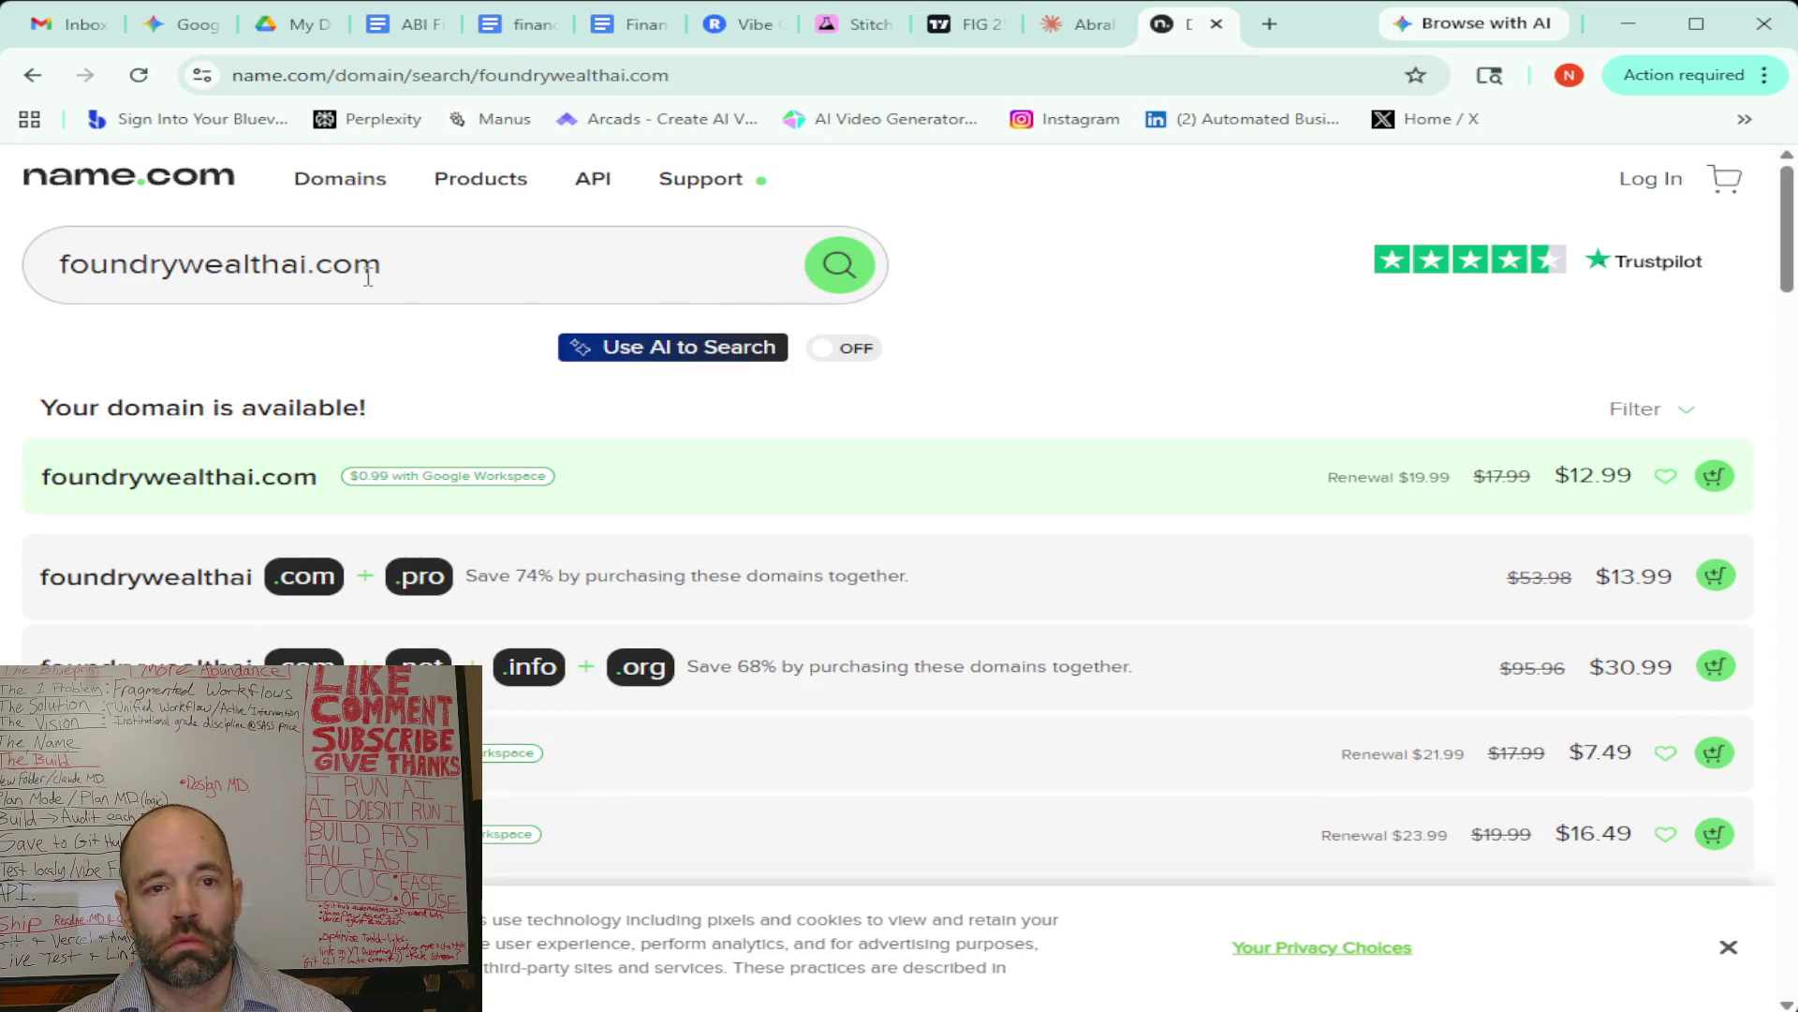
# Search foundrywealth.com, see it is taken, then return to the Gemini chat
pyautogui.click(310, 271)
pyautogui.press('BackSpace')
pyautogui.press('BackSpace')
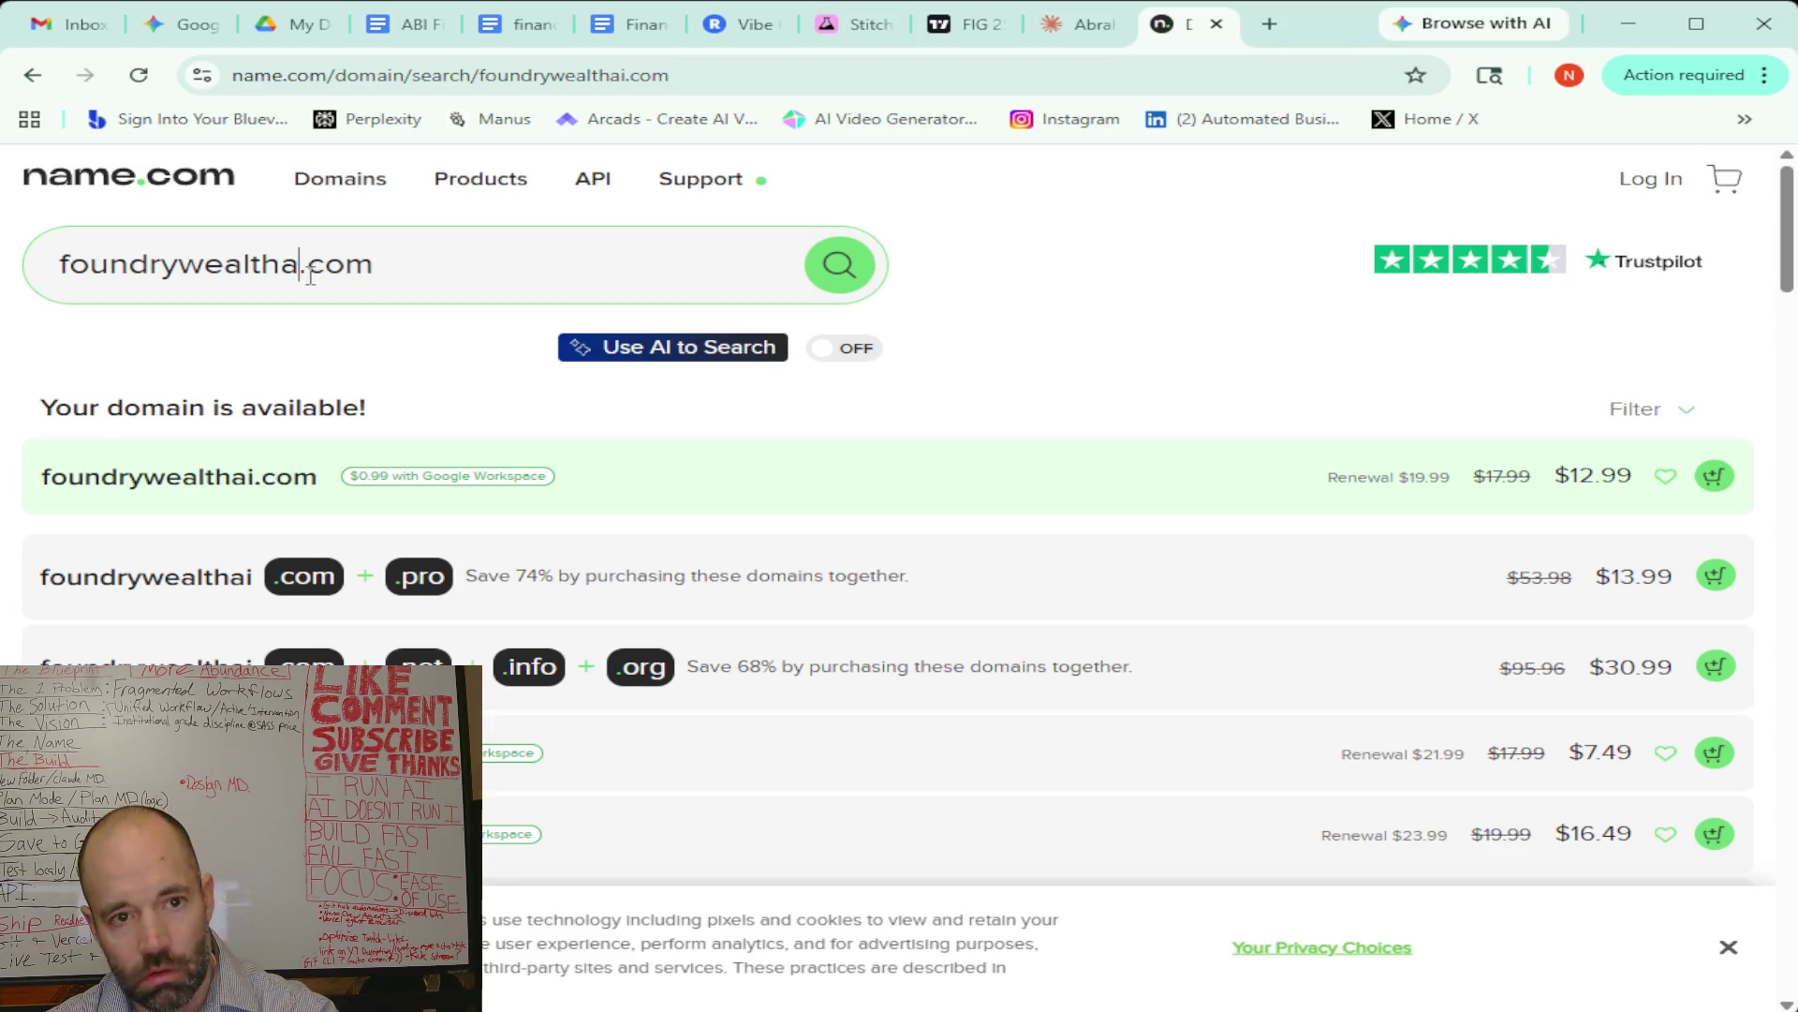
pyautogui.click(838, 274)
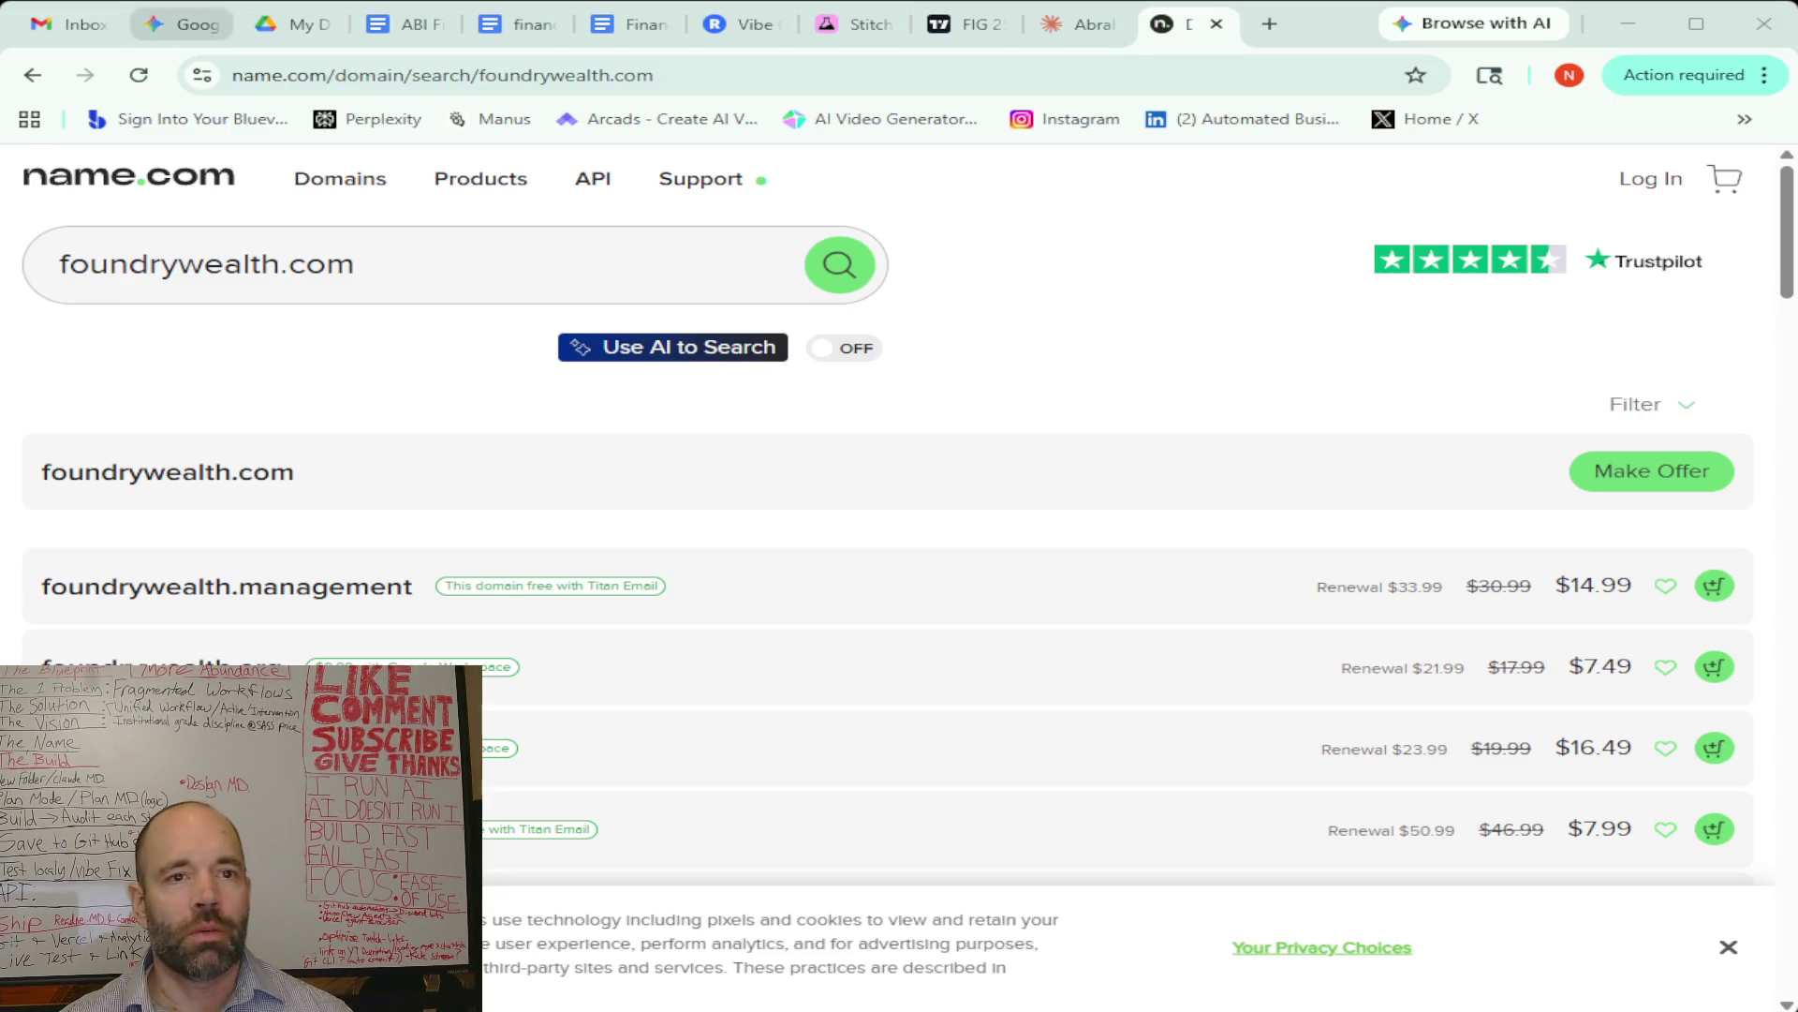
pyautogui.click(174, 23)
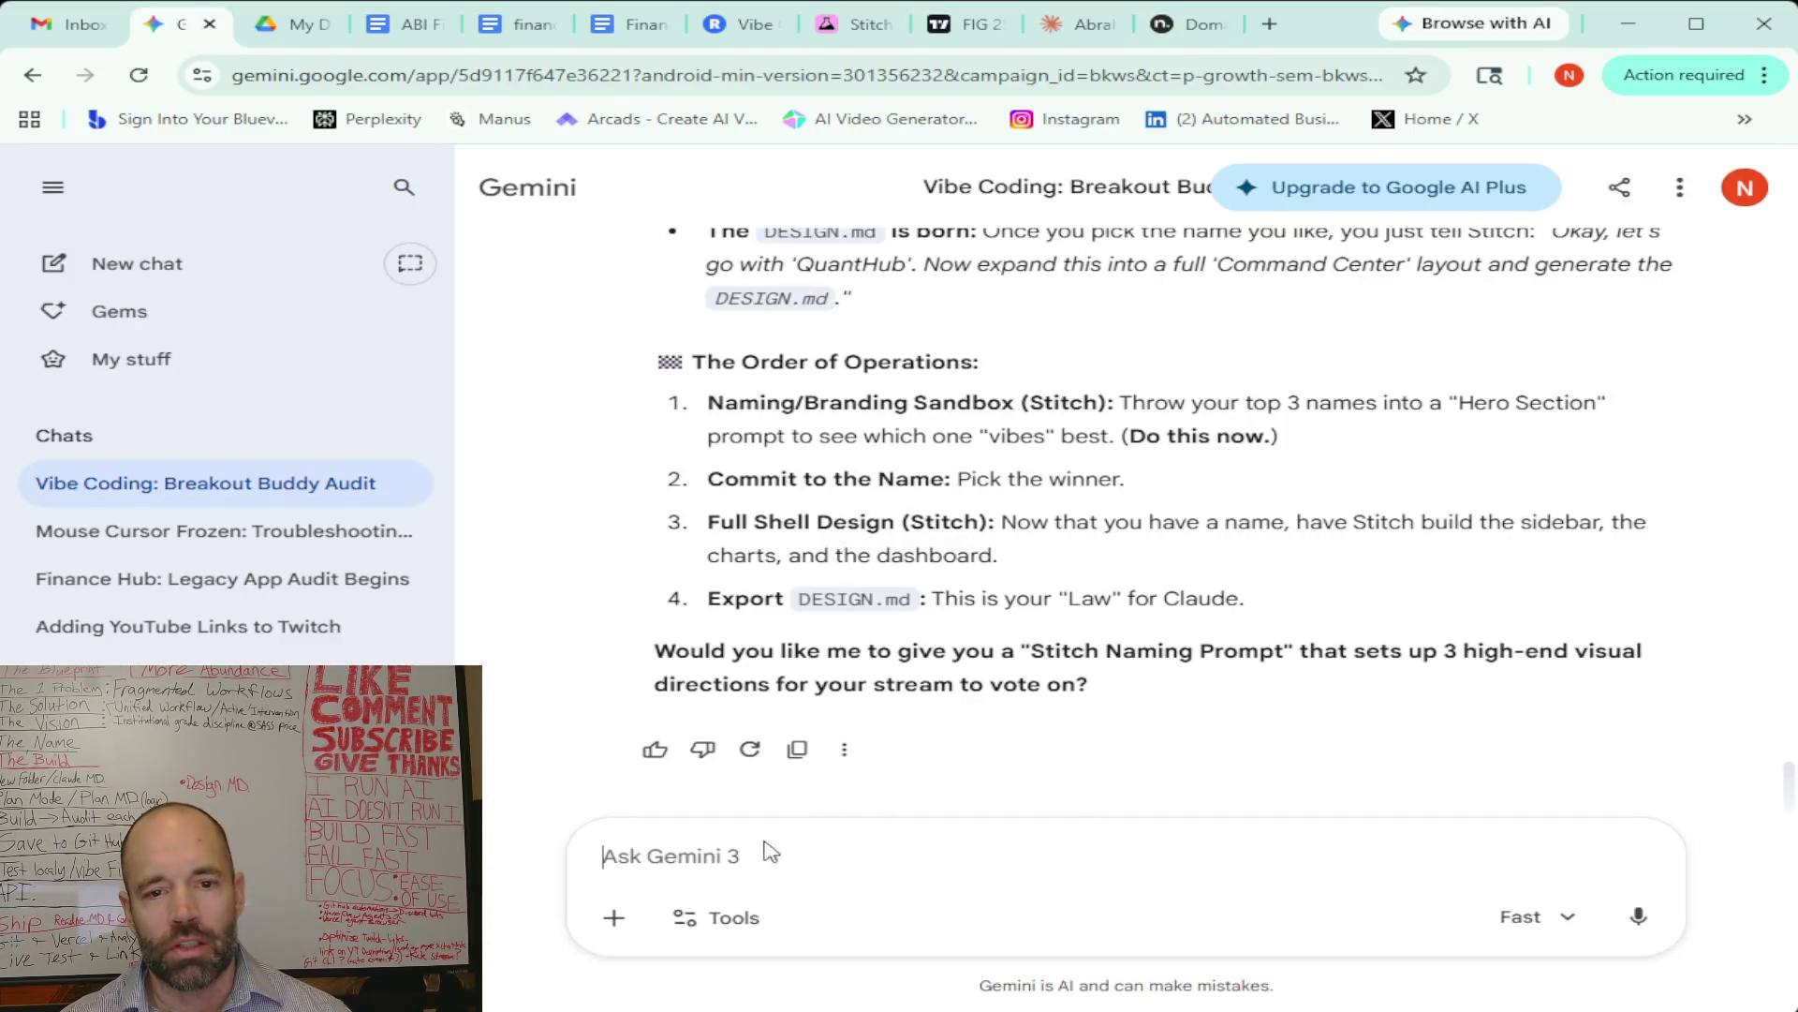
# Dictate and send Gemini a question on whether adding AI to the names still sounds professional
pyautogui.click(1638, 916)
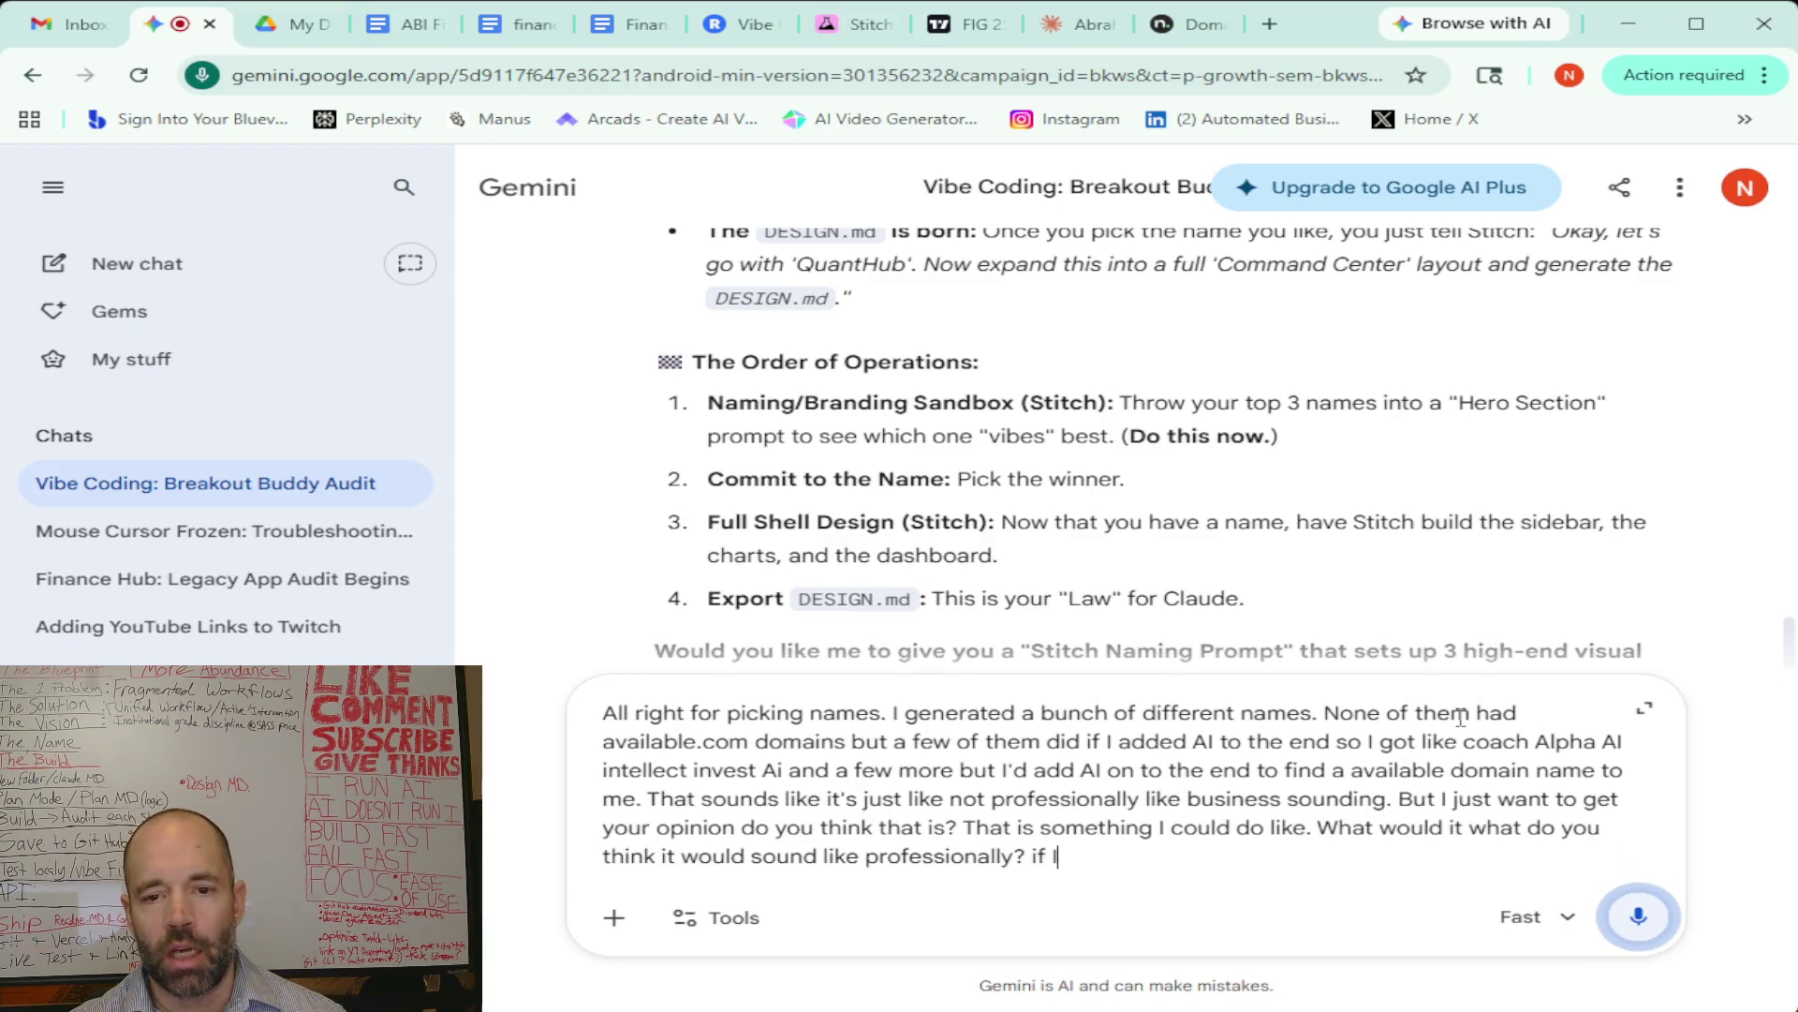
pyautogui.click(1649, 926)
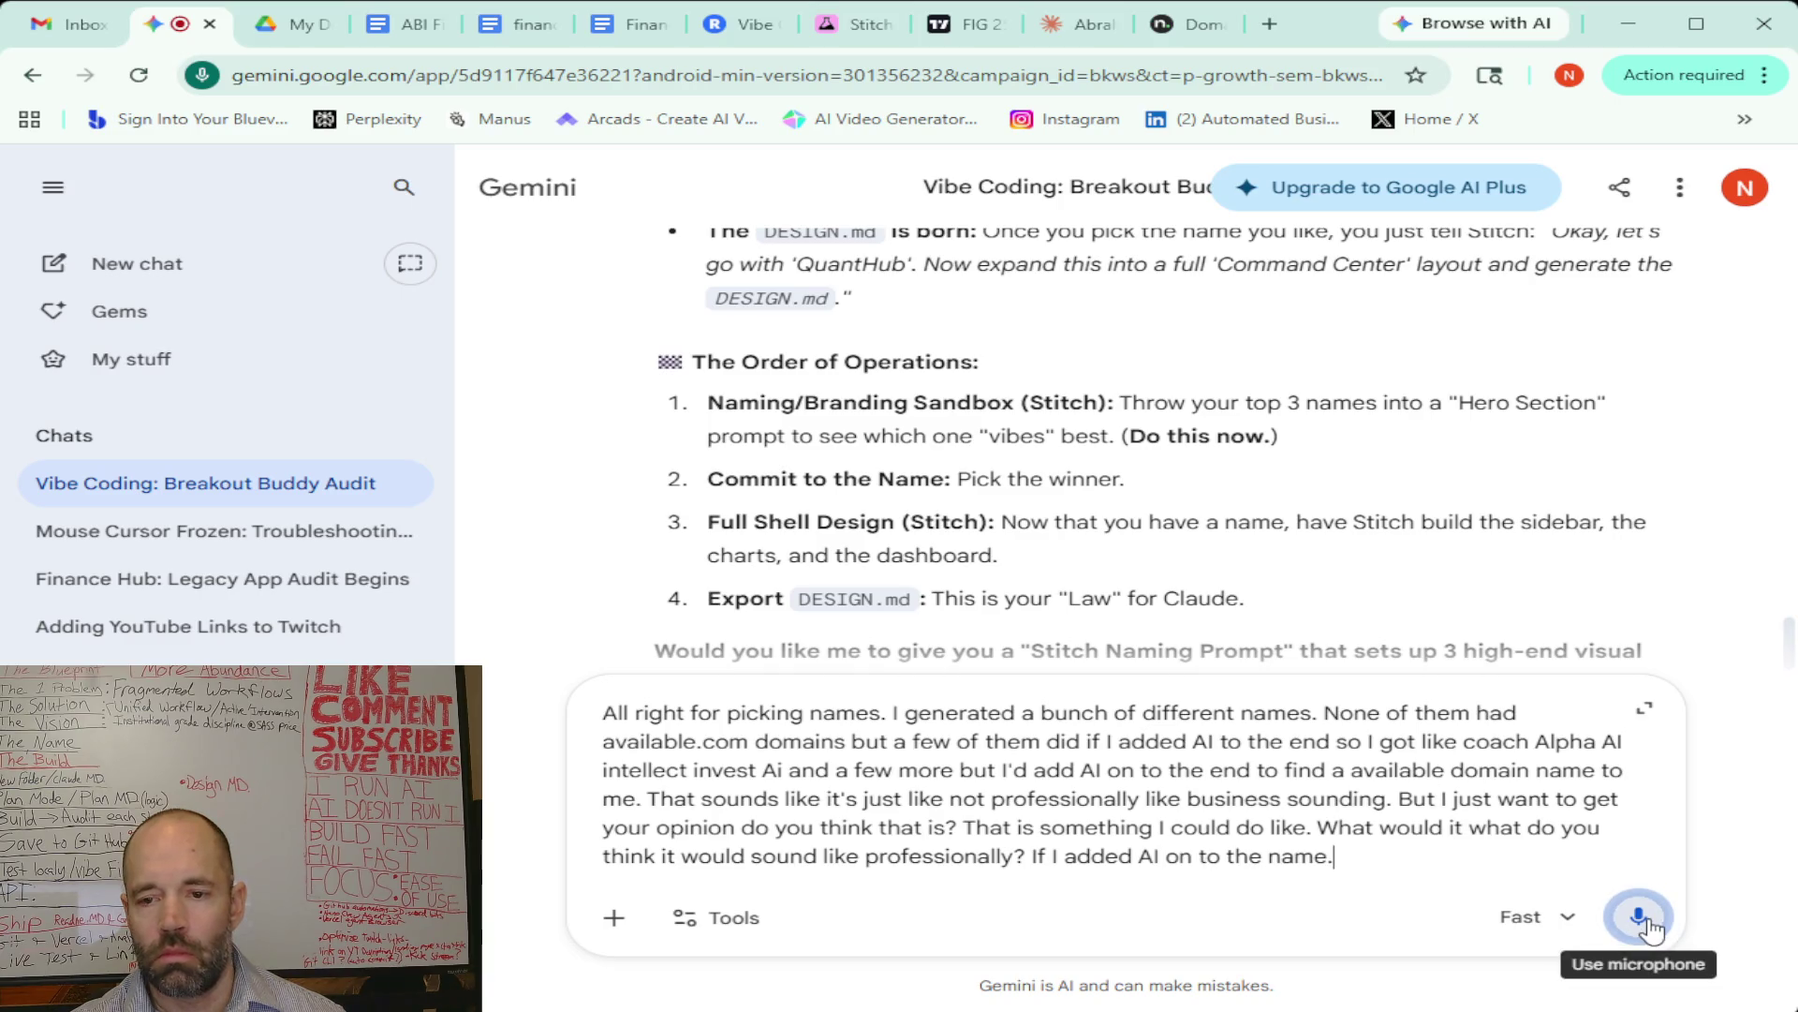
pyautogui.click(1651, 927)
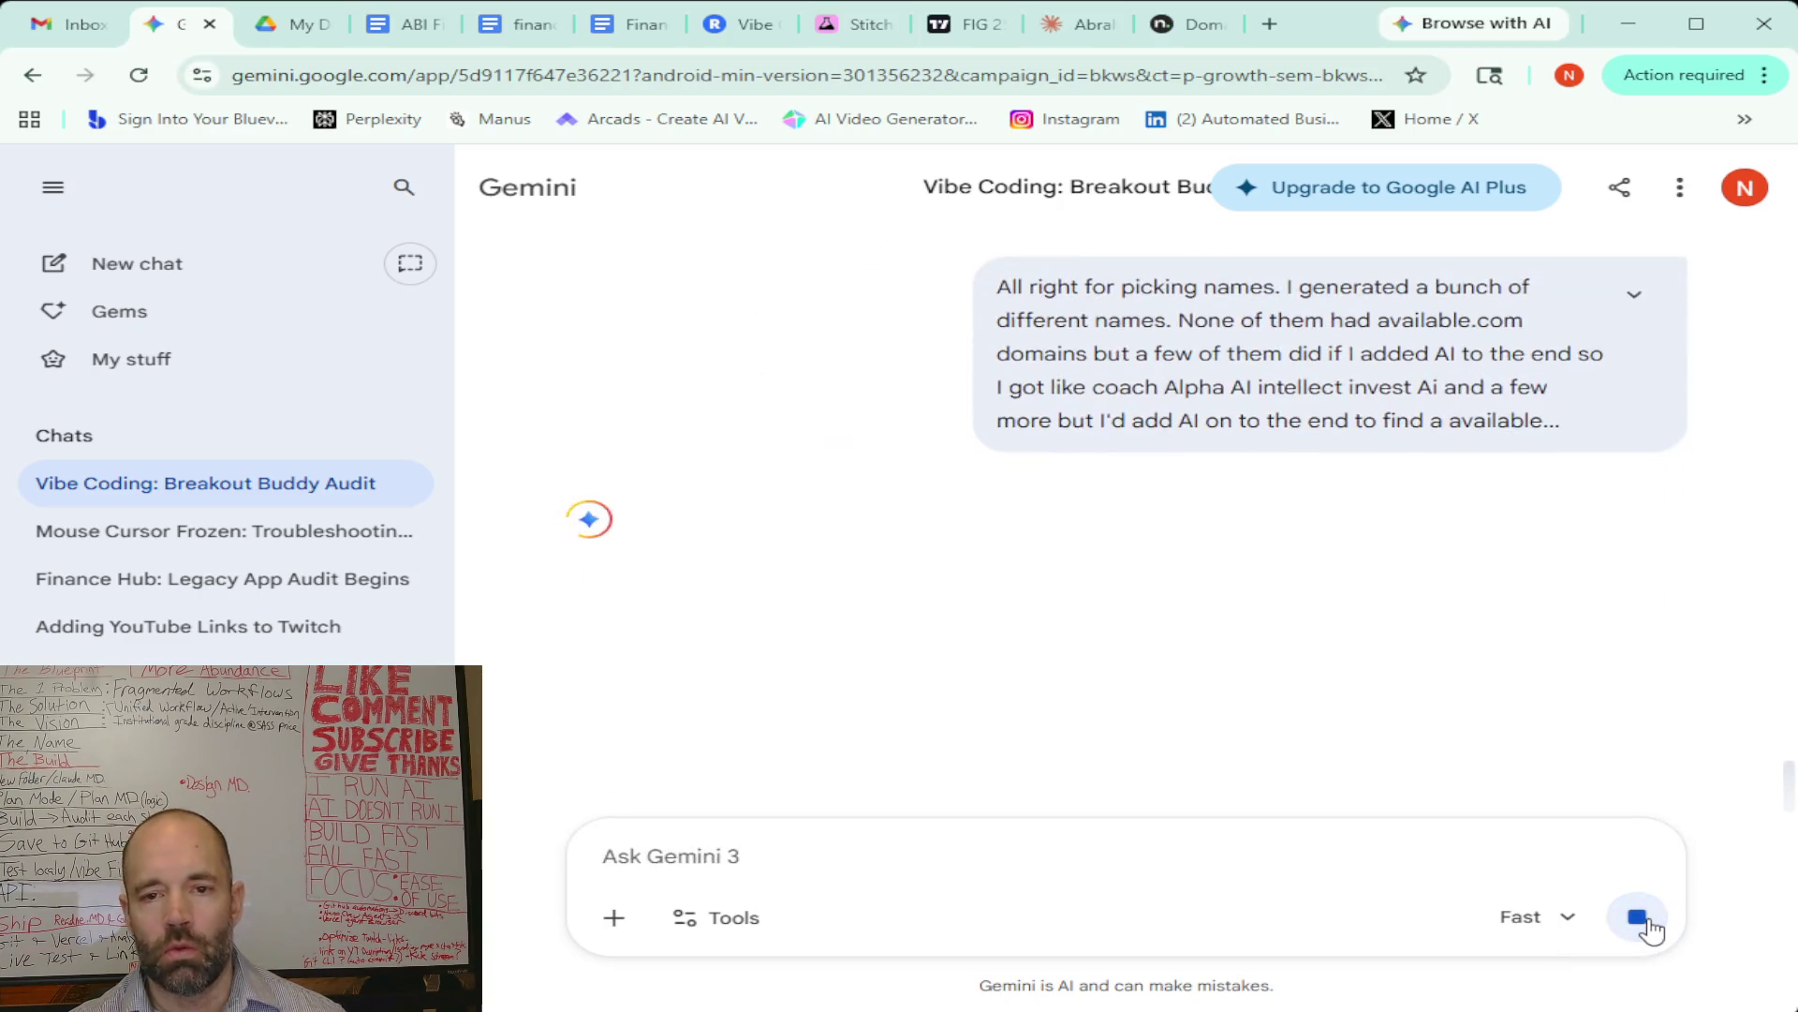
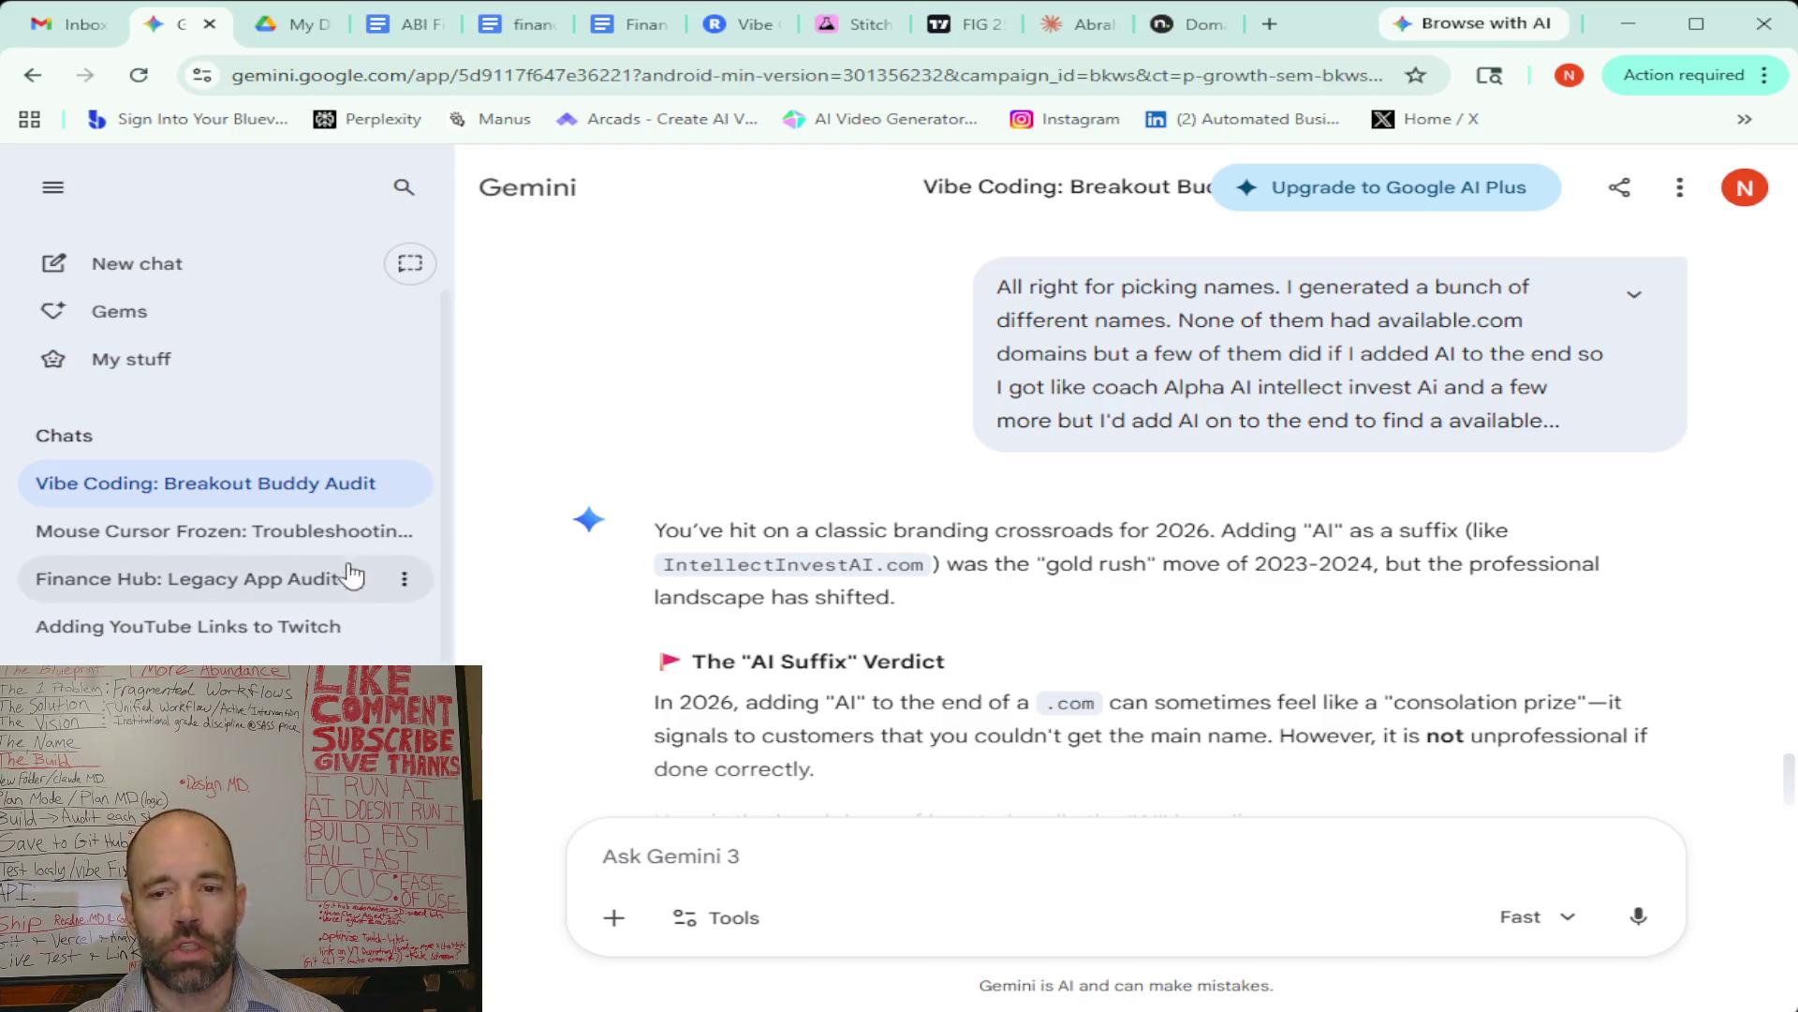
# Read through Gemini's blended name list, then dictate a reply preferring .com and made-up-word names next
pyautogui.scroll(-3, 895, 496)
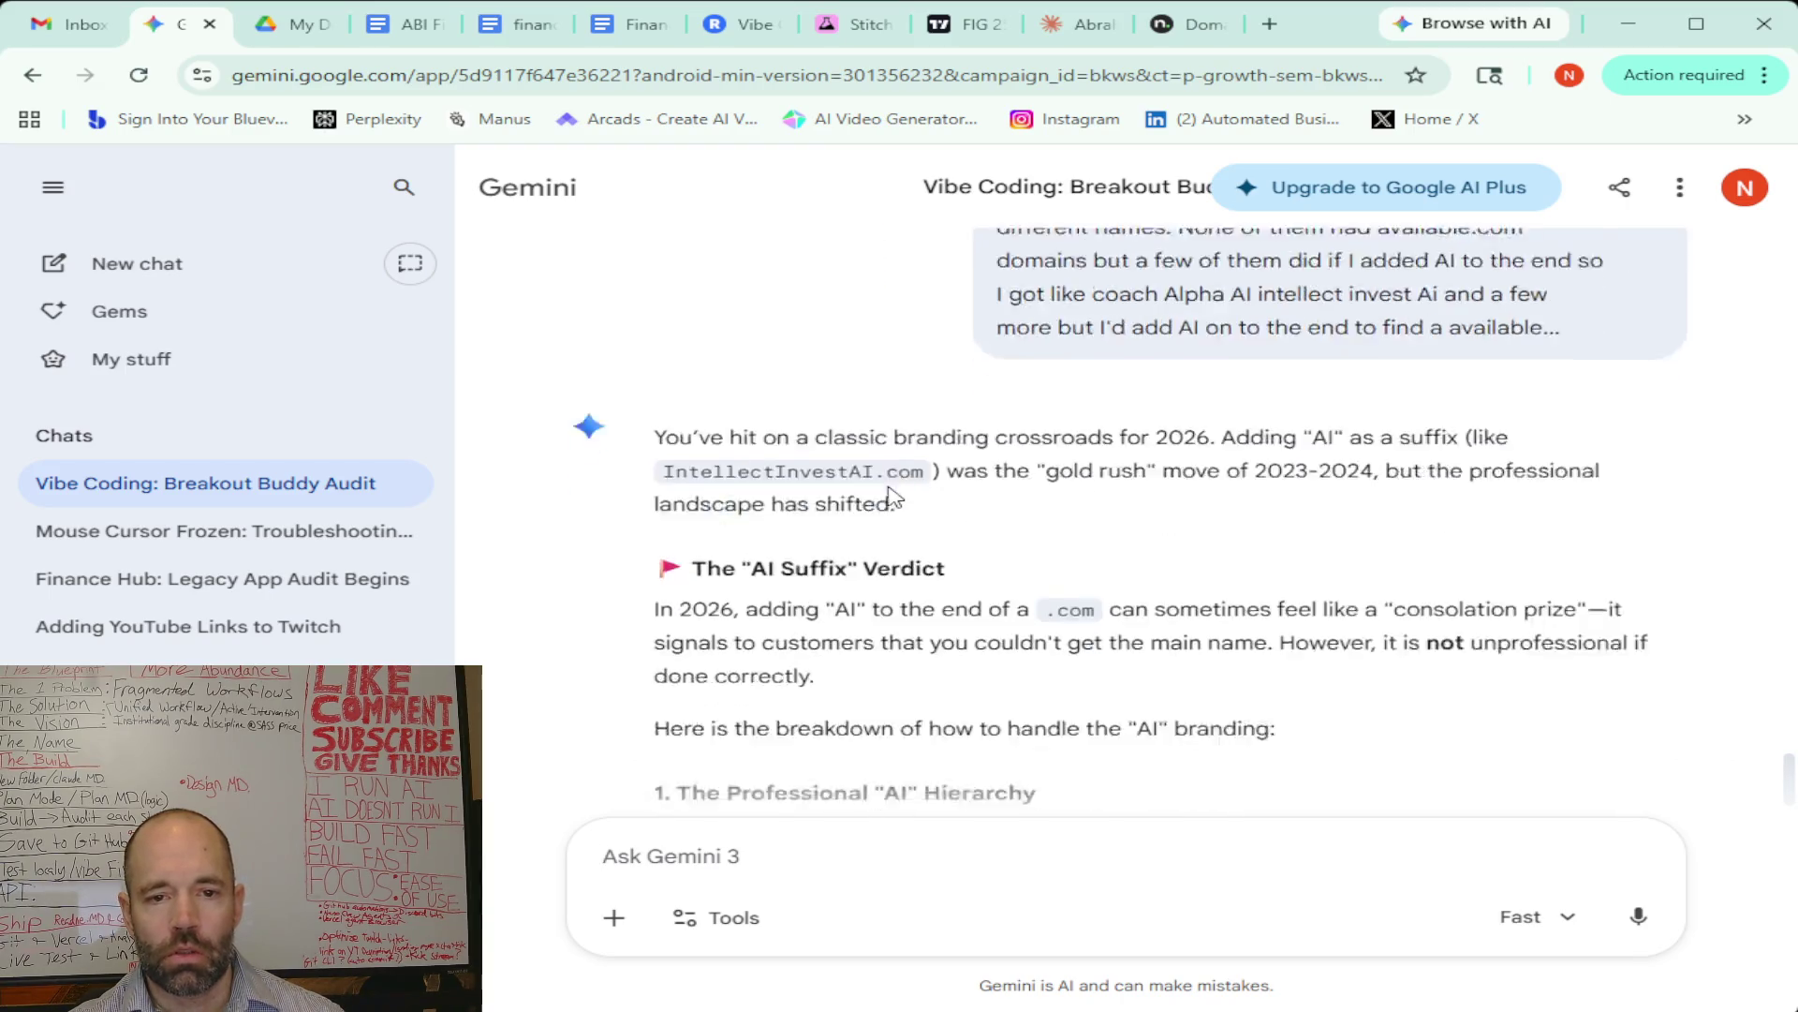
pyautogui.scroll(1, 891, 485)
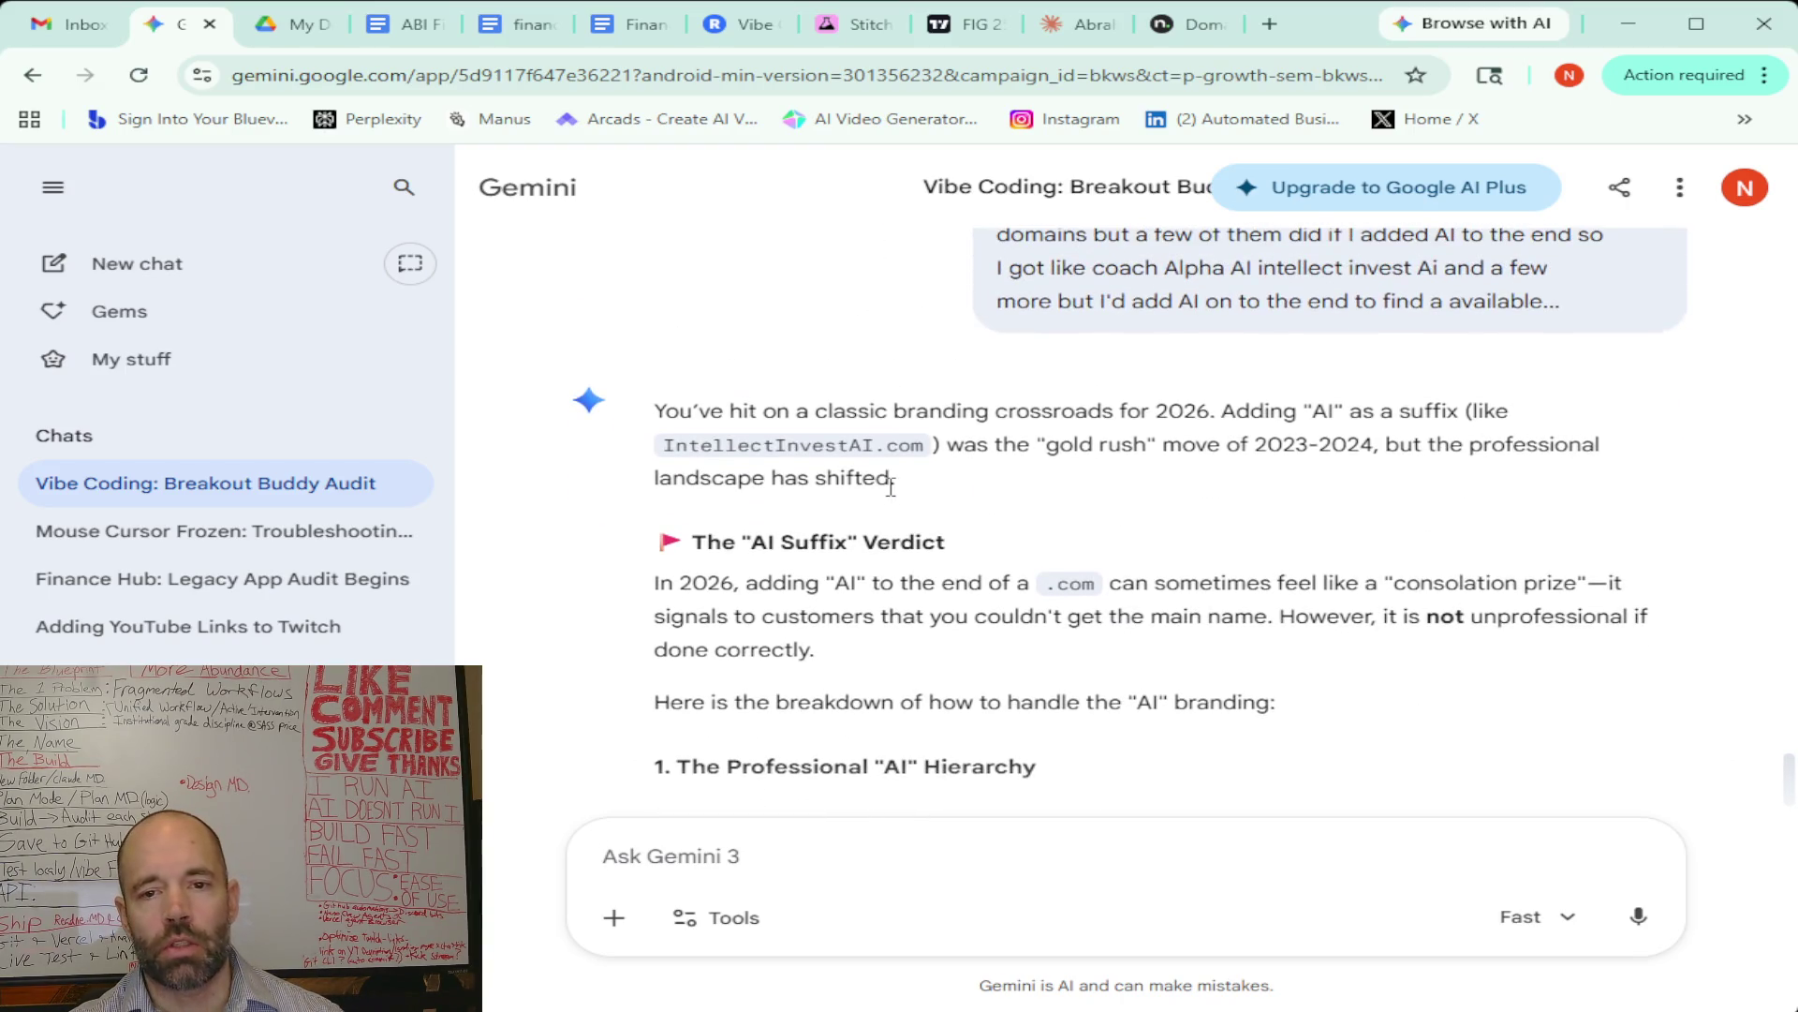
pyautogui.scroll(-1, 891, 485)
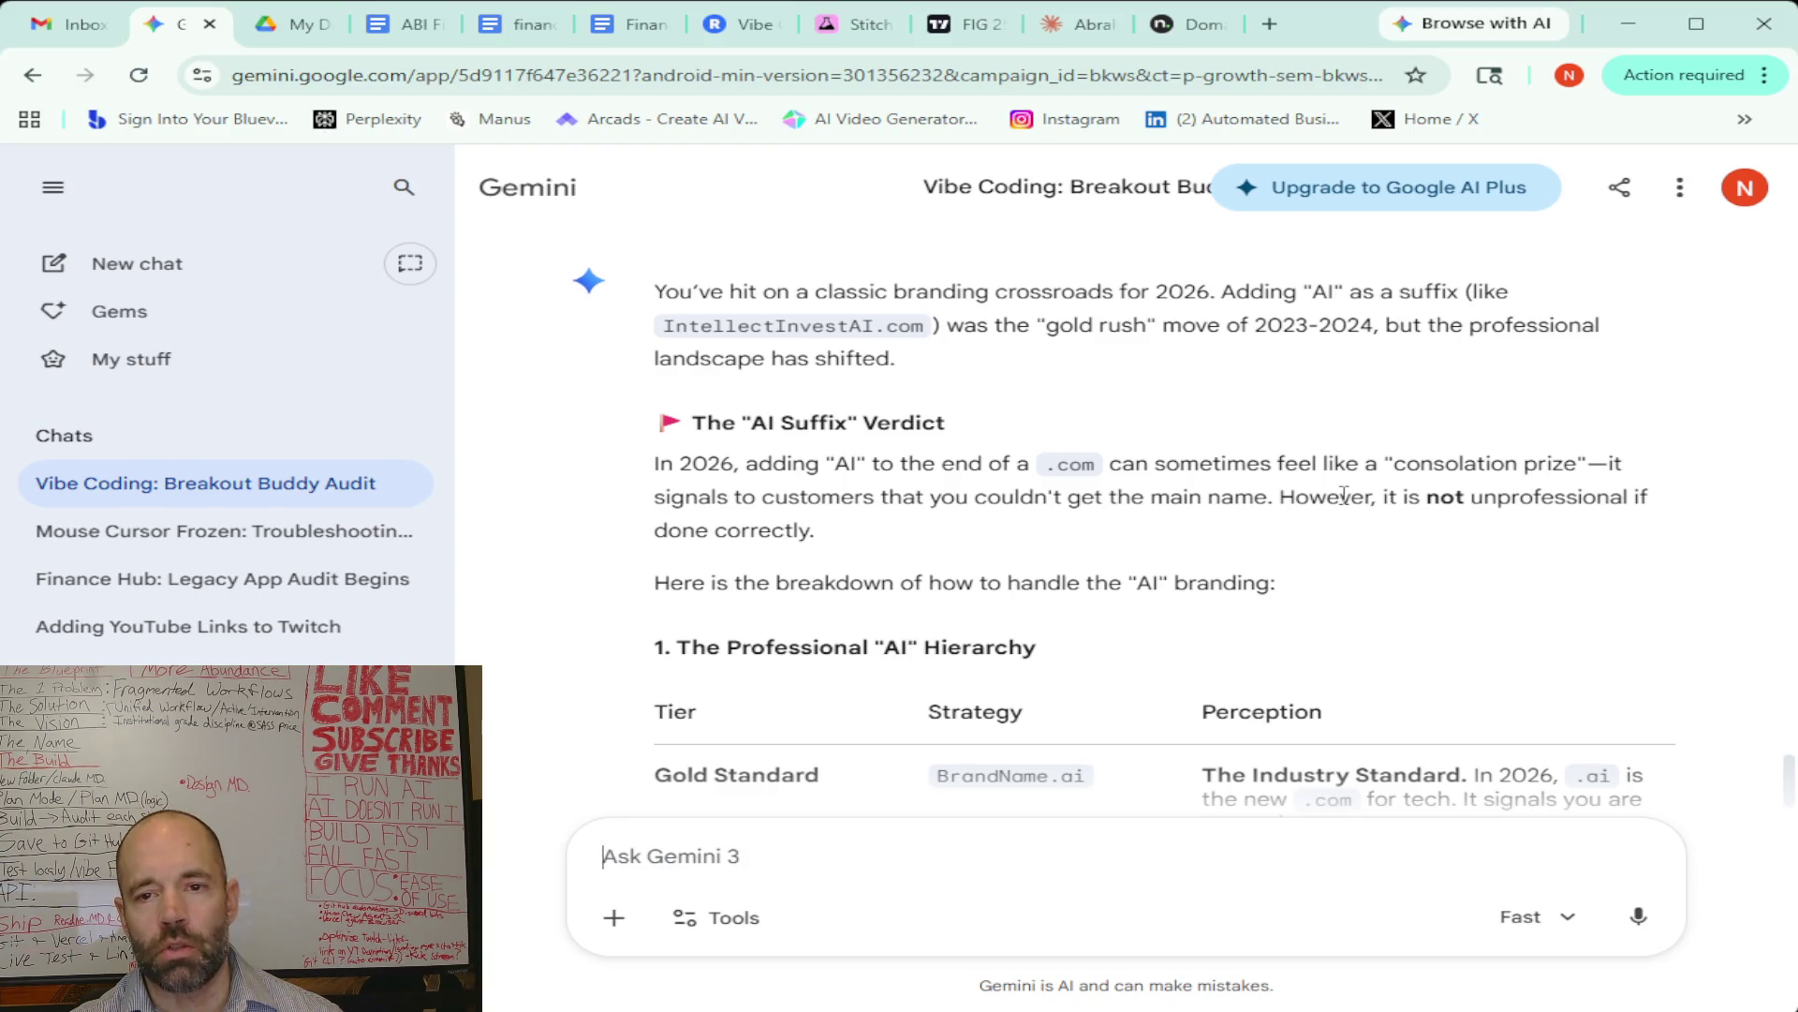
pyautogui.scroll(1, 953, 441)
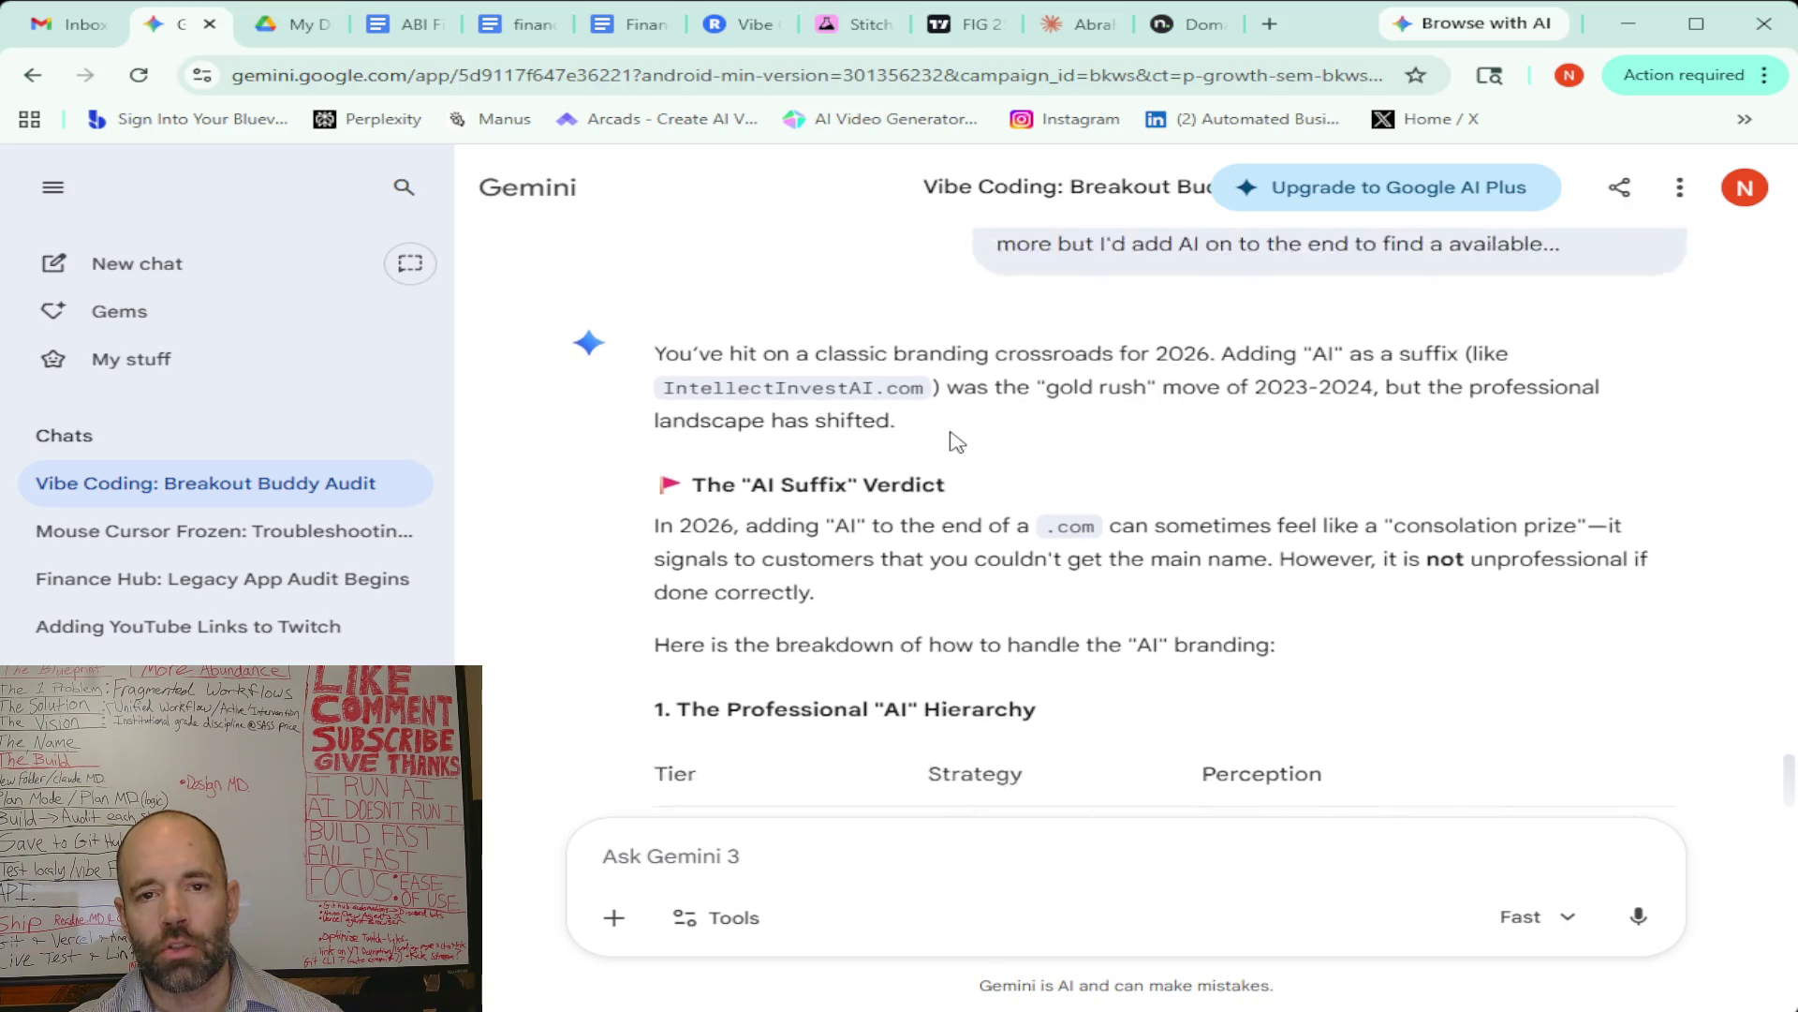
pyautogui.scroll(1, 955, 442)
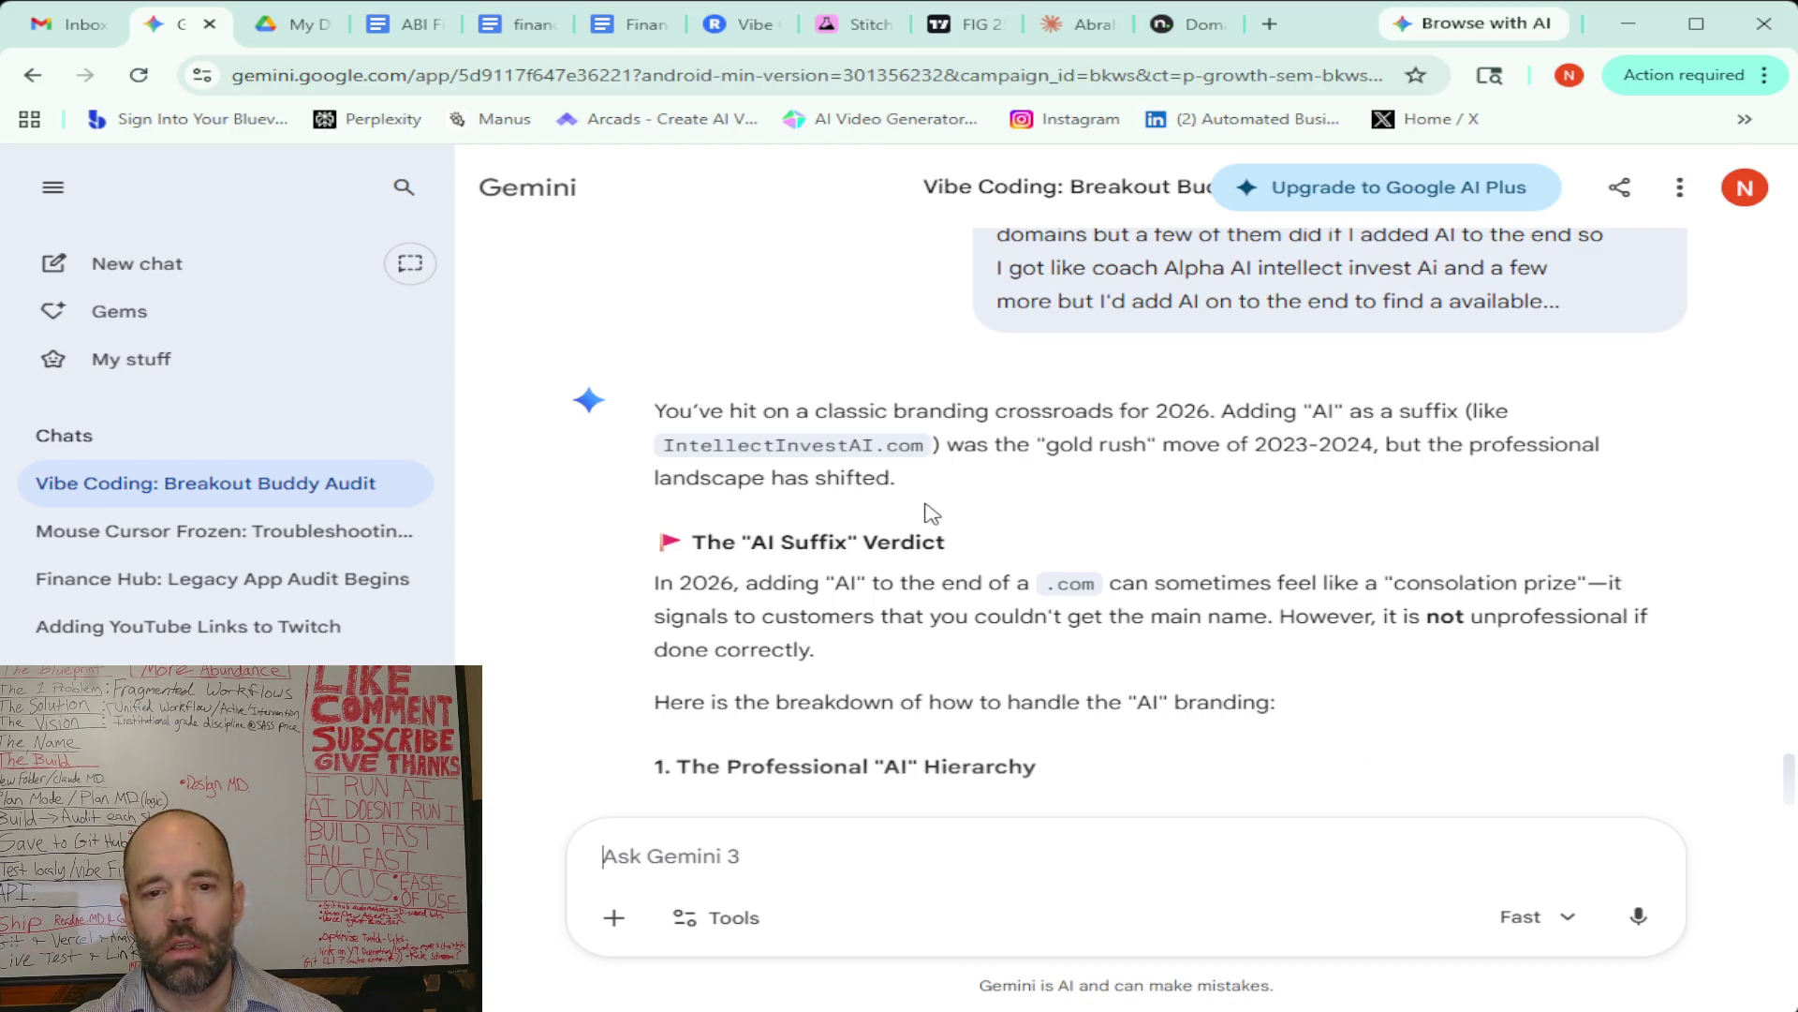
pyautogui.scroll(-1, 927, 513)
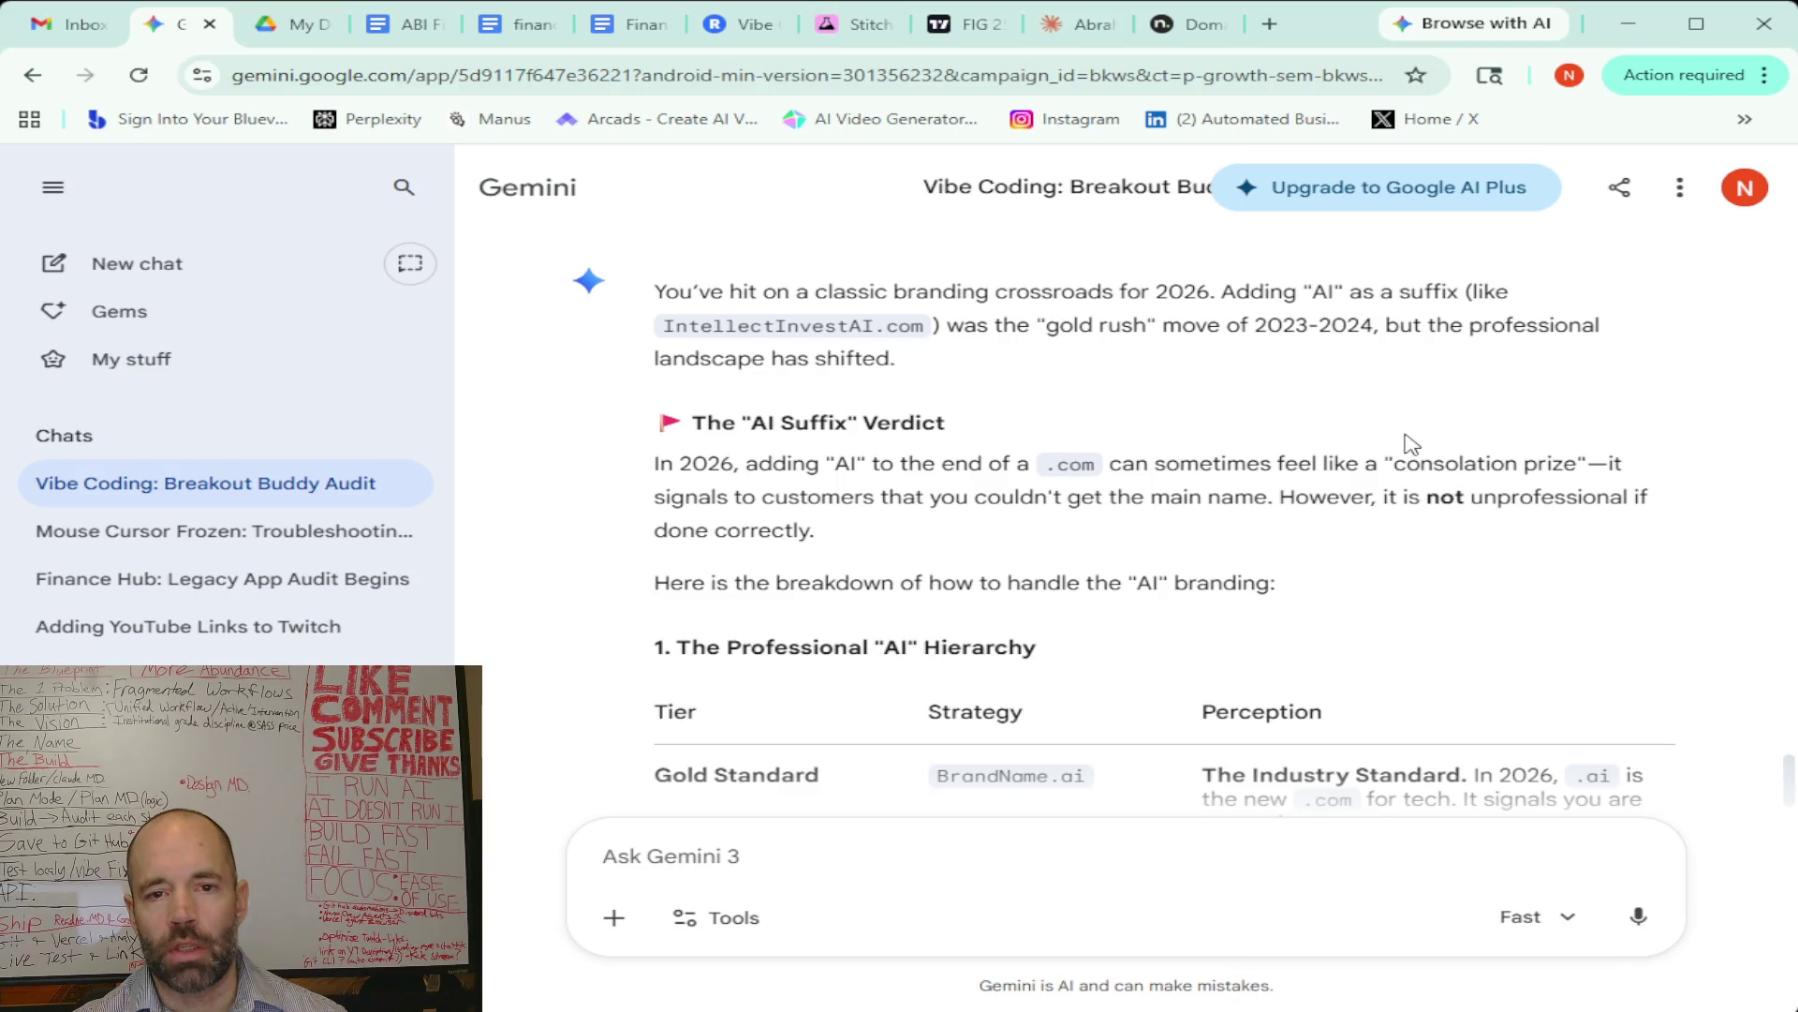
pyautogui.scroll(-1, 916, 505)
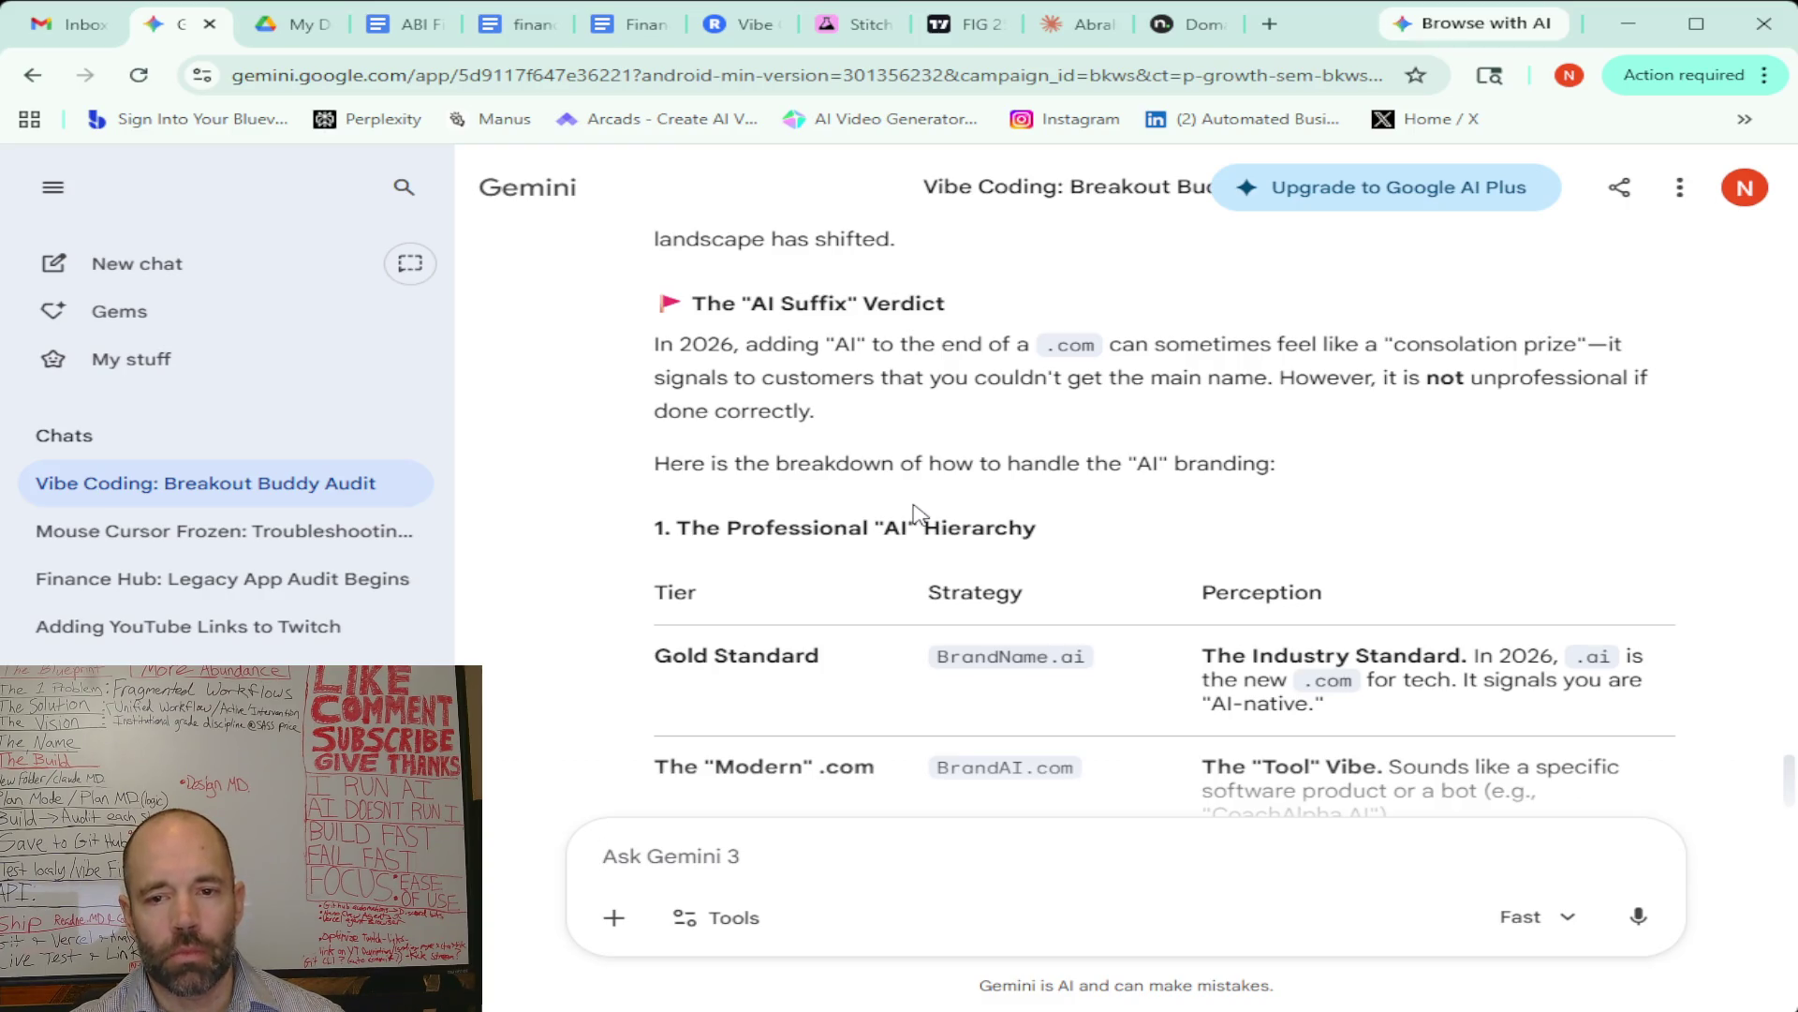
pyautogui.scroll(-3, 1119, 508)
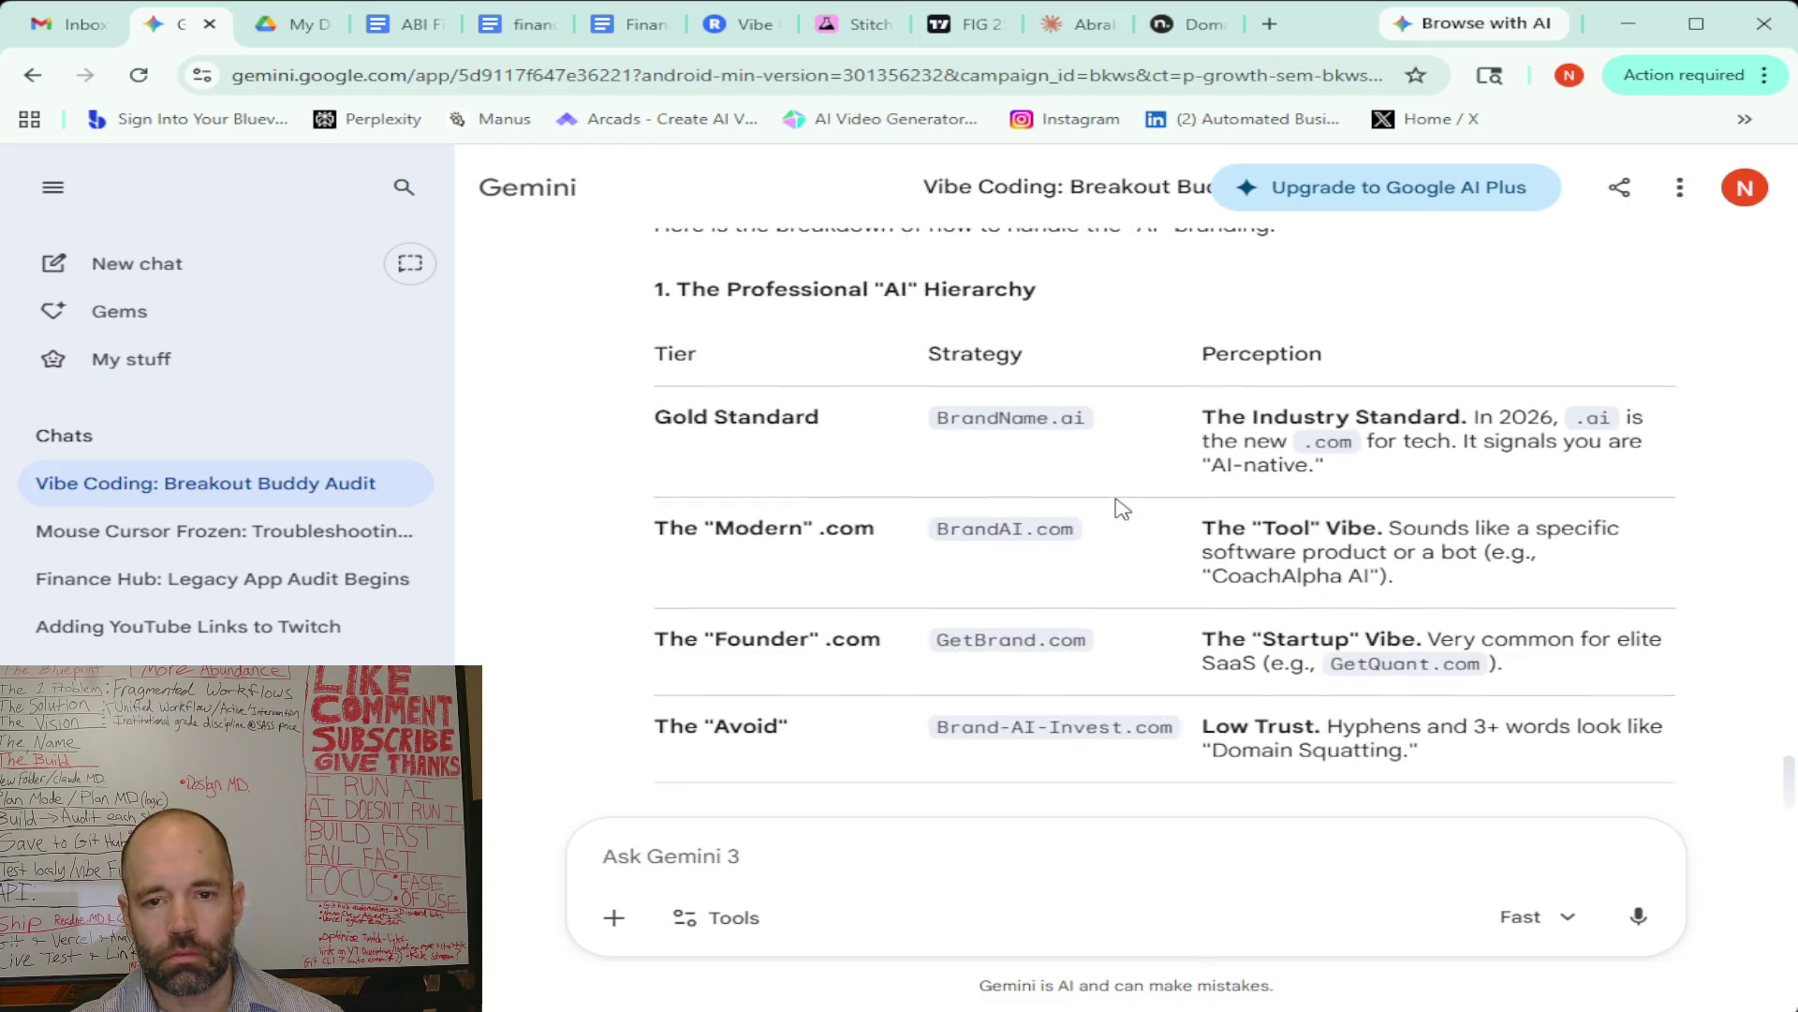
pyautogui.scroll(3, 1120, 509)
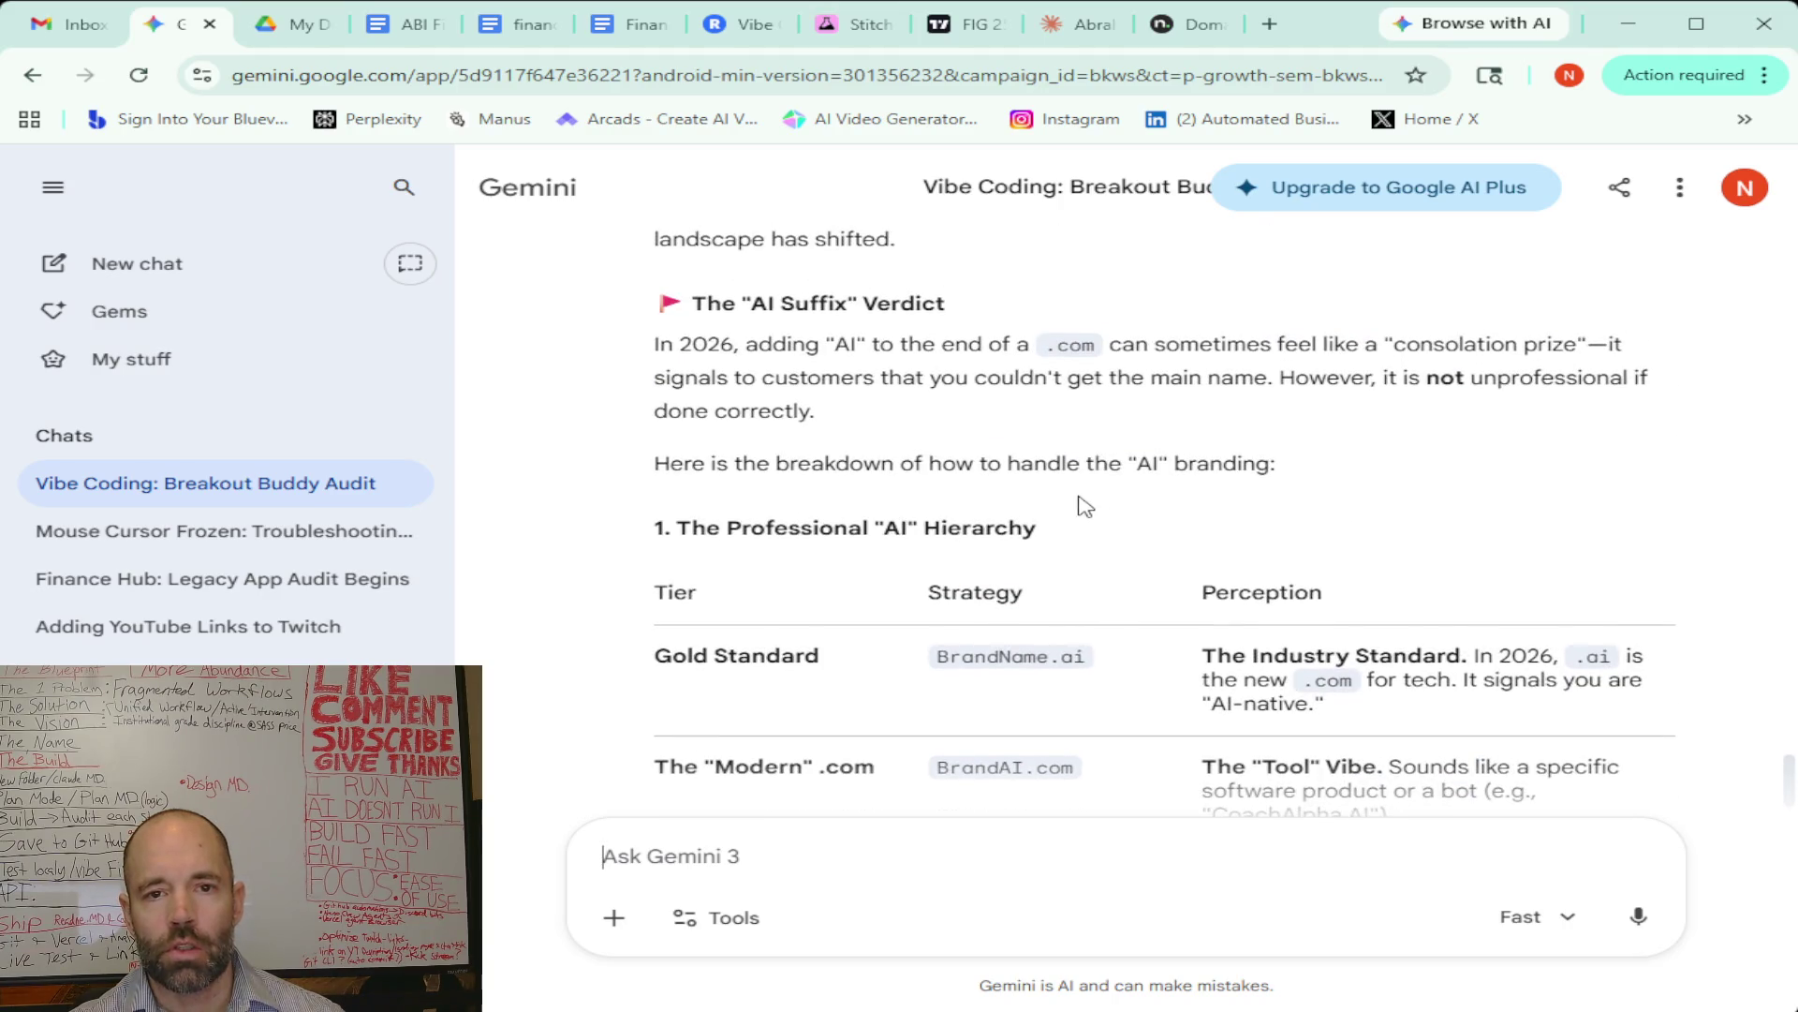
pyautogui.scroll(-2, 804, 498)
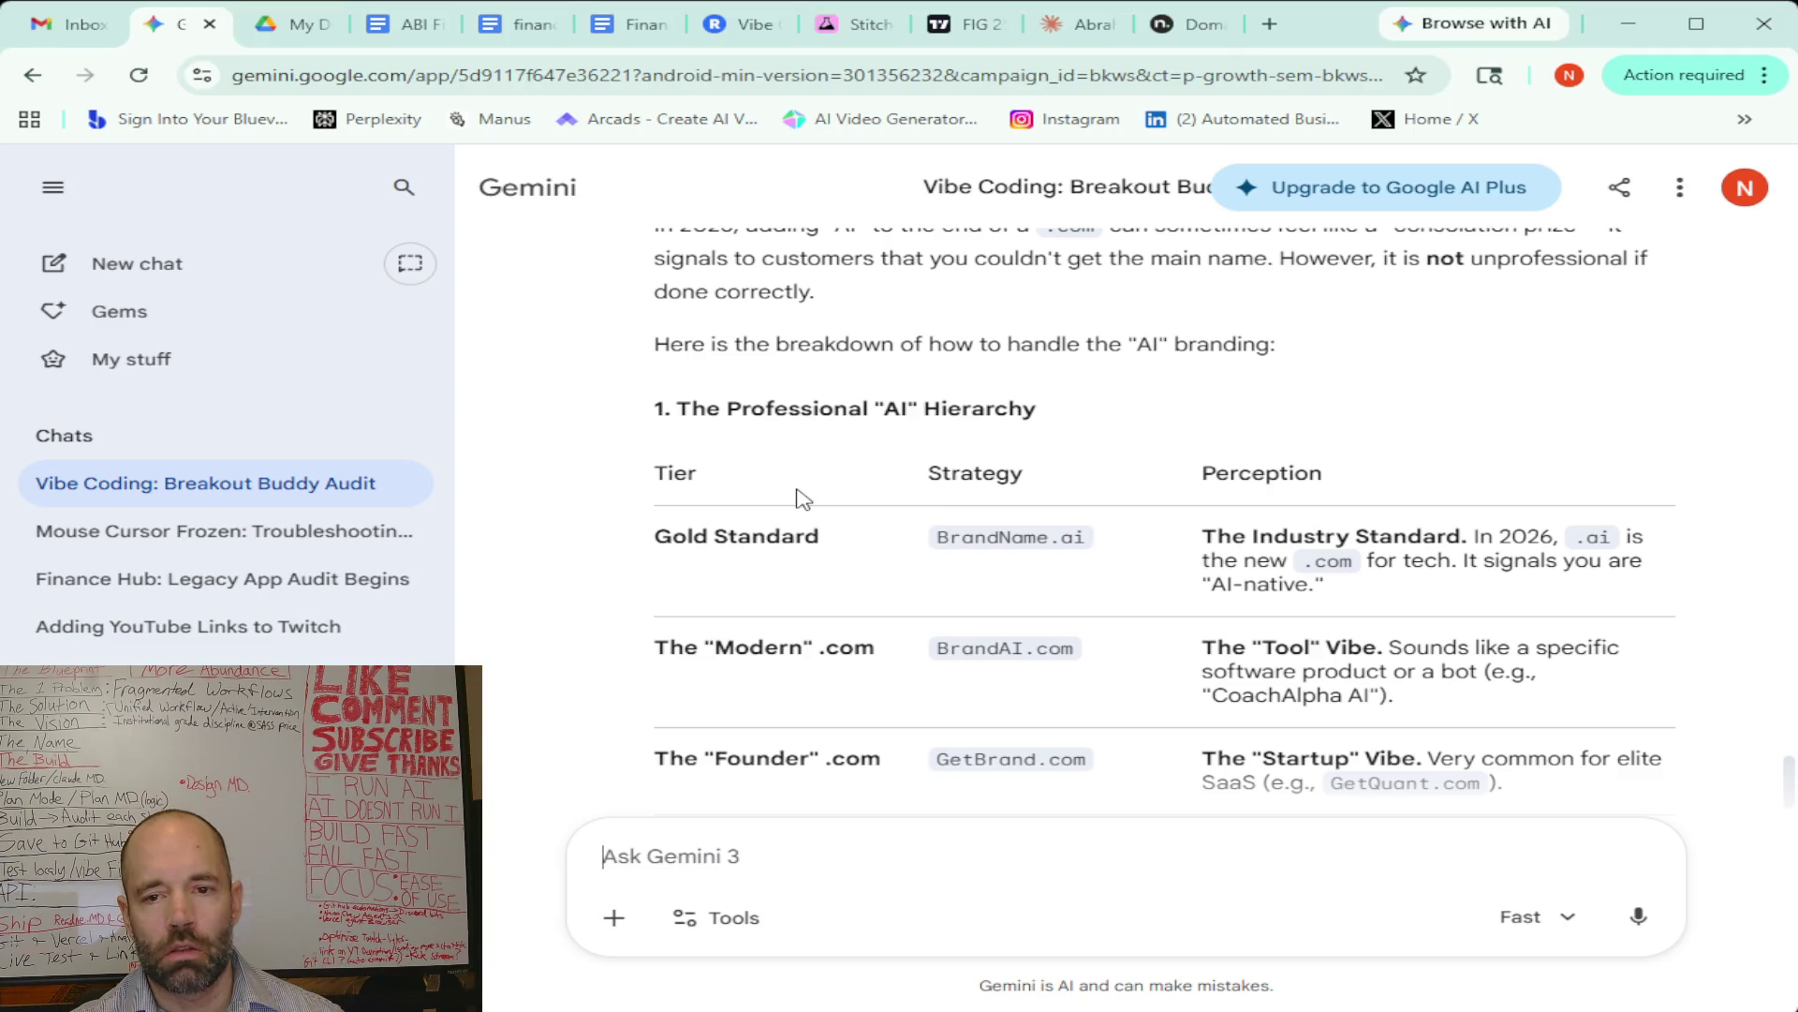
pyautogui.scroll(-2, 804, 498)
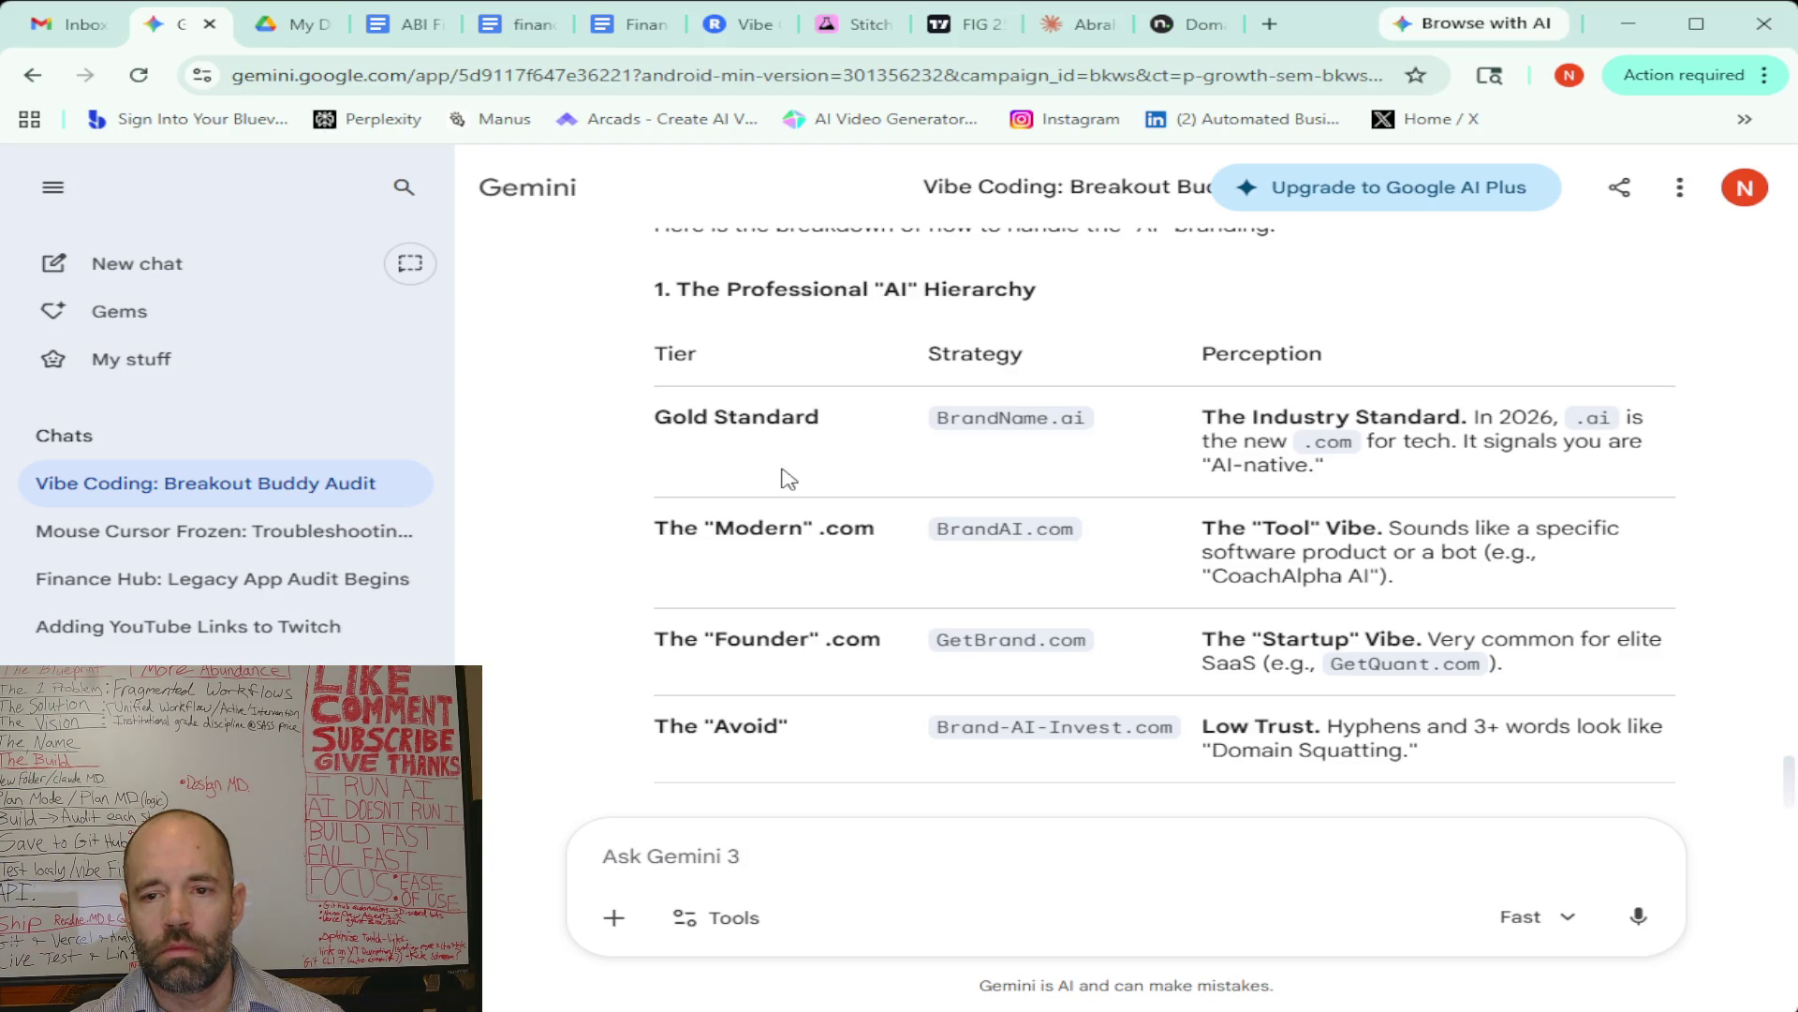
pyautogui.scroll(-5, 789, 479)
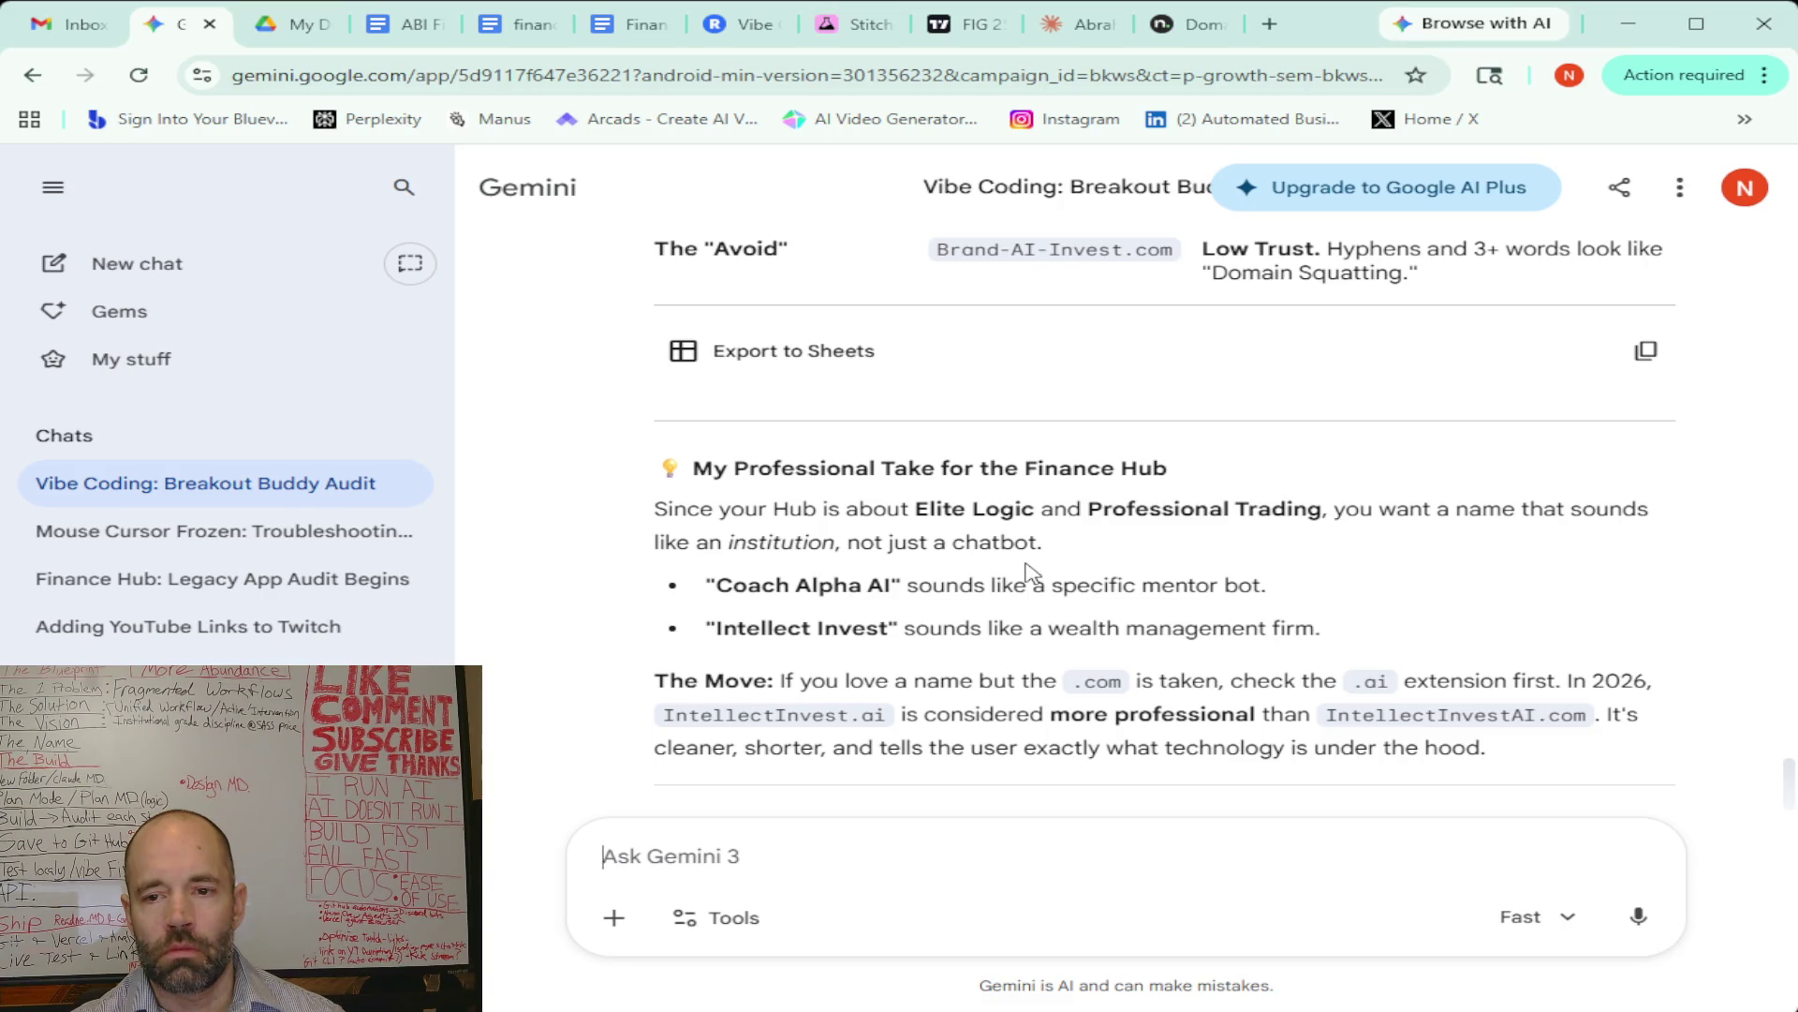
pyautogui.scroll(-3, 1031, 572)
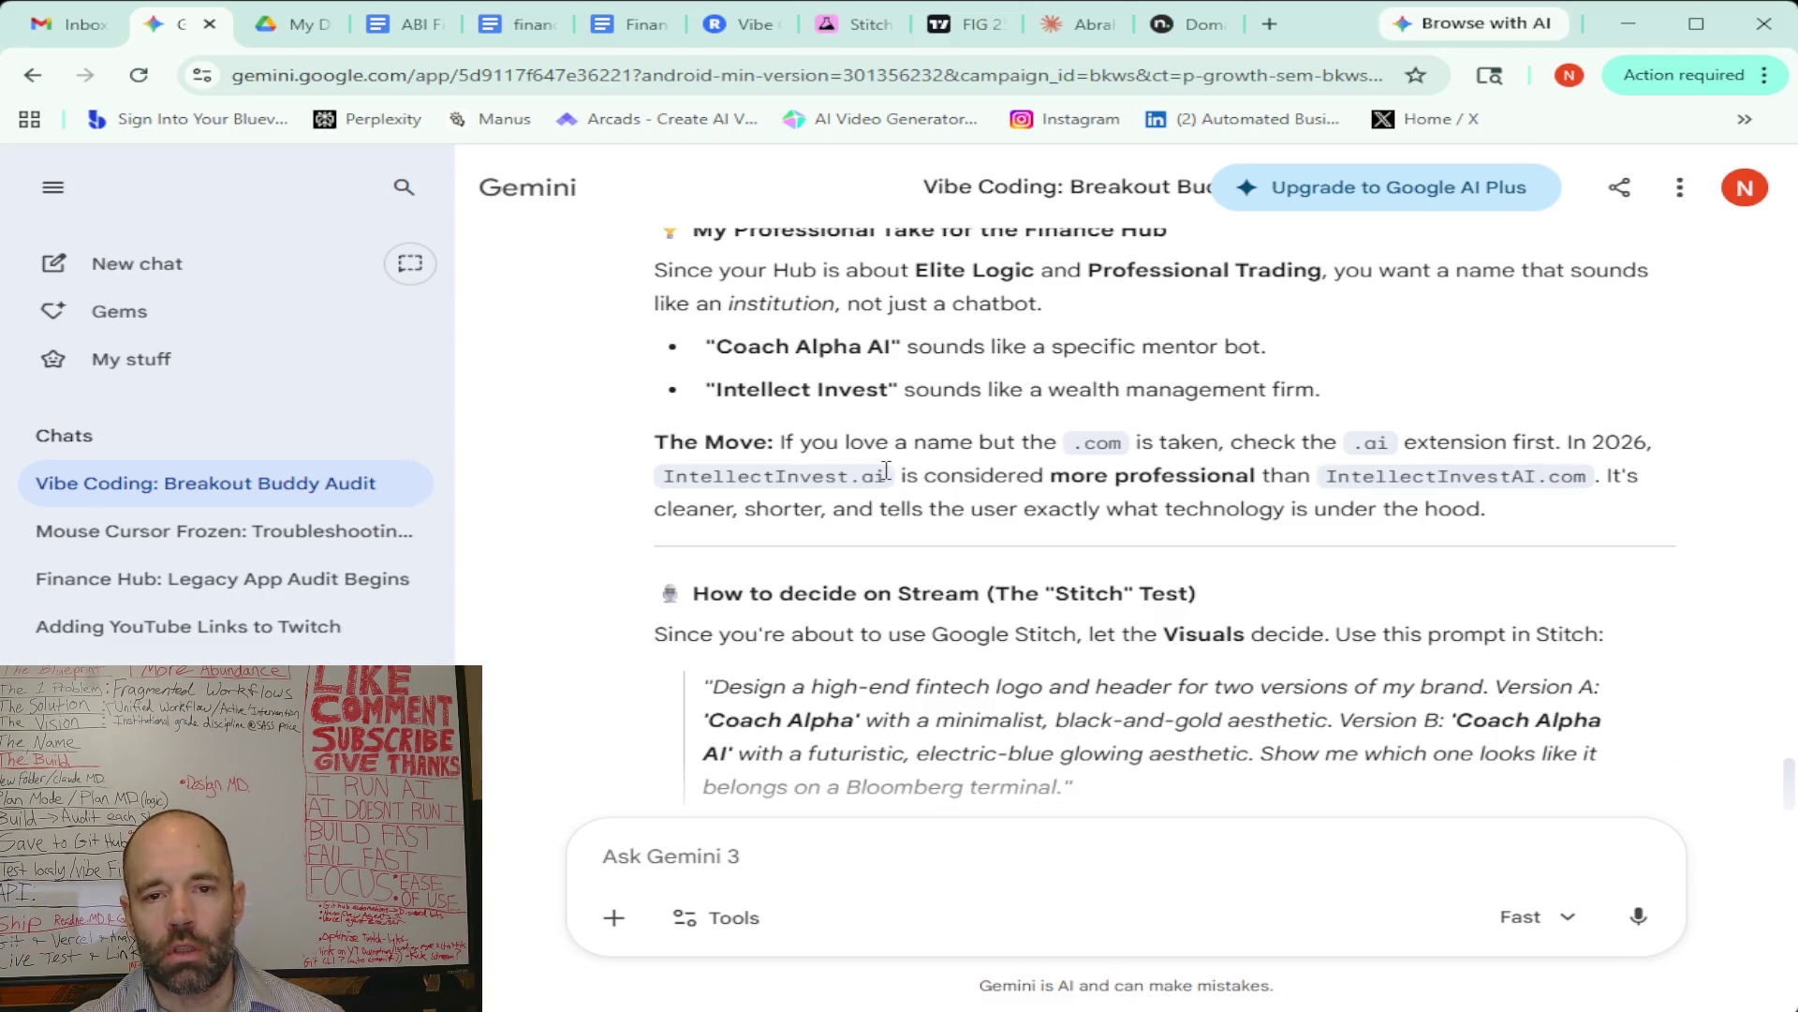
pyautogui.scroll(-1, 913, 475)
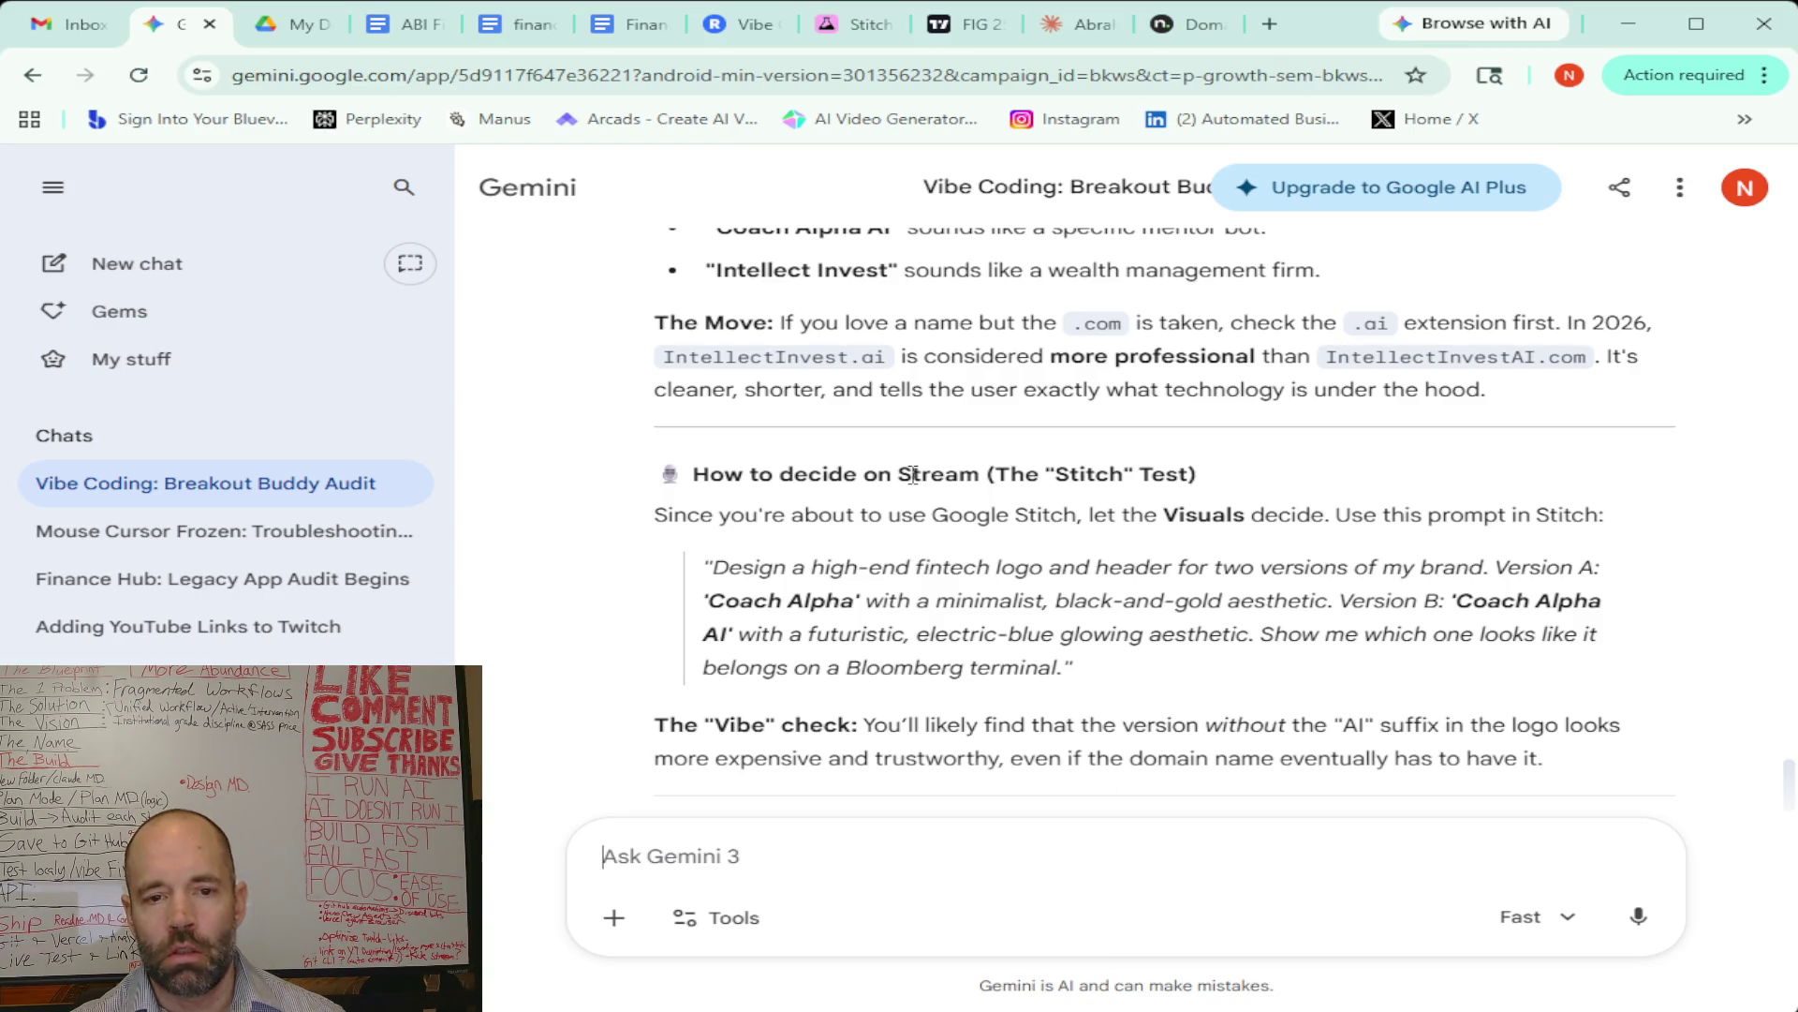
pyautogui.scroll(-2, 913, 475)
pyautogui.scroll(3, 914, 475)
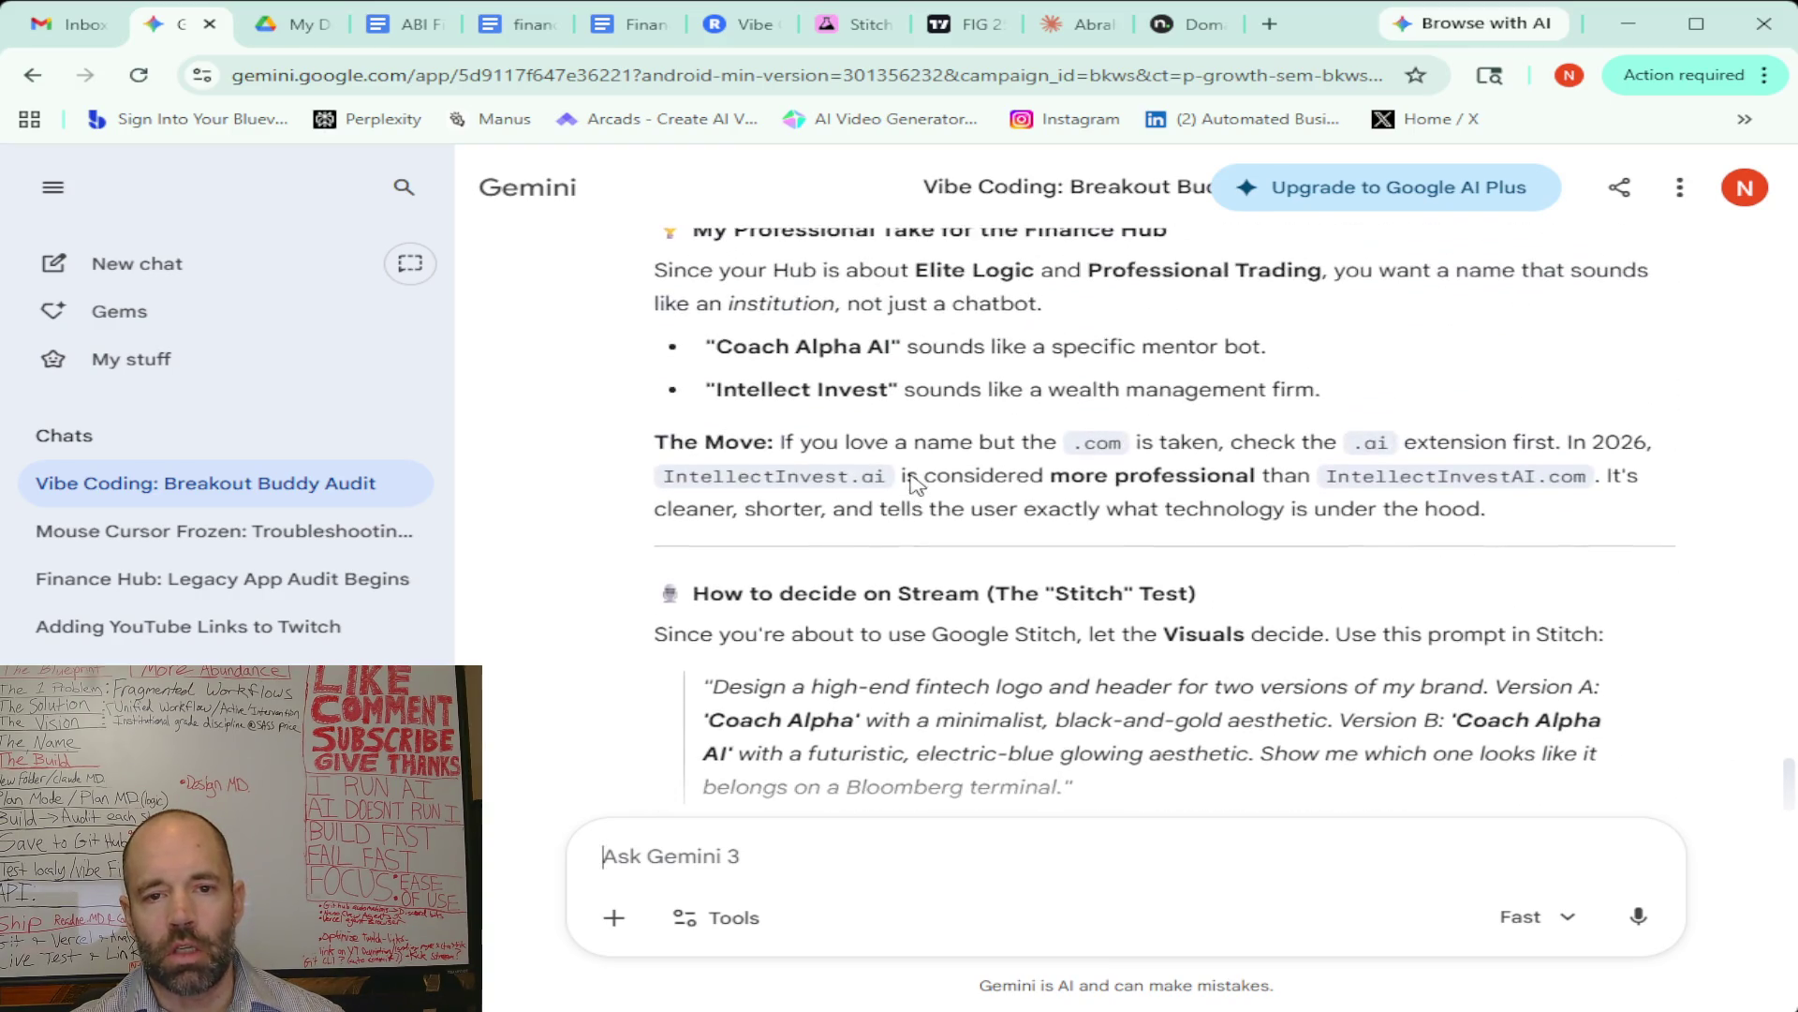
pyautogui.scroll(-4, 914, 475)
pyautogui.scroll(2, 913, 475)
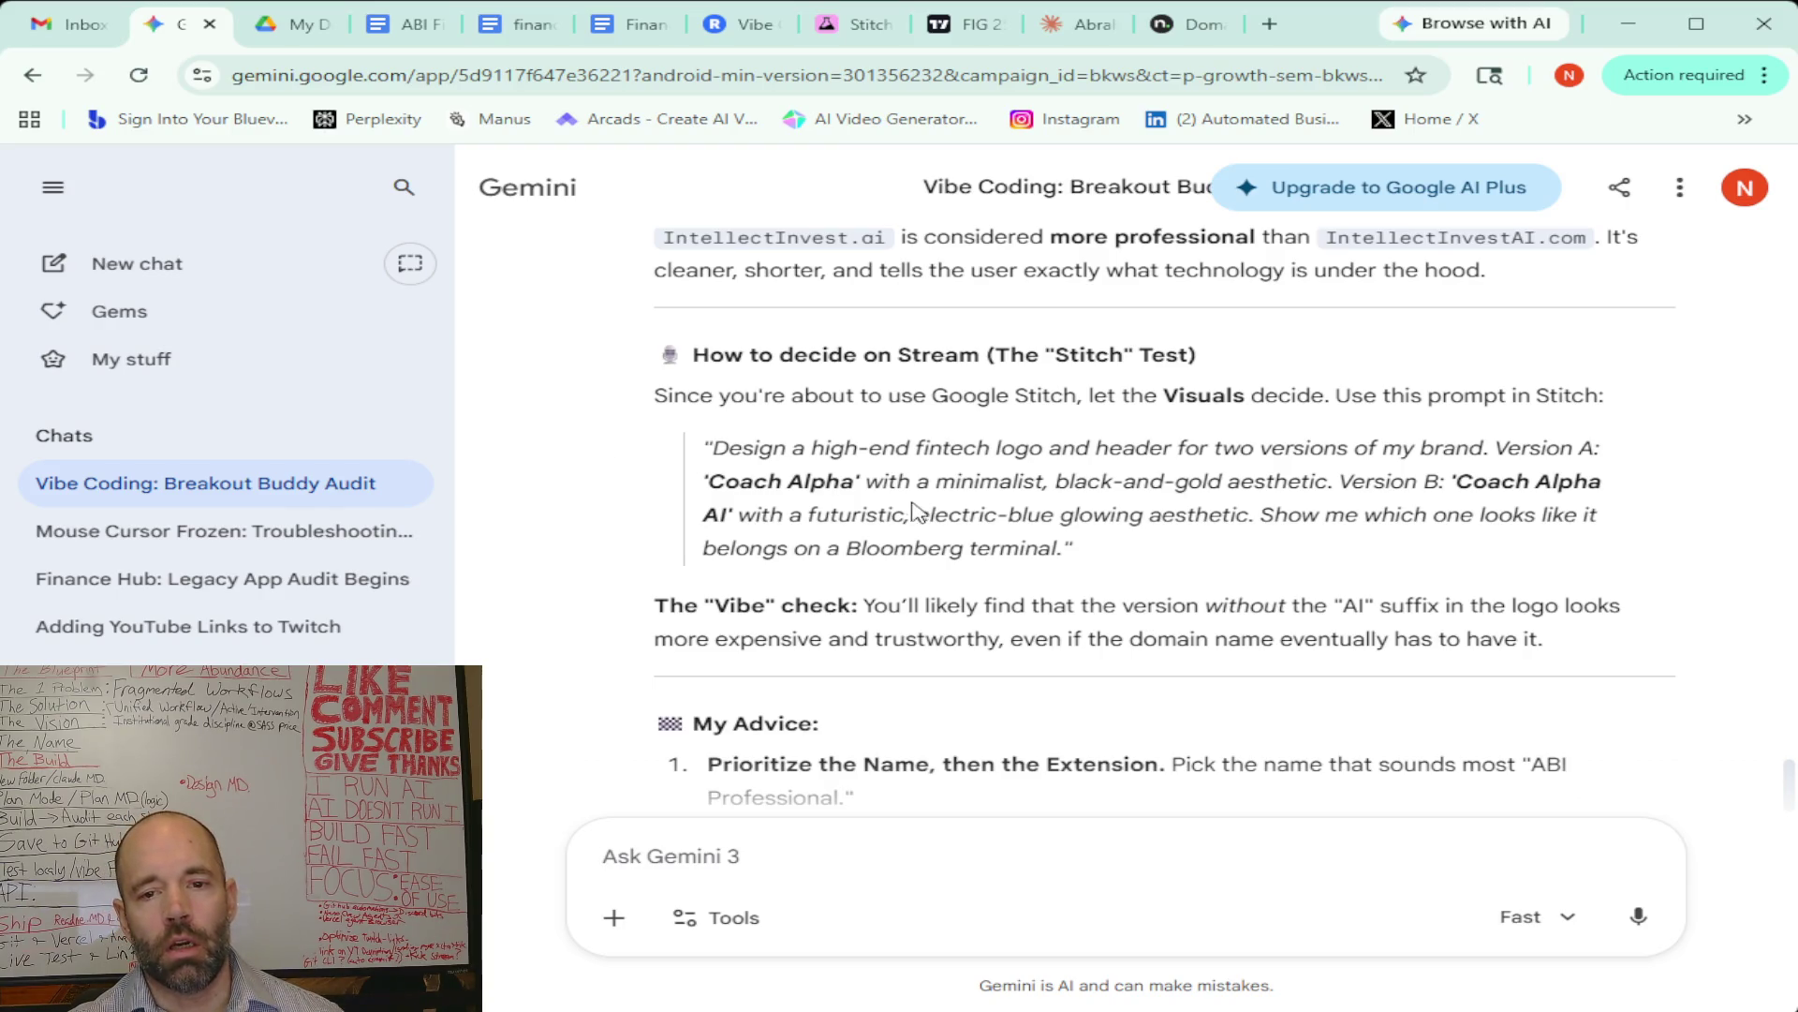
pyautogui.scroll(-4, 913, 511)
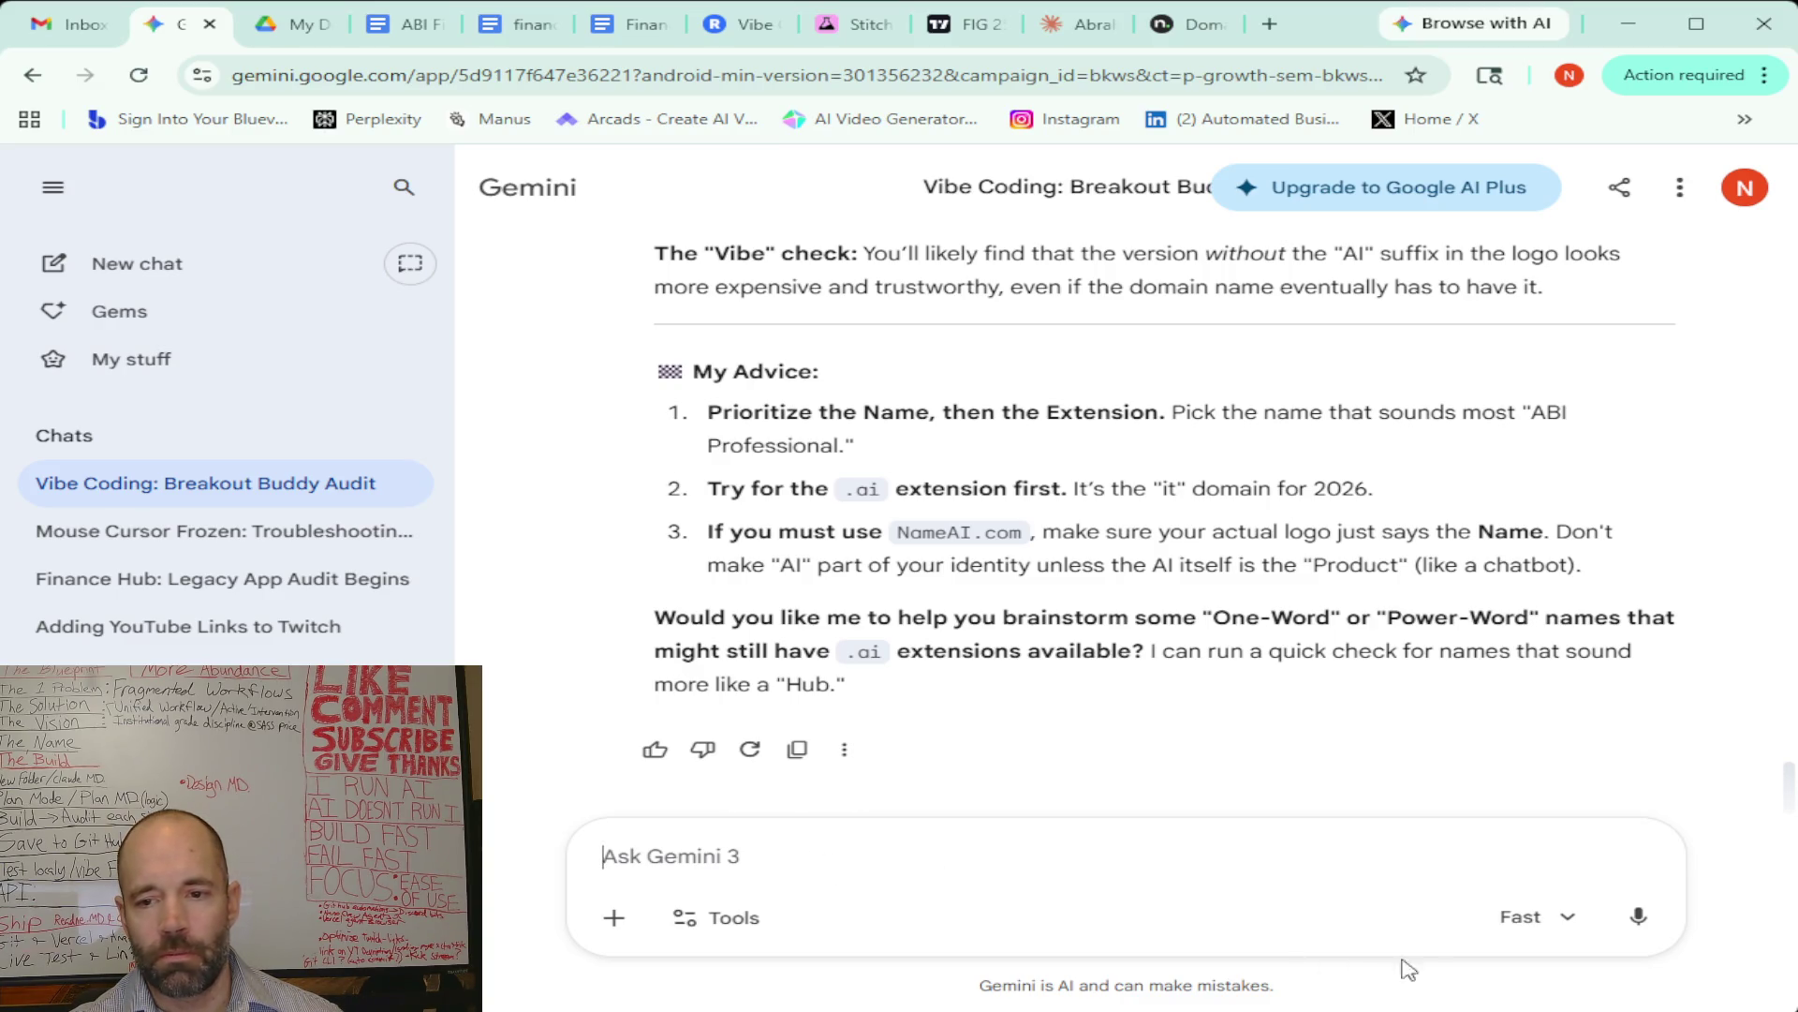
pyautogui.click(1639, 921)
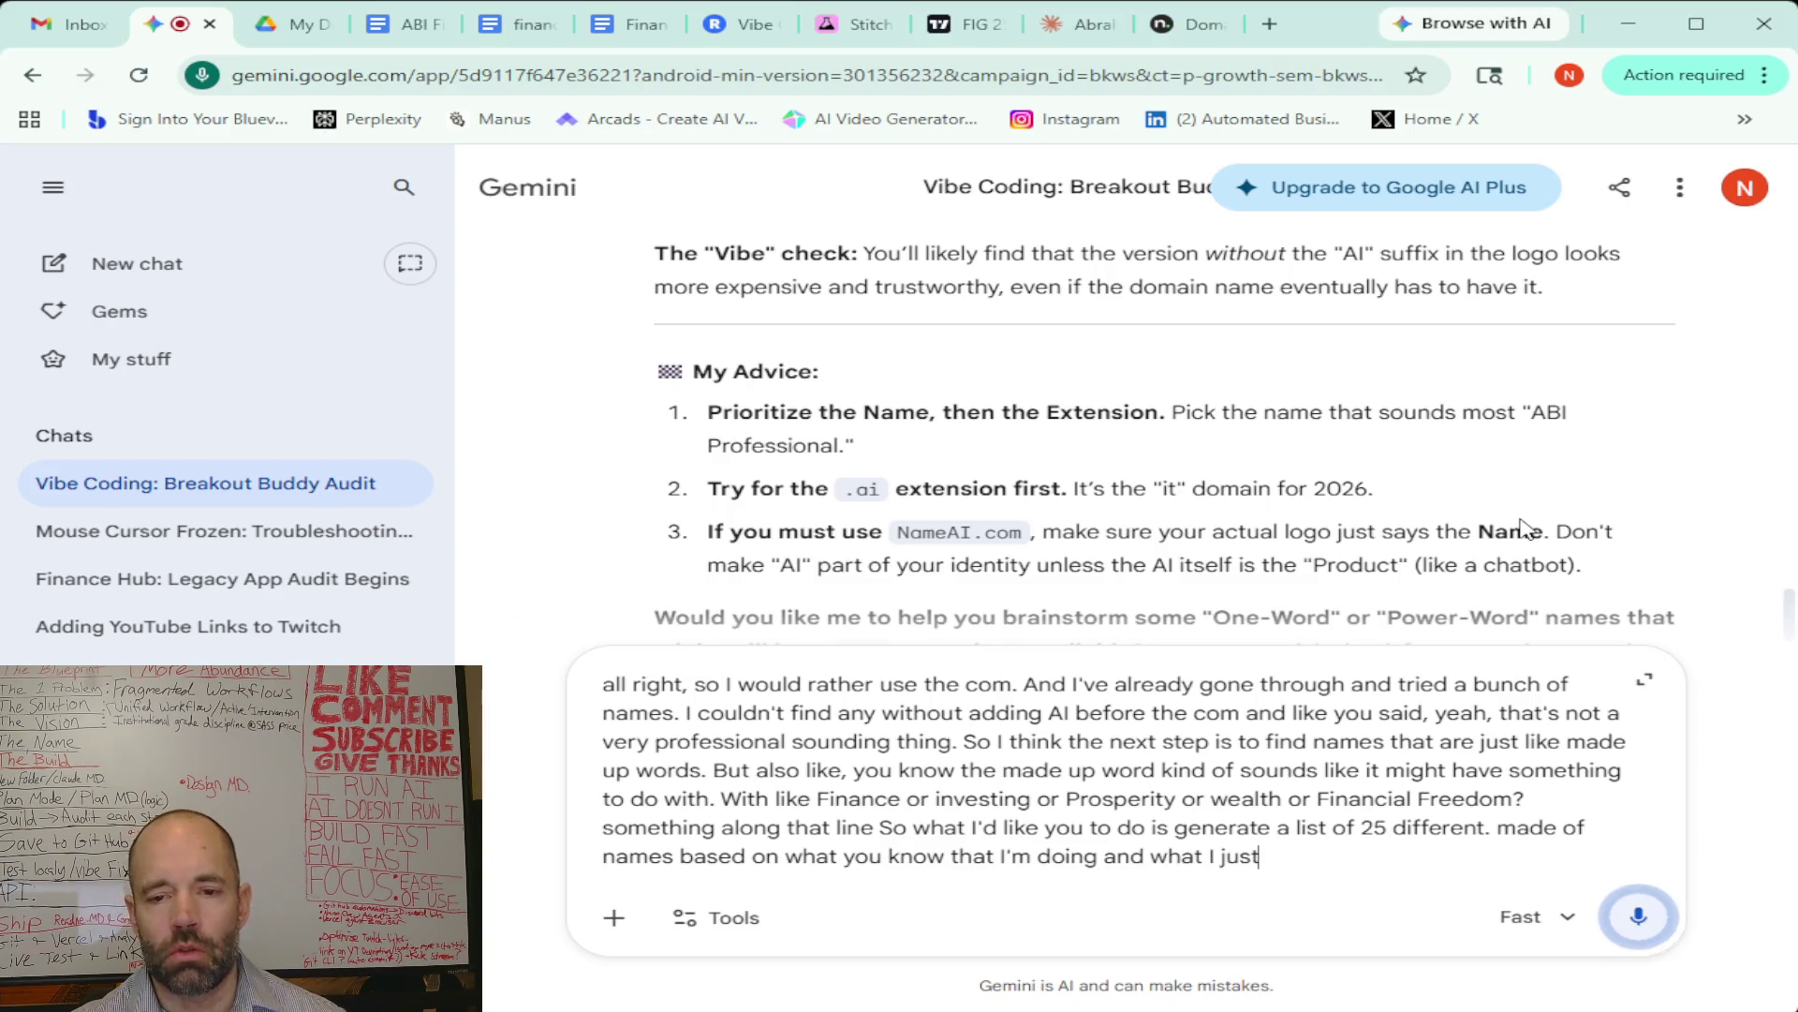
# Send the dictated request for 25 made-up .com names evoking finance, prosperity or wealth
pyautogui.click(1637, 917)
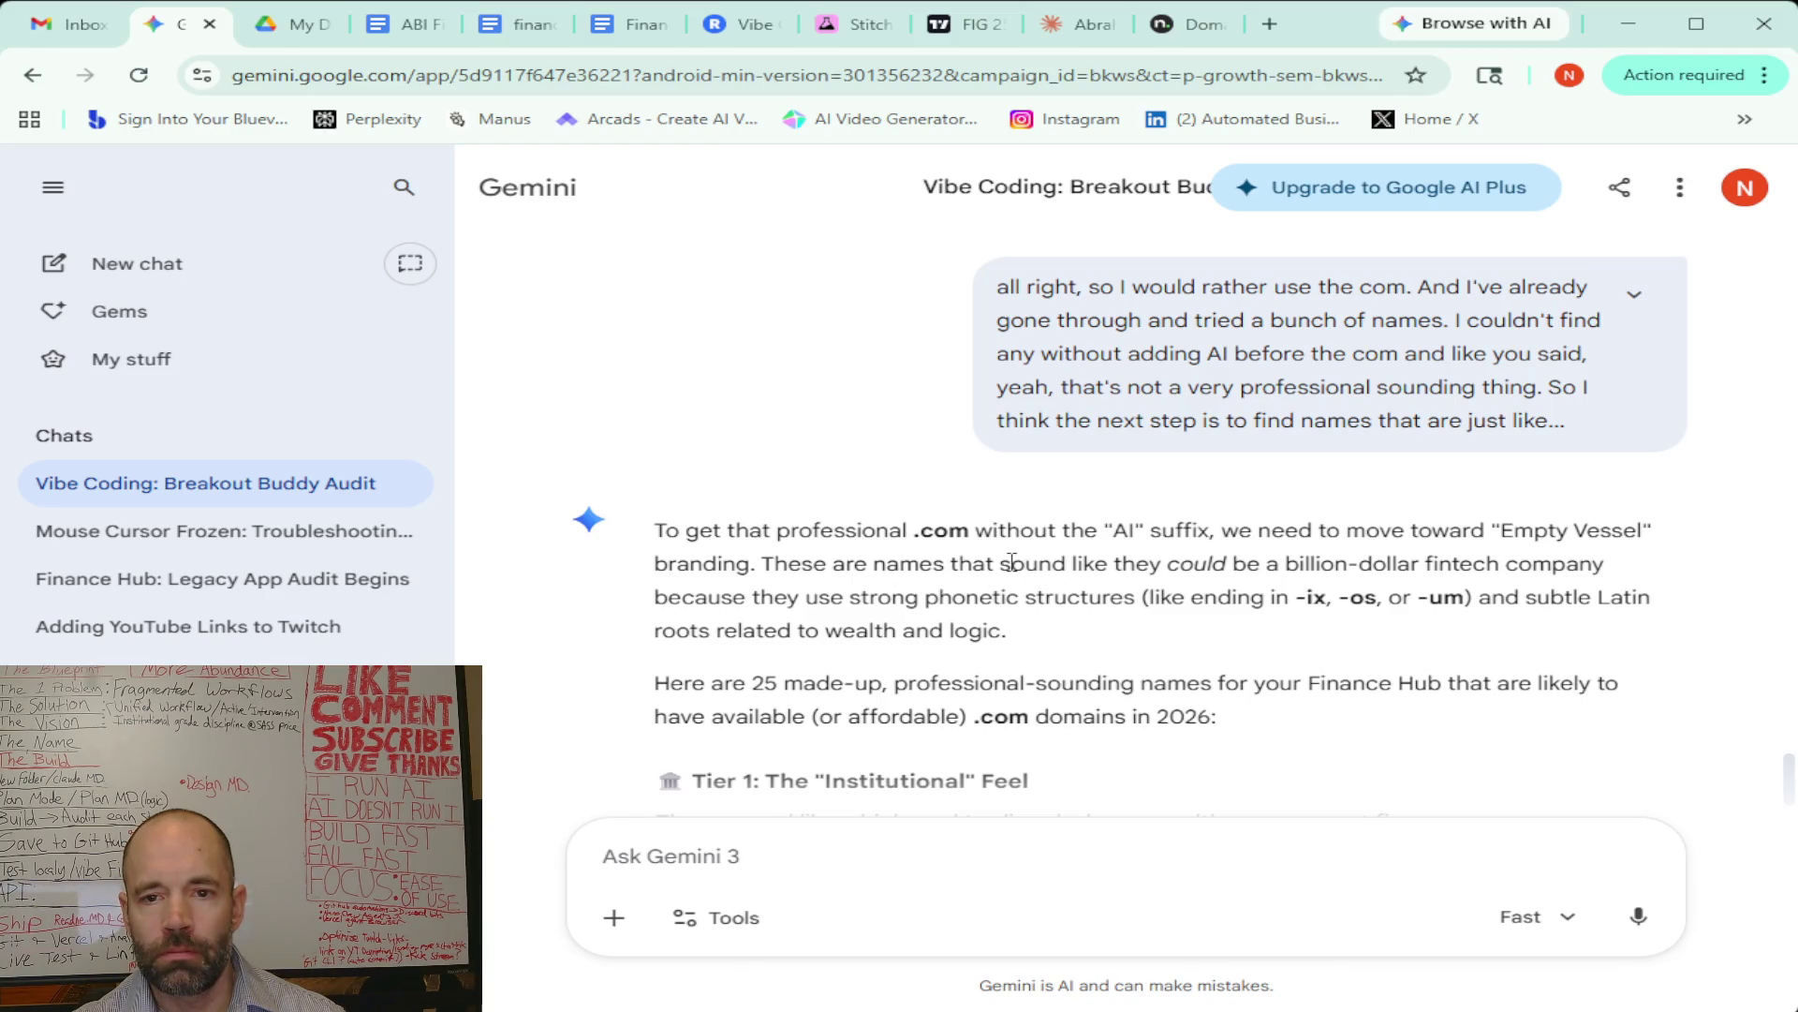
# Scroll Gemini's reply down to the Tier 1 'Institutional' Feel names Vultrex and Orynt
pyautogui.scroll(-1, 1012, 562)
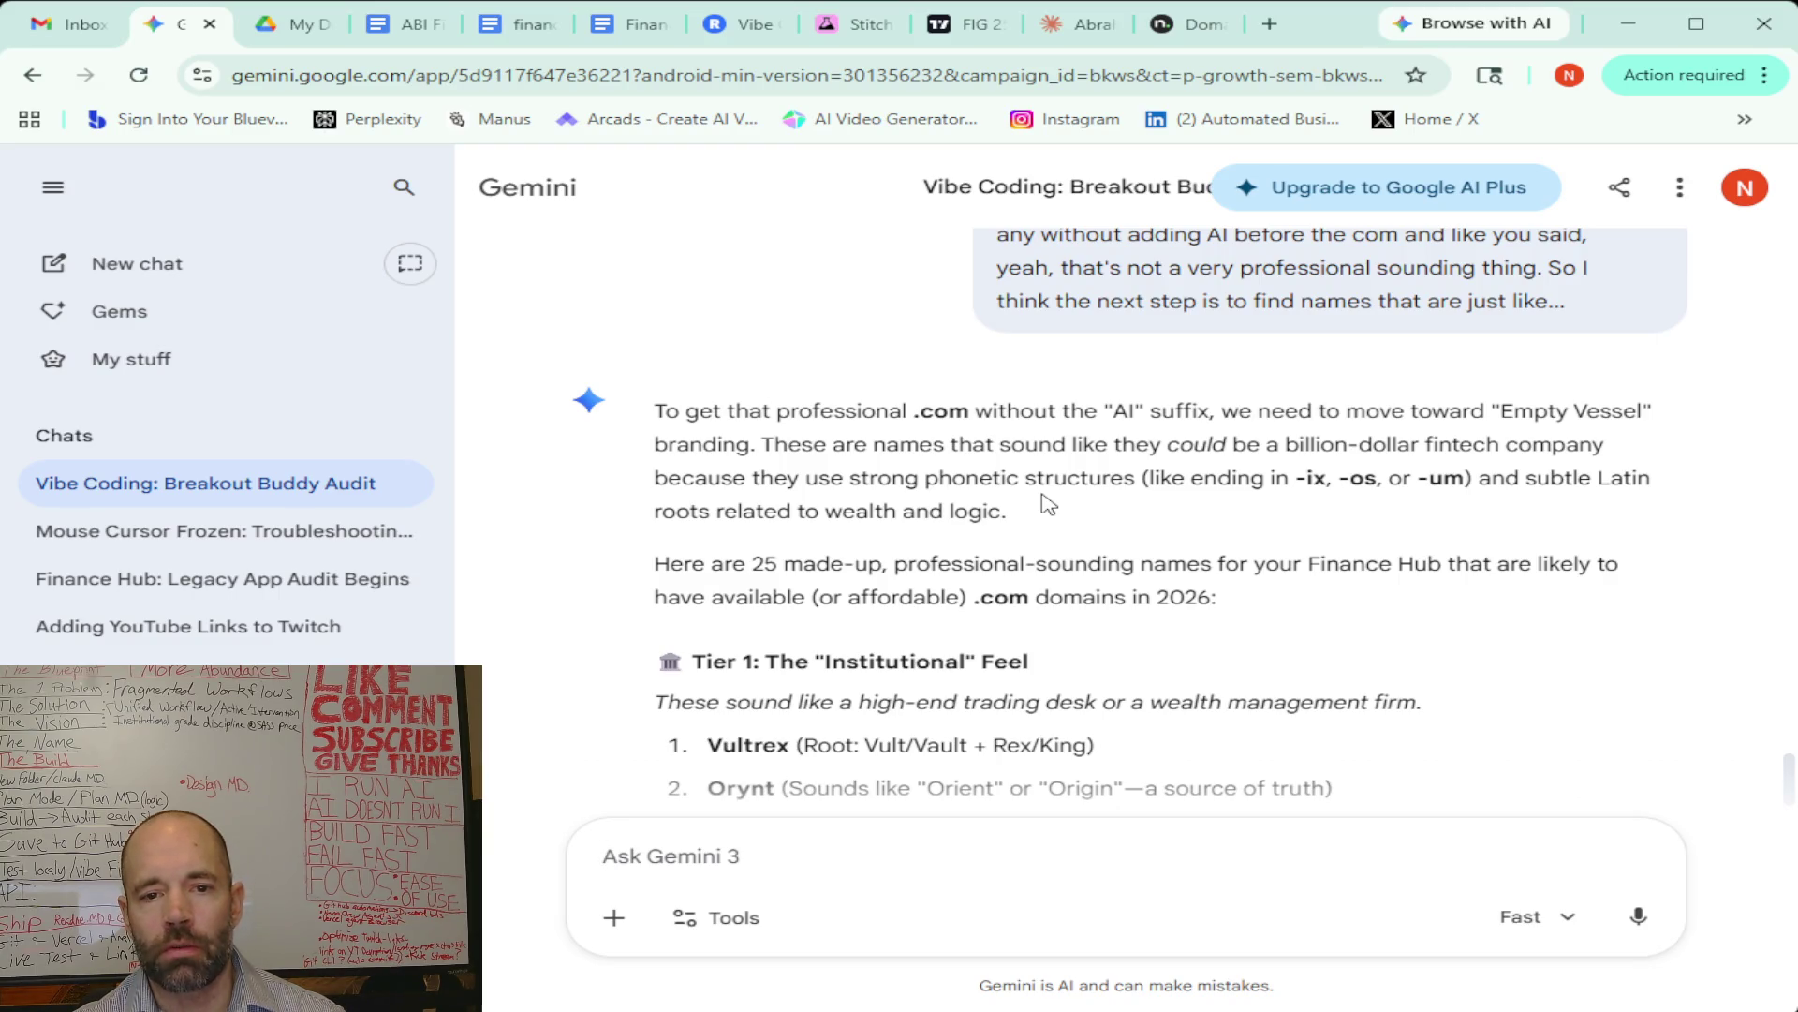
pyautogui.scroll(-3, 1047, 504)
pyautogui.scroll(-1, 1047, 504)
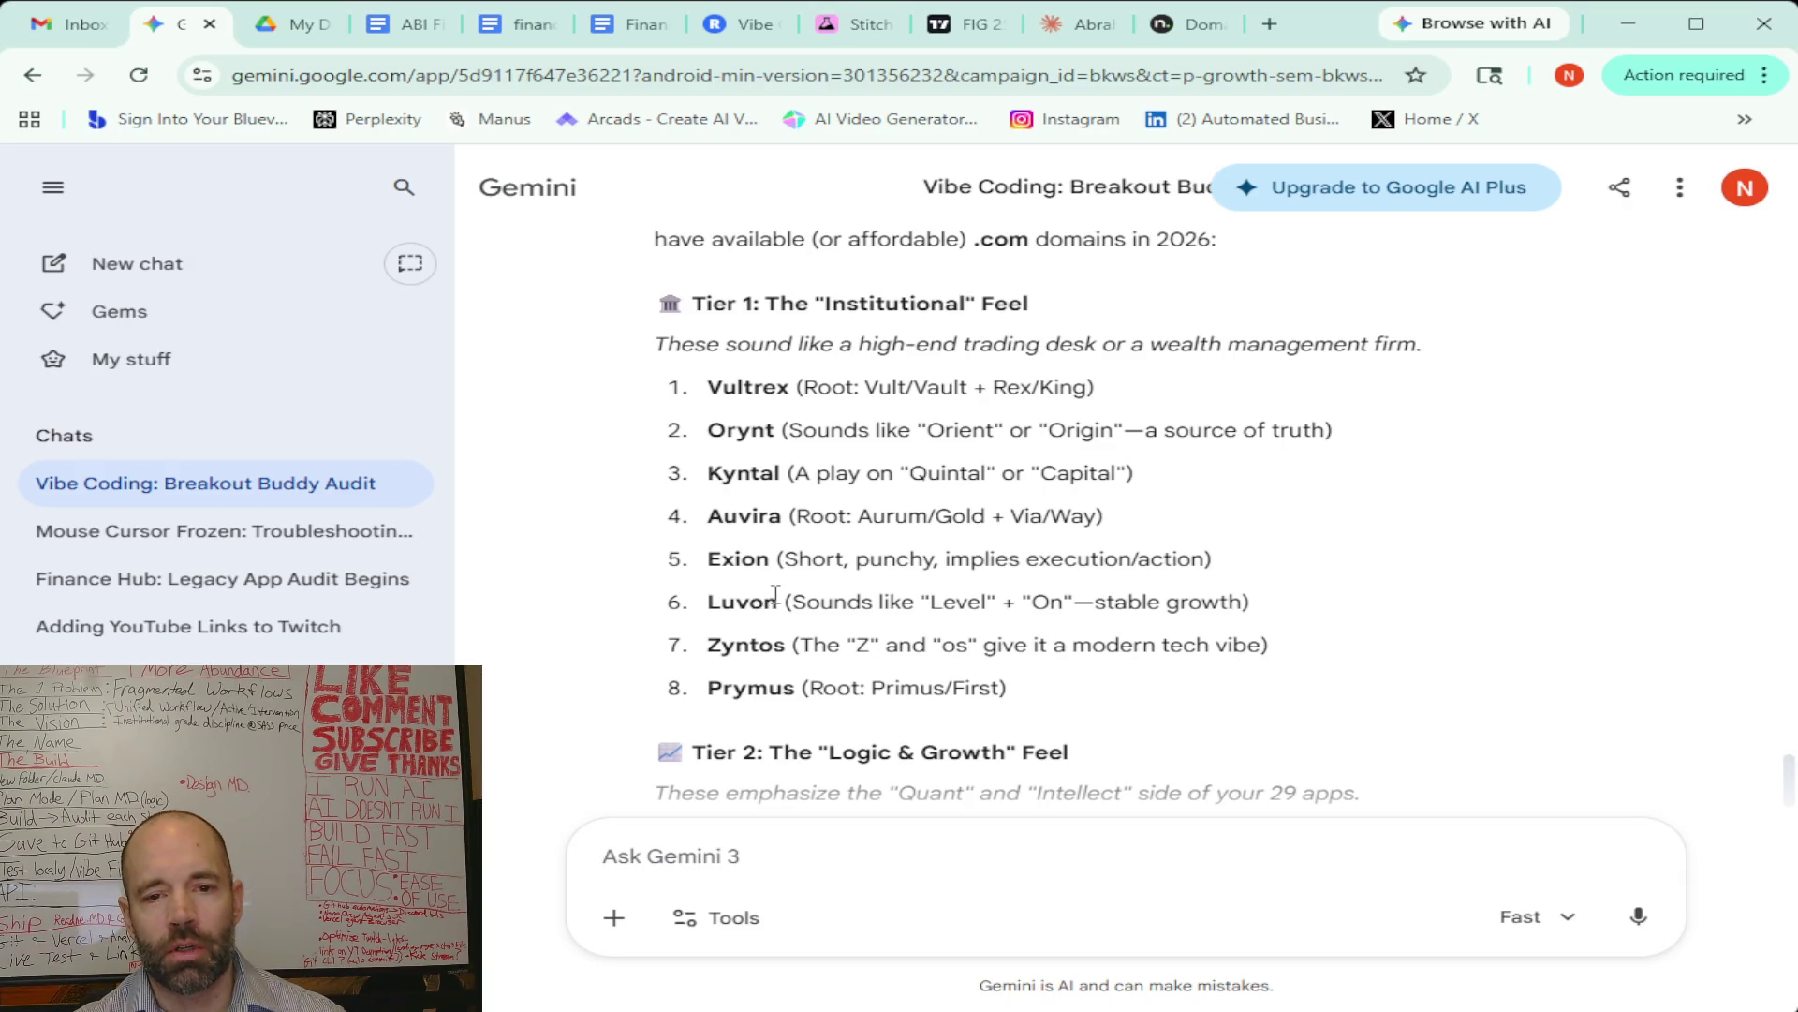
pyautogui.scroll(-4, 775, 598)
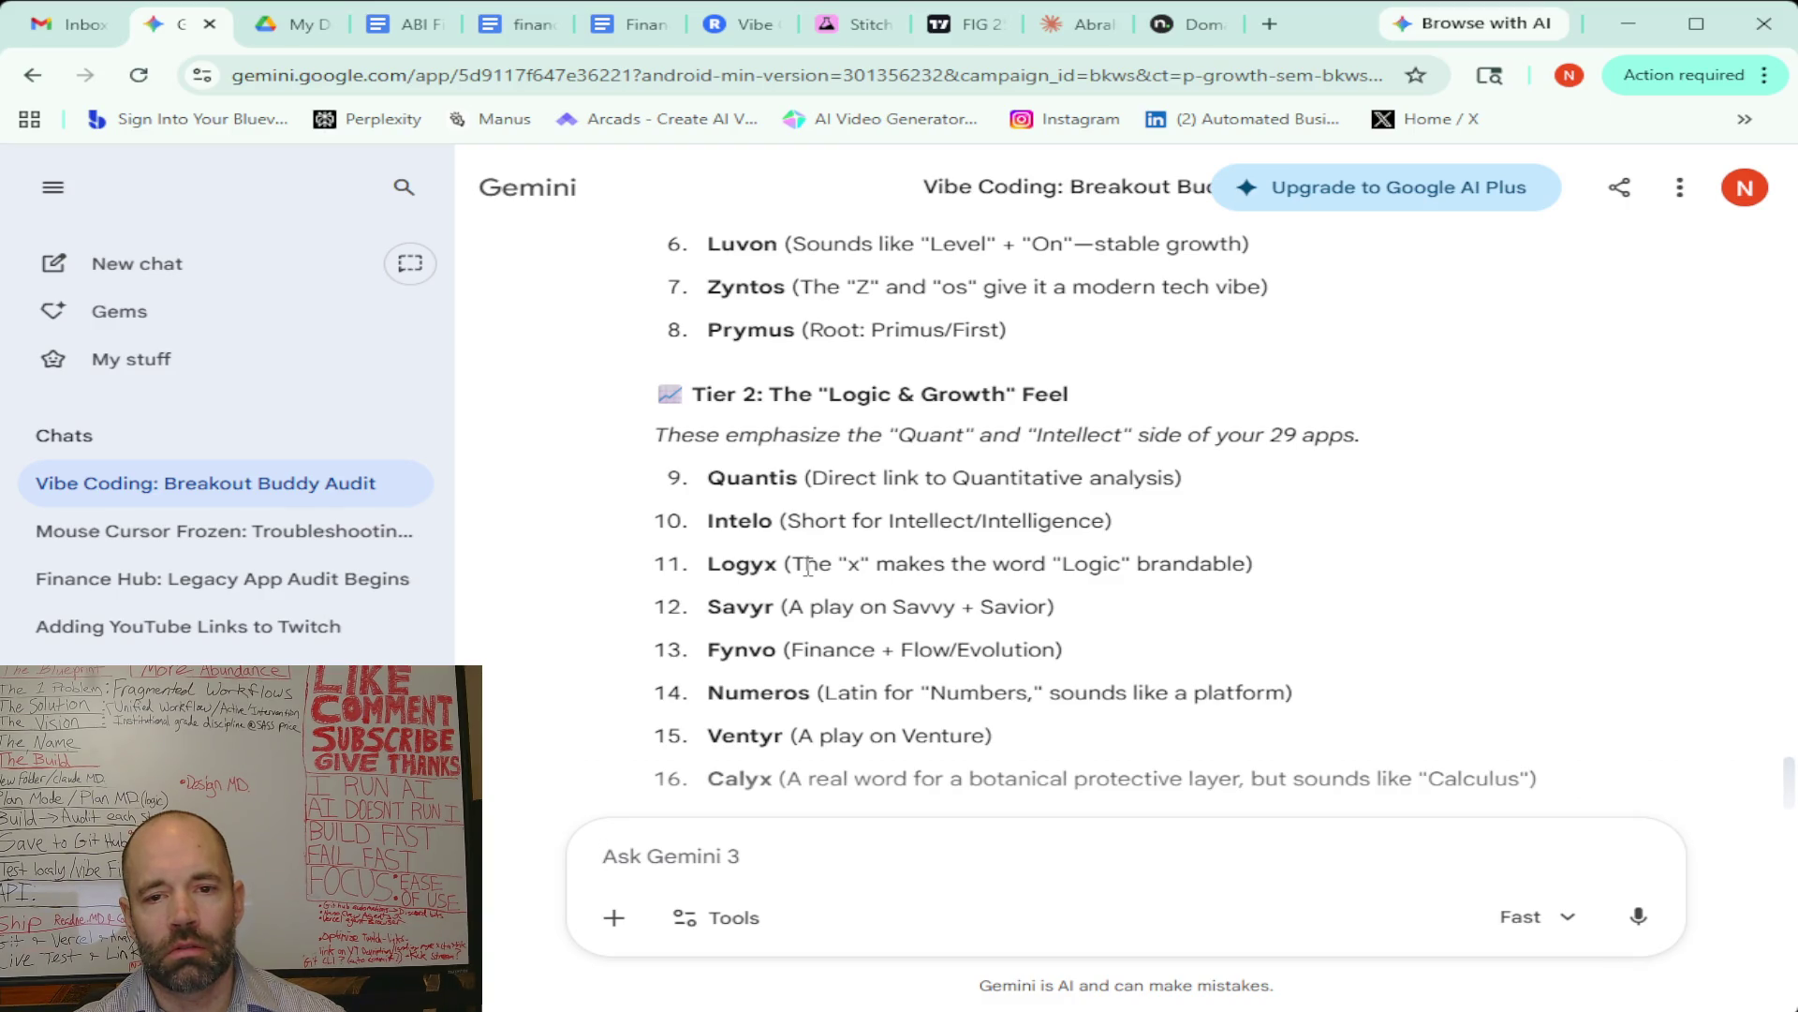
pyautogui.scroll(-1, 807, 566)
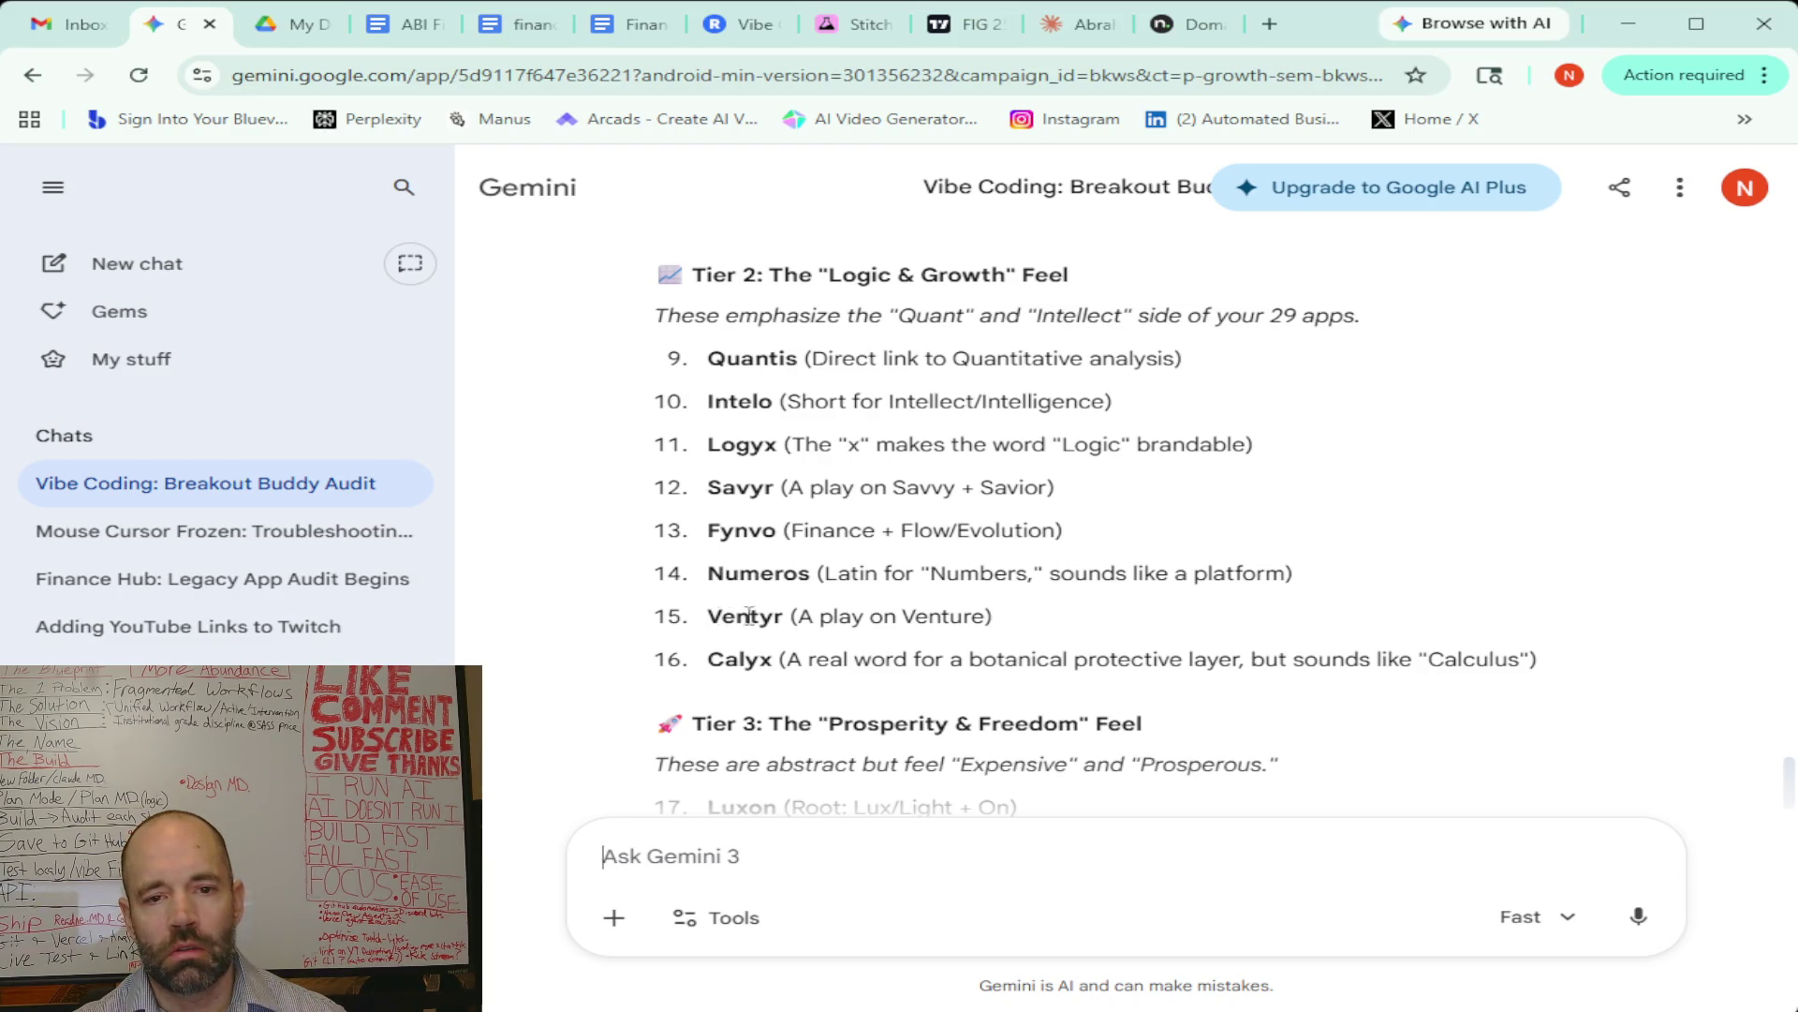
pyautogui.scroll(-3, 762, 615)
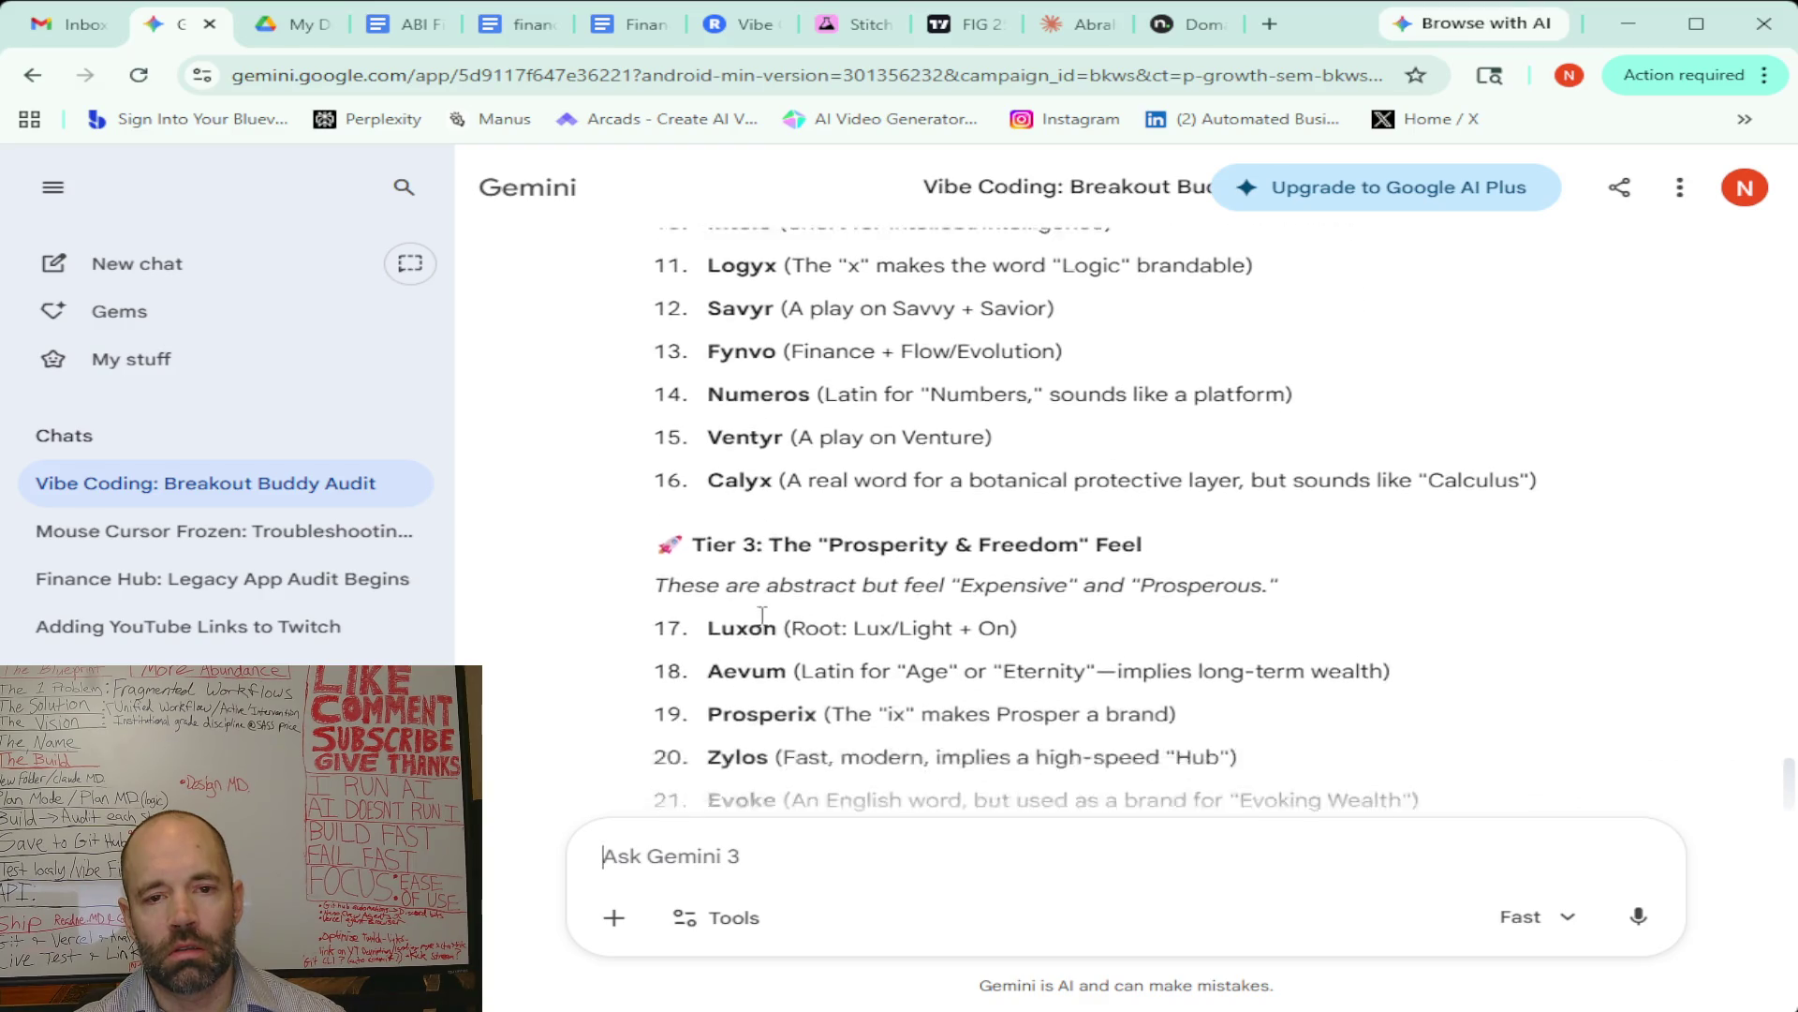
pyautogui.scroll(-2, 763, 615)
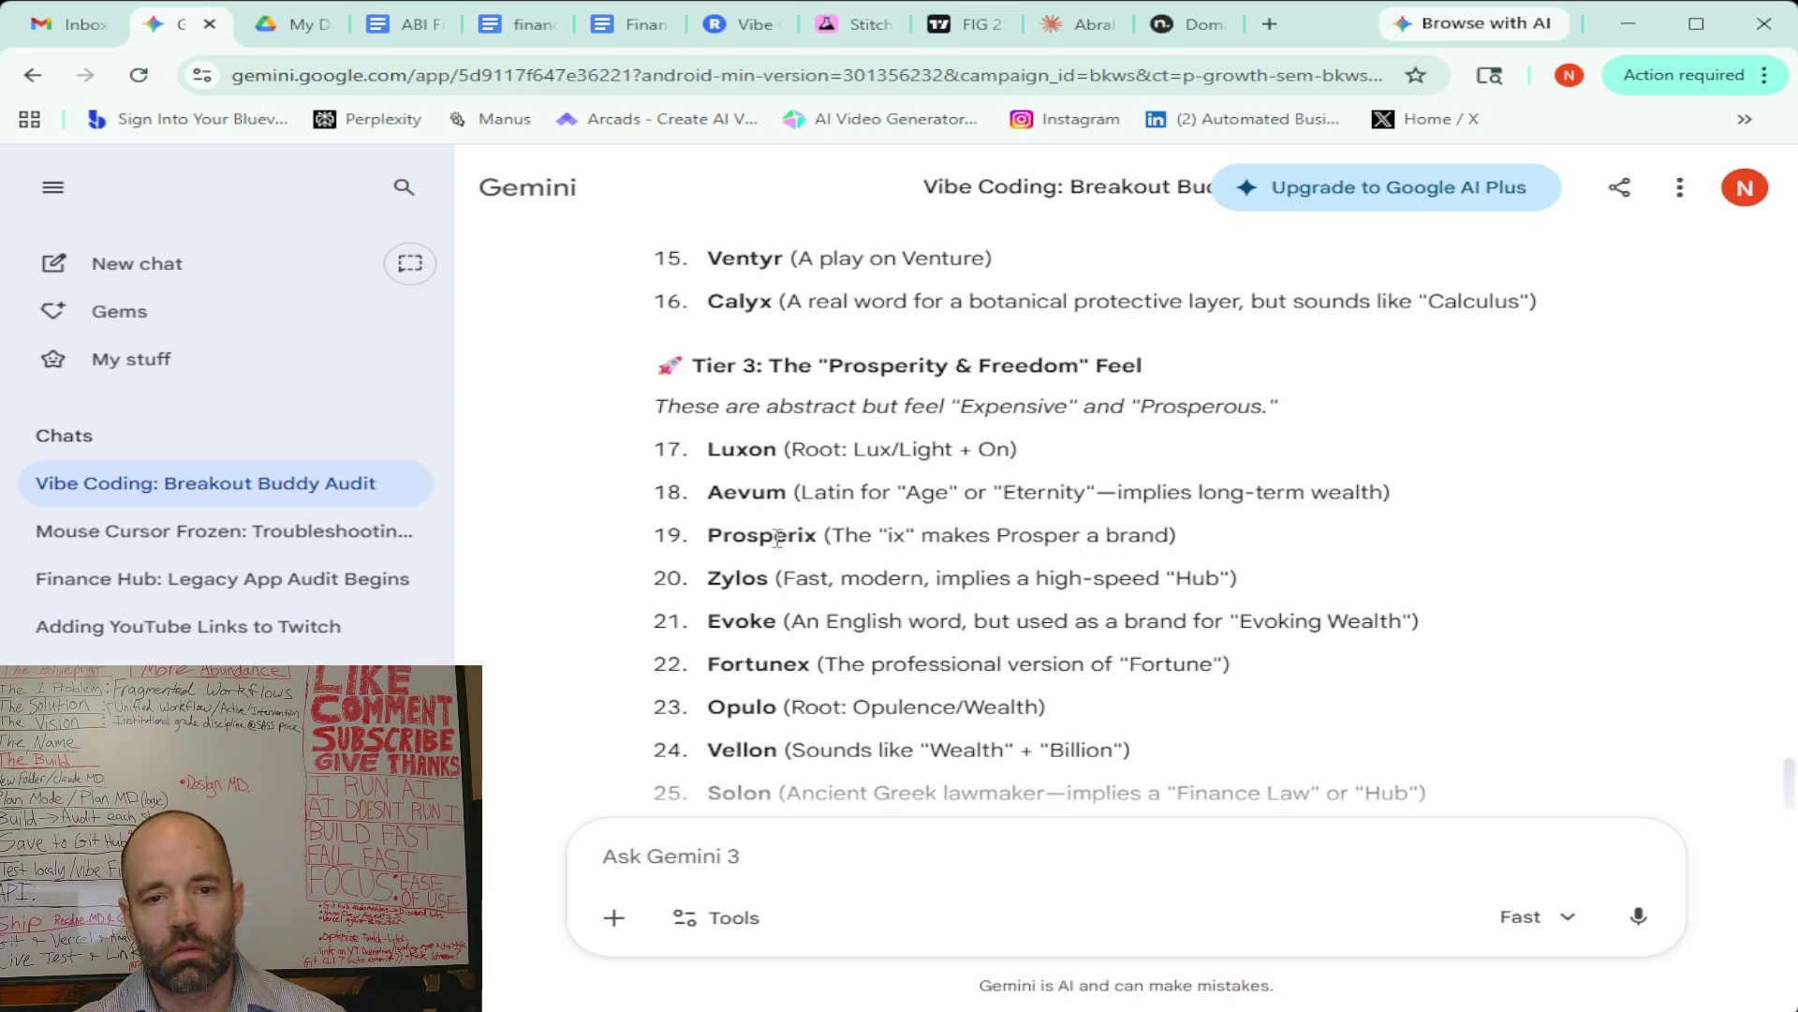
pyautogui.scroll(-4, 774, 545)
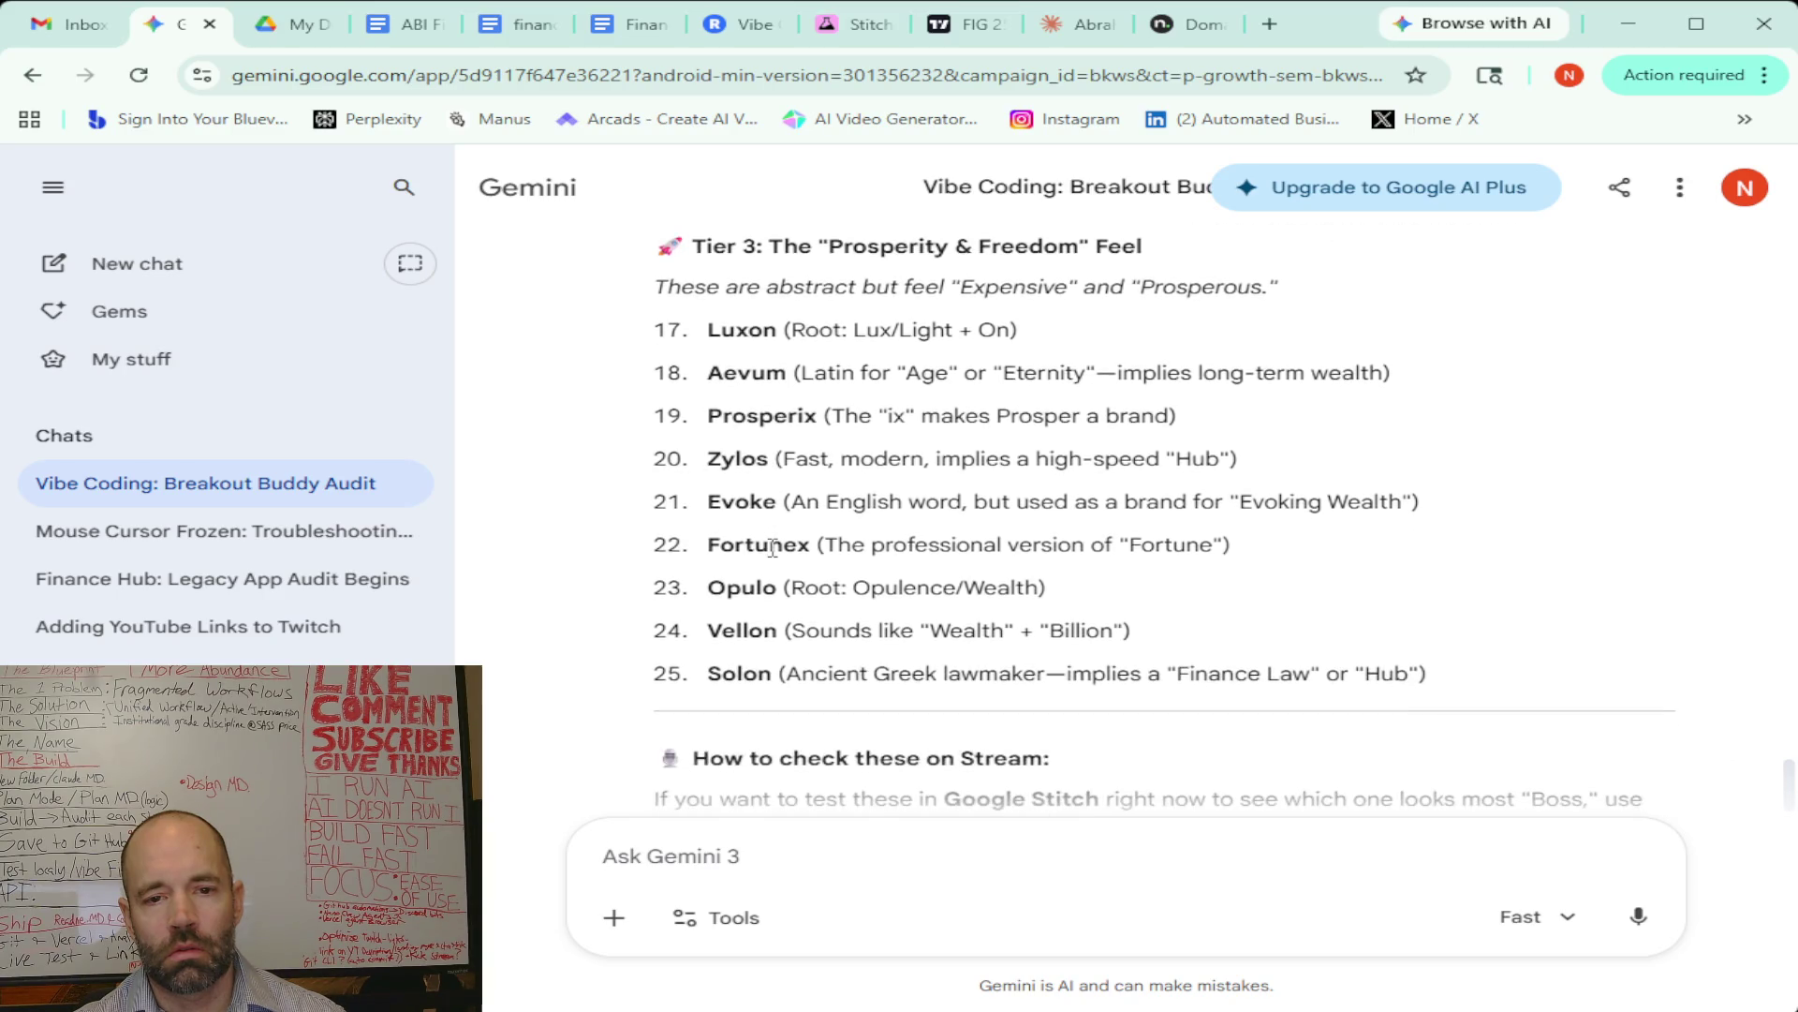
pyautogui.scroll(-5, 774, 546)
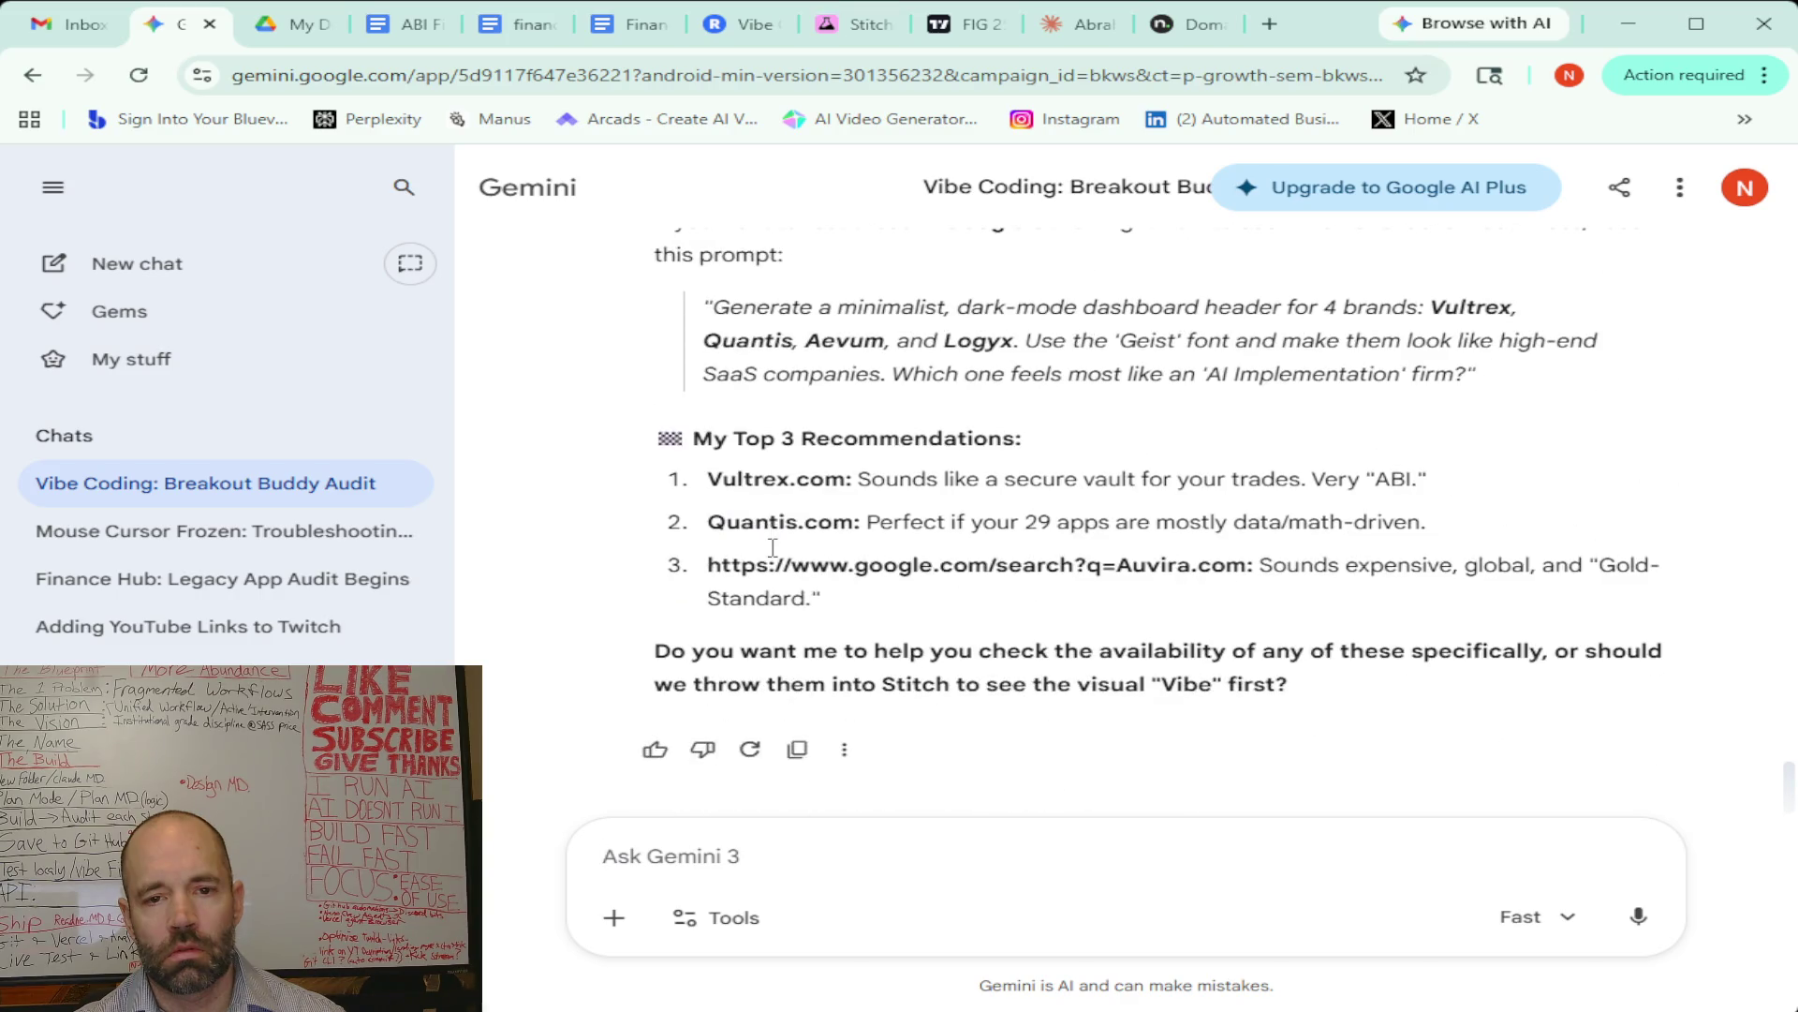
pyautogui.scroll(2, 773, 547)
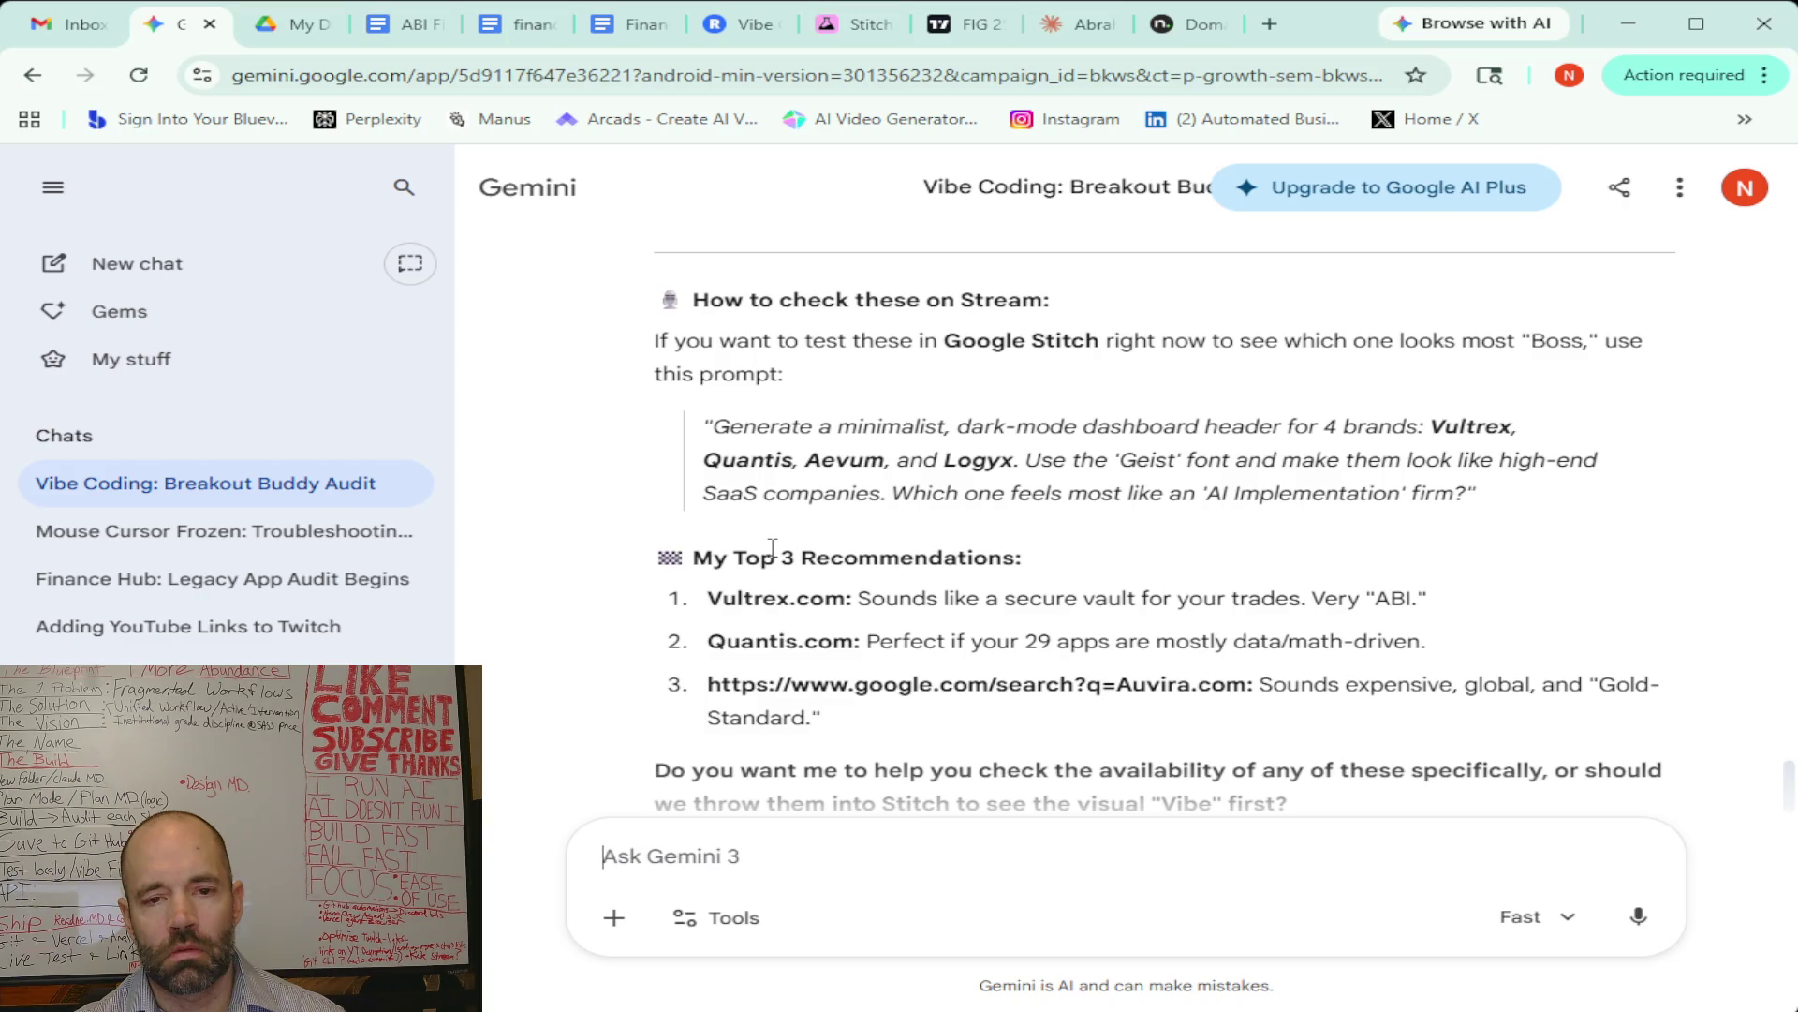
pyautogui.scroll(2, 773, 546)
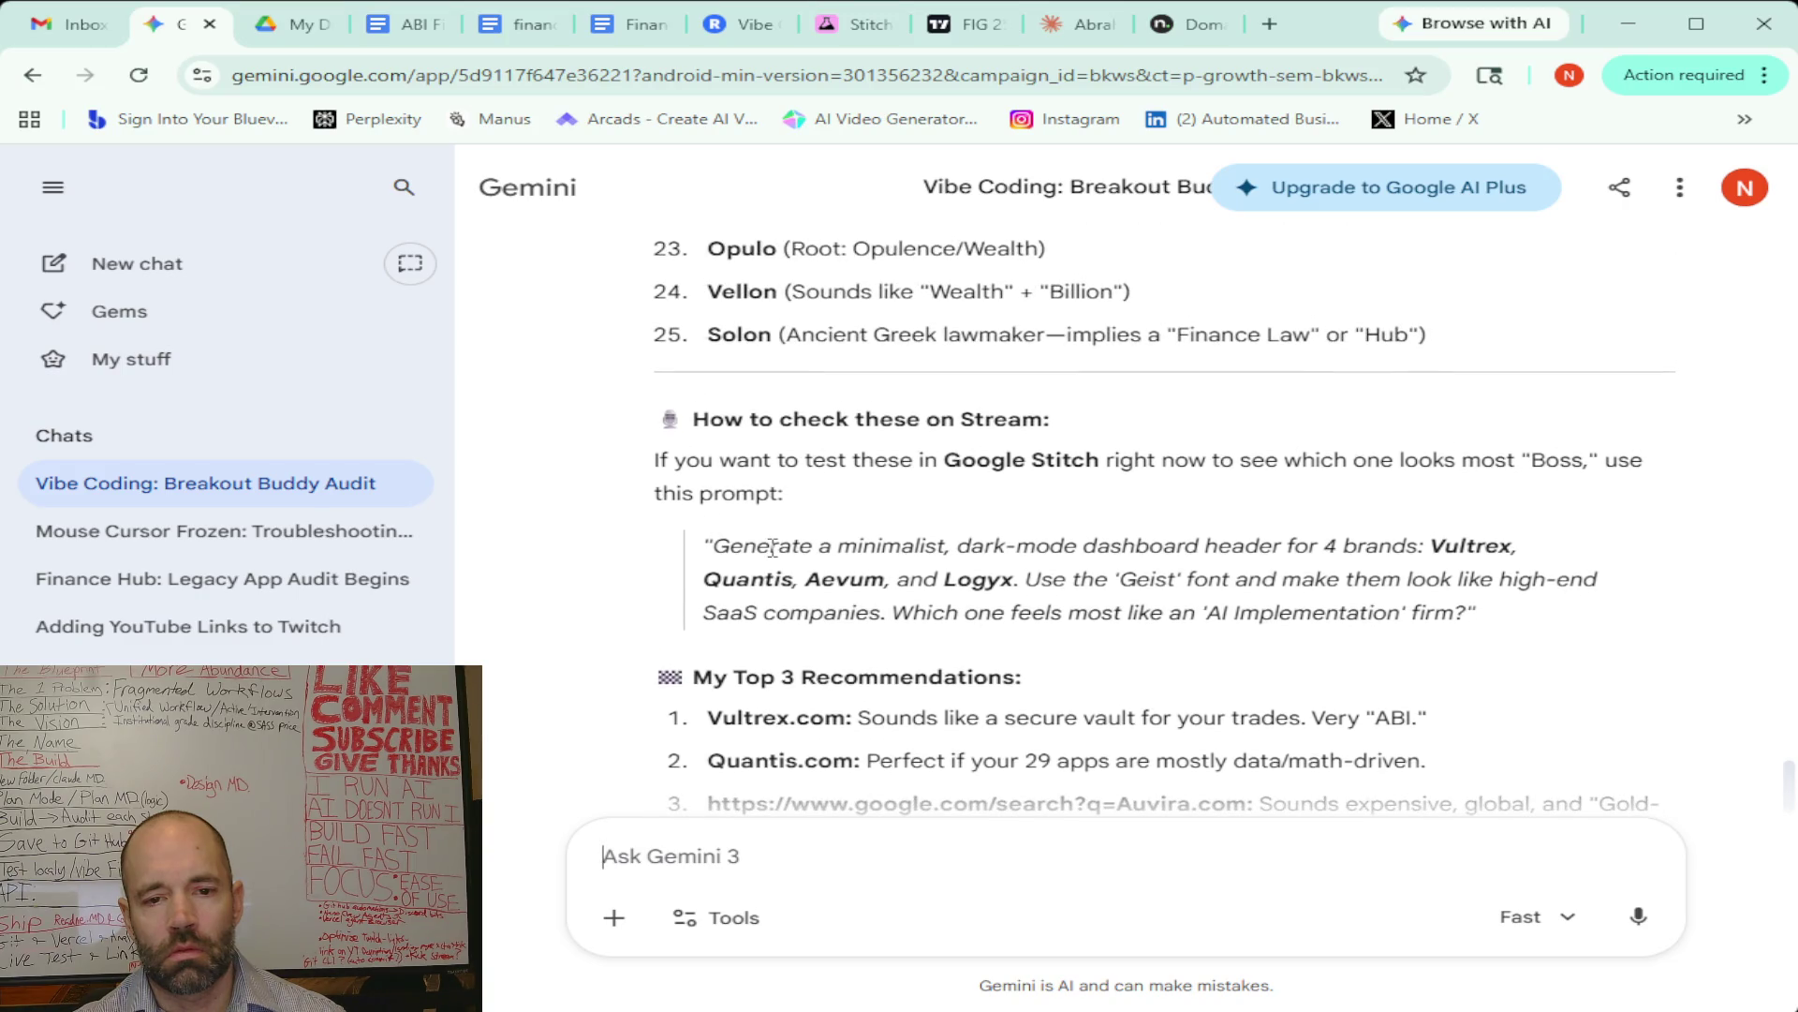
pyautogui.scroll(3, 773, 546)
pyautogui.scroll(1, 774, 553)
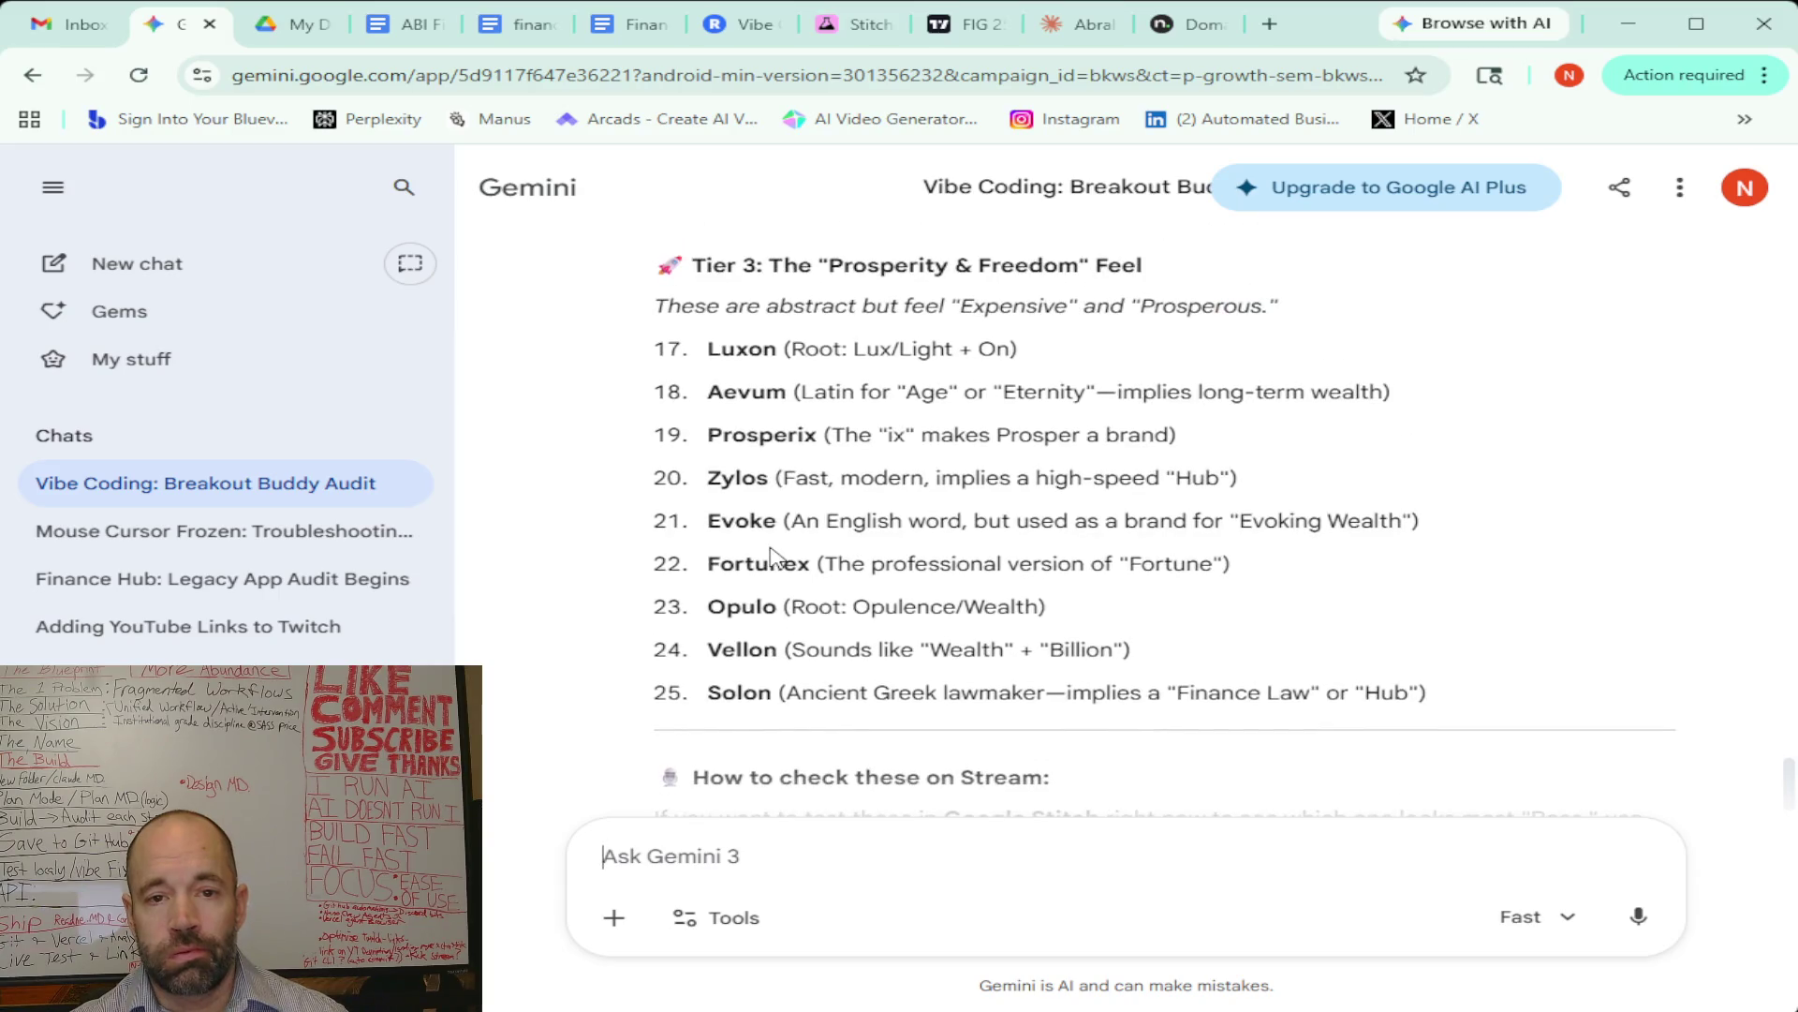
pyautogui.scroll(3, 772, 552)
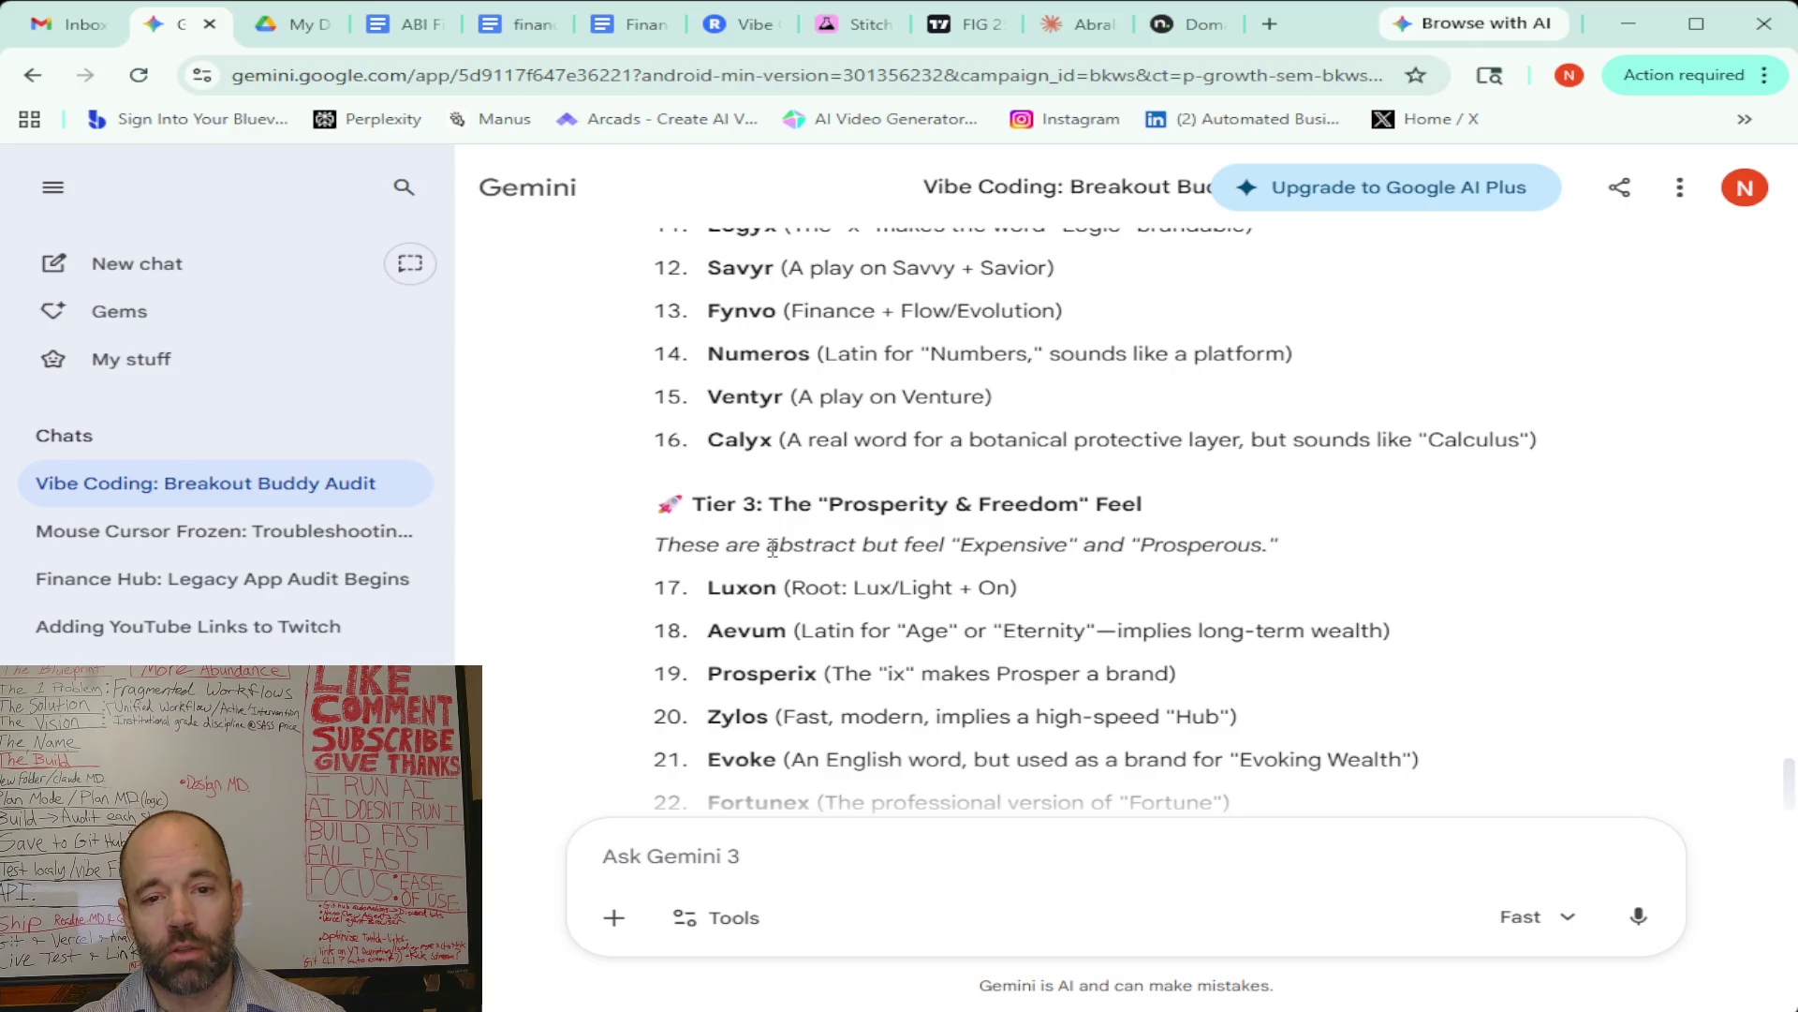
pyautogui.scroll(3, 773, 548)
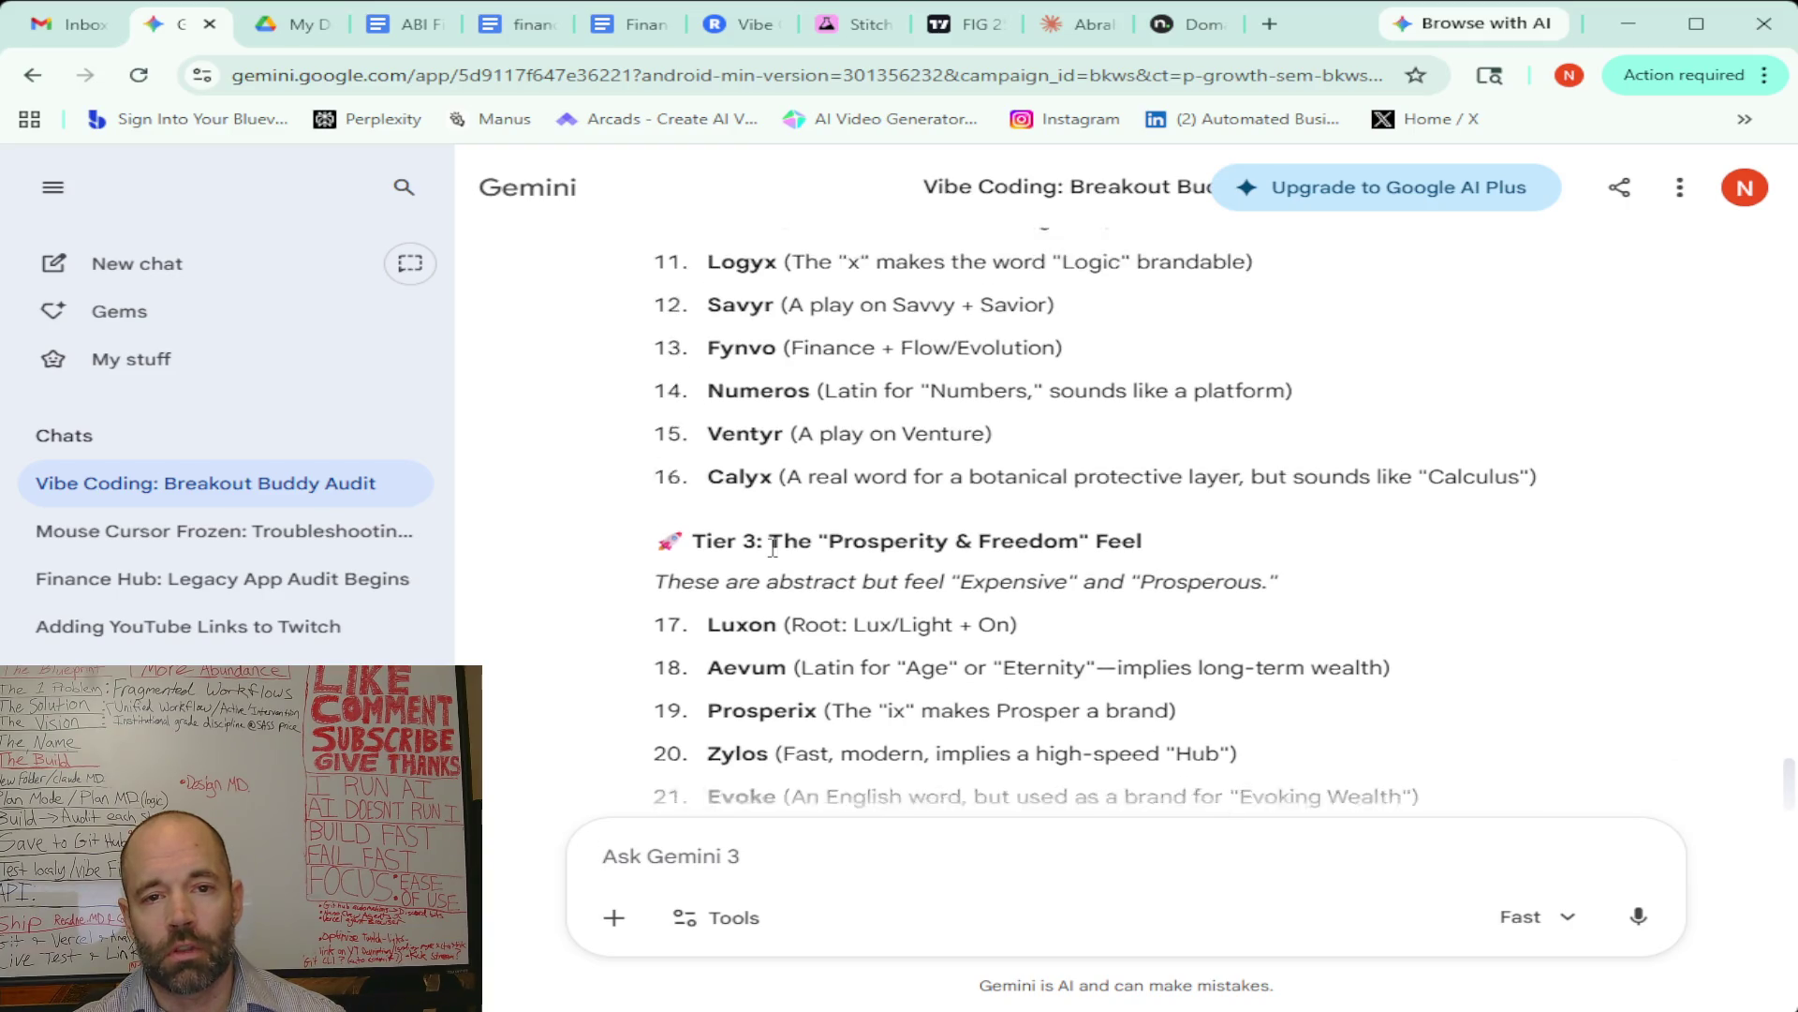
pyautogui.scroll(-3, 773, 548)
pyautogui.scroll(-7, 773, 548)
pyautogui.scroll(6, 773, 548)
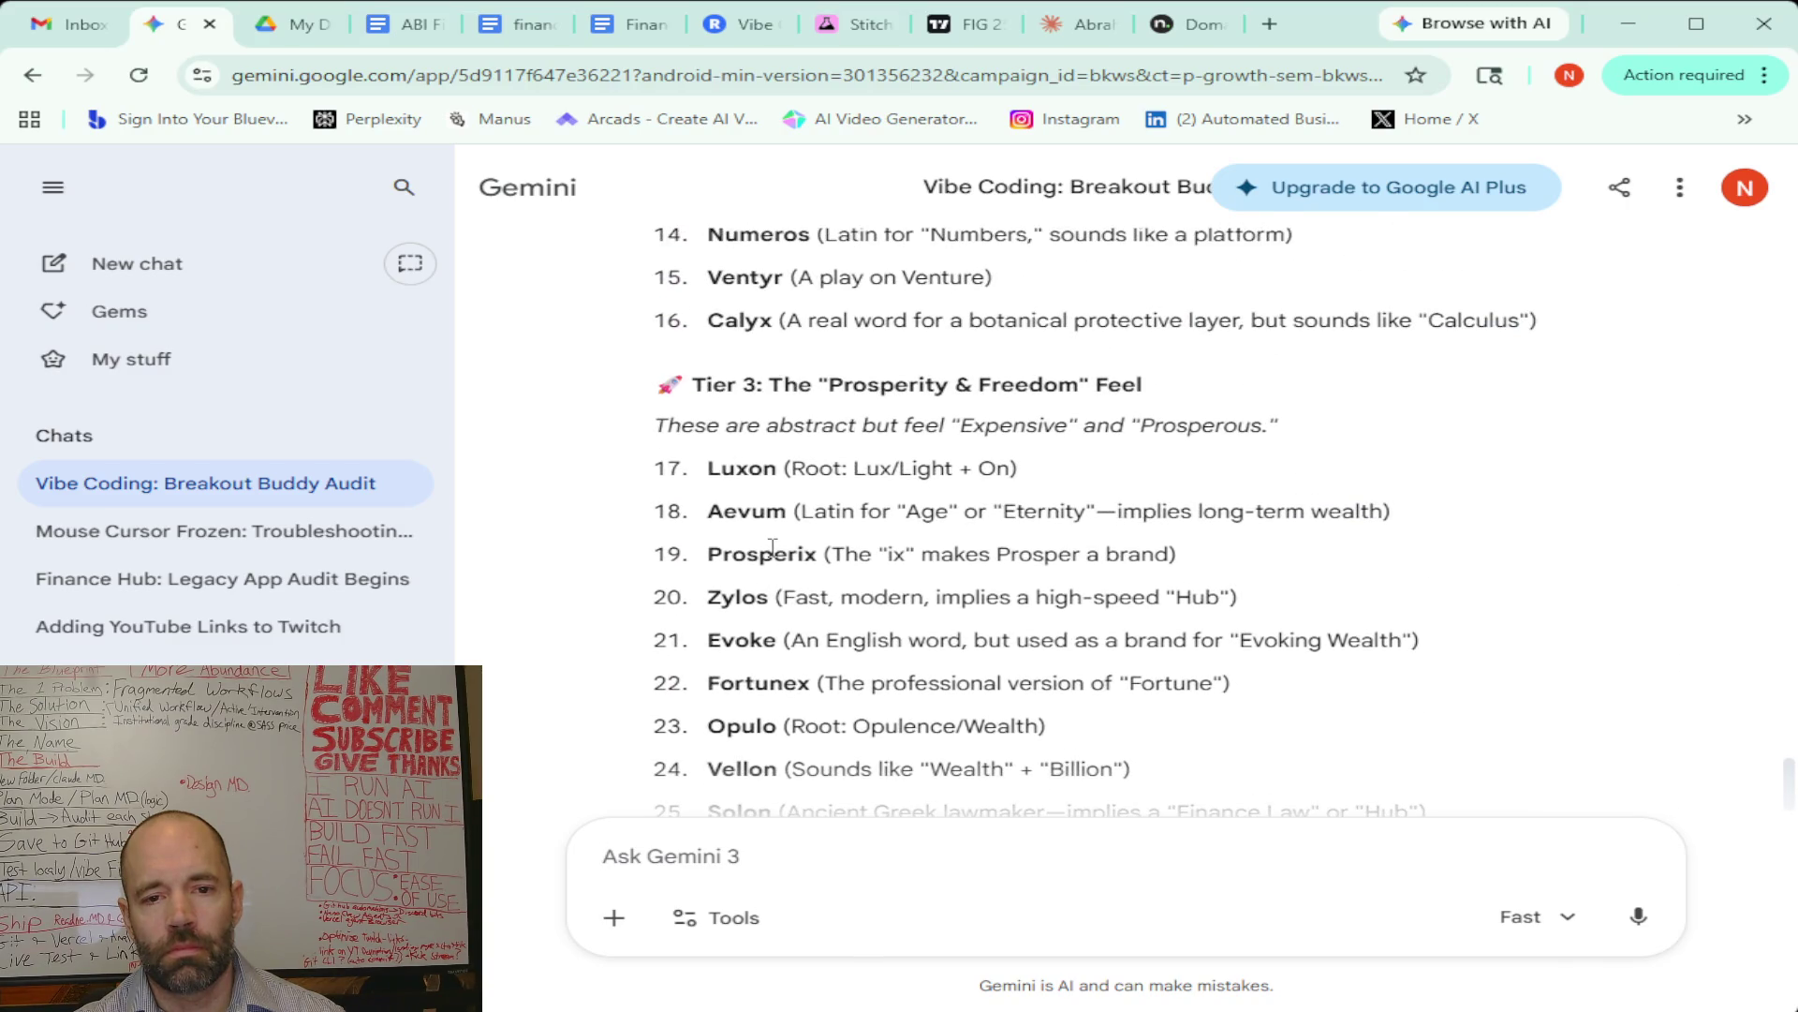
pyautogui.scroll(5, 773, 548)
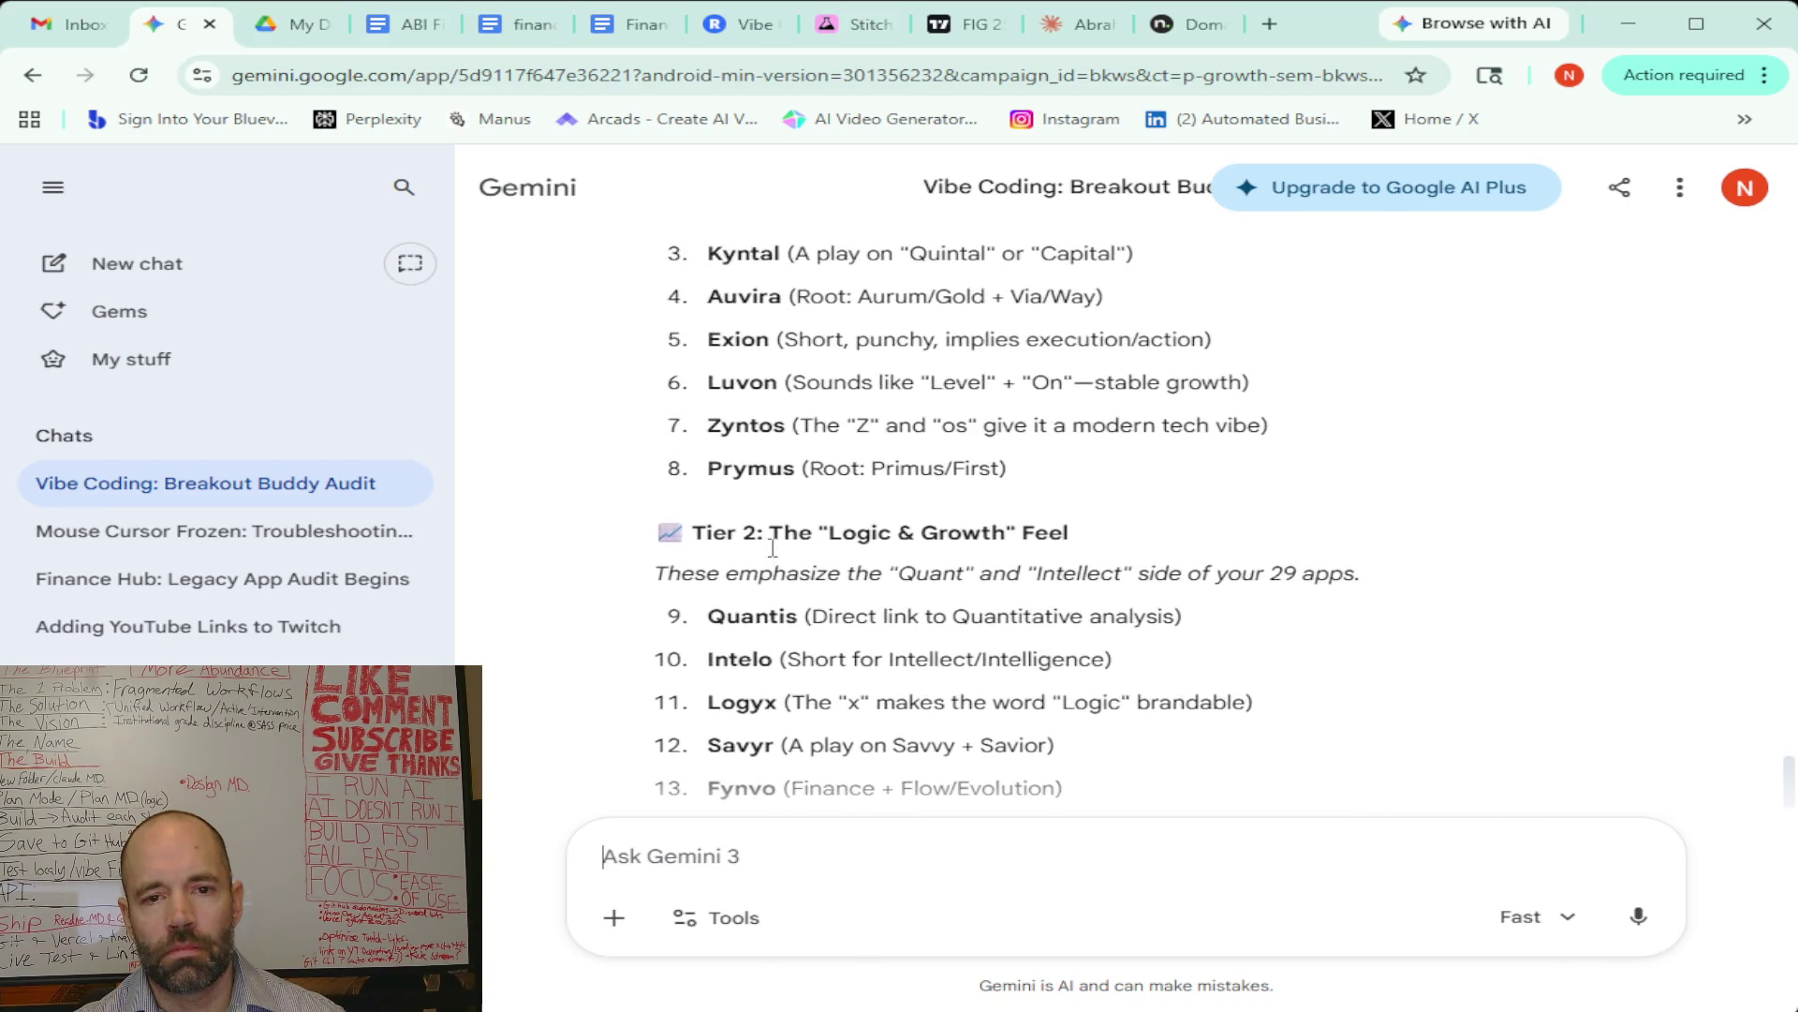
pyautogui.scroll(1, 773, 557)
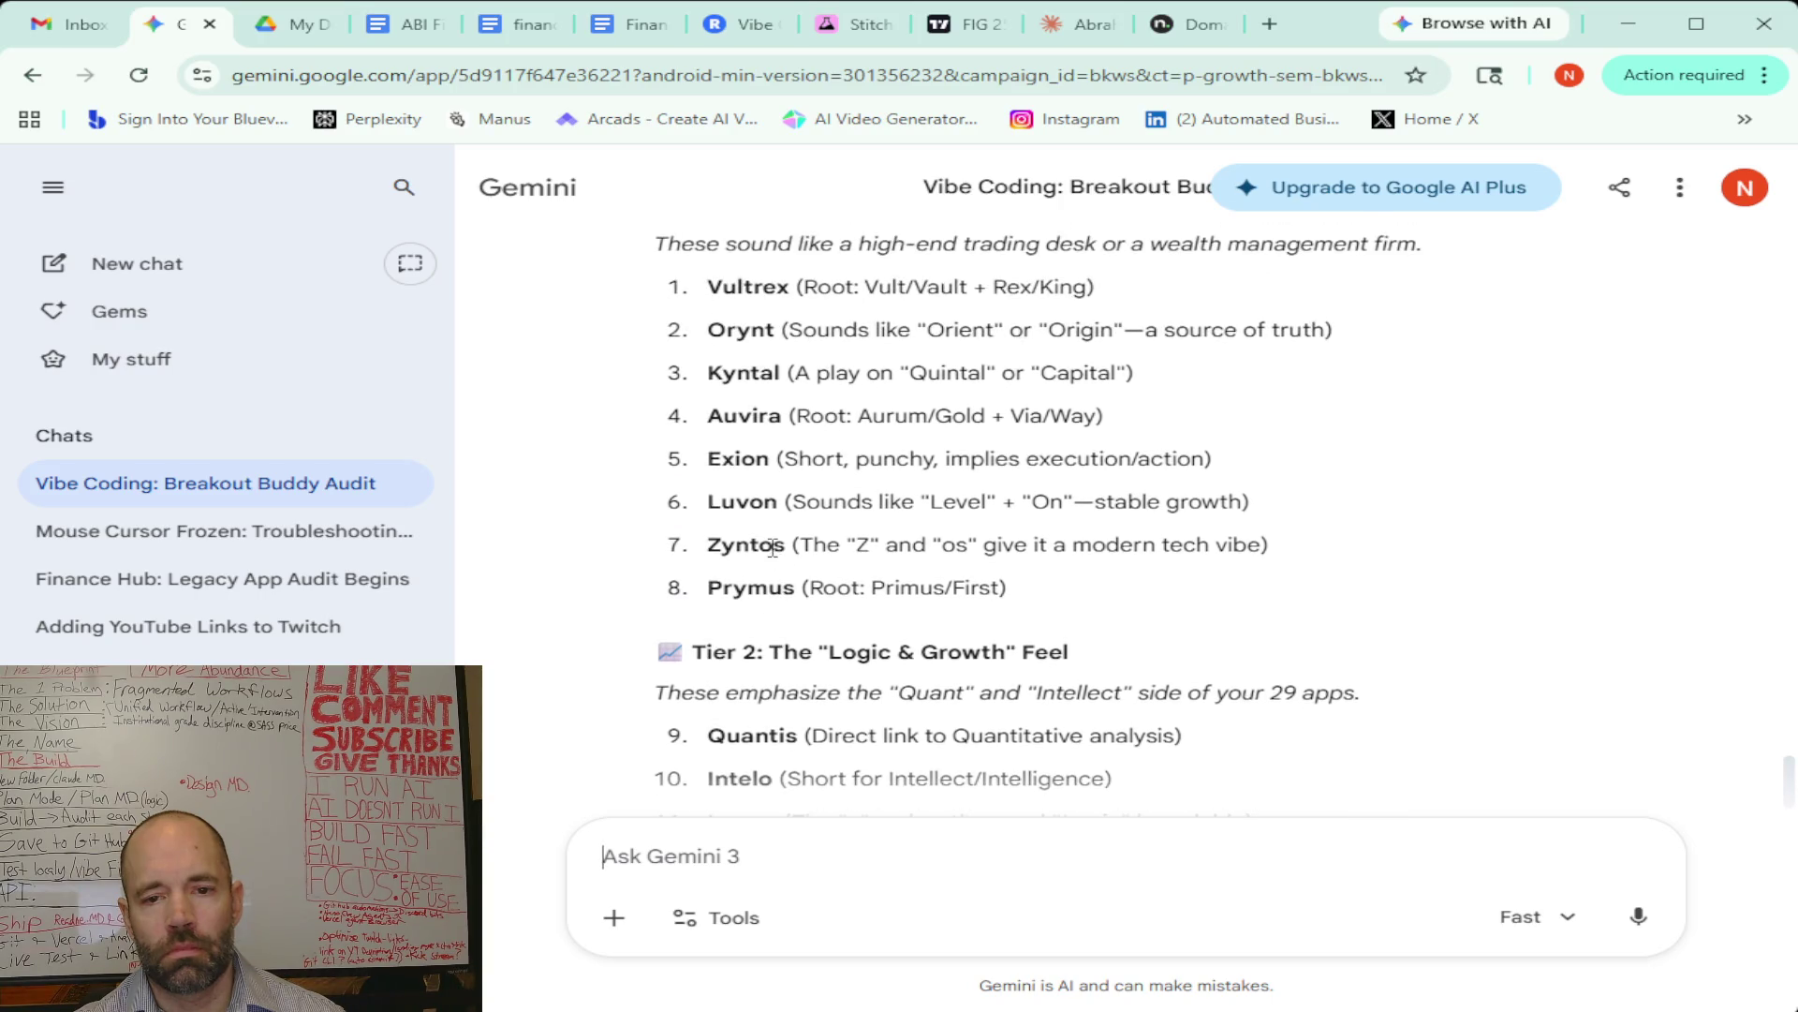
pyautogui.scroll(1, 773, 548)
pyautogui.scroll(-2, 773, 552)
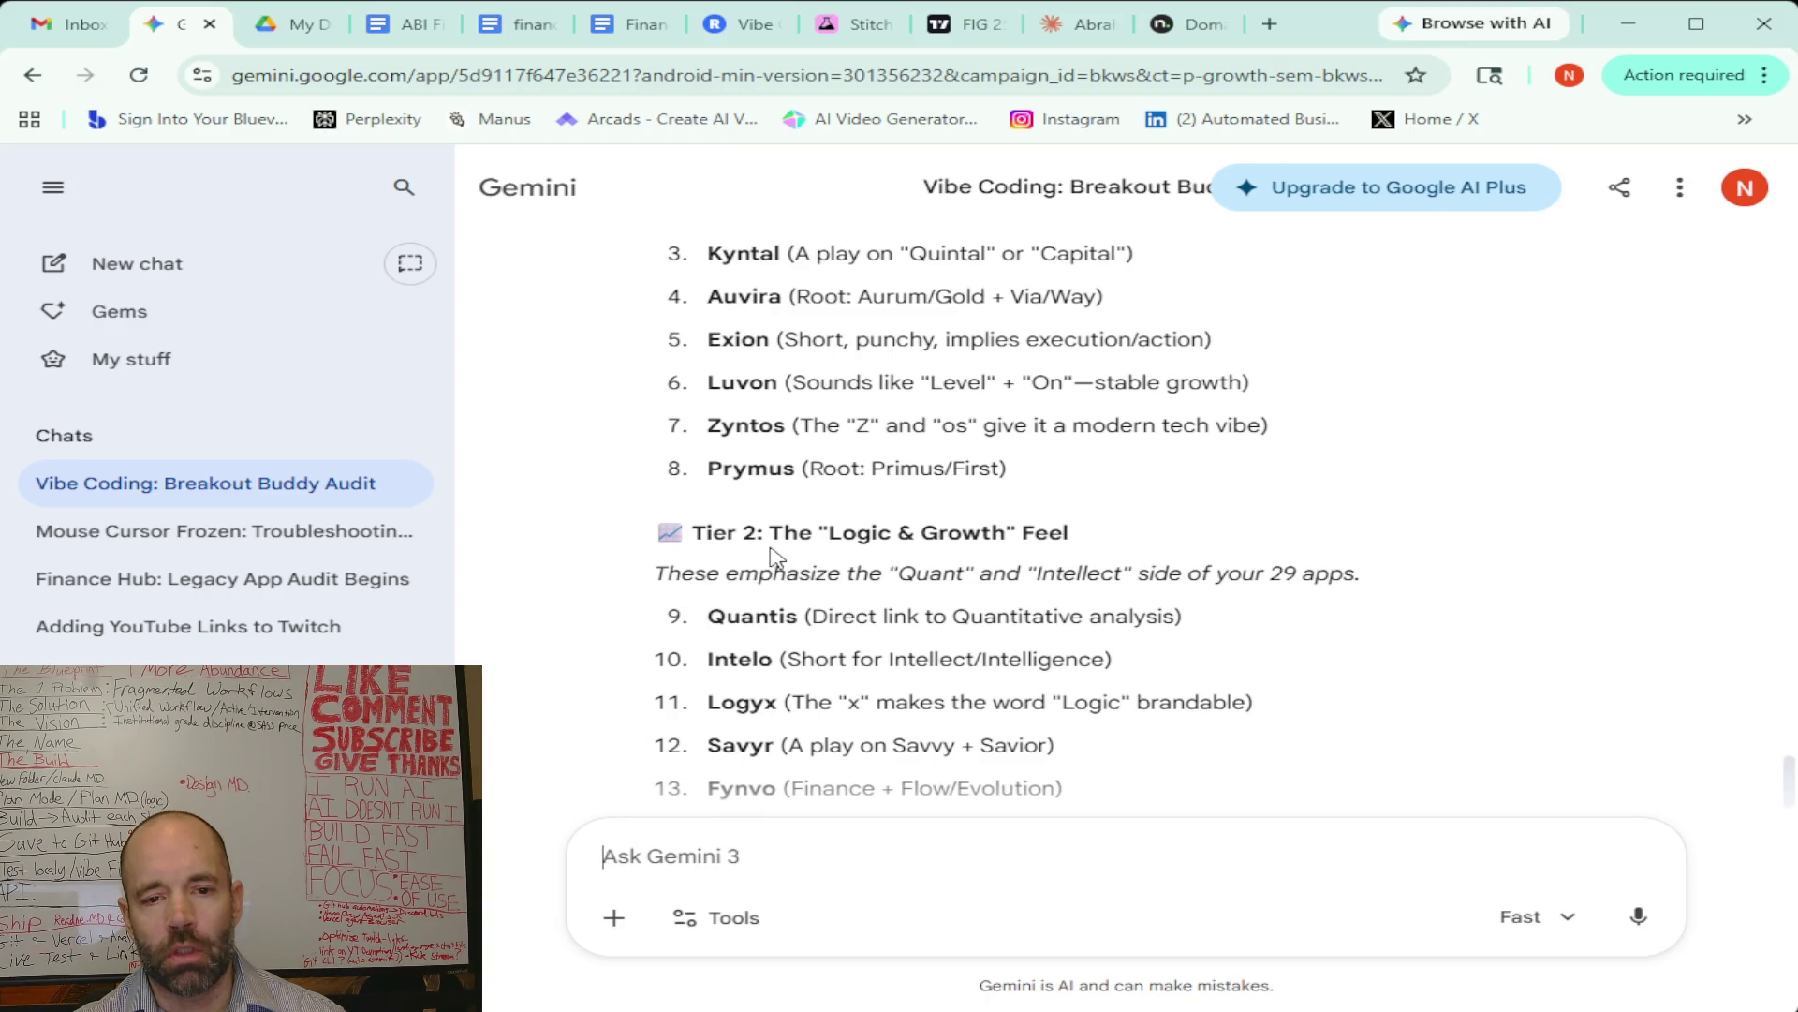
pyautogui.scroll(1, 773, 556)
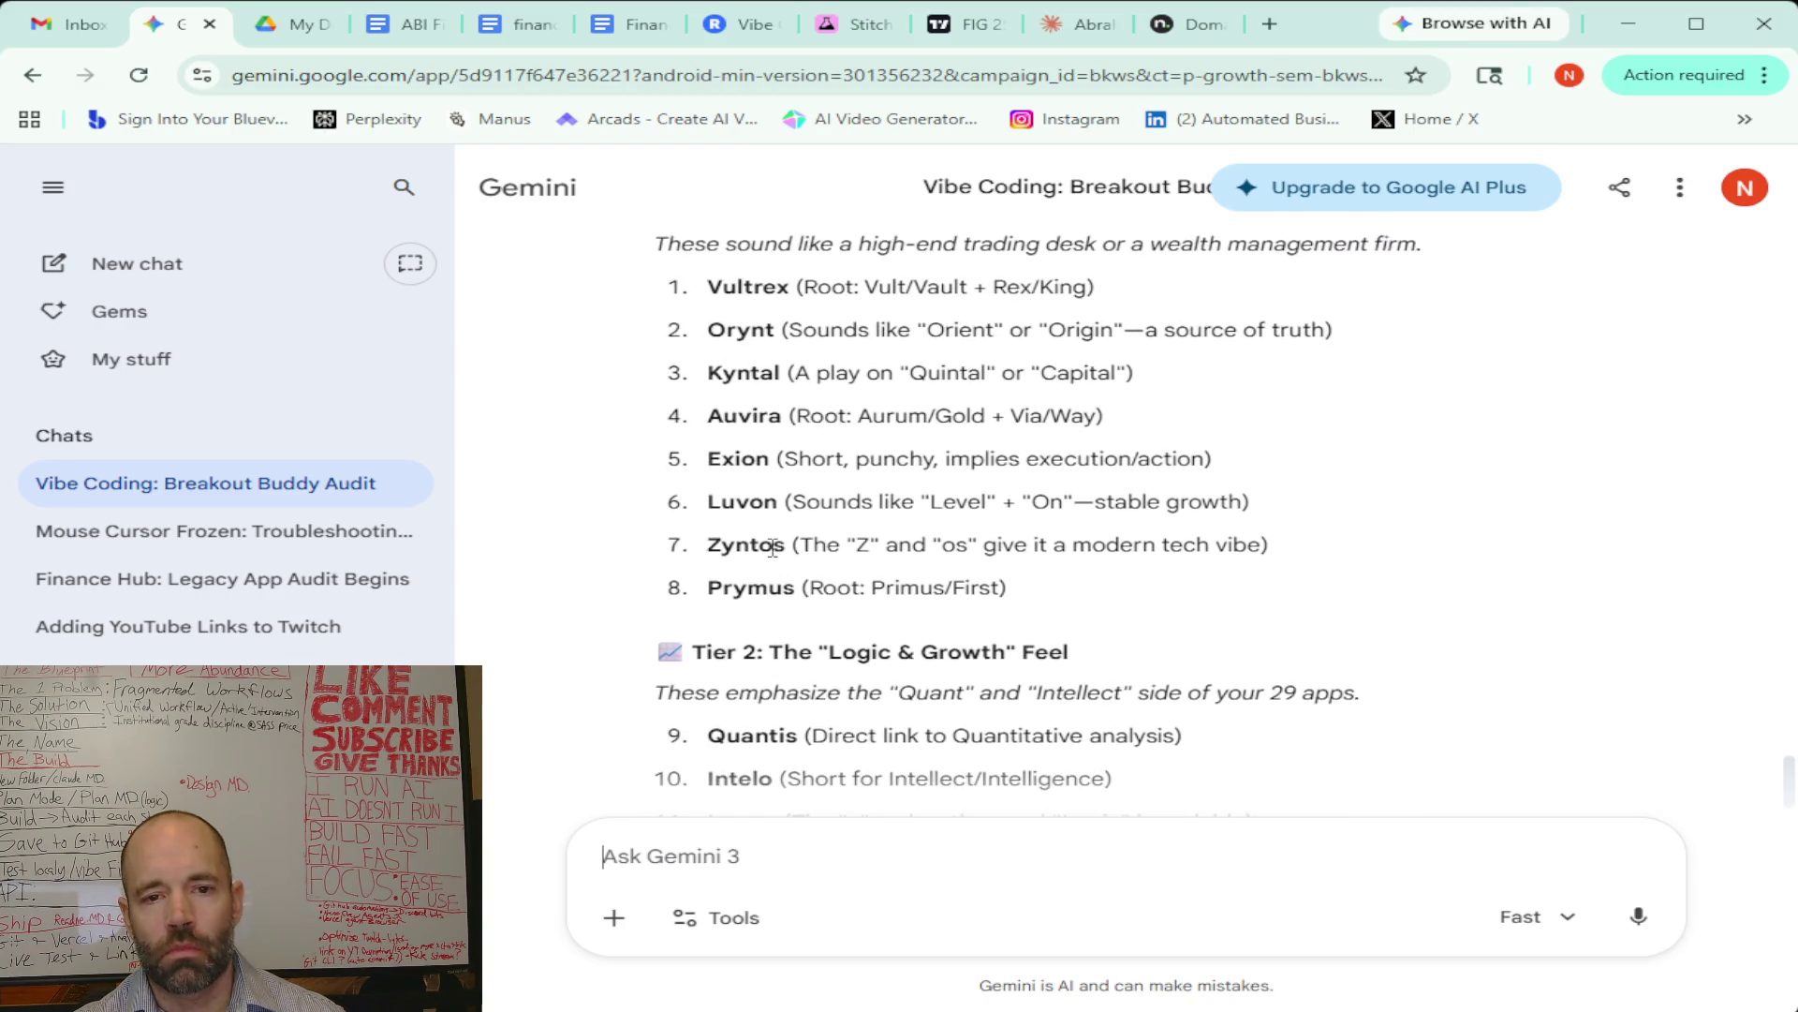
pyautogui.scroll(1, 773, 548)
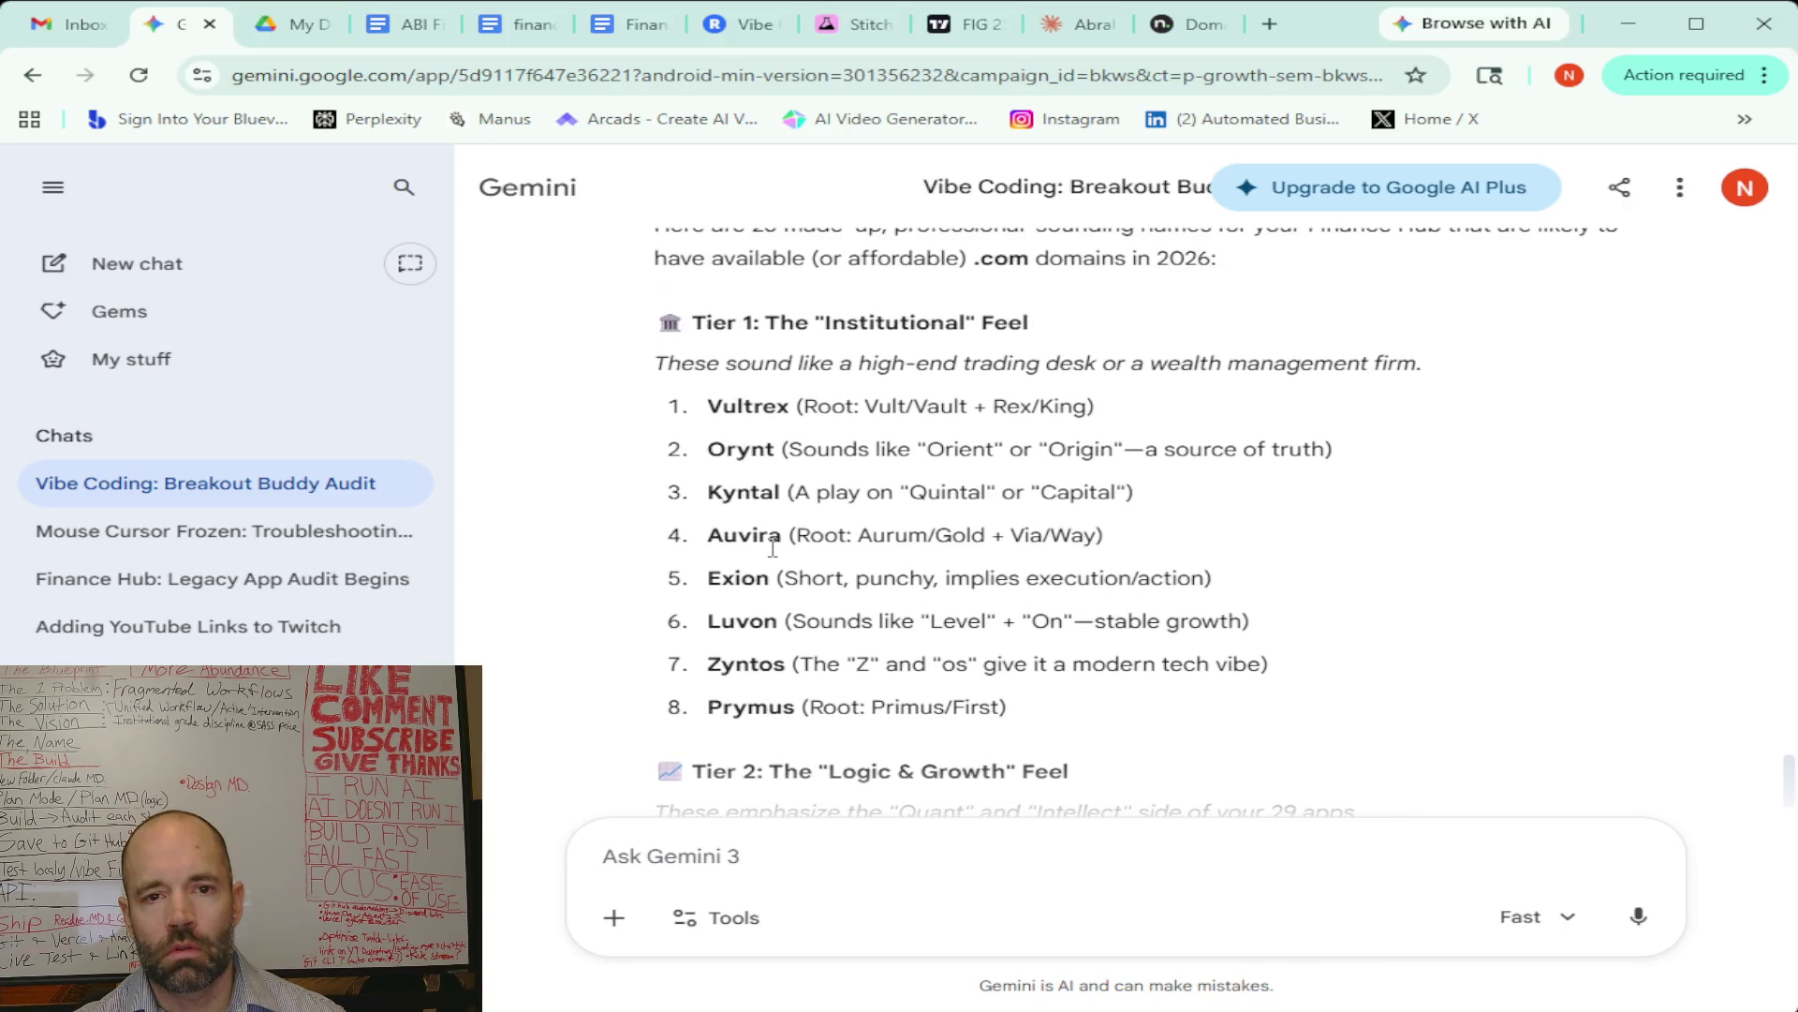
pyautogui.scroll(2, 772, 548)
pyautogui.scroll(-15, 1264, 655)
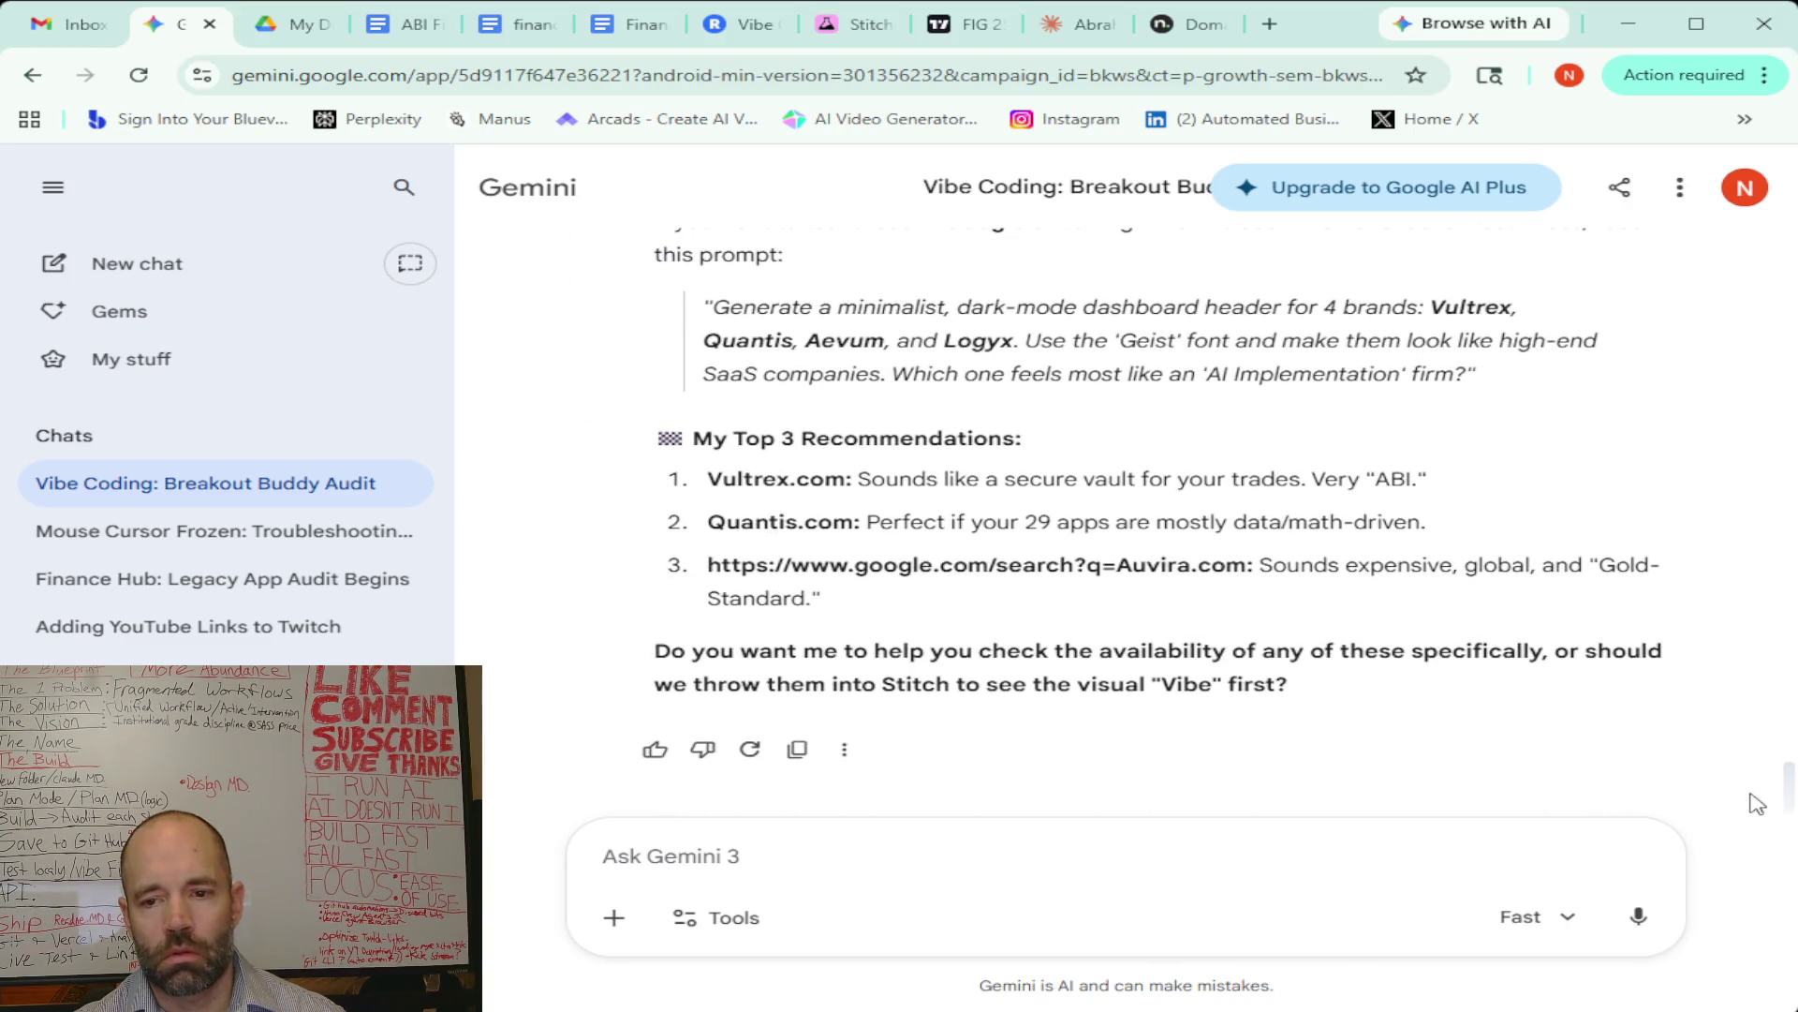
pyautogui.click(1638, 916)
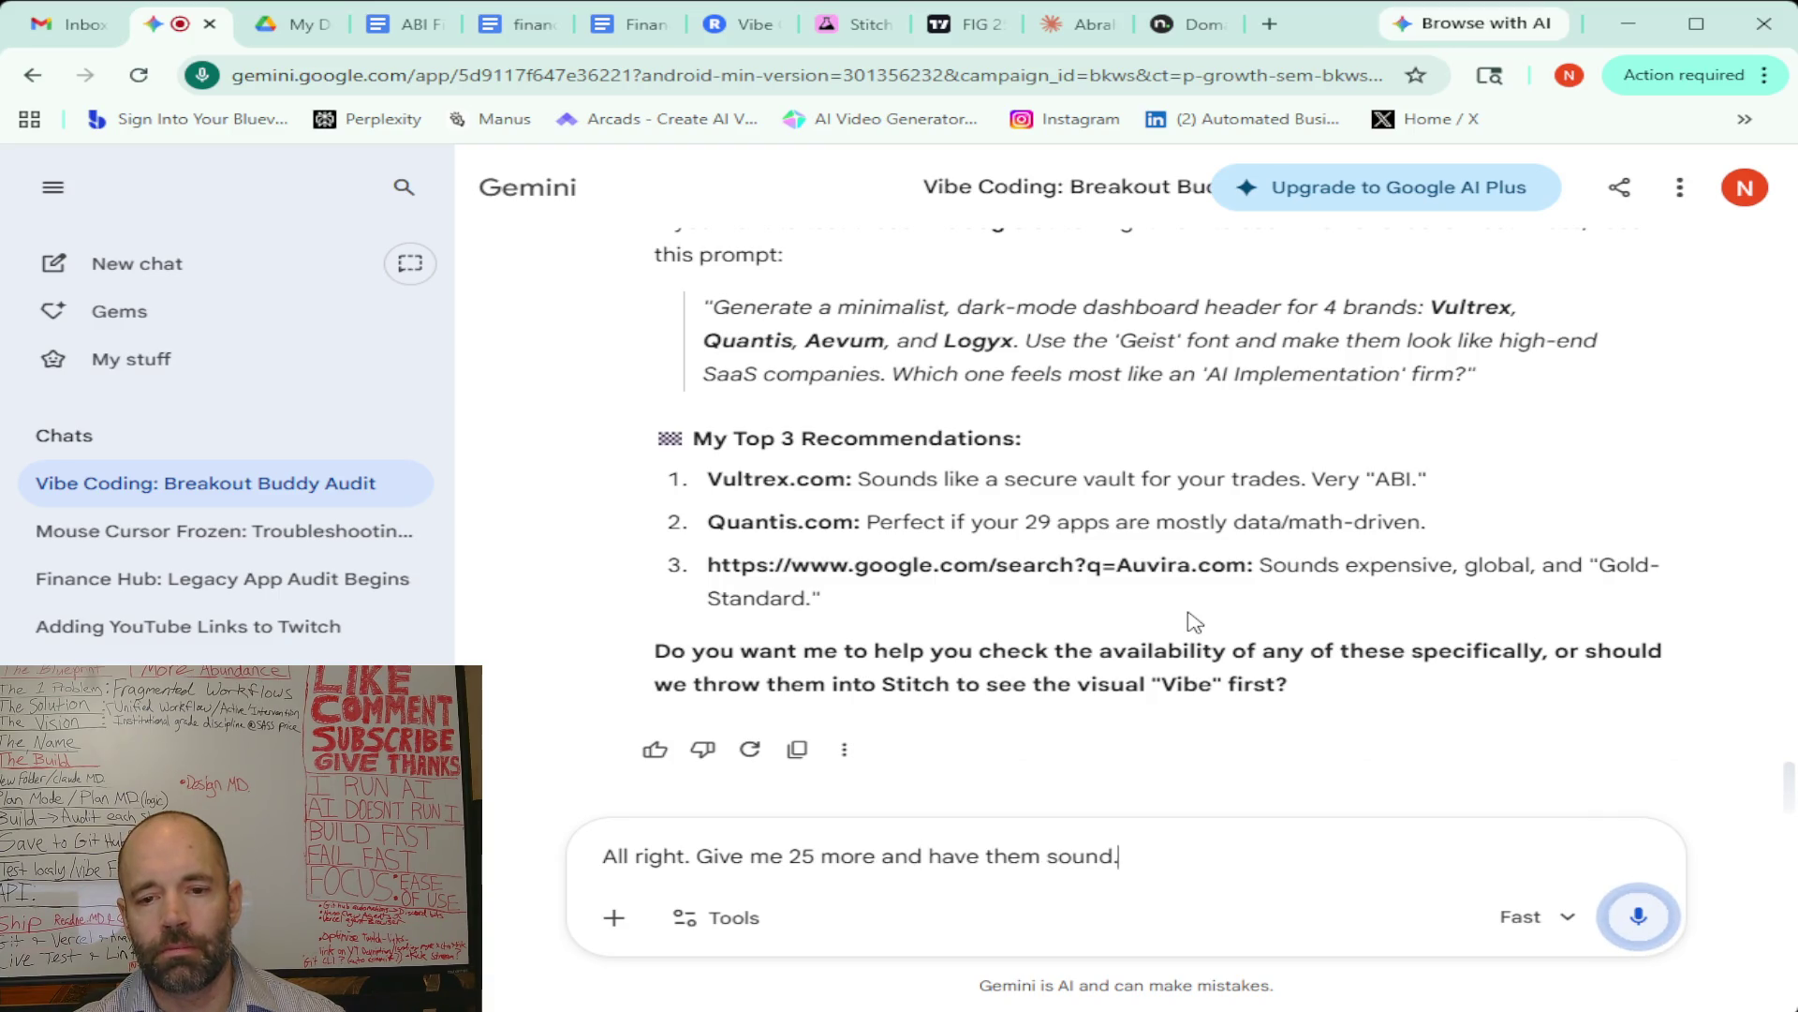
# Finish dictating 'Give me 25 more and have them sound more catchy' and submit it
pyautogui.click(1634, 923)
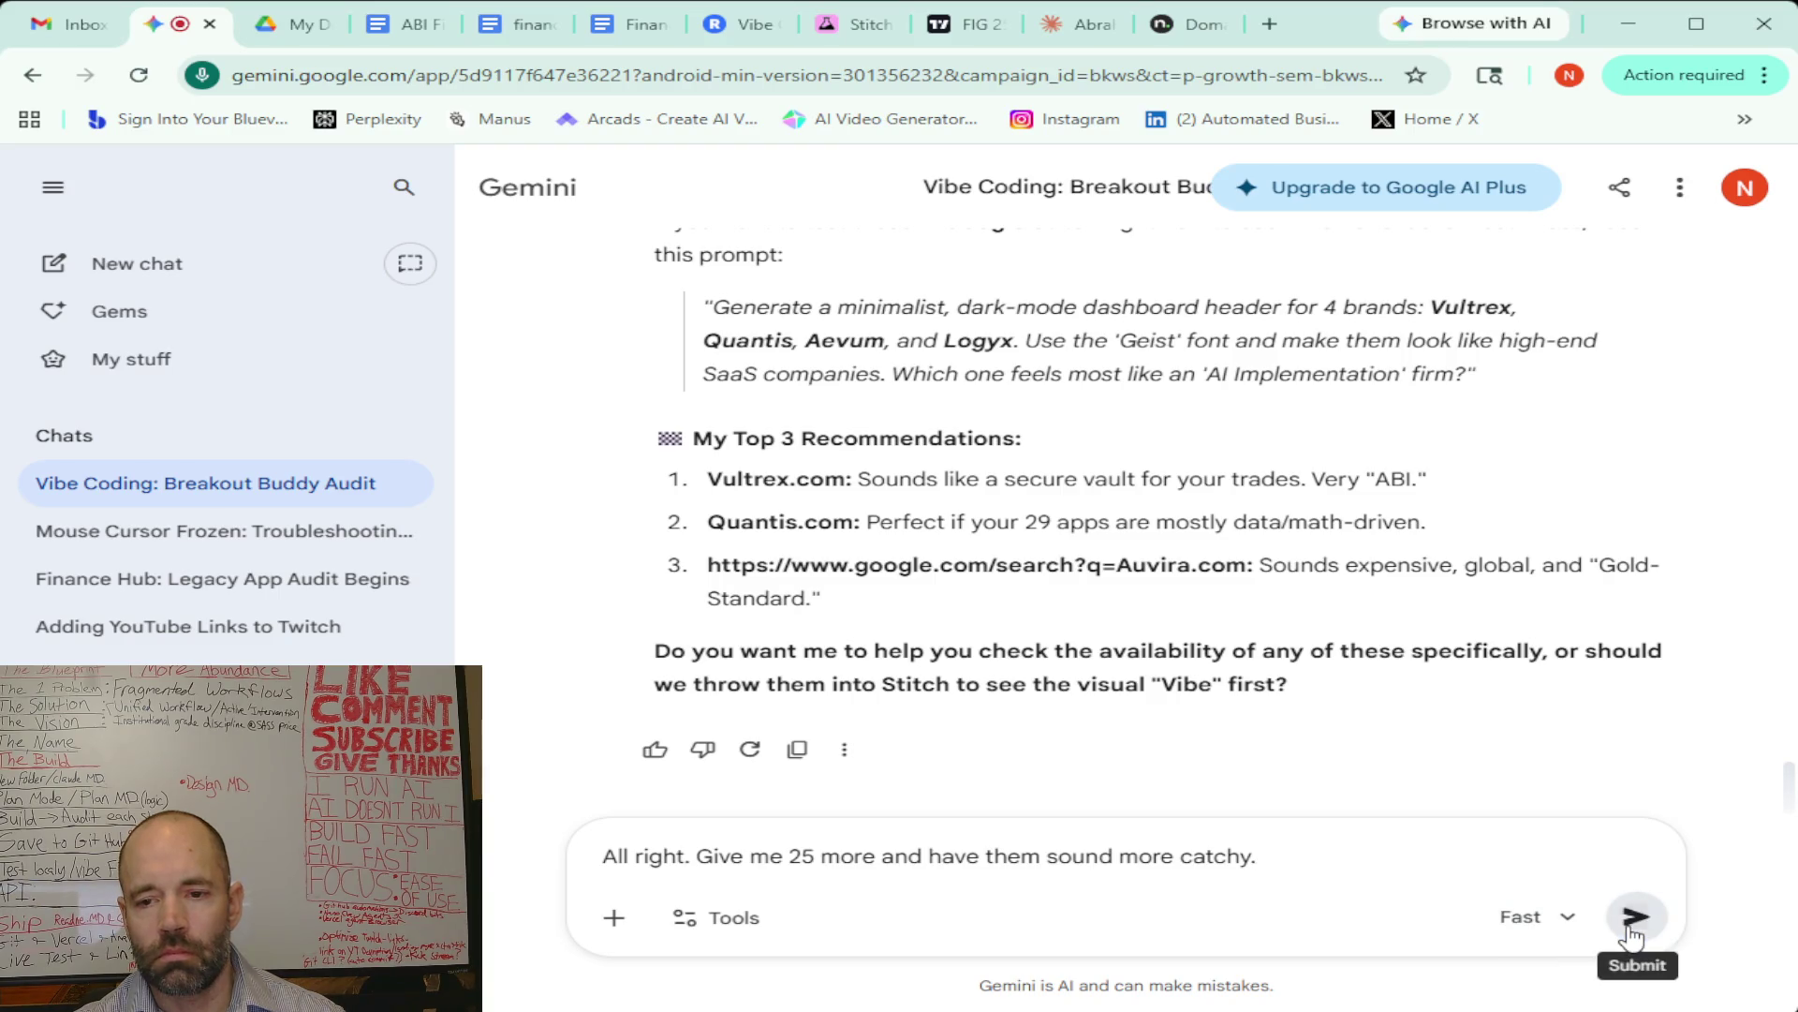
pyautogui.click(1634, 918)
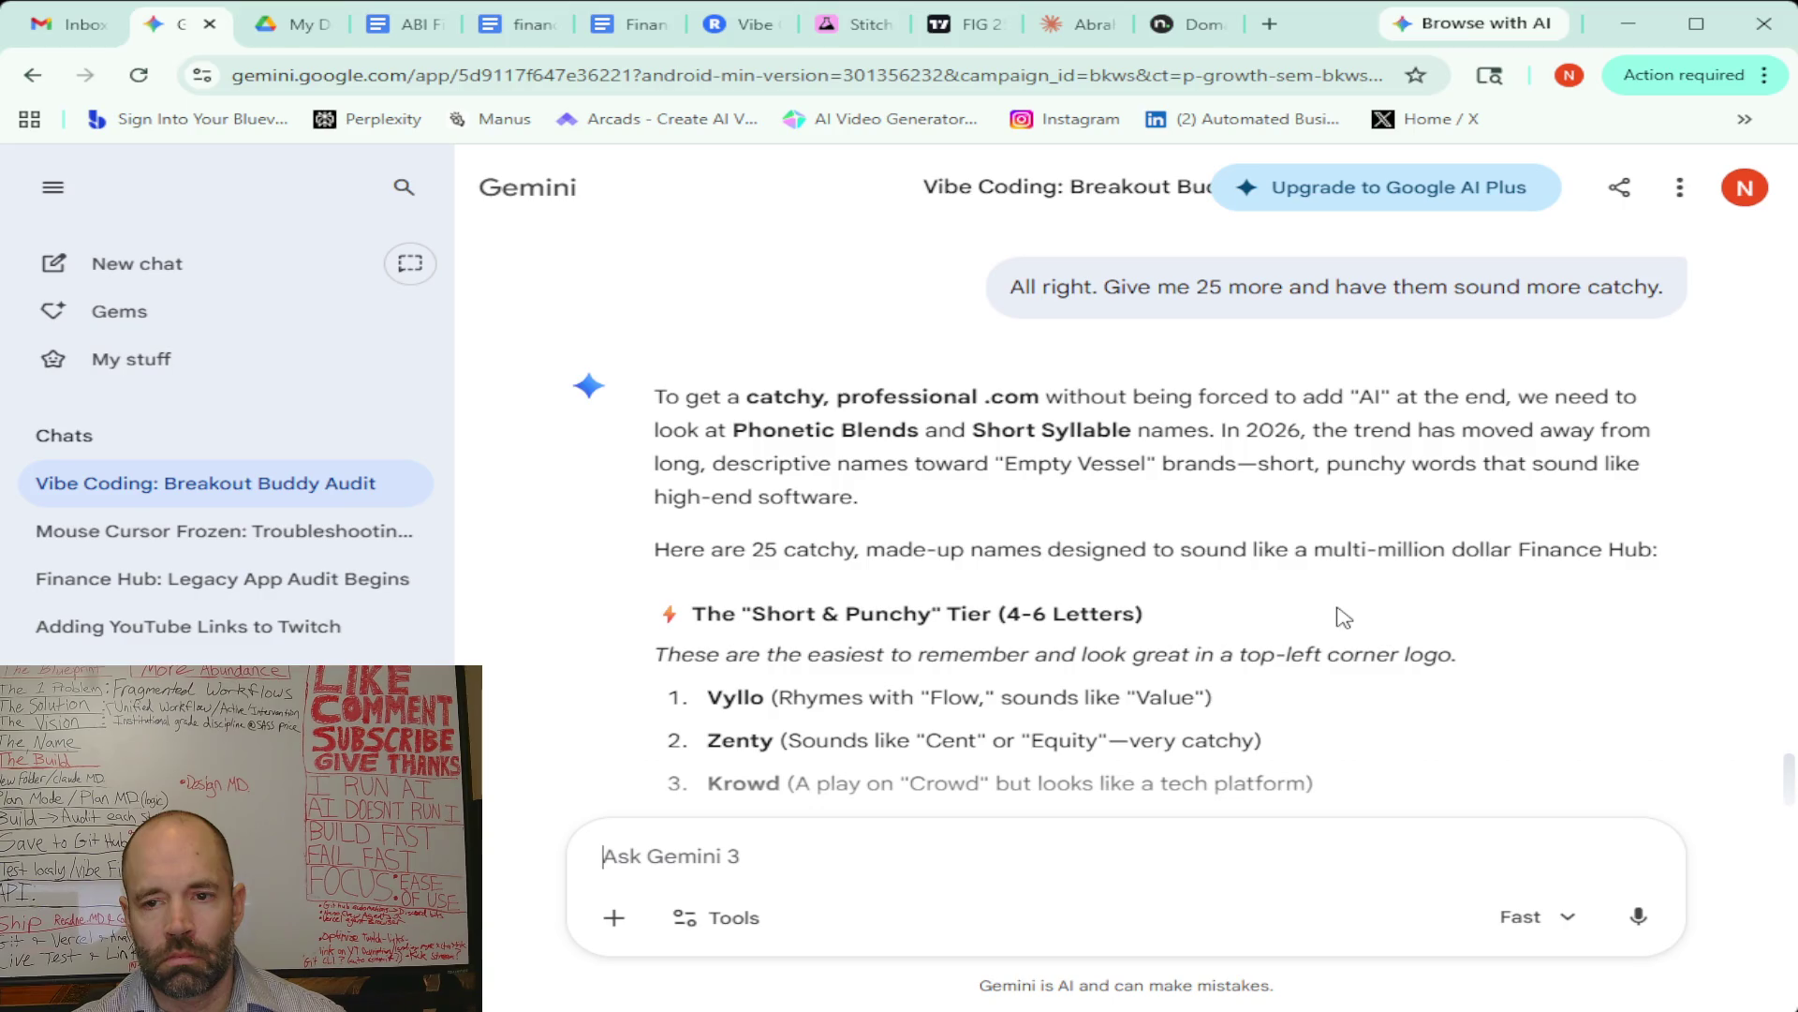
pyautogui.scroll(-4, 1107, 518)
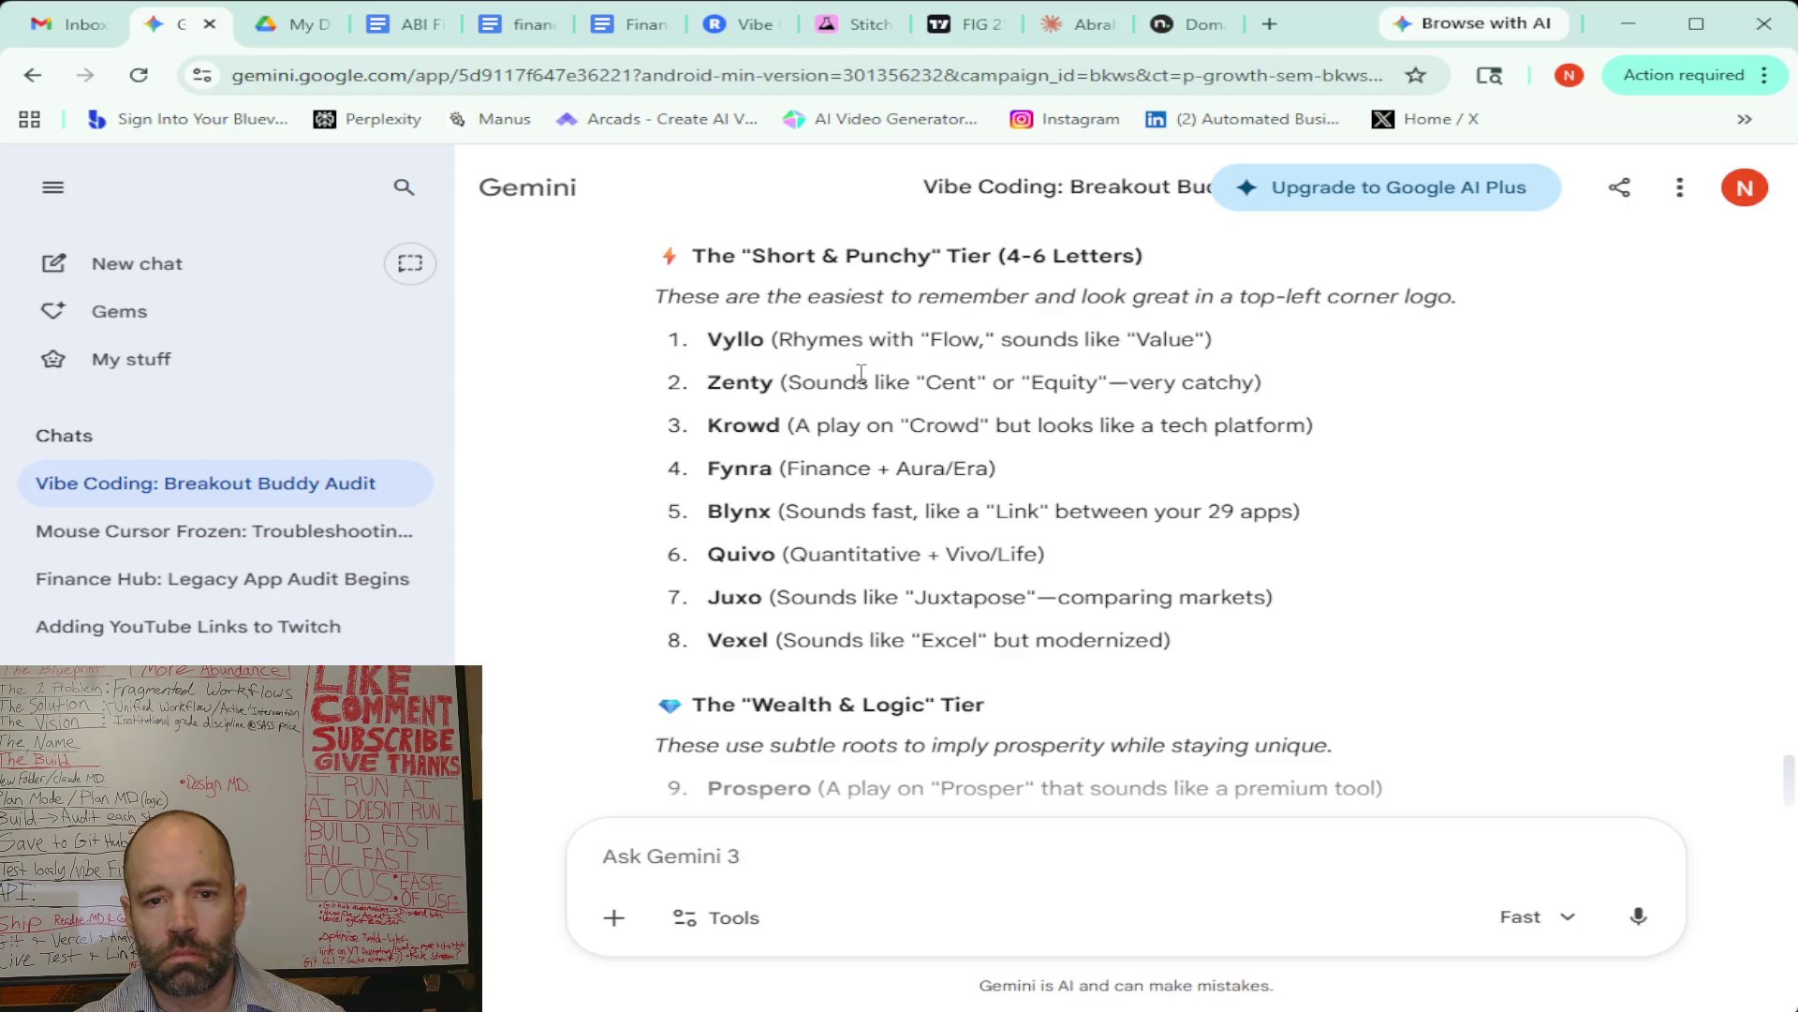
pyautogui.scroll(-5, 861, 372)
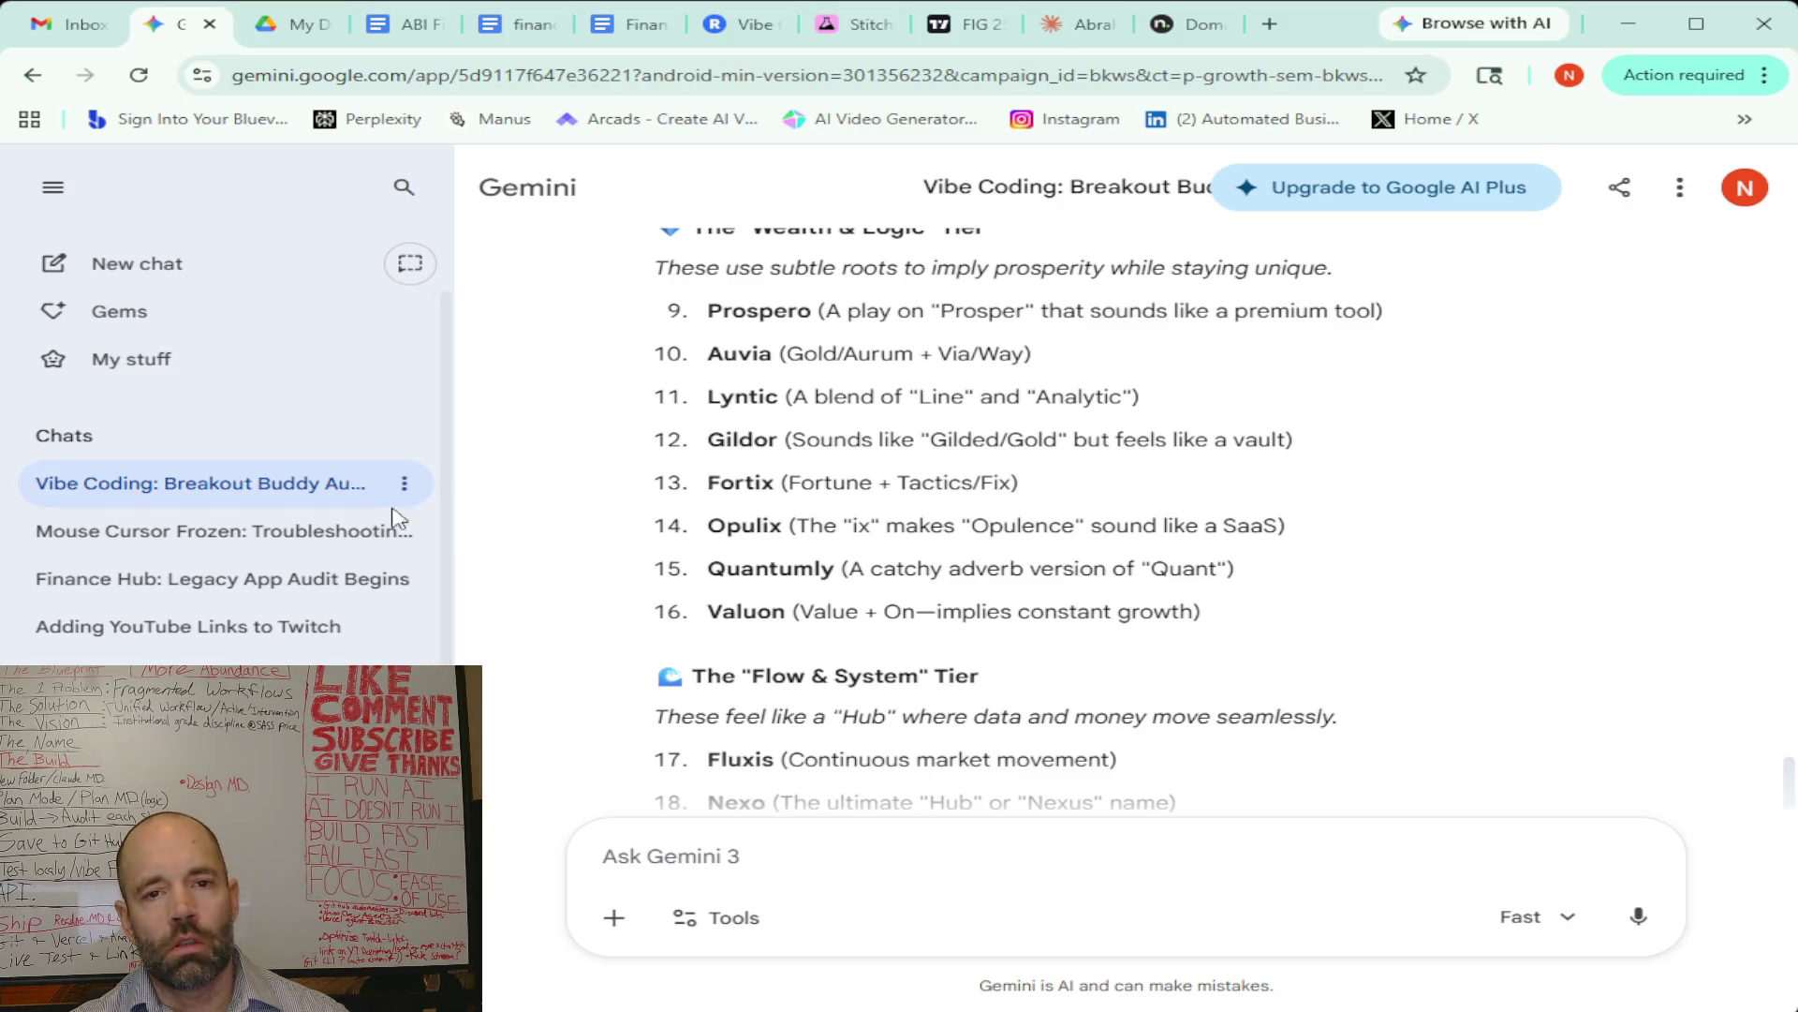
pyautogui.scroll(-5, 954, 429)
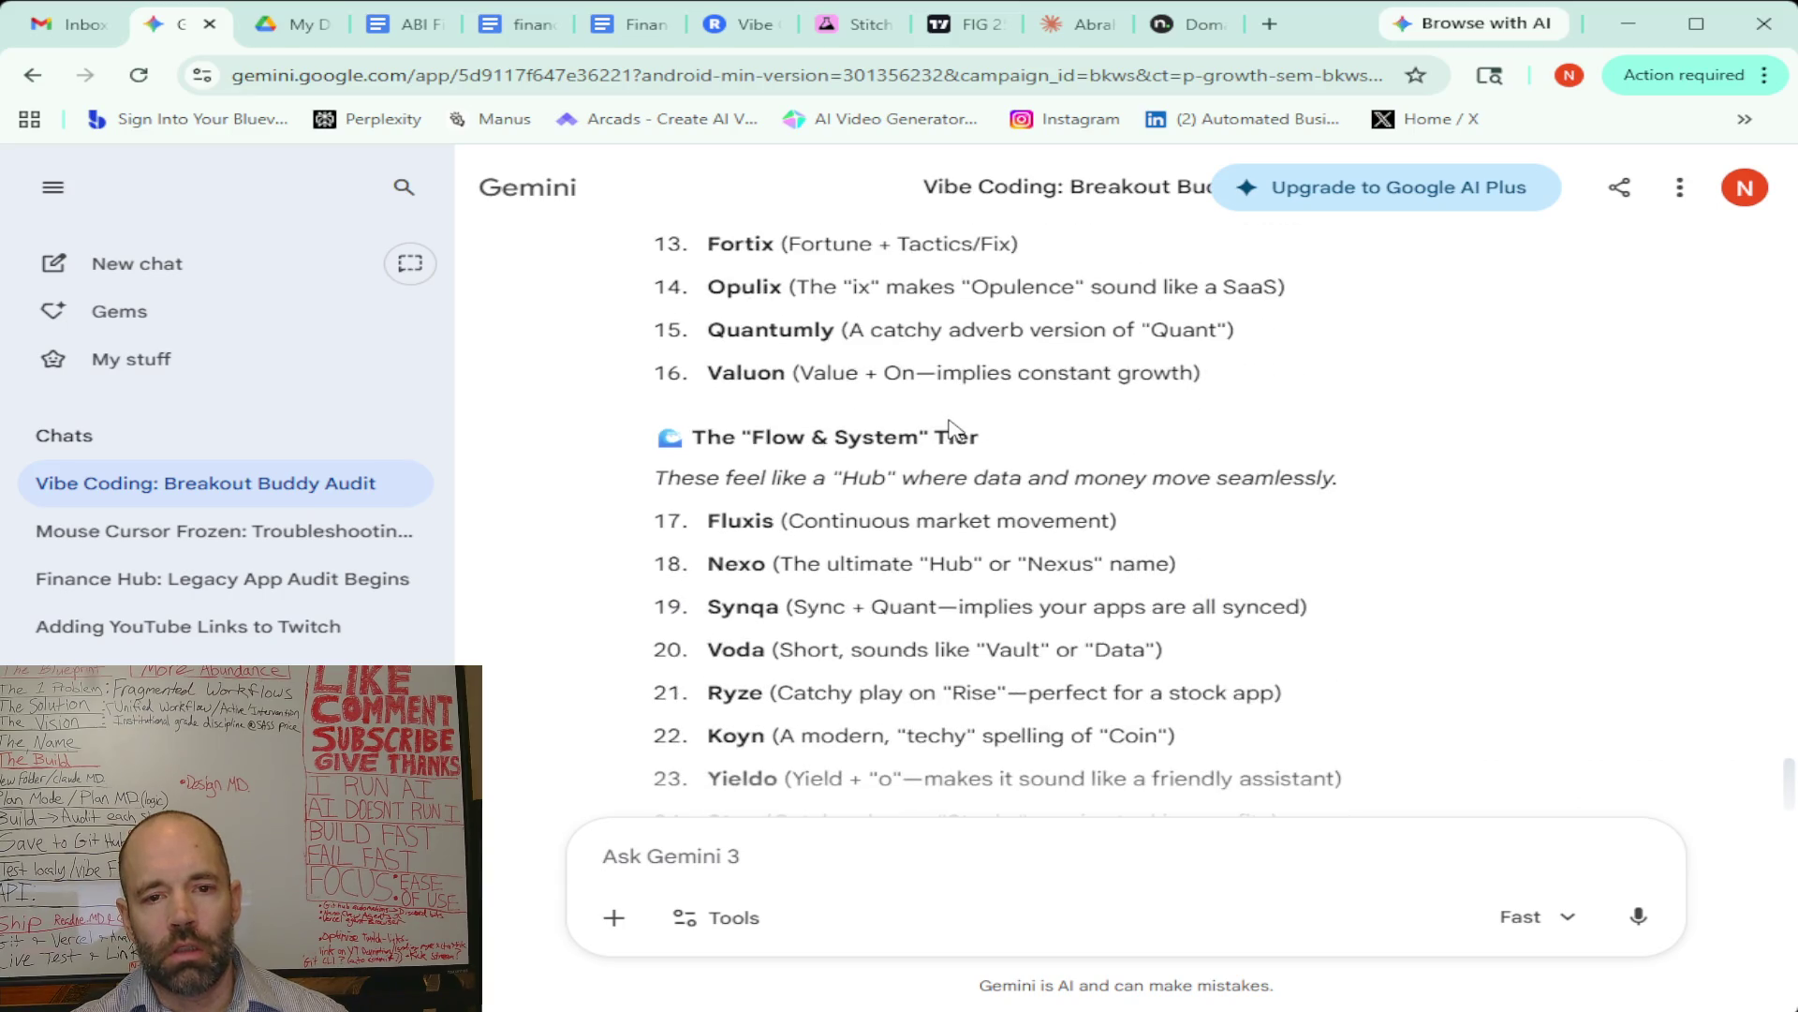
pyautogui.scroll(-3, 904, 506)
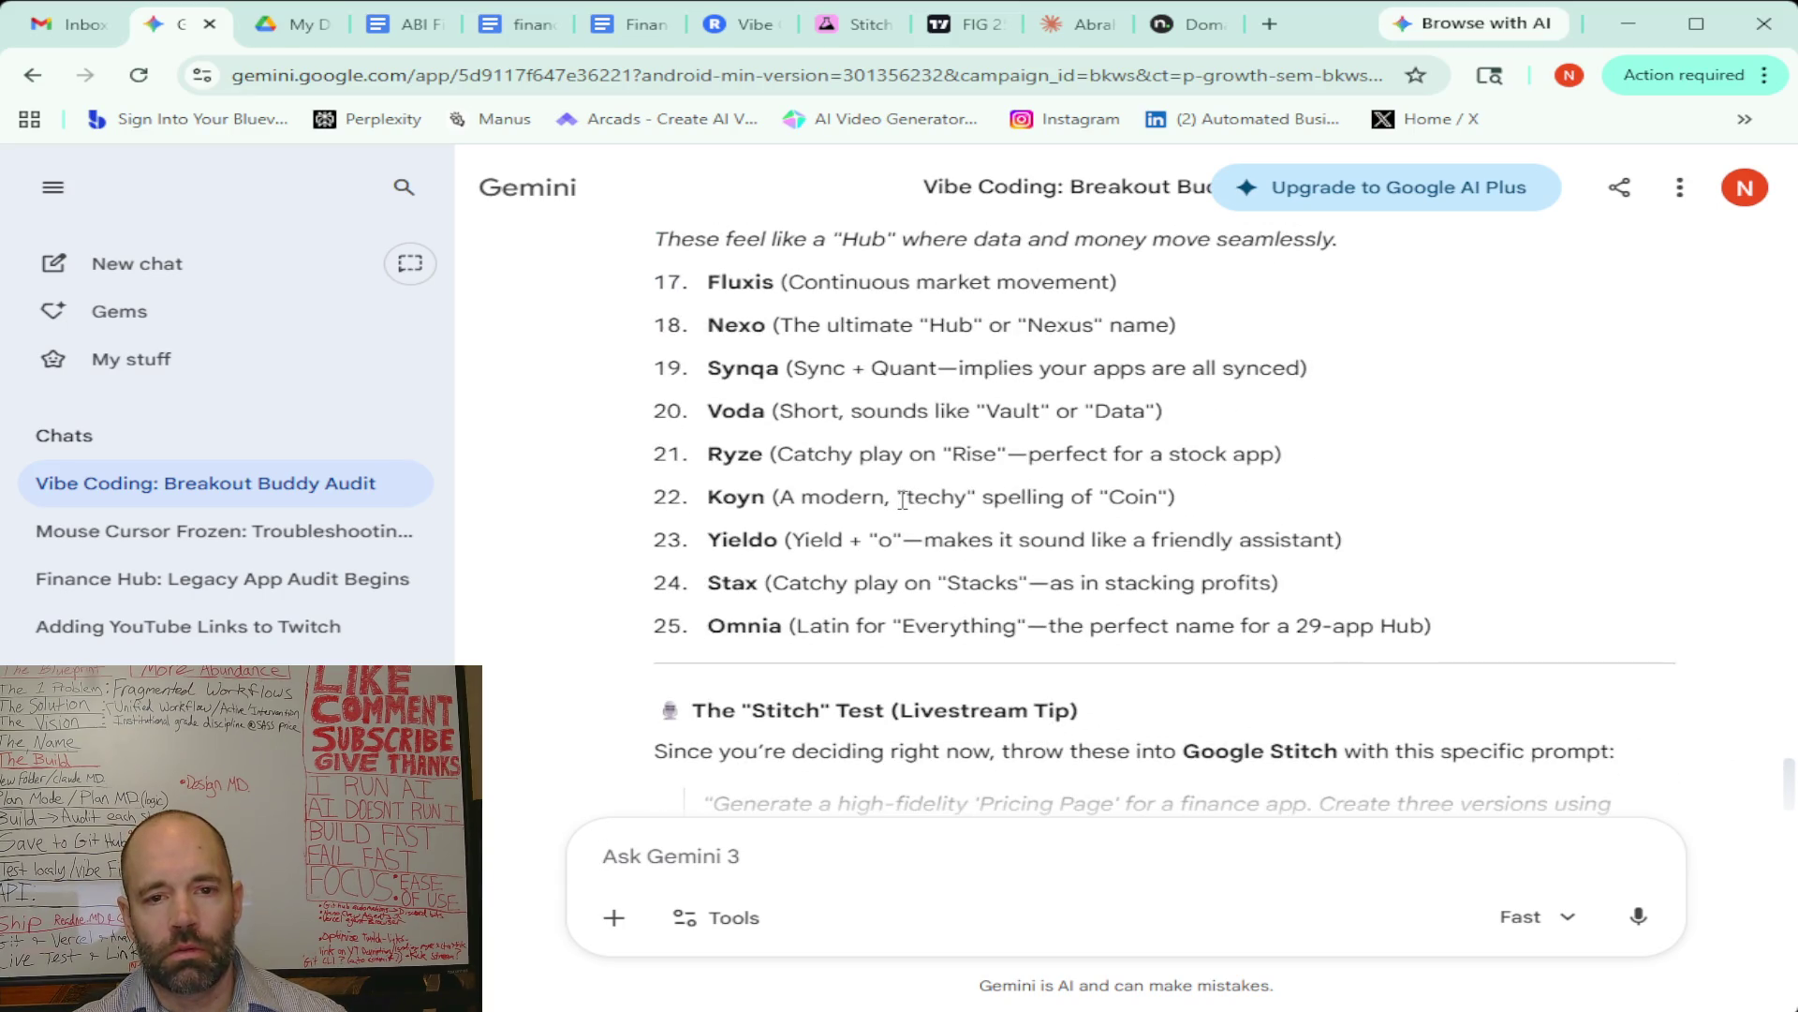
pyautogui.scroll(2, 902, 499)
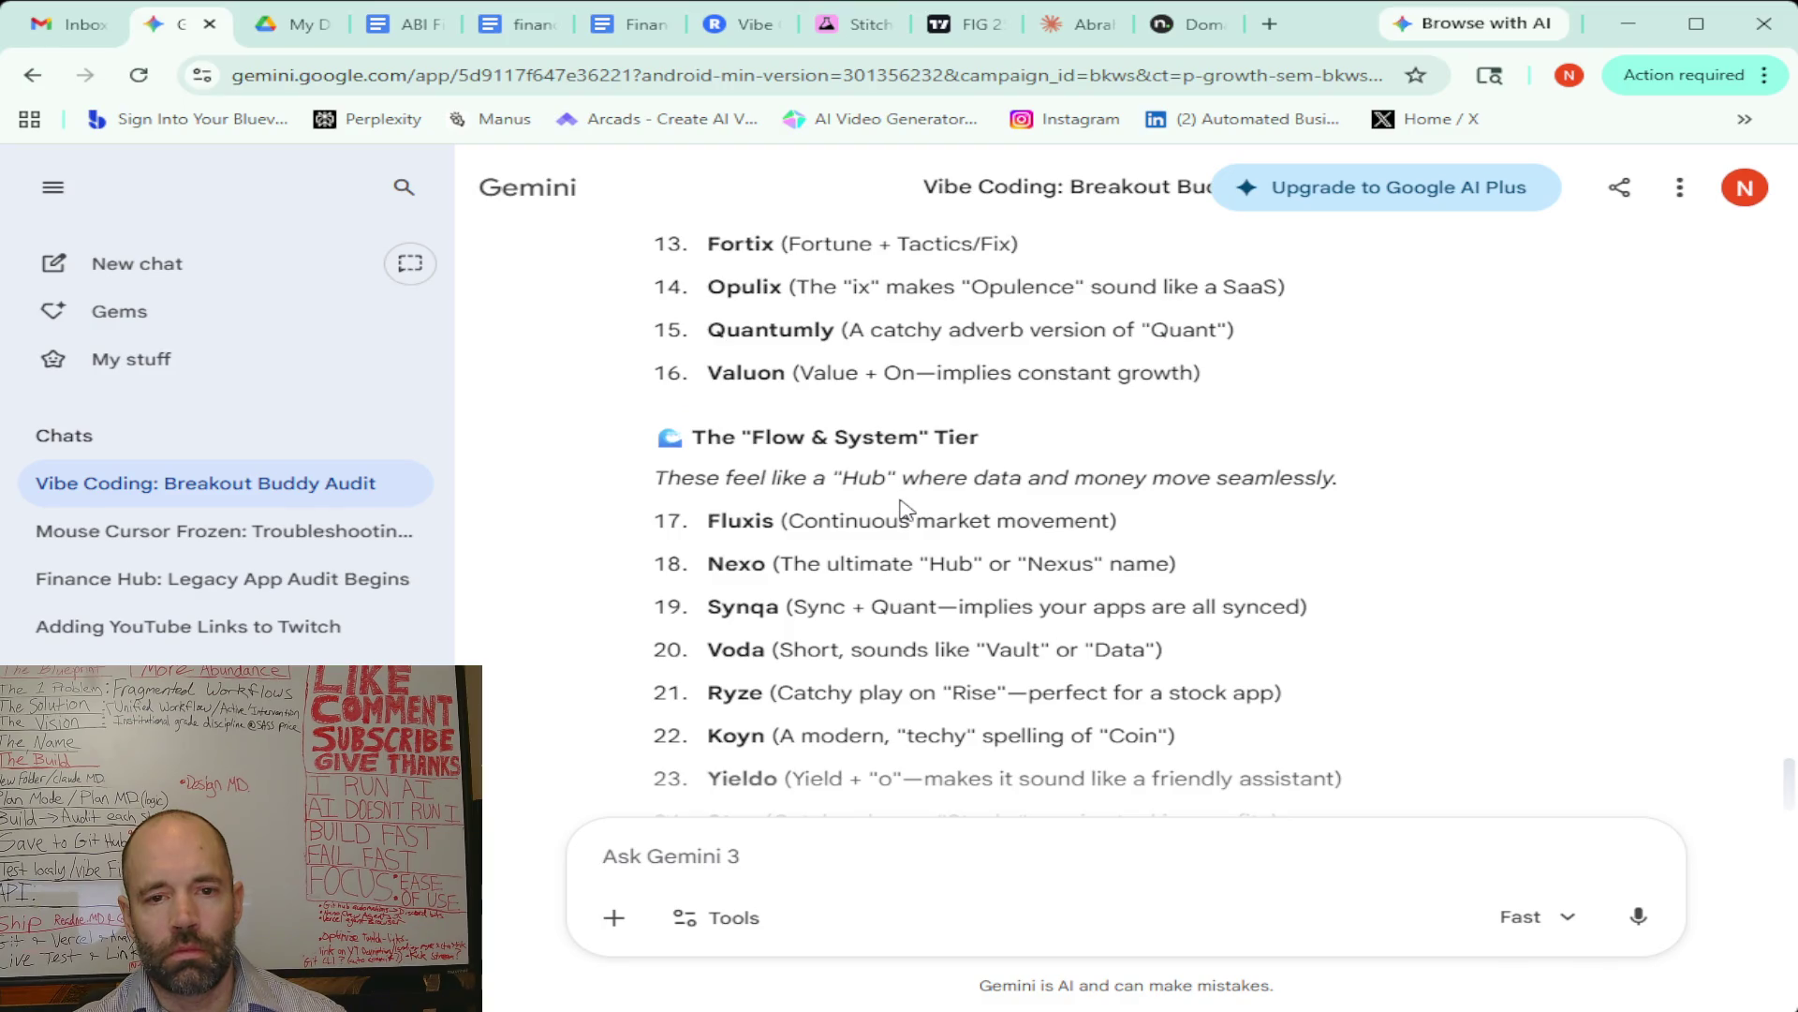
pyautogui.scroll(-2, 904, 506)
pyautogui.scroll(-1, 902, 505)
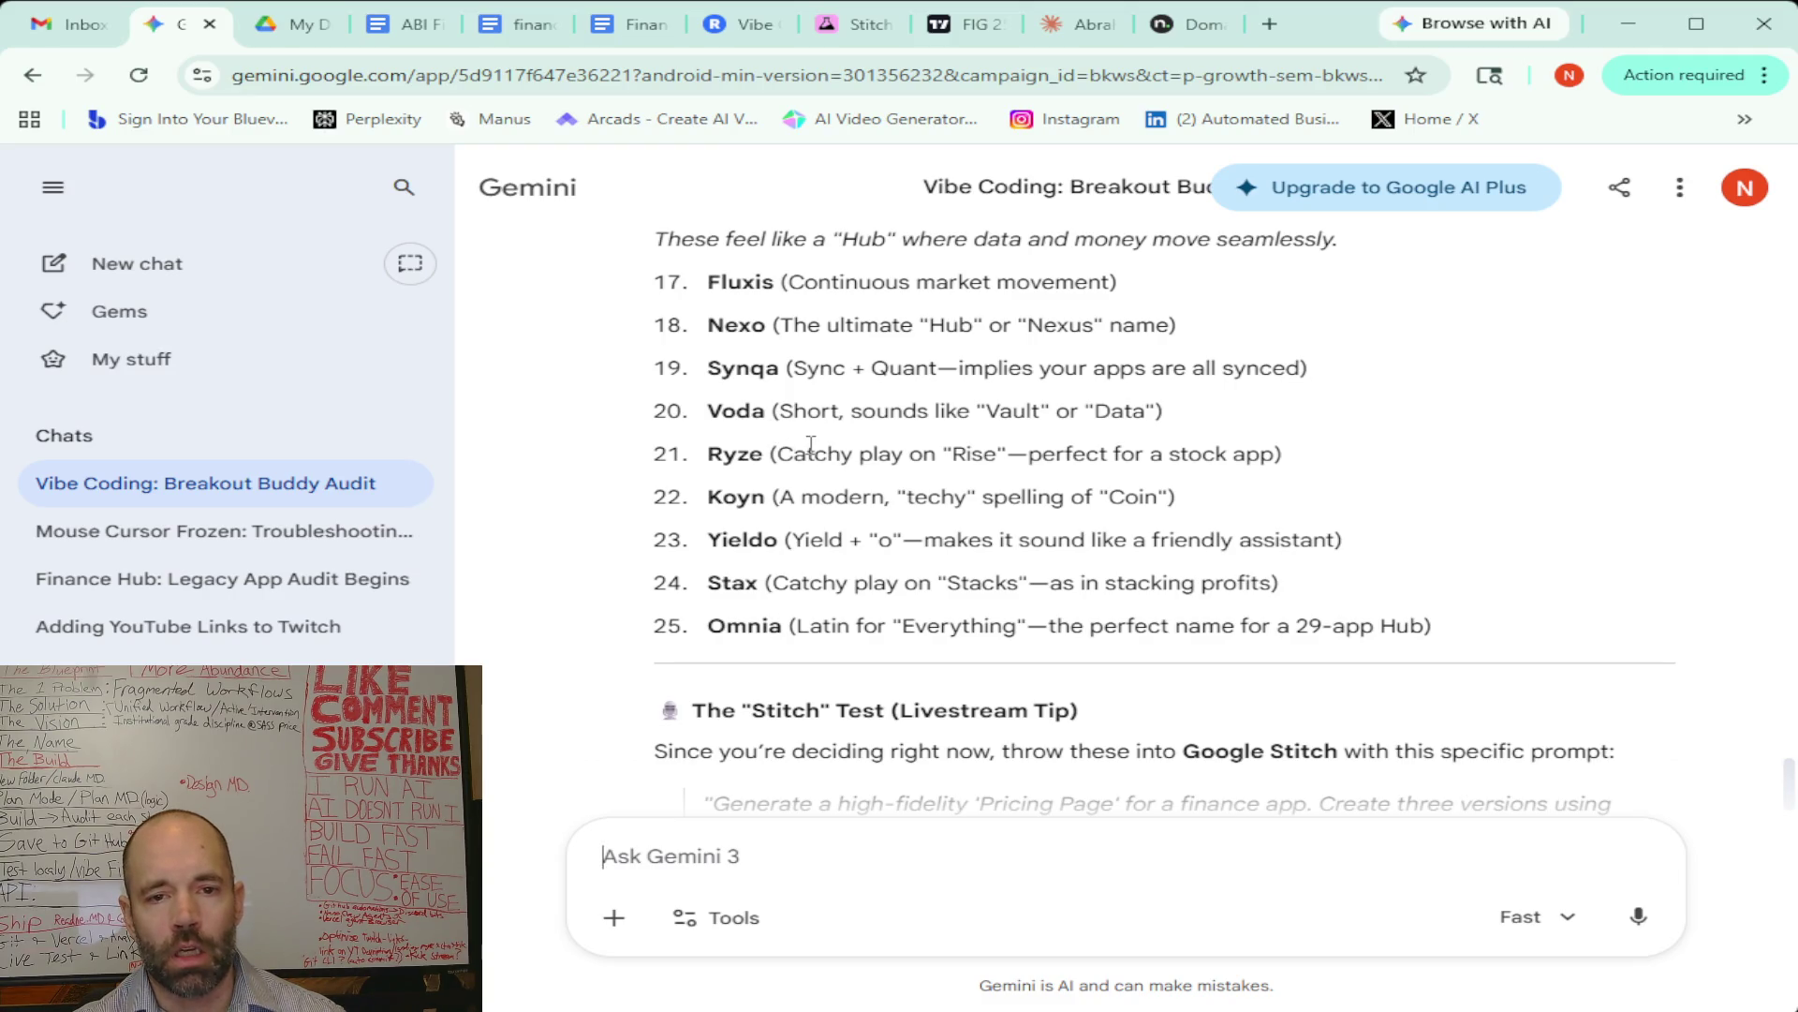
pyautogui.scroll(-1, 825, 487)
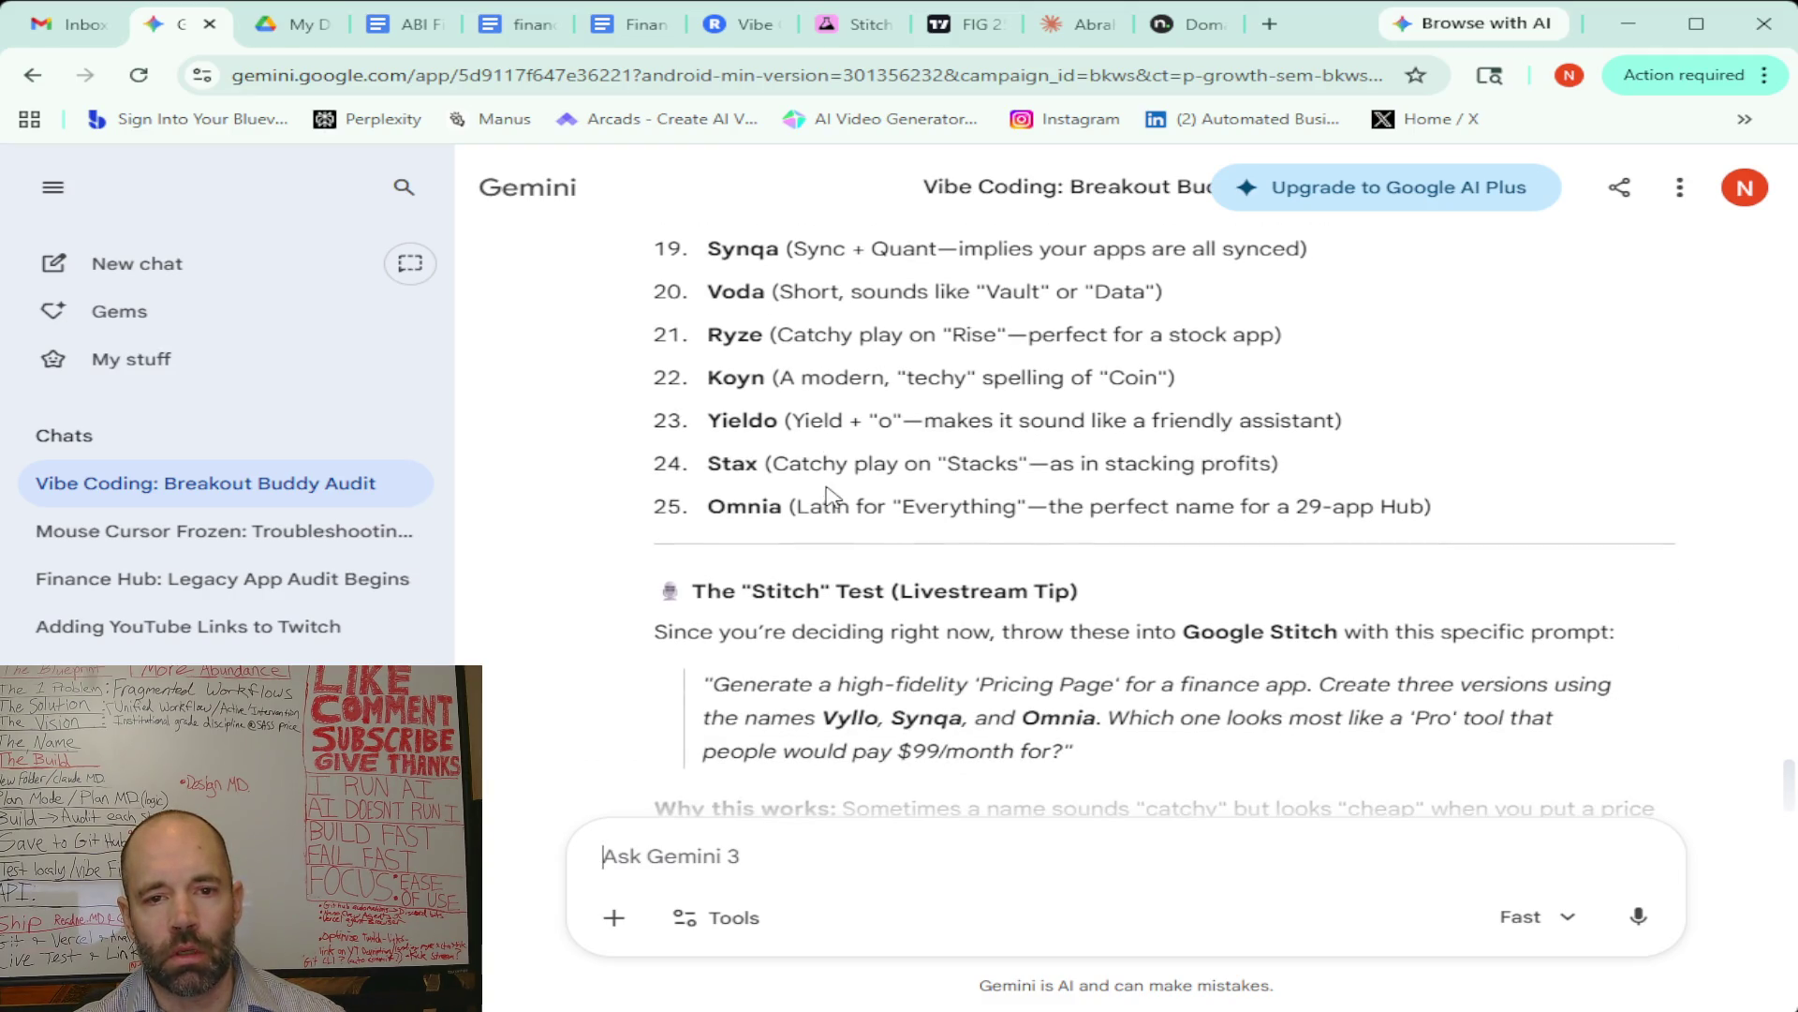
pyautogui.scroll(3, 827, 495)
pyautogui.scroll(-6, 827, 494)
pyautogui.scroll(6, 829, 486)
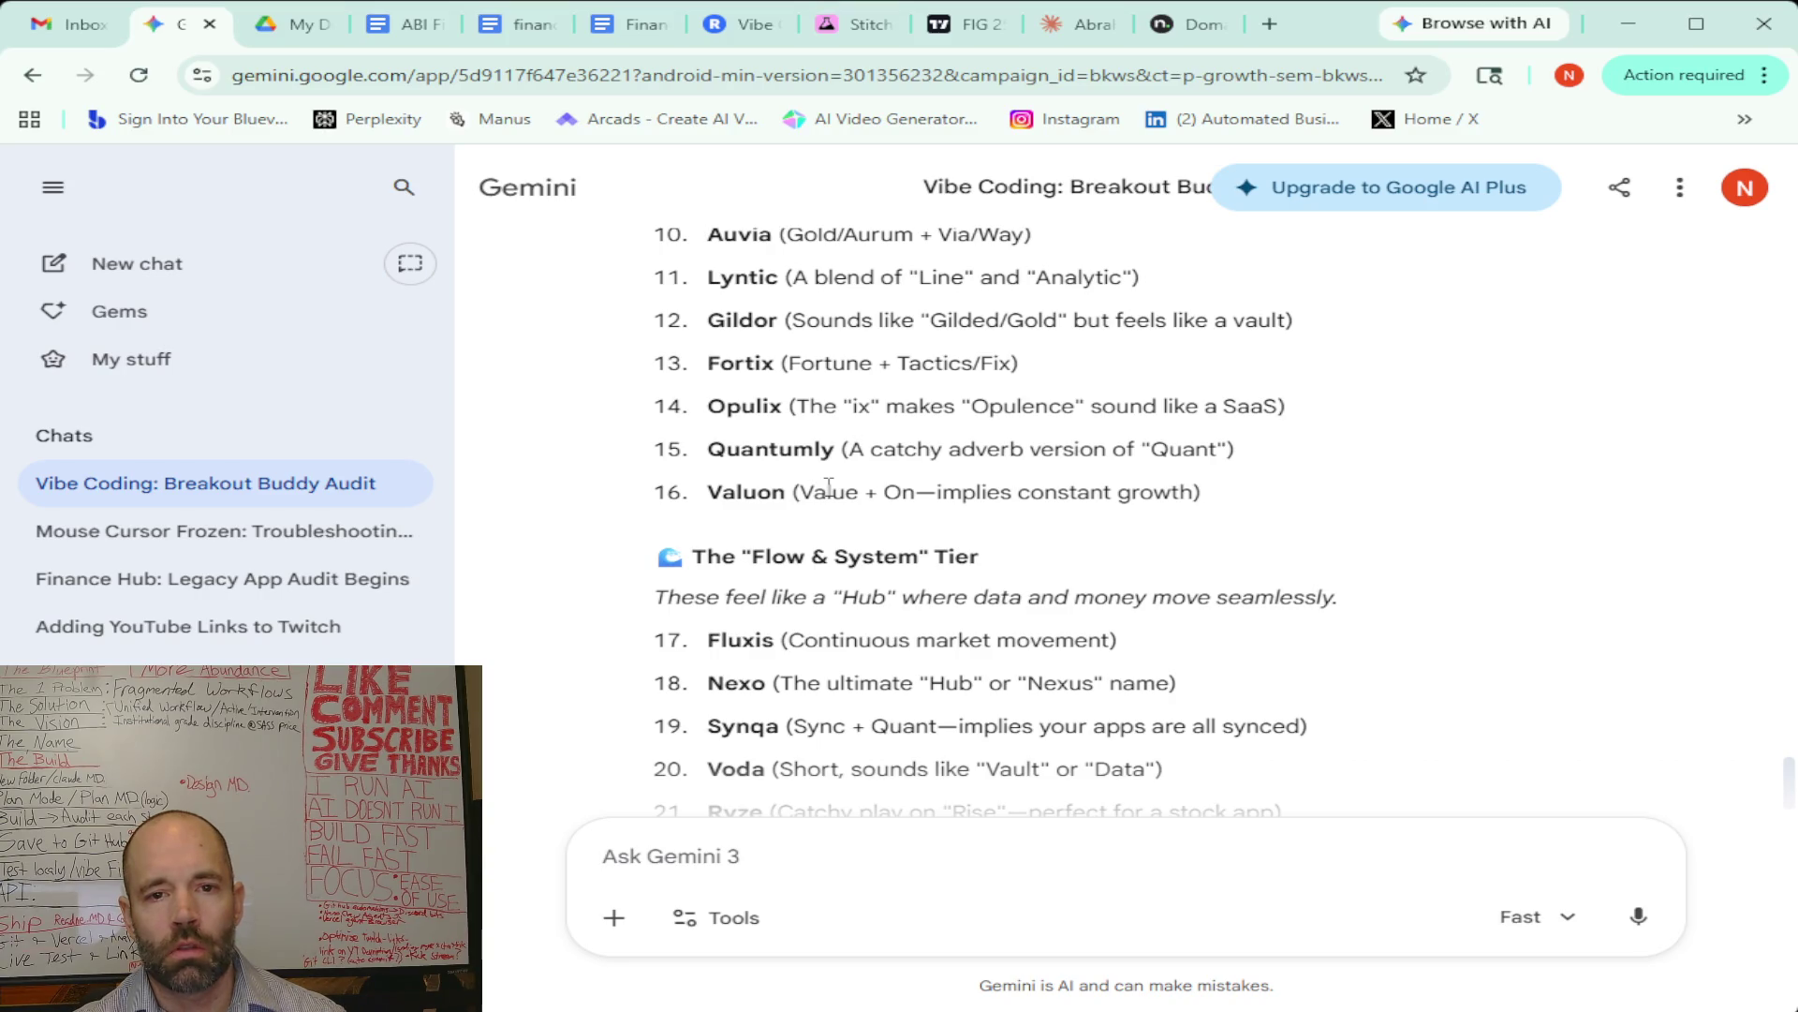
pyautogui.scroll(1, 829, 486)
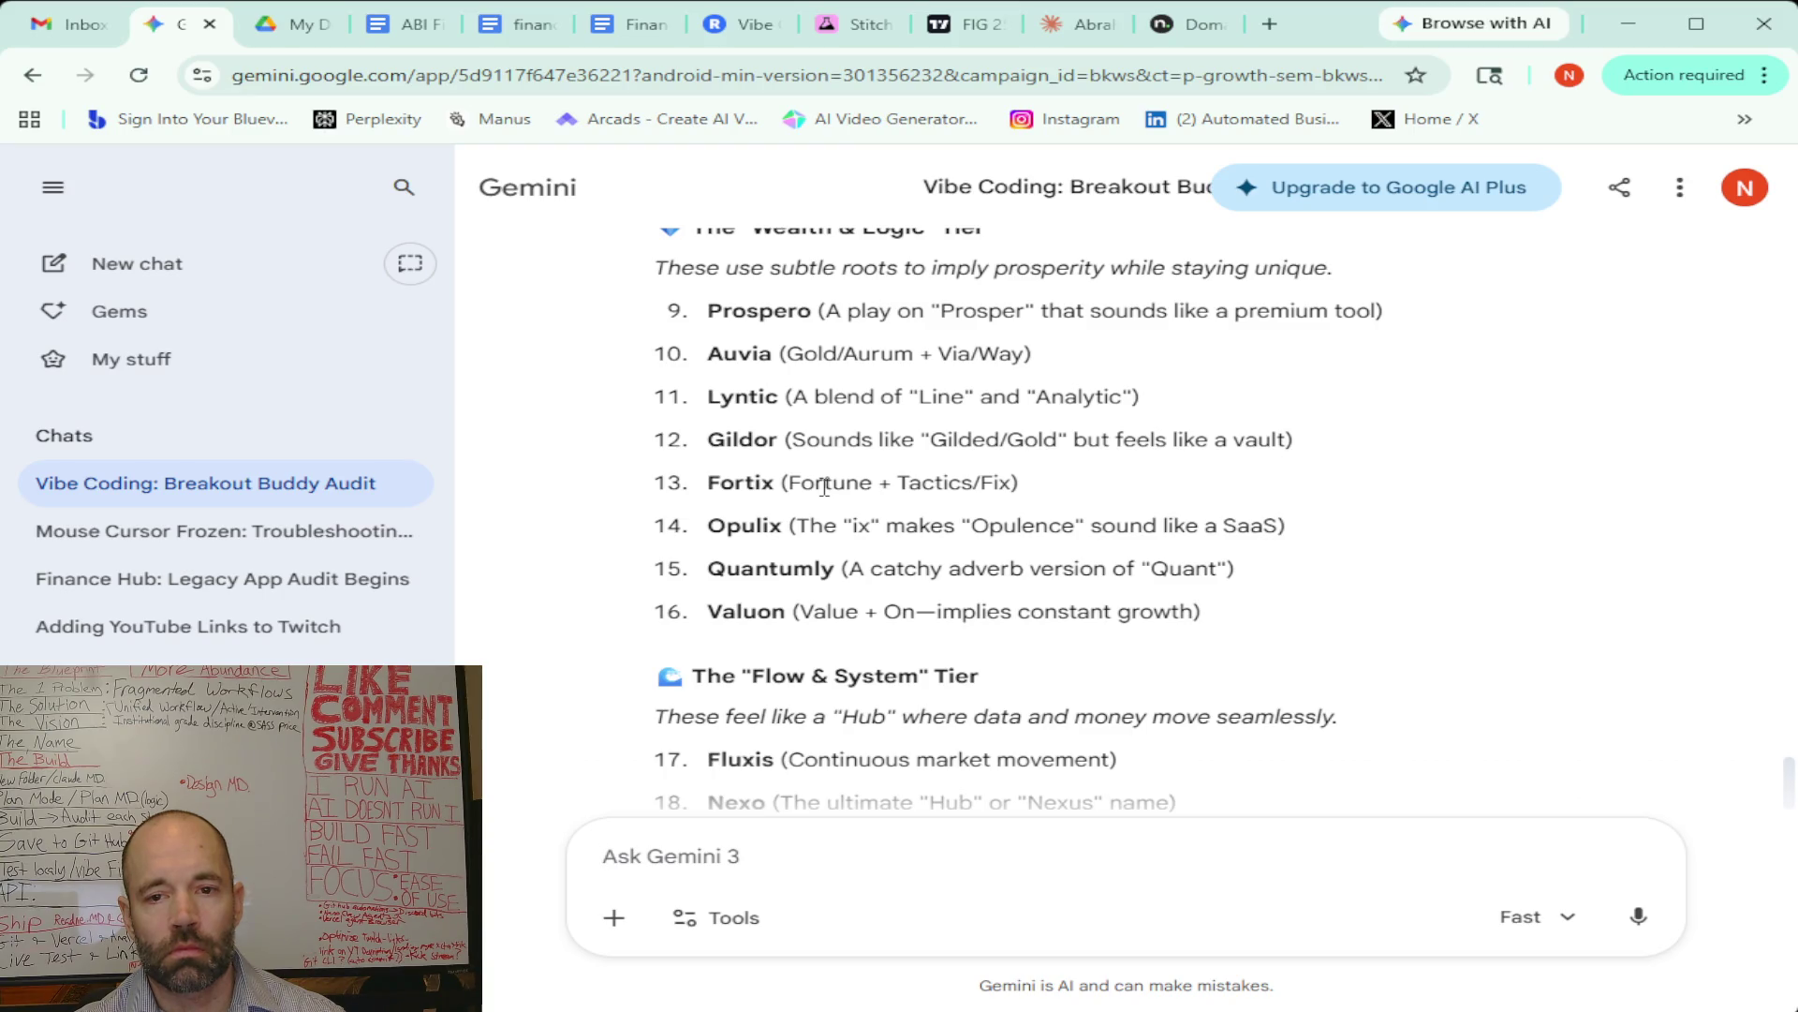
pyautogui.scroll(-3, 824, 487)
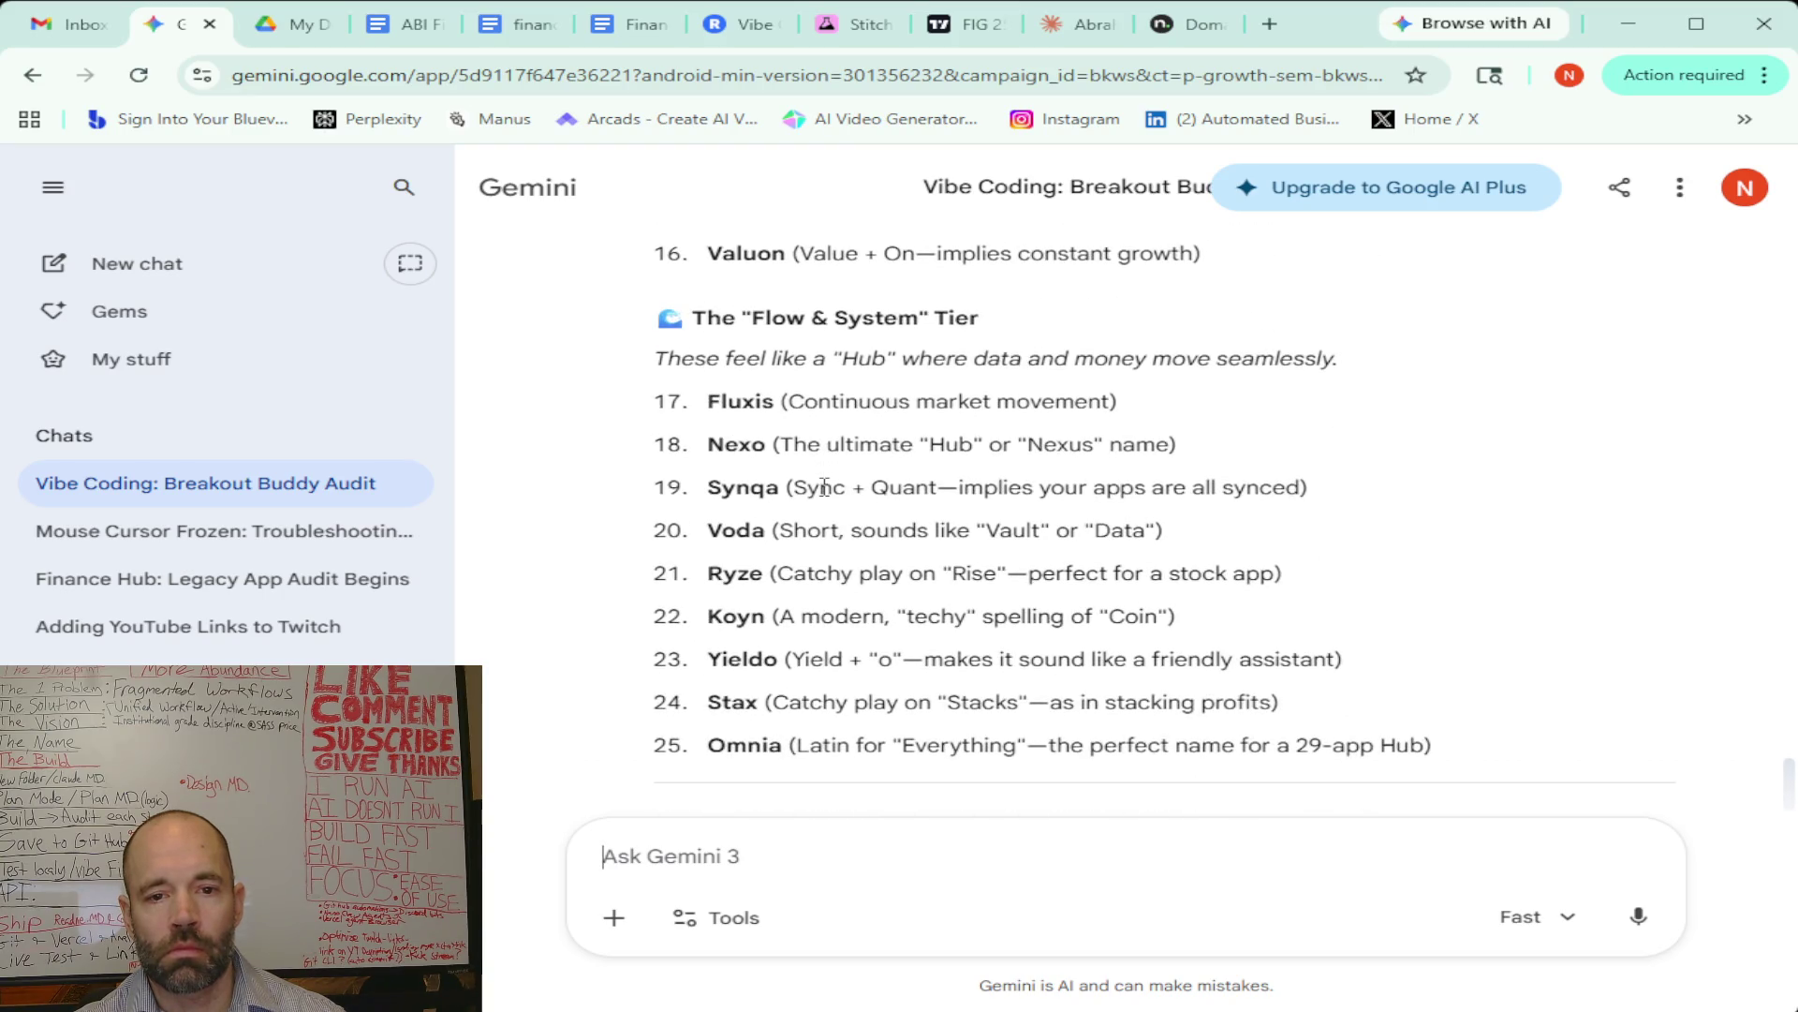
pyautogui.scroll(-3, 829, 473)
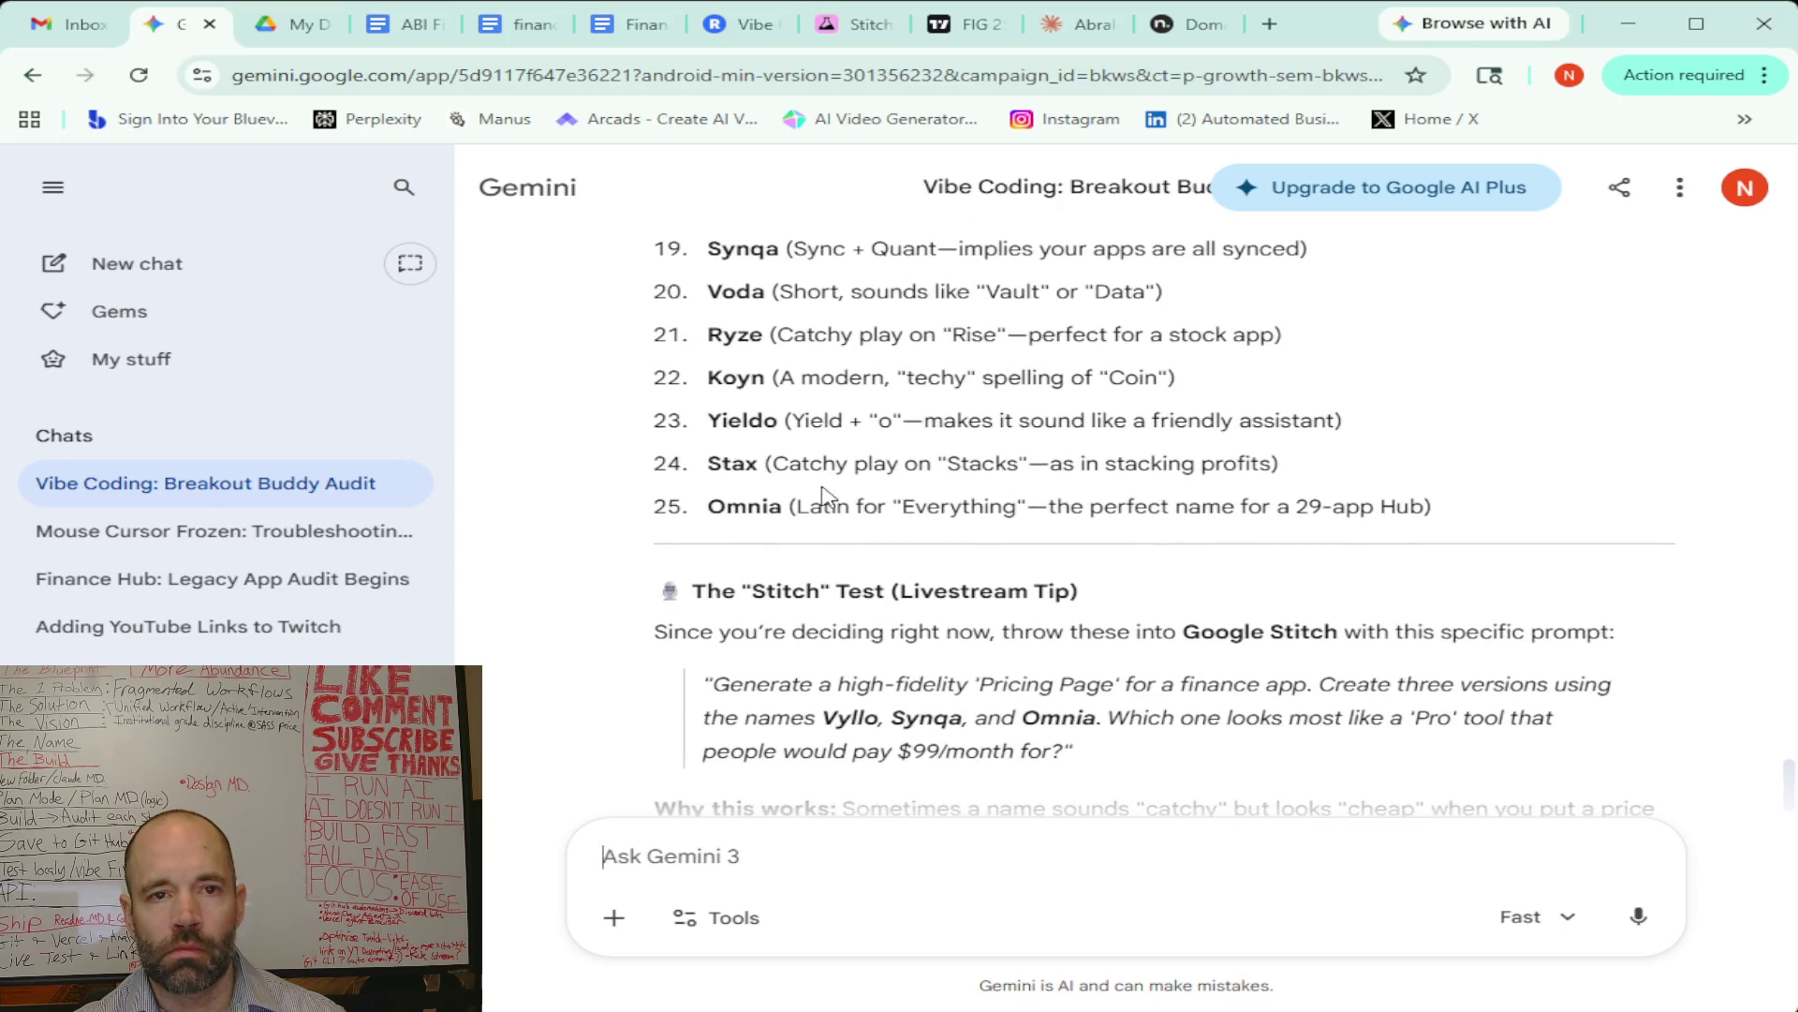
# Replace foundrywealth with quantumly on name.com and find quantumly.com is taken
pyautogui.click(1175, 27)
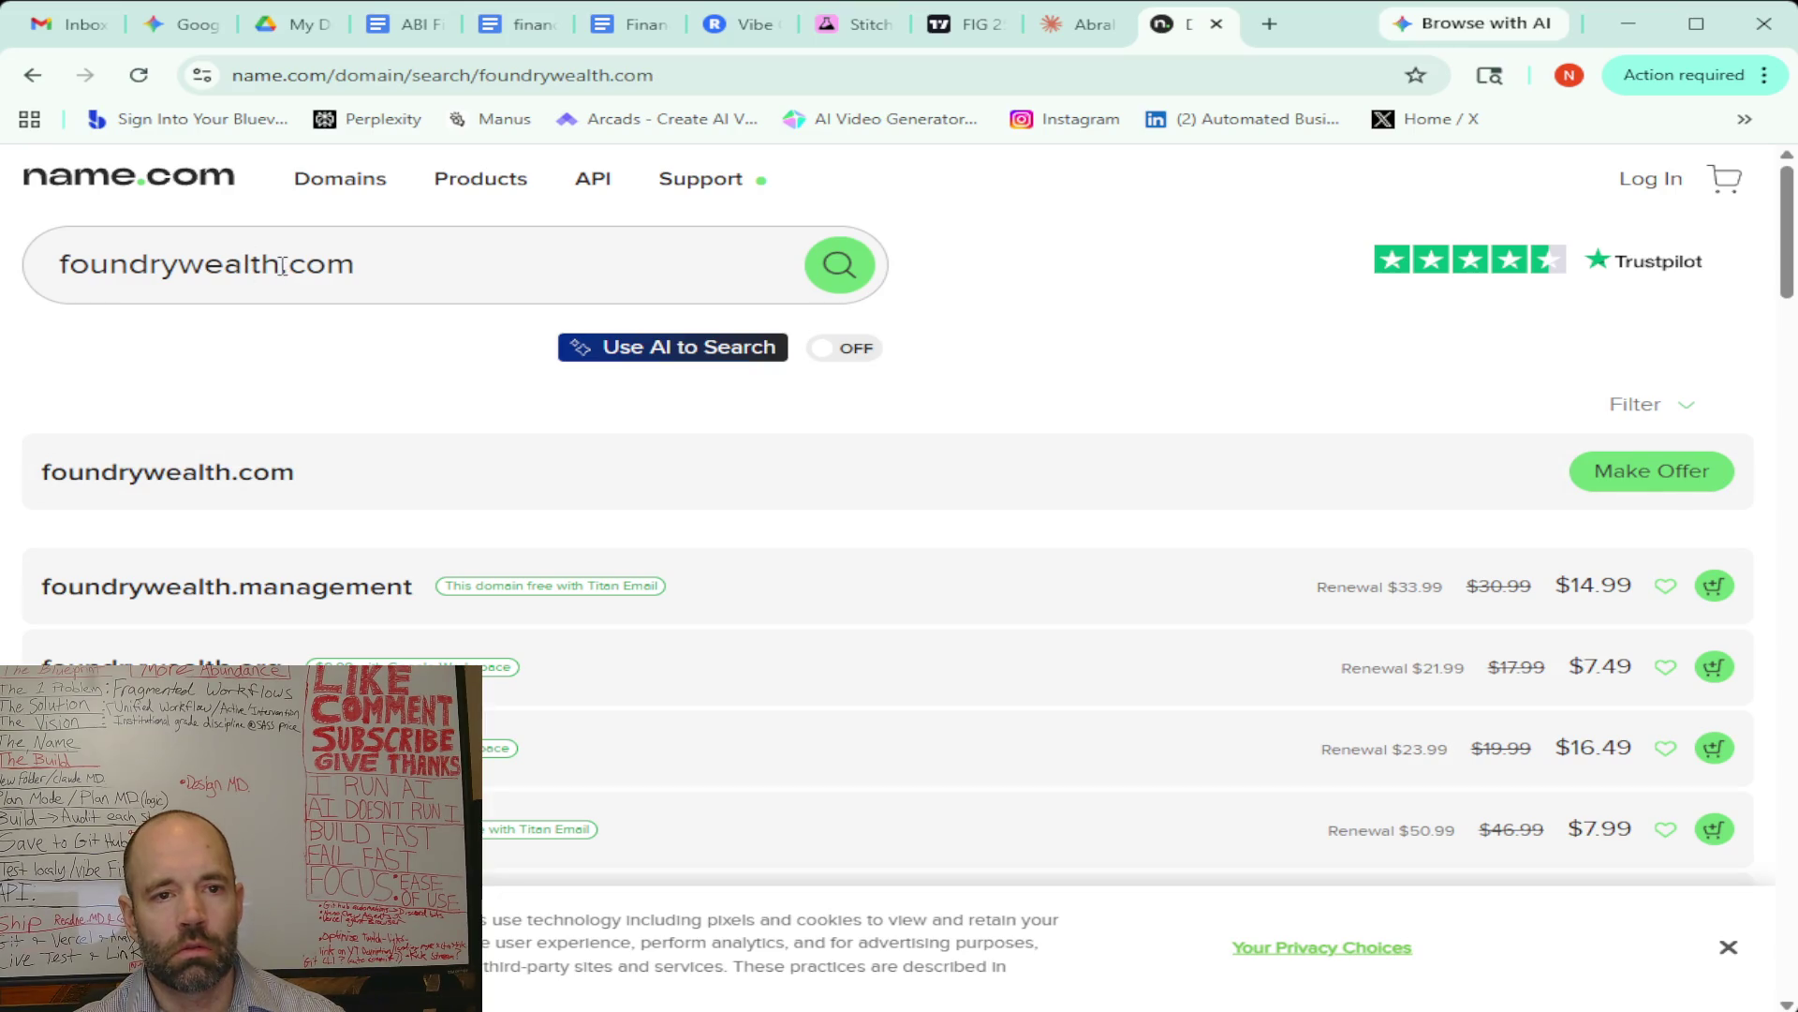
pyautogui.moveTo(281, 264); pyautogui.dragTo(59, 264)
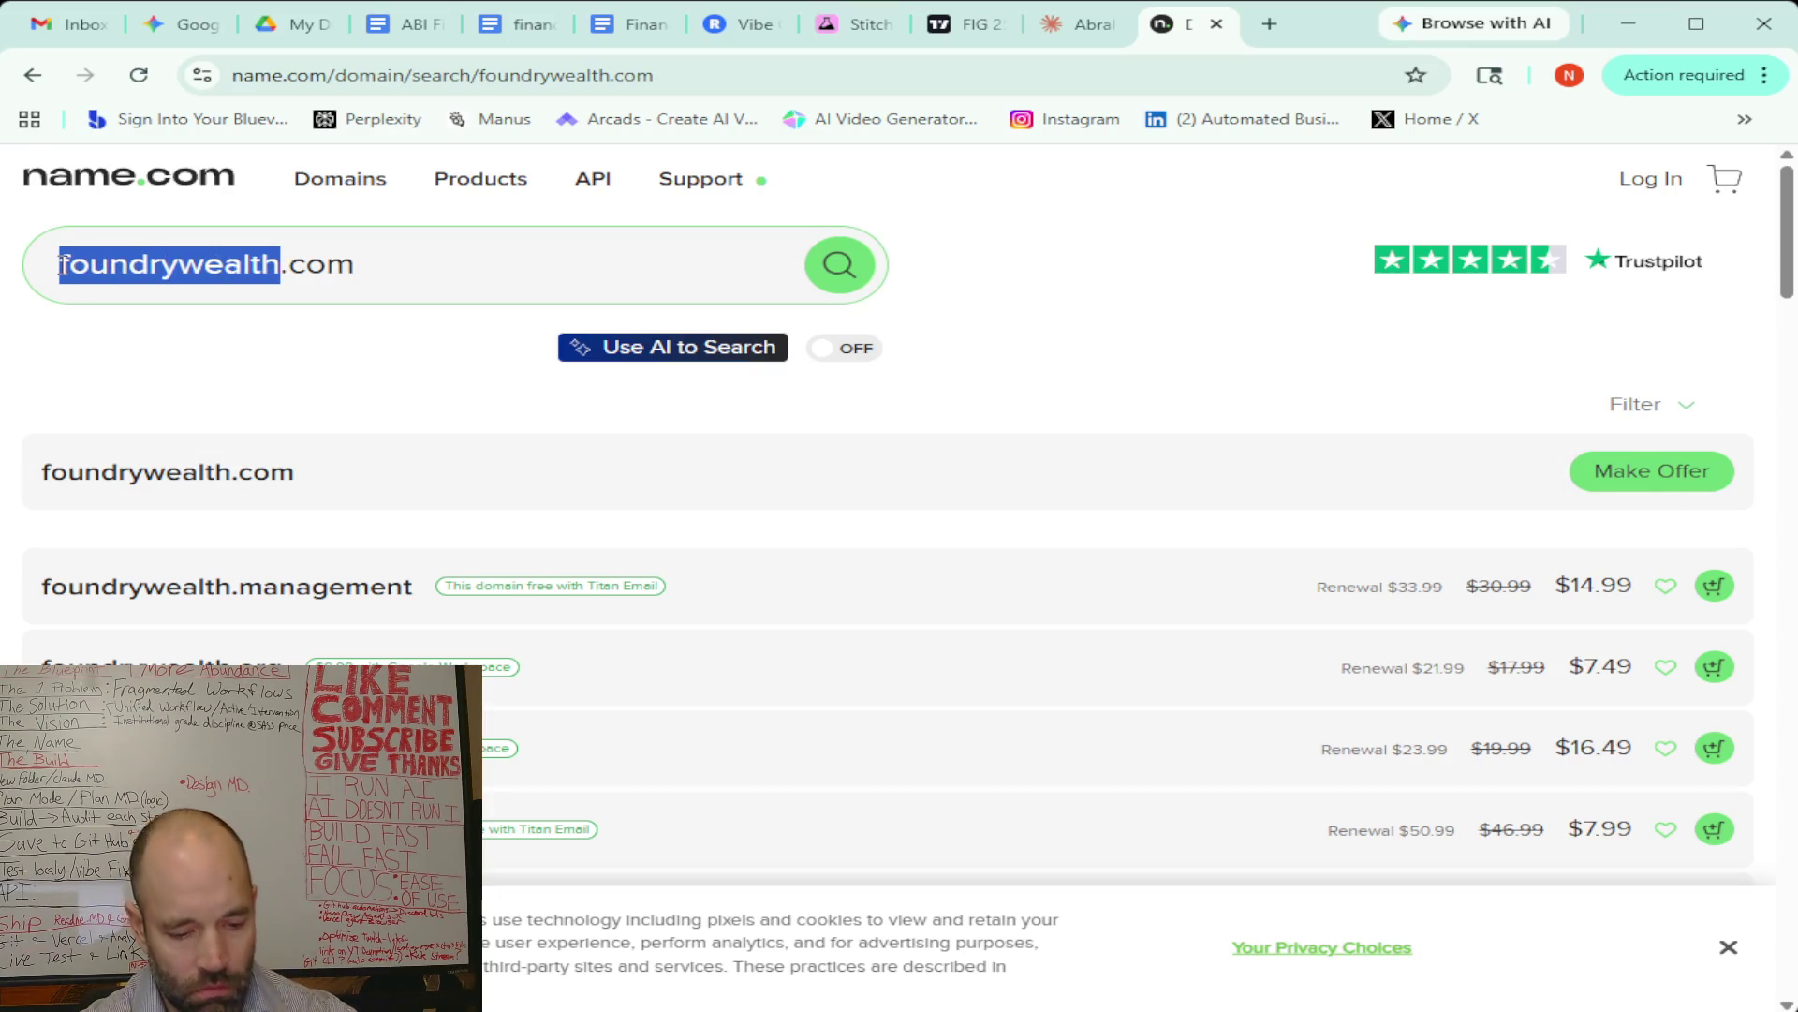
pyautogui.write('quantumly')
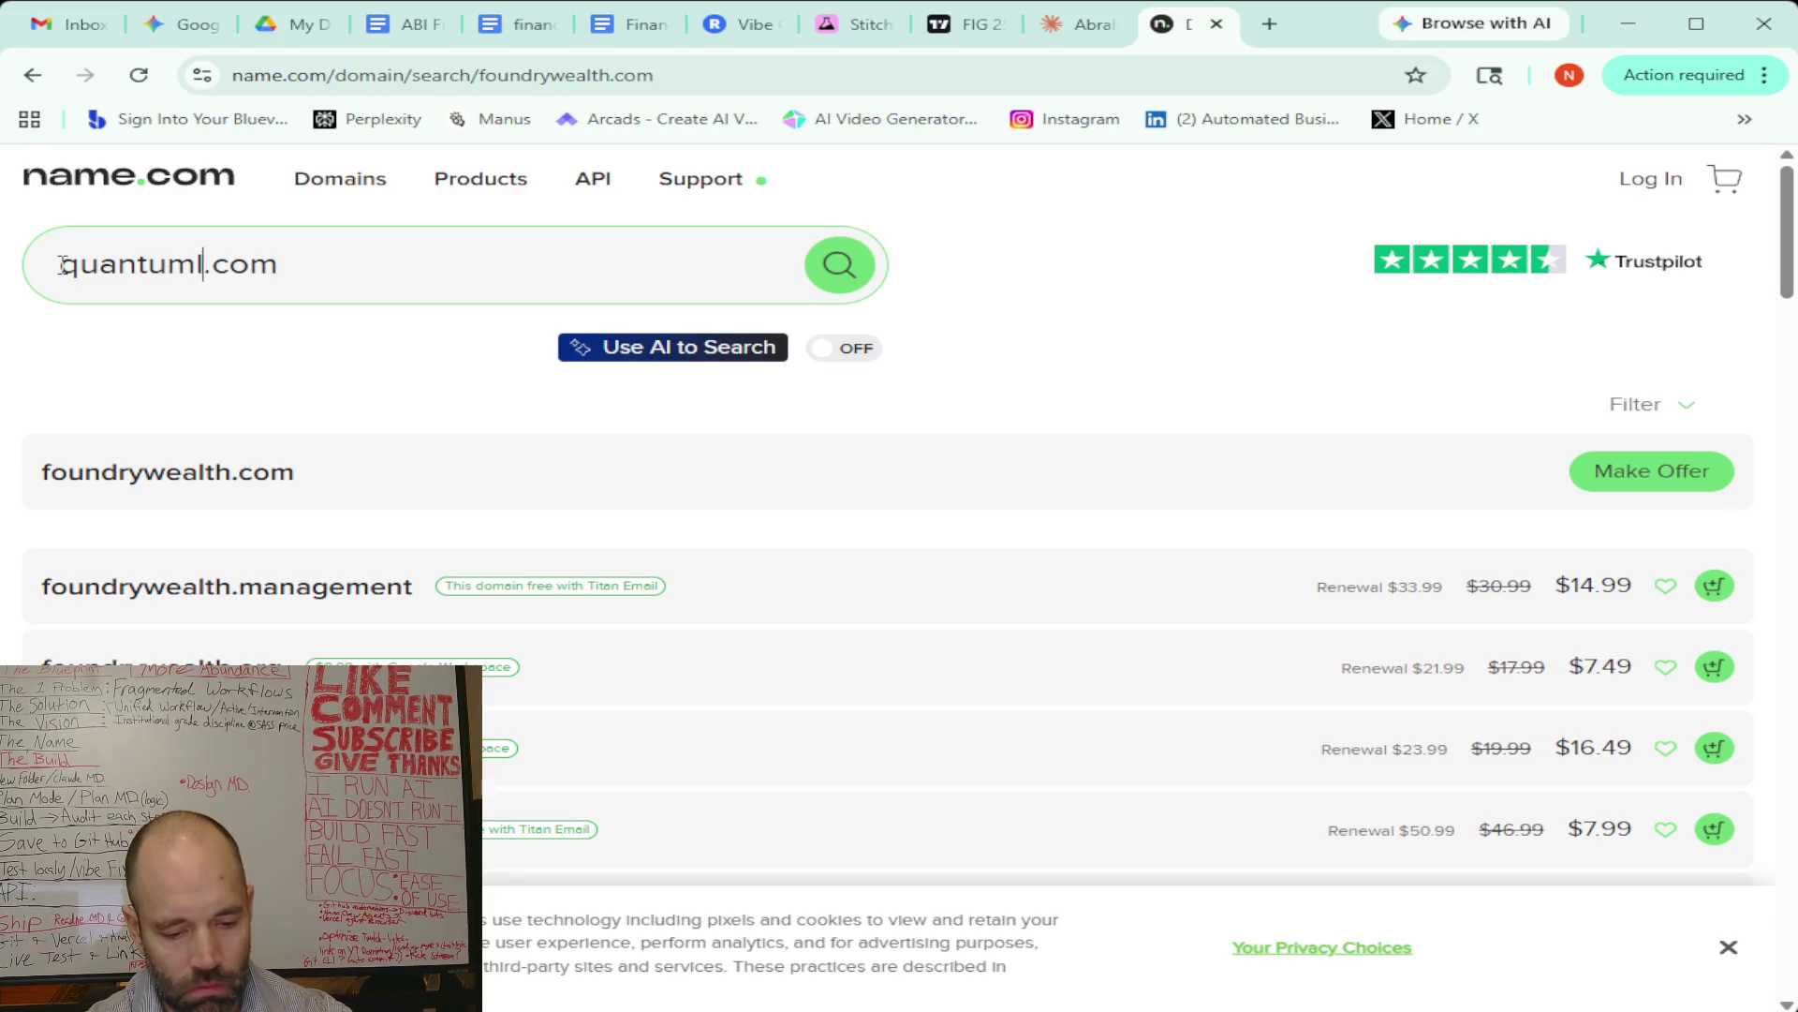
pyautogui.click(848, 262)
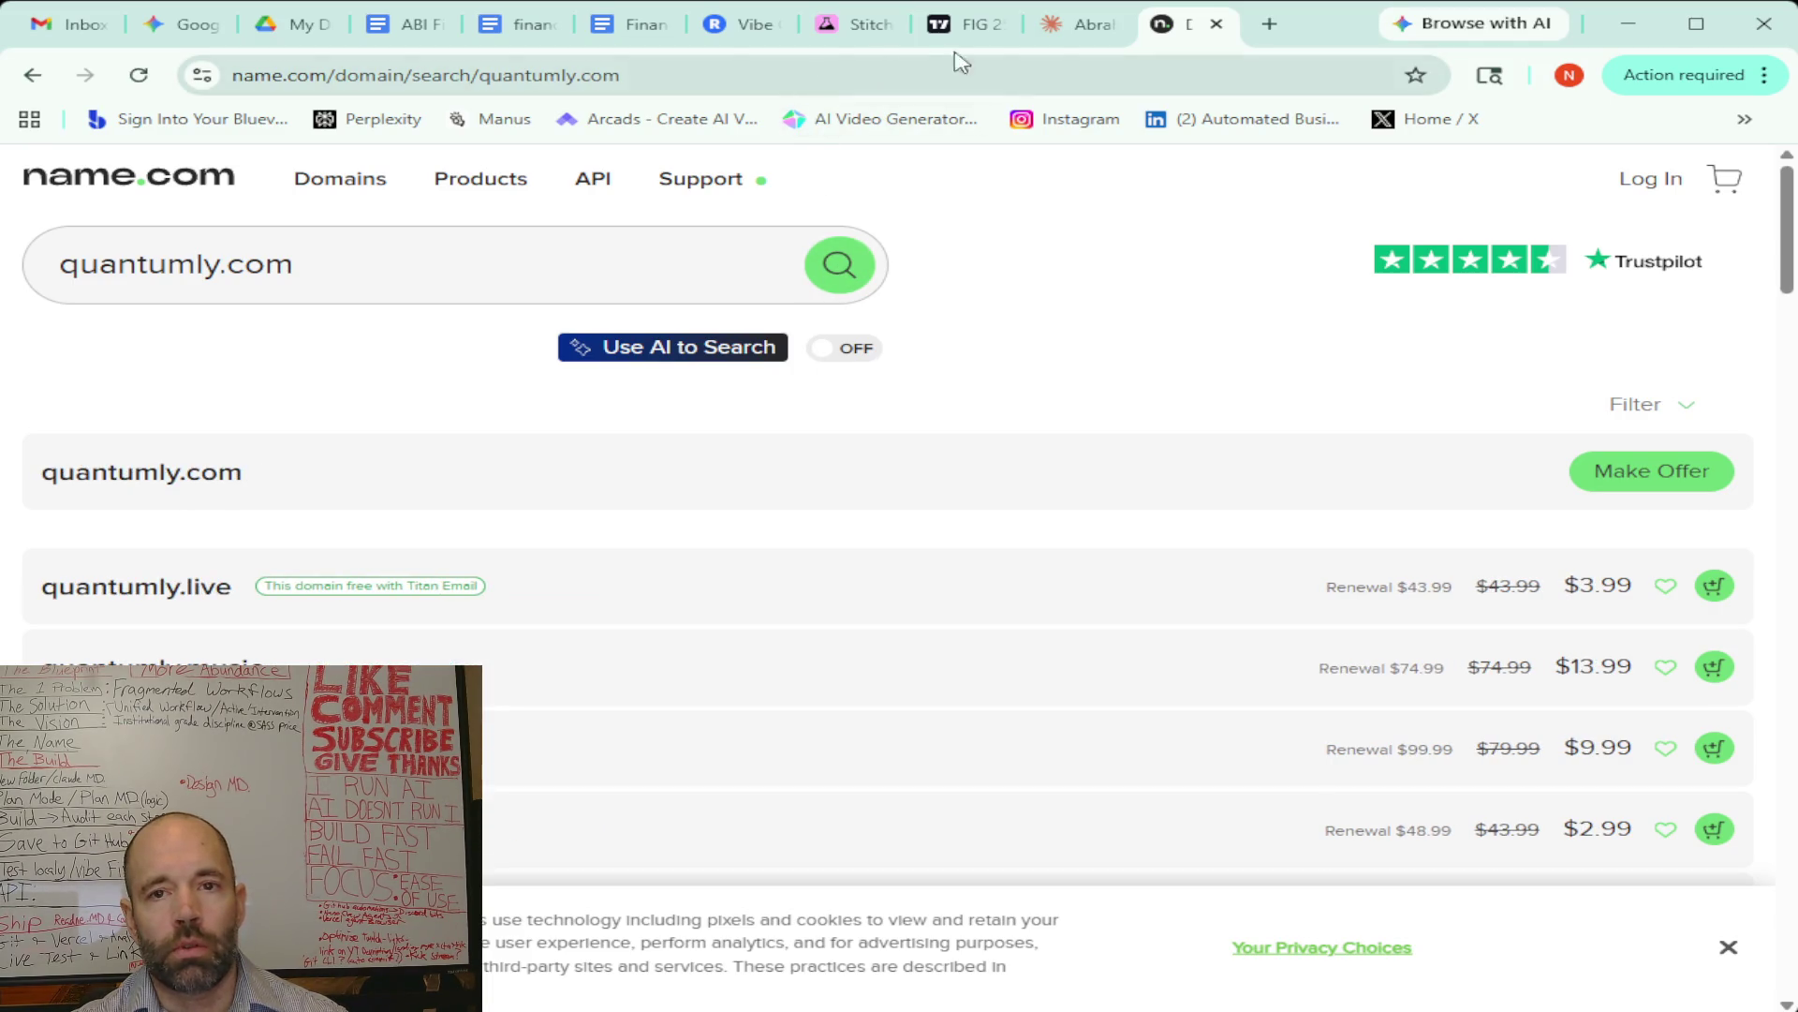
pyautogui.click(182, 33)
# Dictate and send a request for 25 names for beginner investors seeking financial freedom, trading-bot fans secondary
pyautogui.scroll(-5, 768, 824)
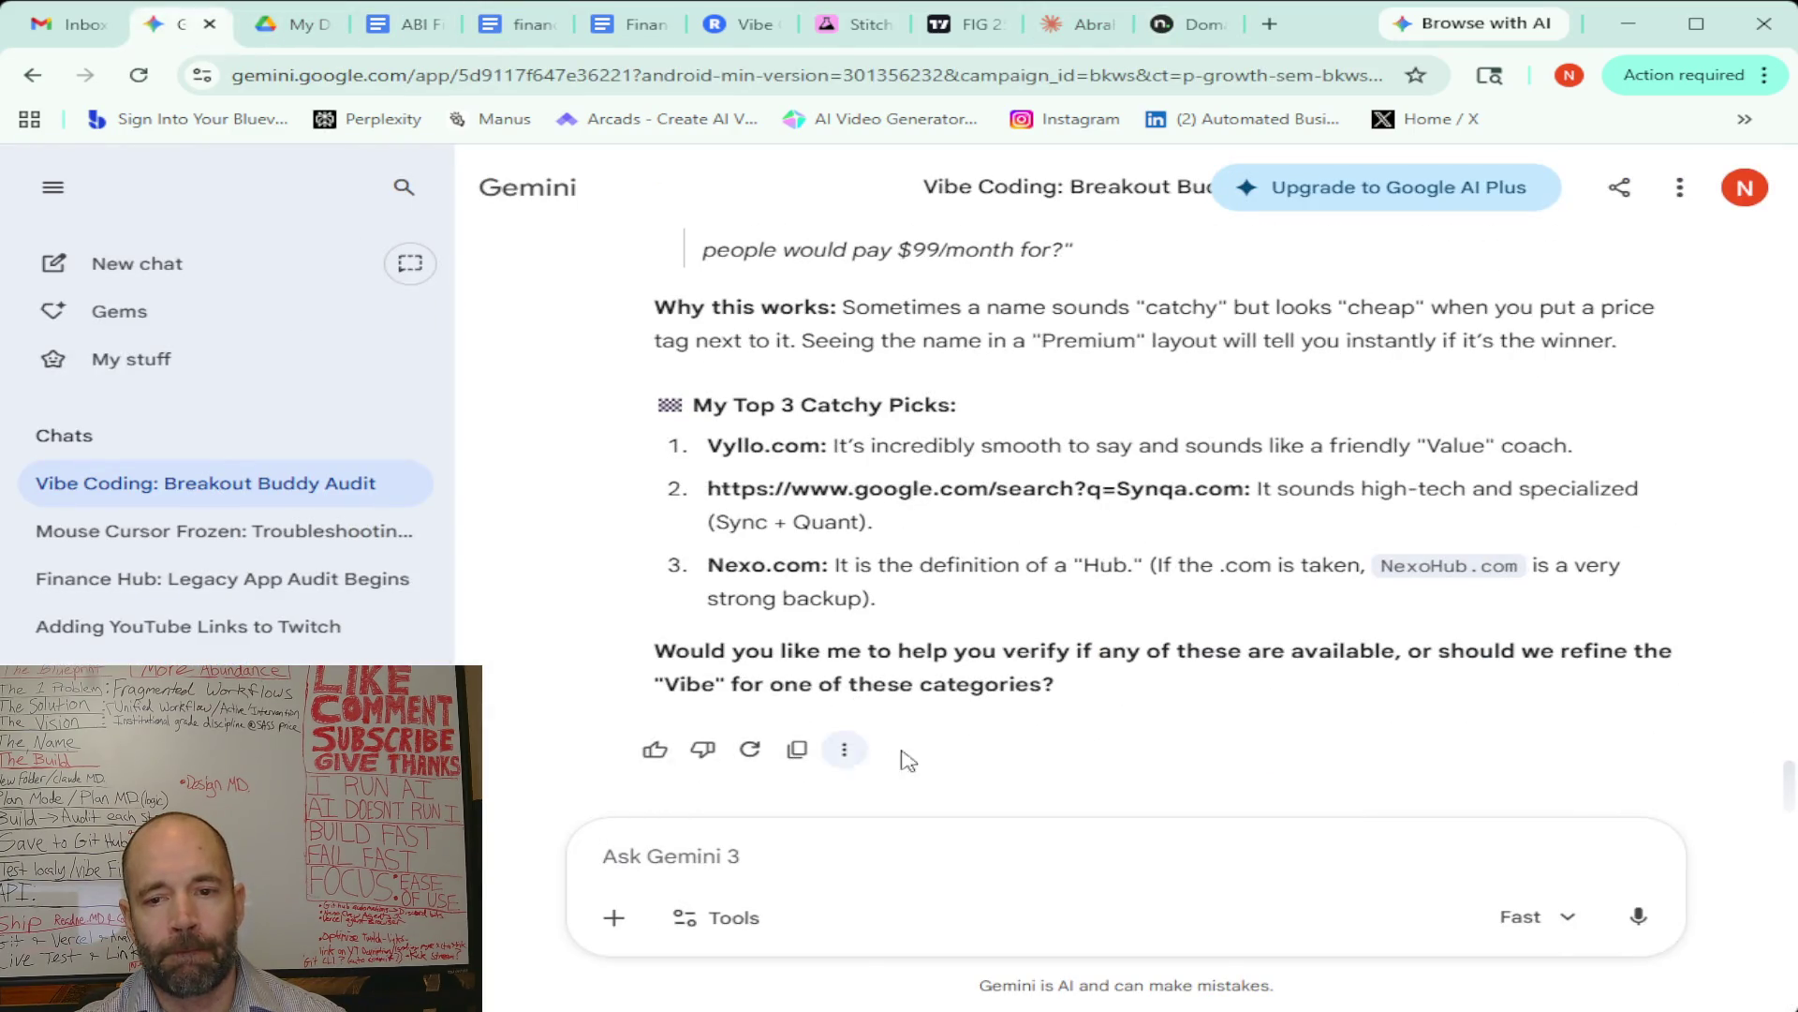
pyautogui.click(1619, 934)
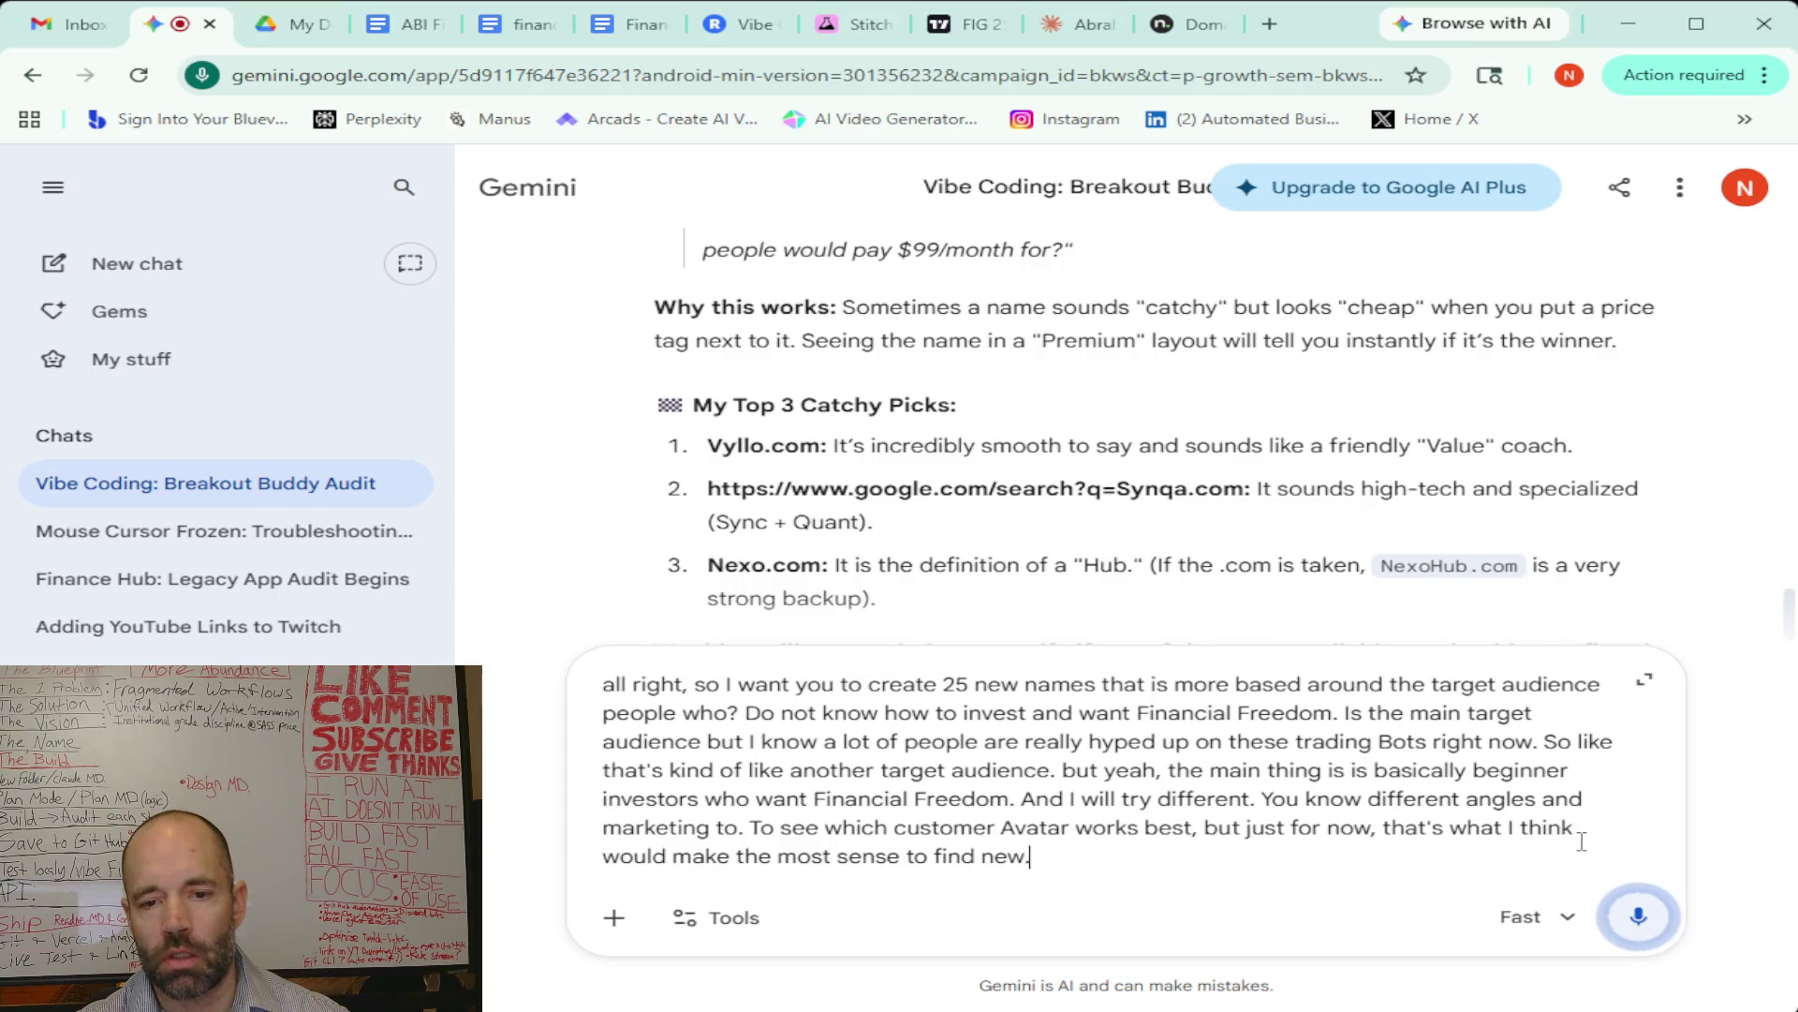
pyautogui.click(1633, 912)
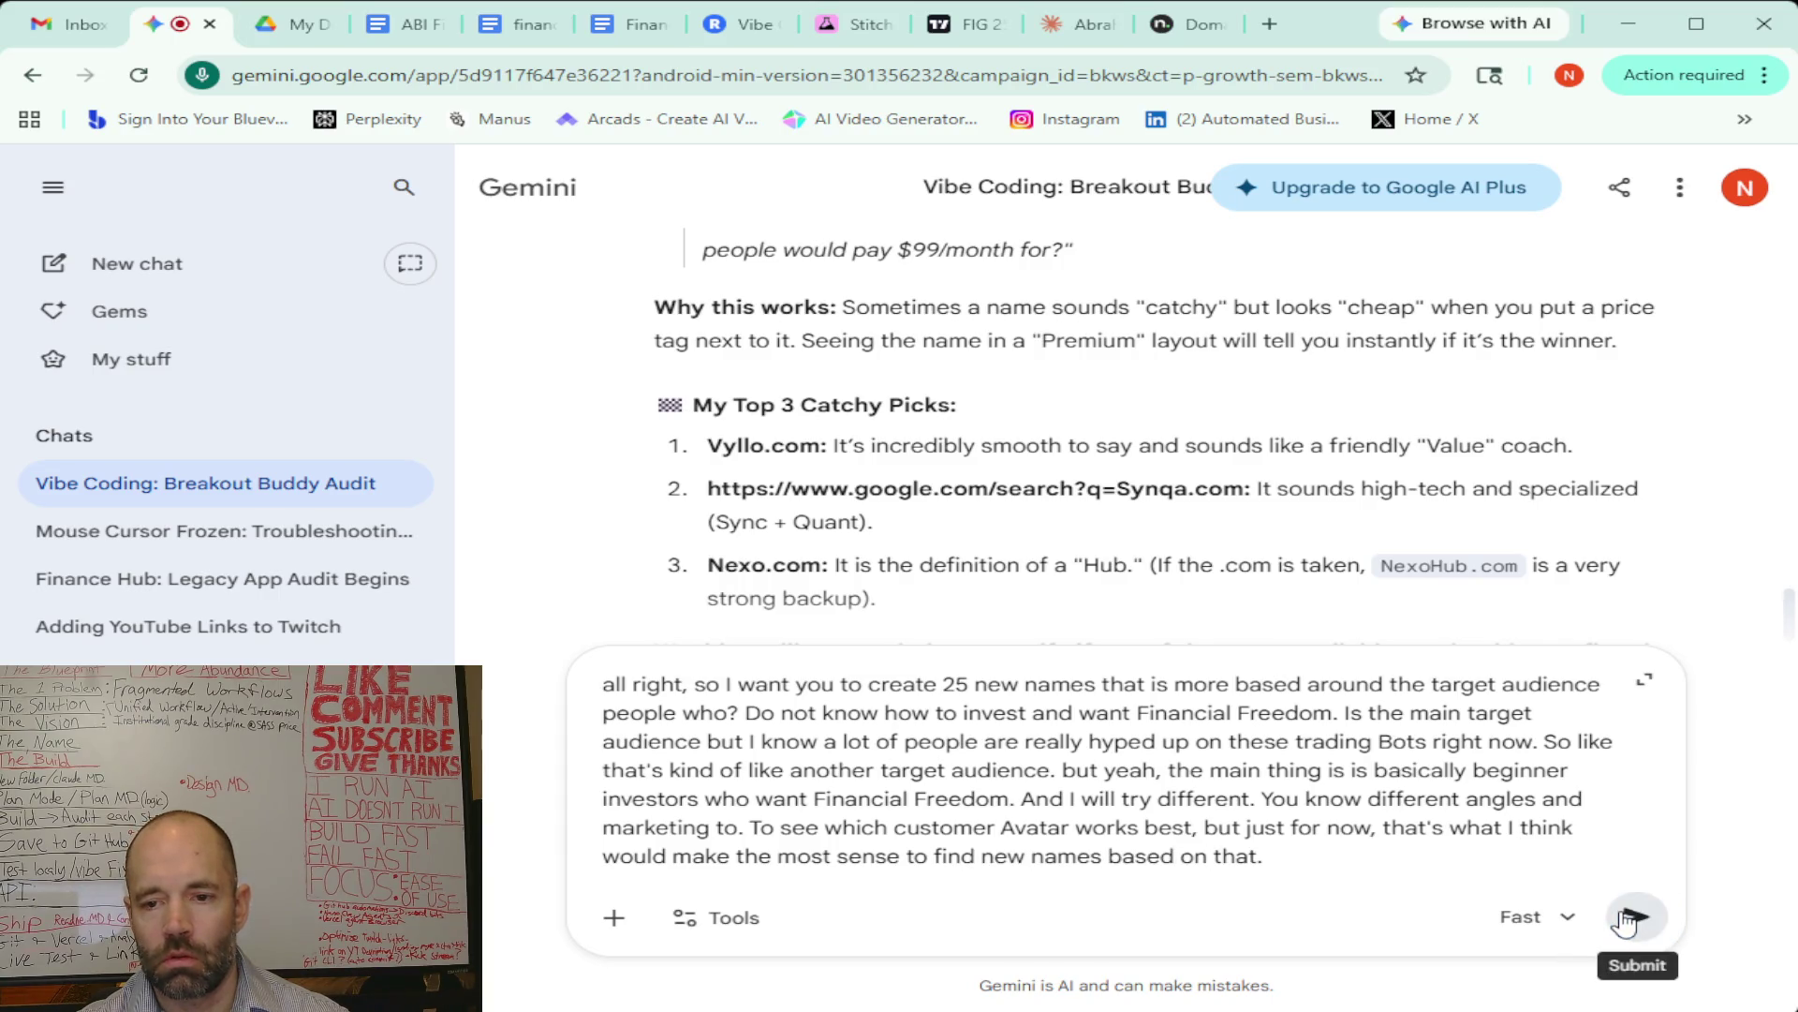
pyautogui.click(1634, 914)
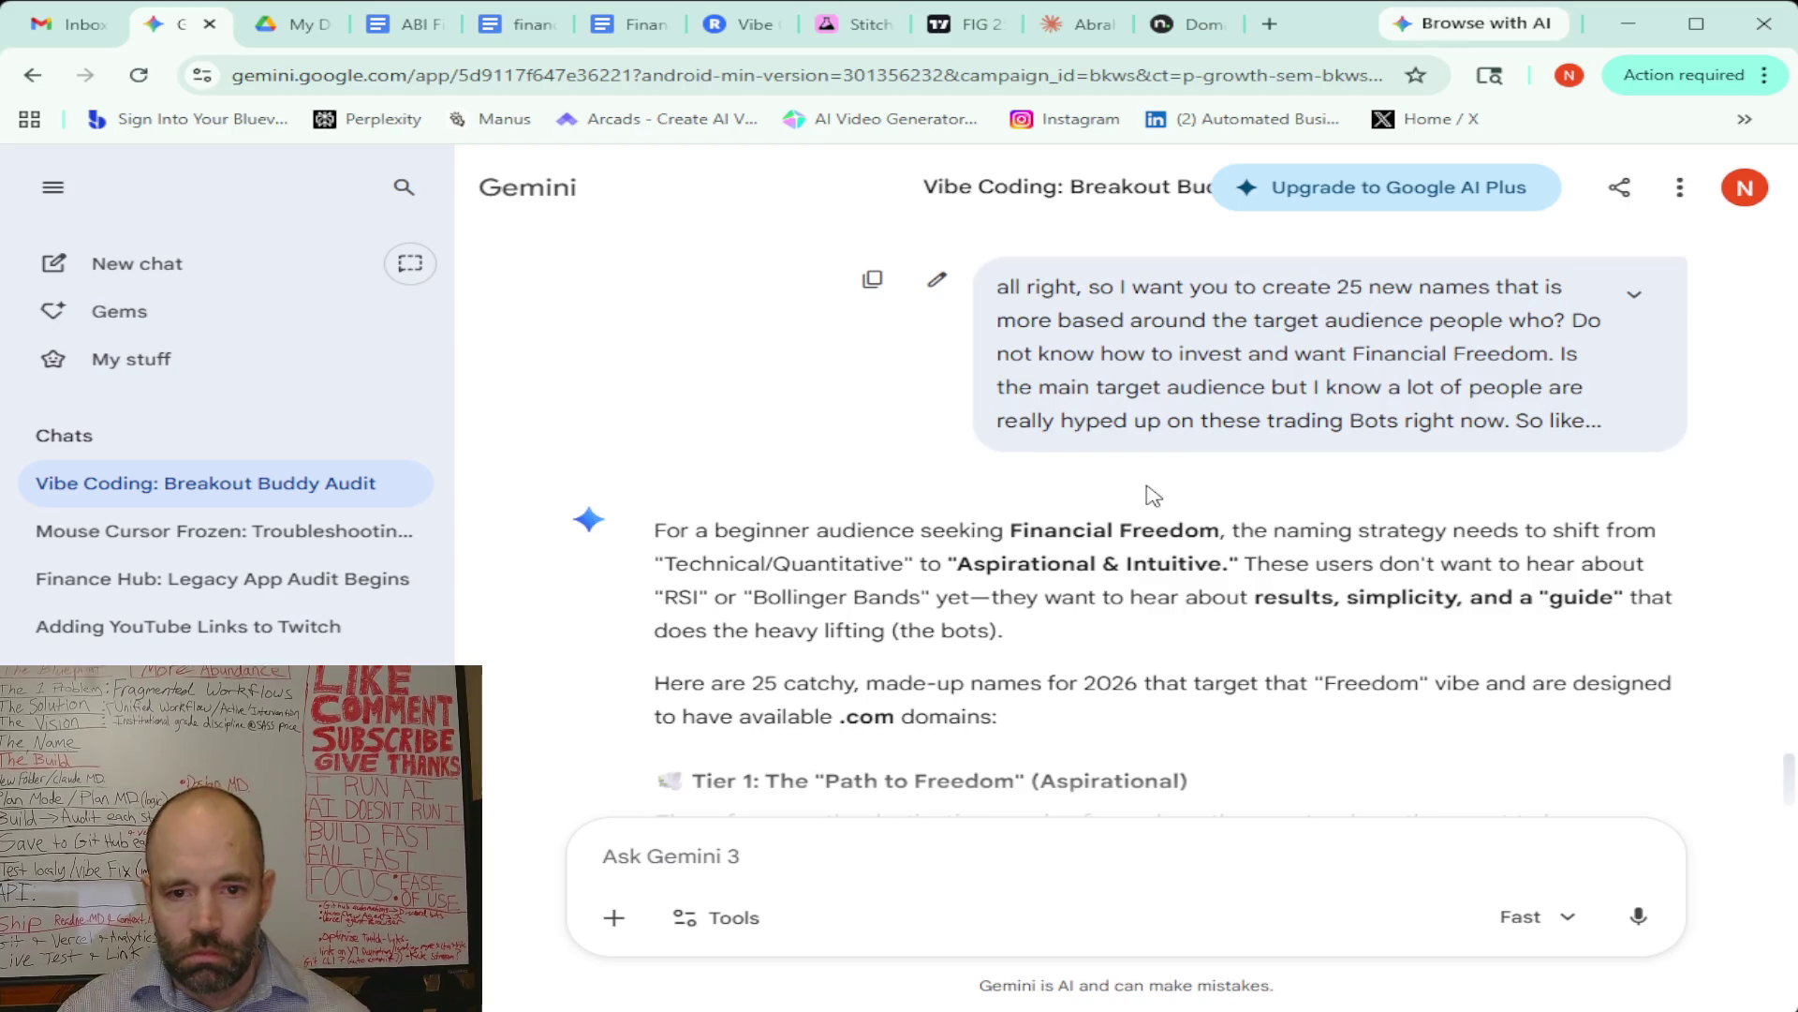
# Read through Tiers 1–3 of the beginner-focused names, down to Kindr through Omniwa
pyautogui.scroll(-4, 1144, 499)
pyautogui.scroll(-1, 1145, 499)
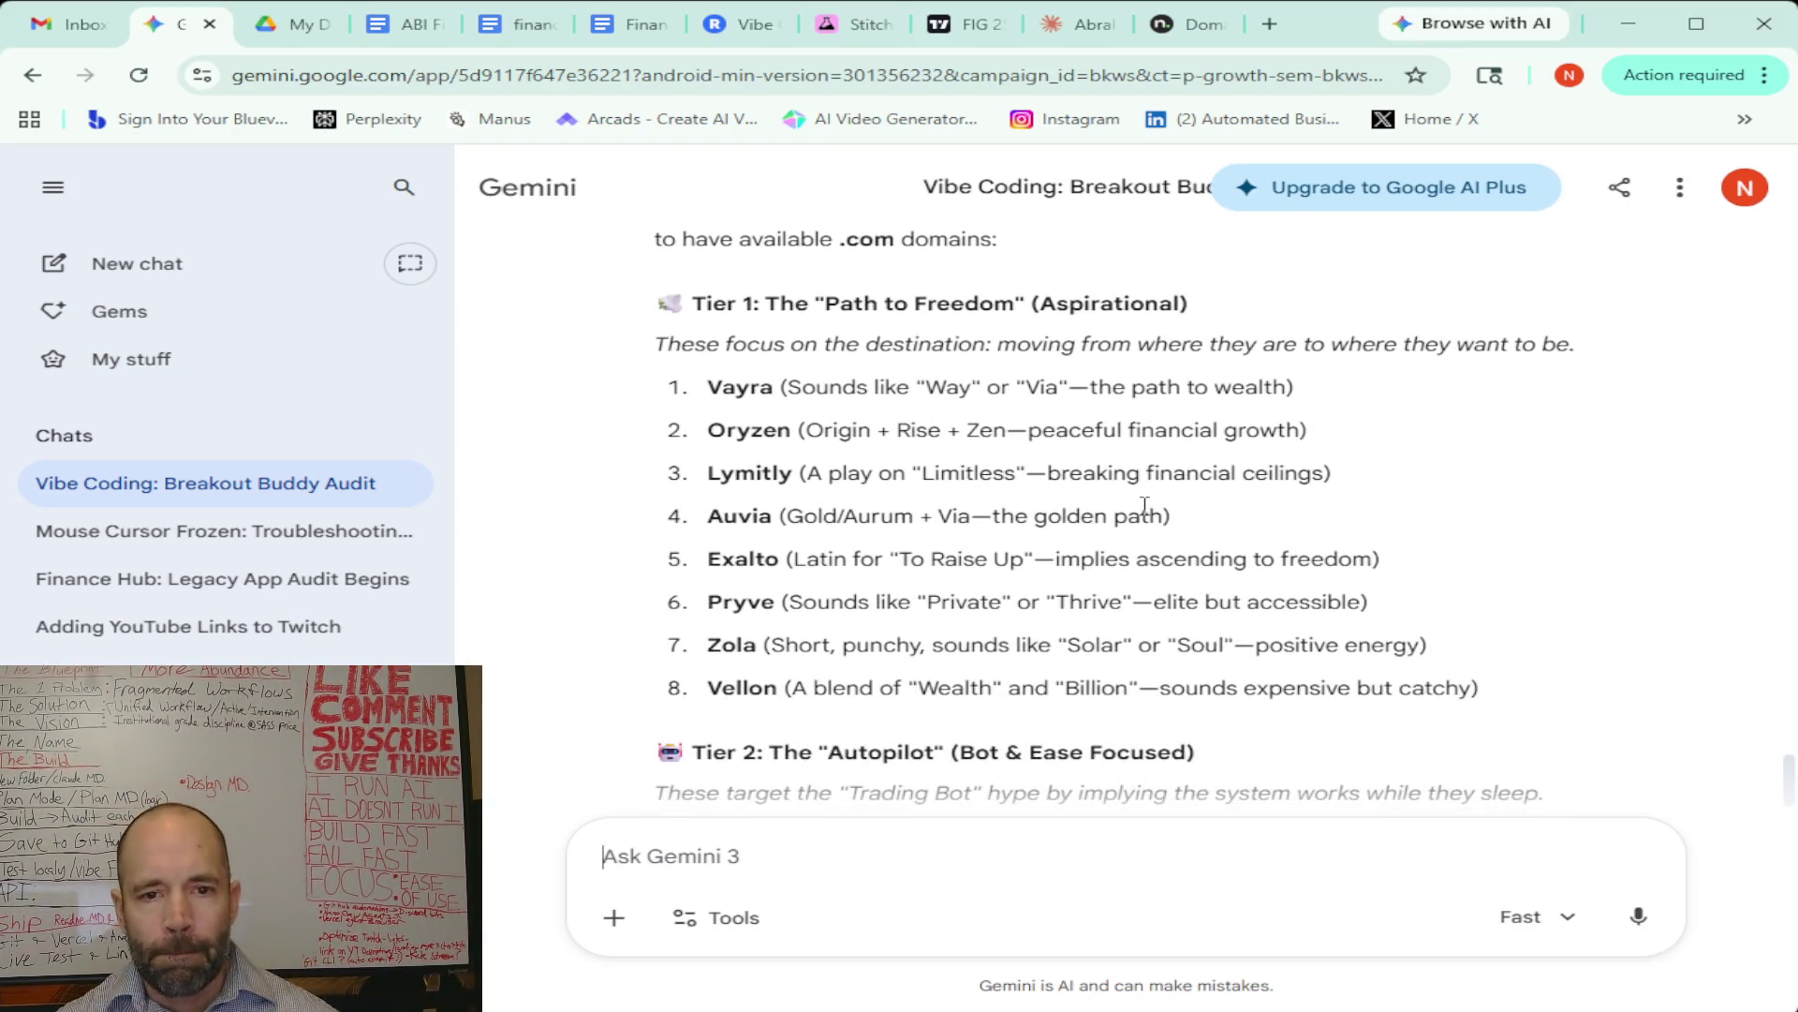
pyautogui.scroll(-4, 842, 384)
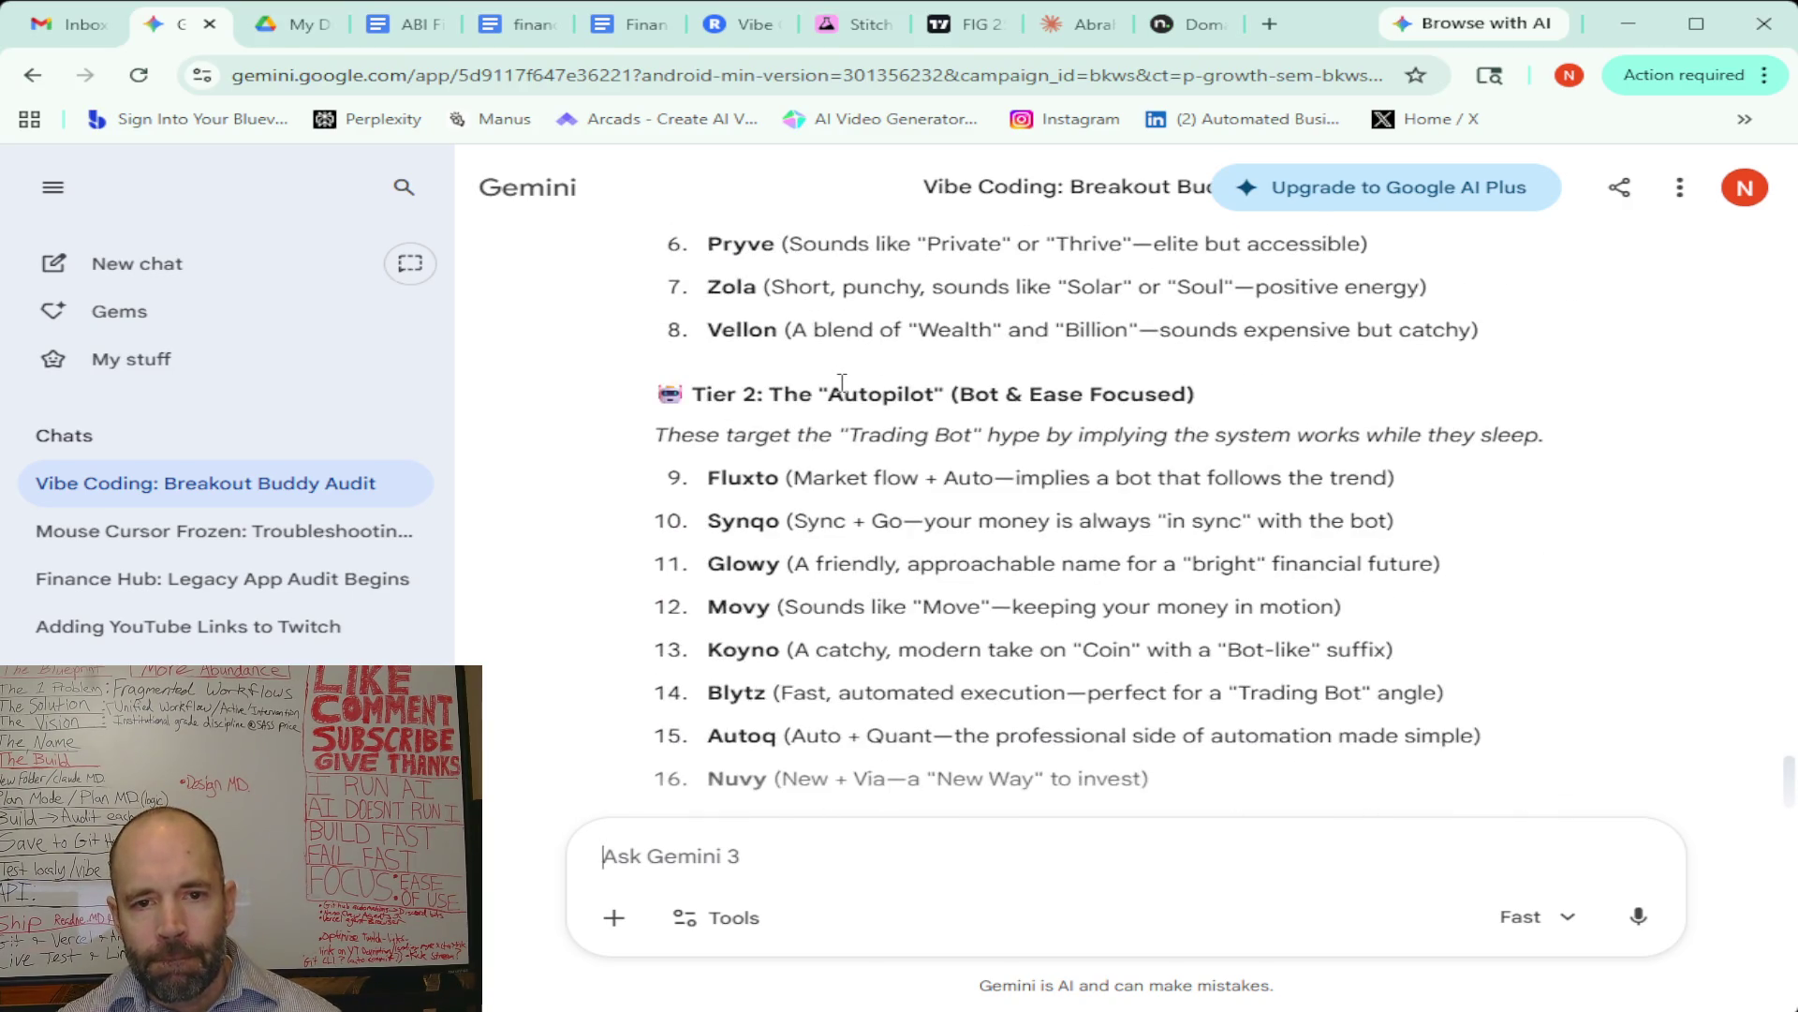
pyautogui.scroll(-1, 843, 388)
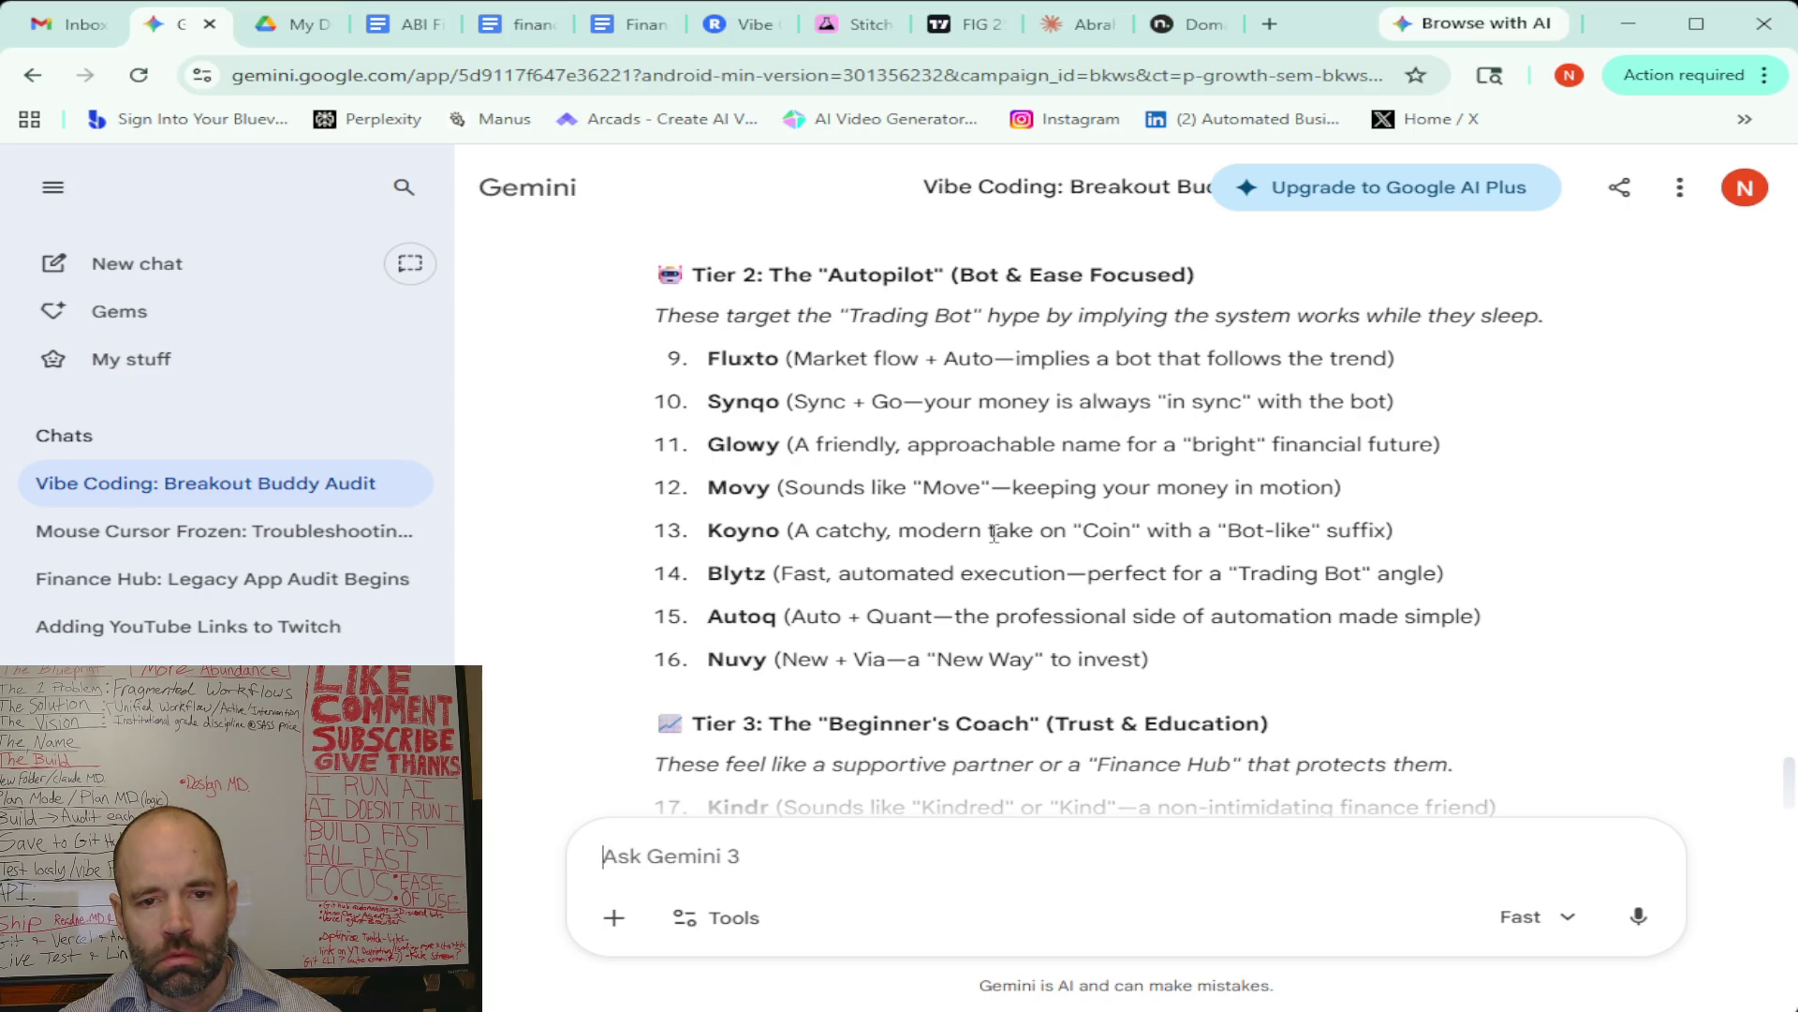
pyautogui.scroll(-4, 993, 541)
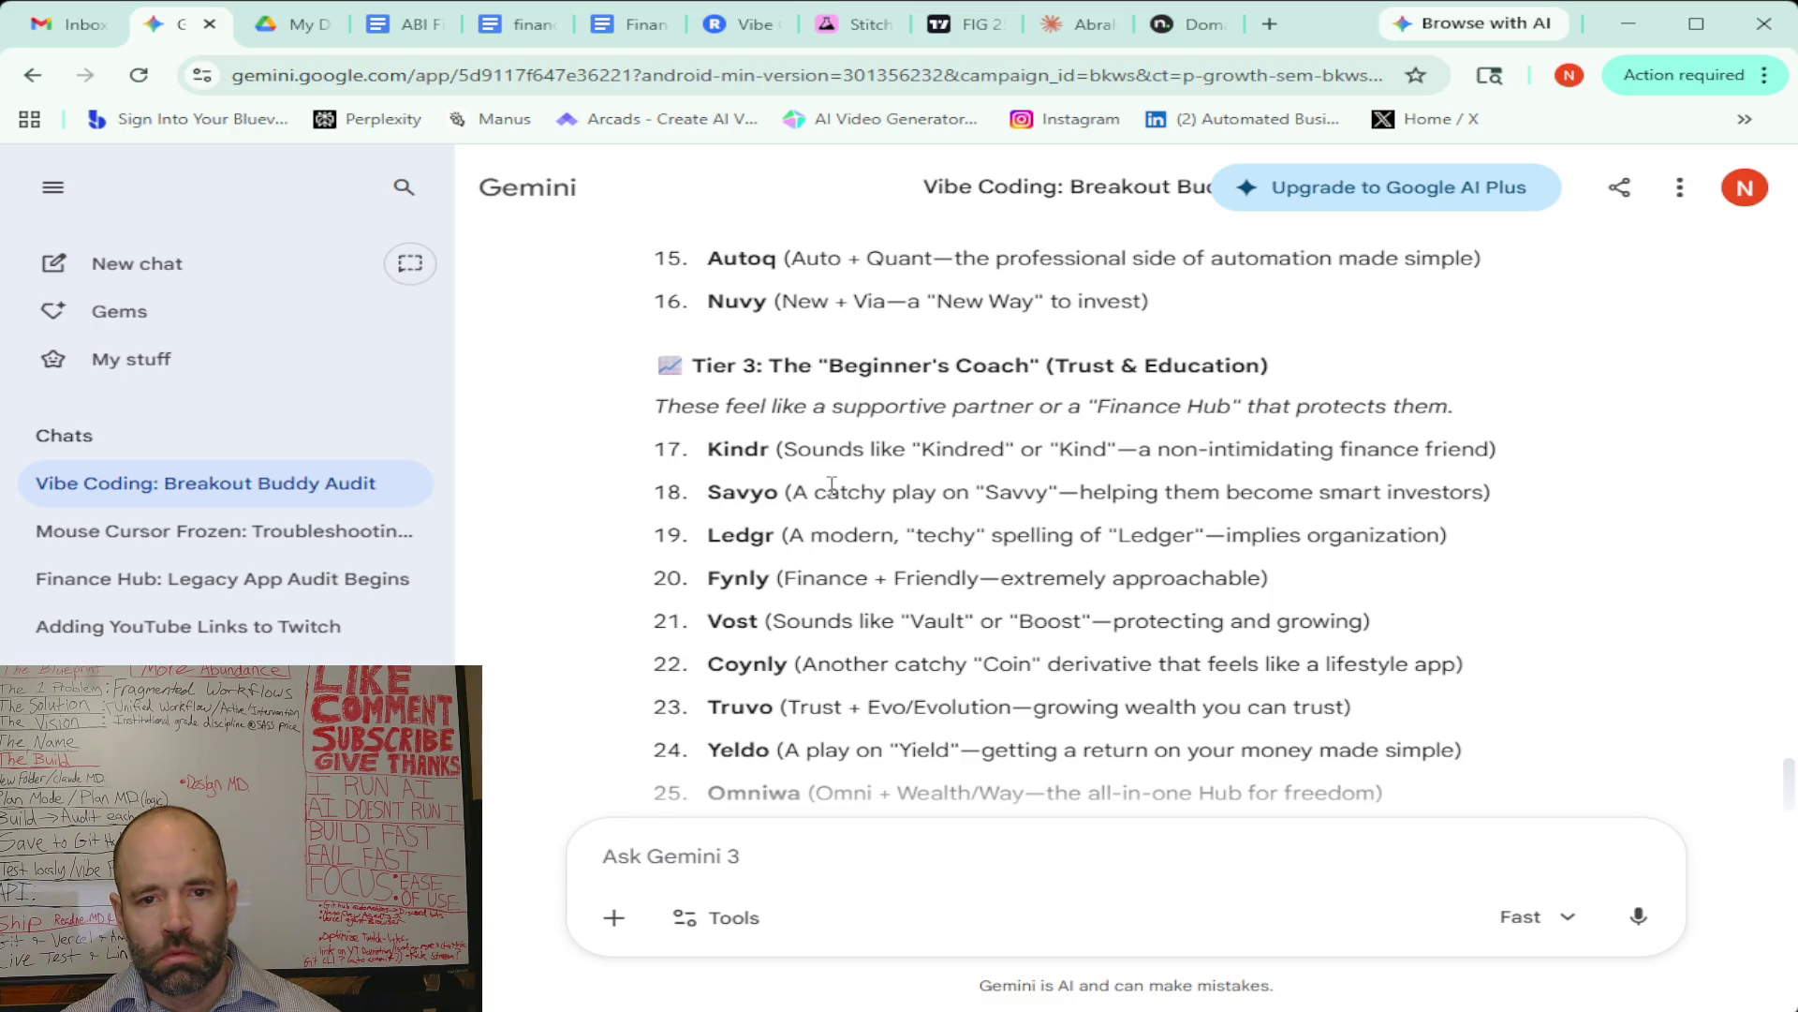
pyautogui.scroll(-1, 831, 483)
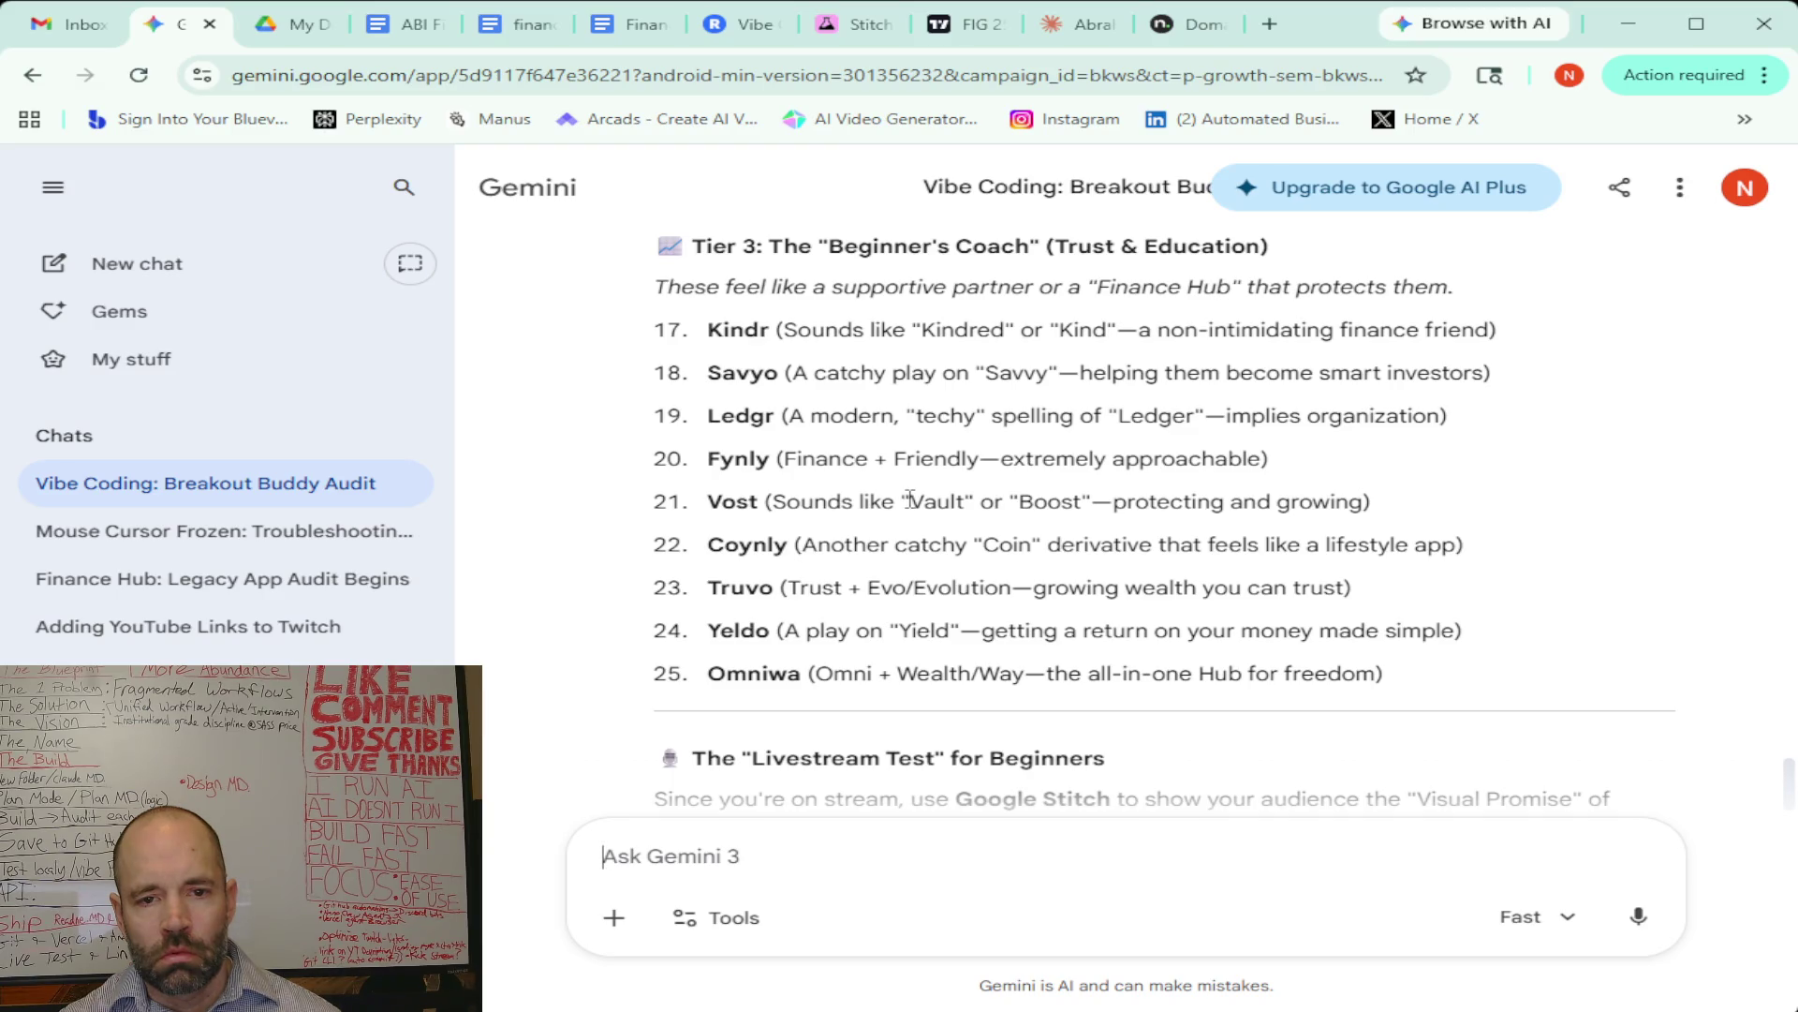
pyautogui.scroll(-1, 911, 497)
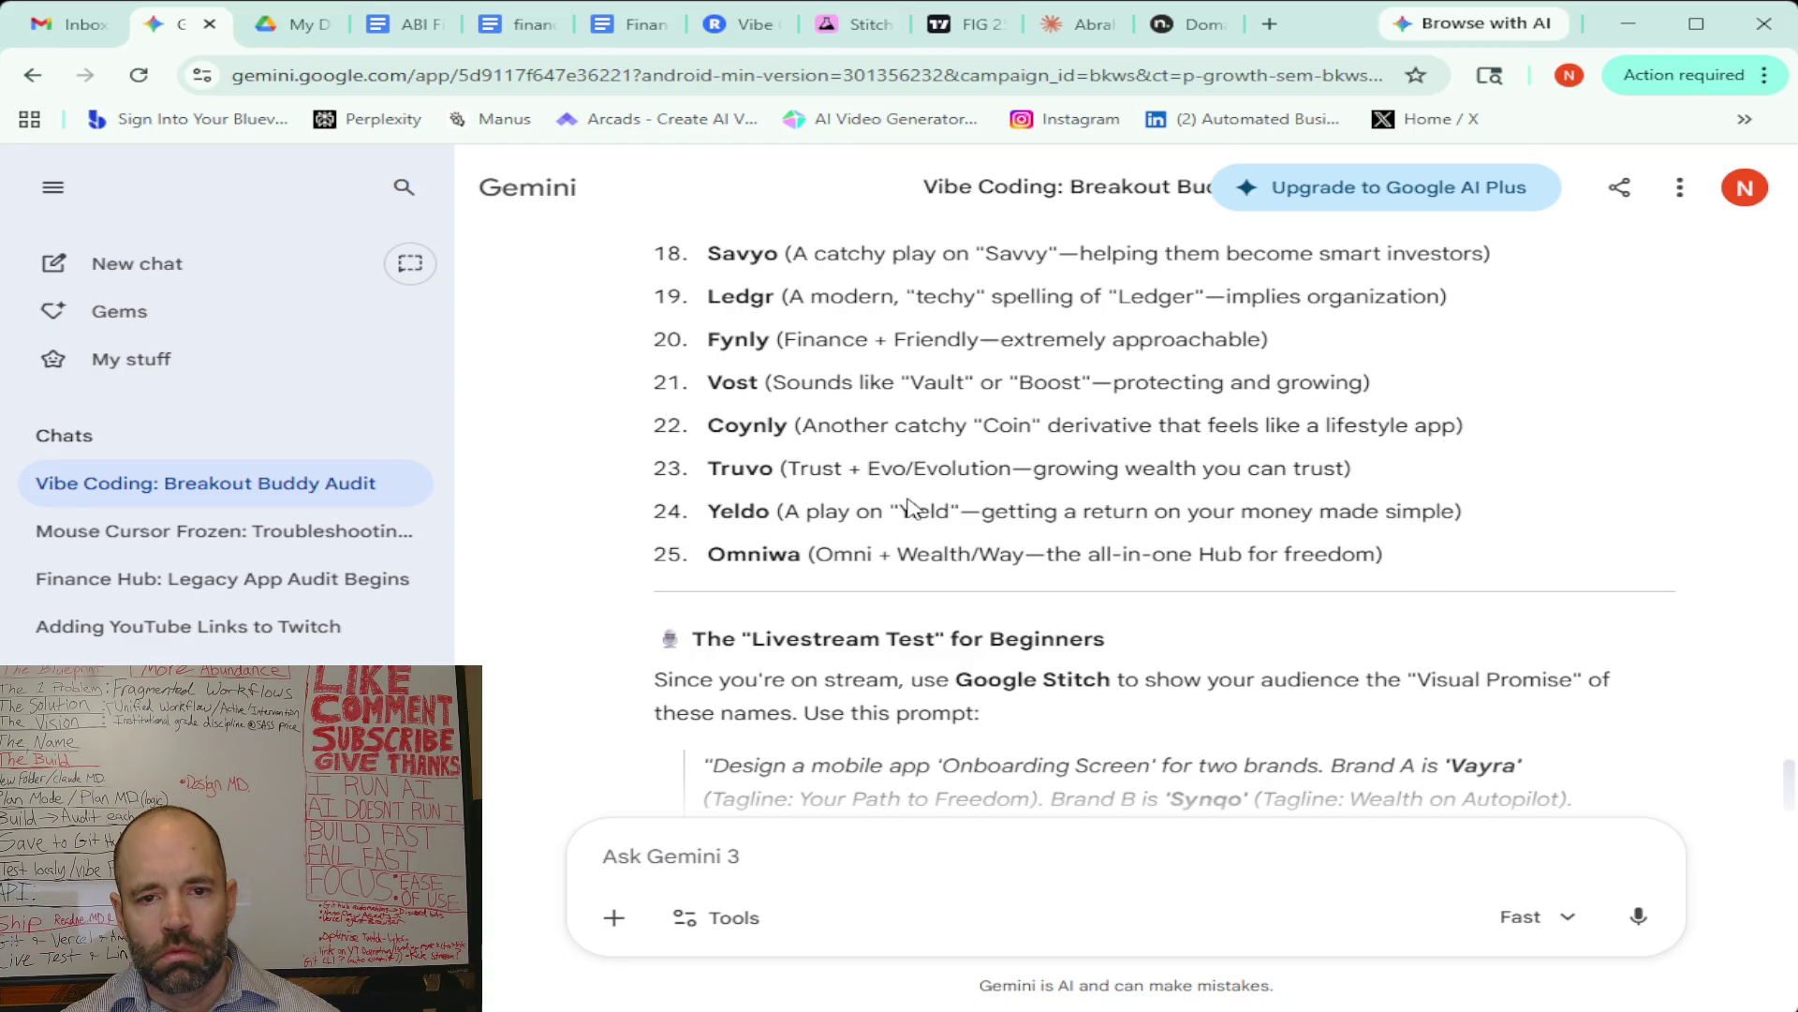
pyautogui.scroll(1, 909, 507)
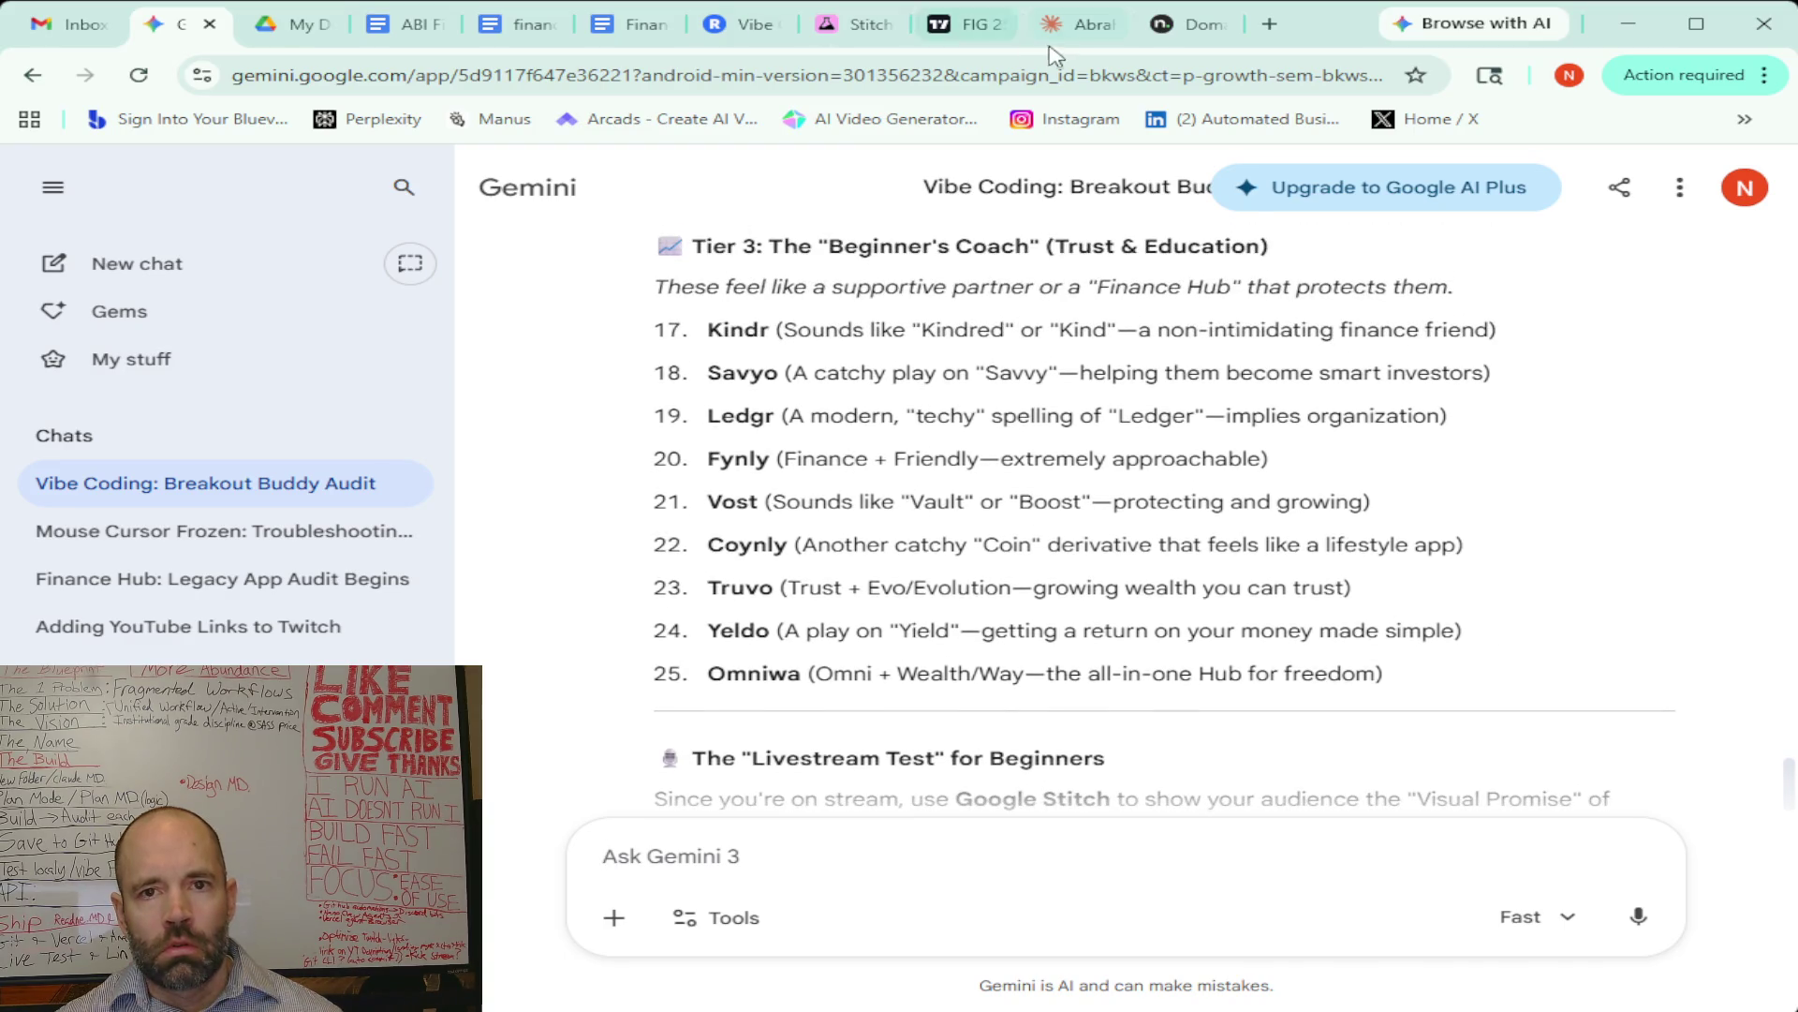
pyautogui.click(1174, 26)
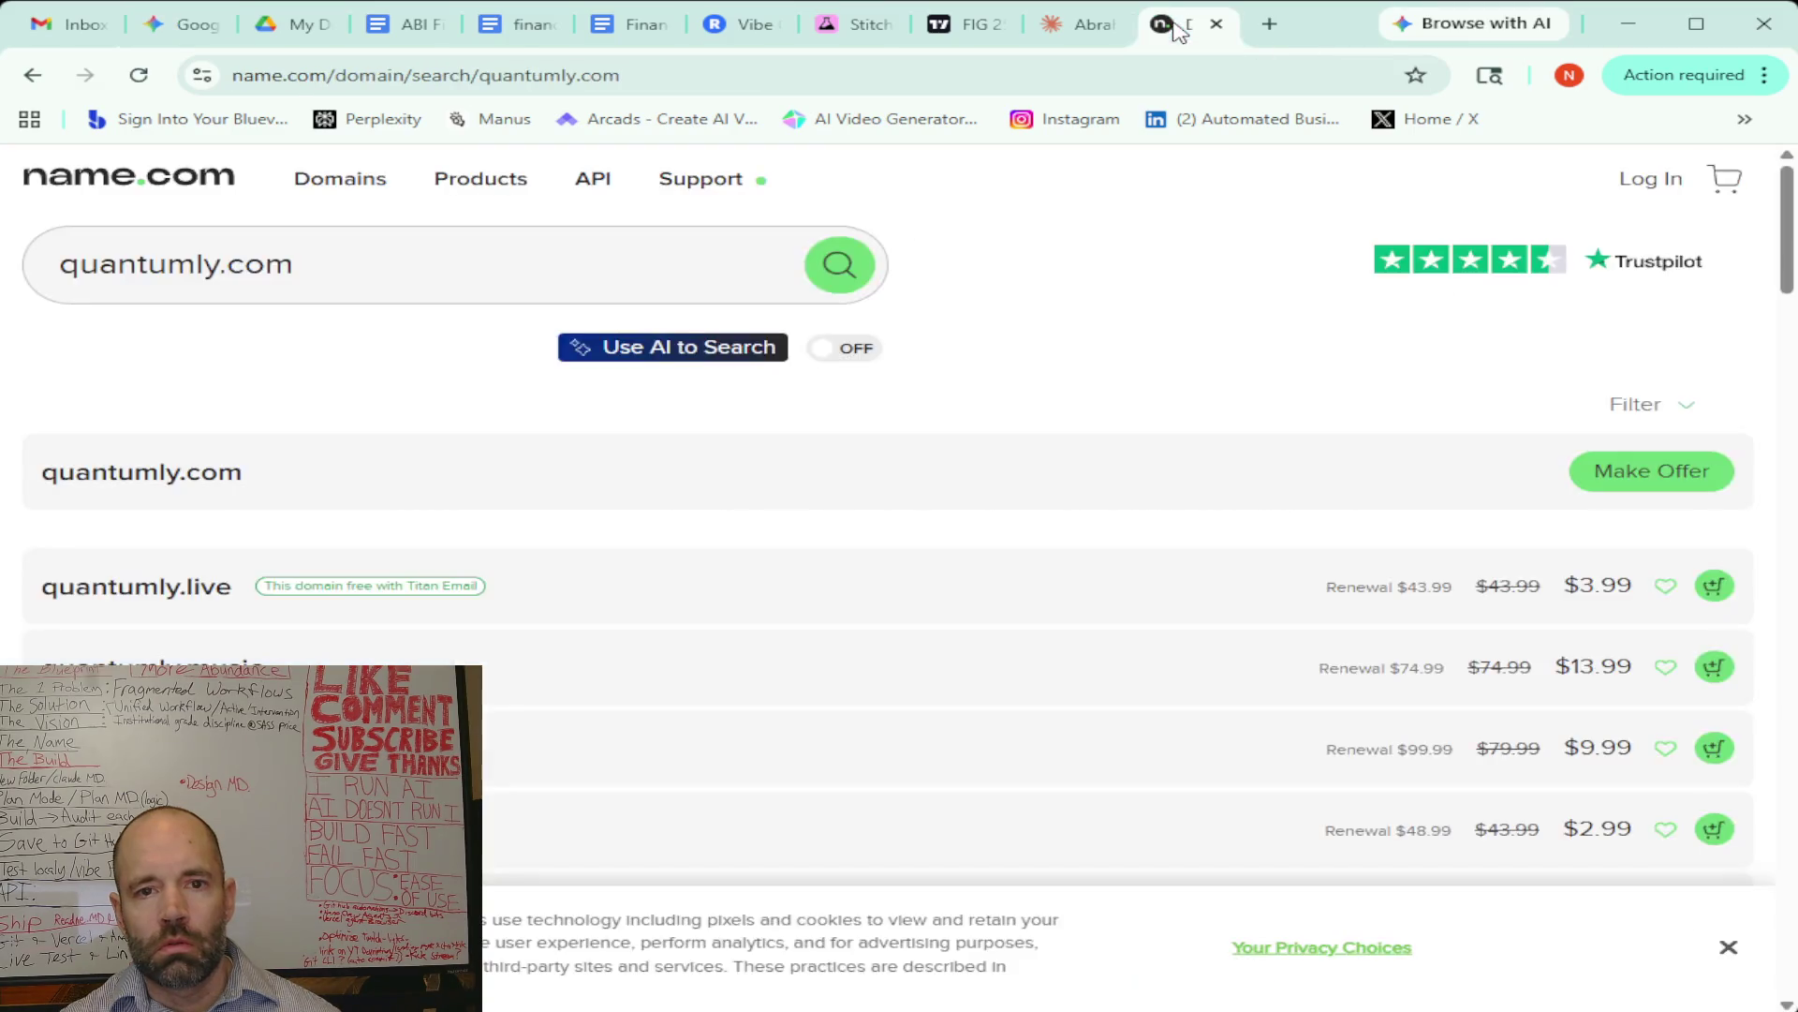
# Search name.com for truvo.com instead of quantumly; it's taken, offering only Make Offer
pyautogui.moveTo(219, 268); pyautogui.dragTo(51, 270)
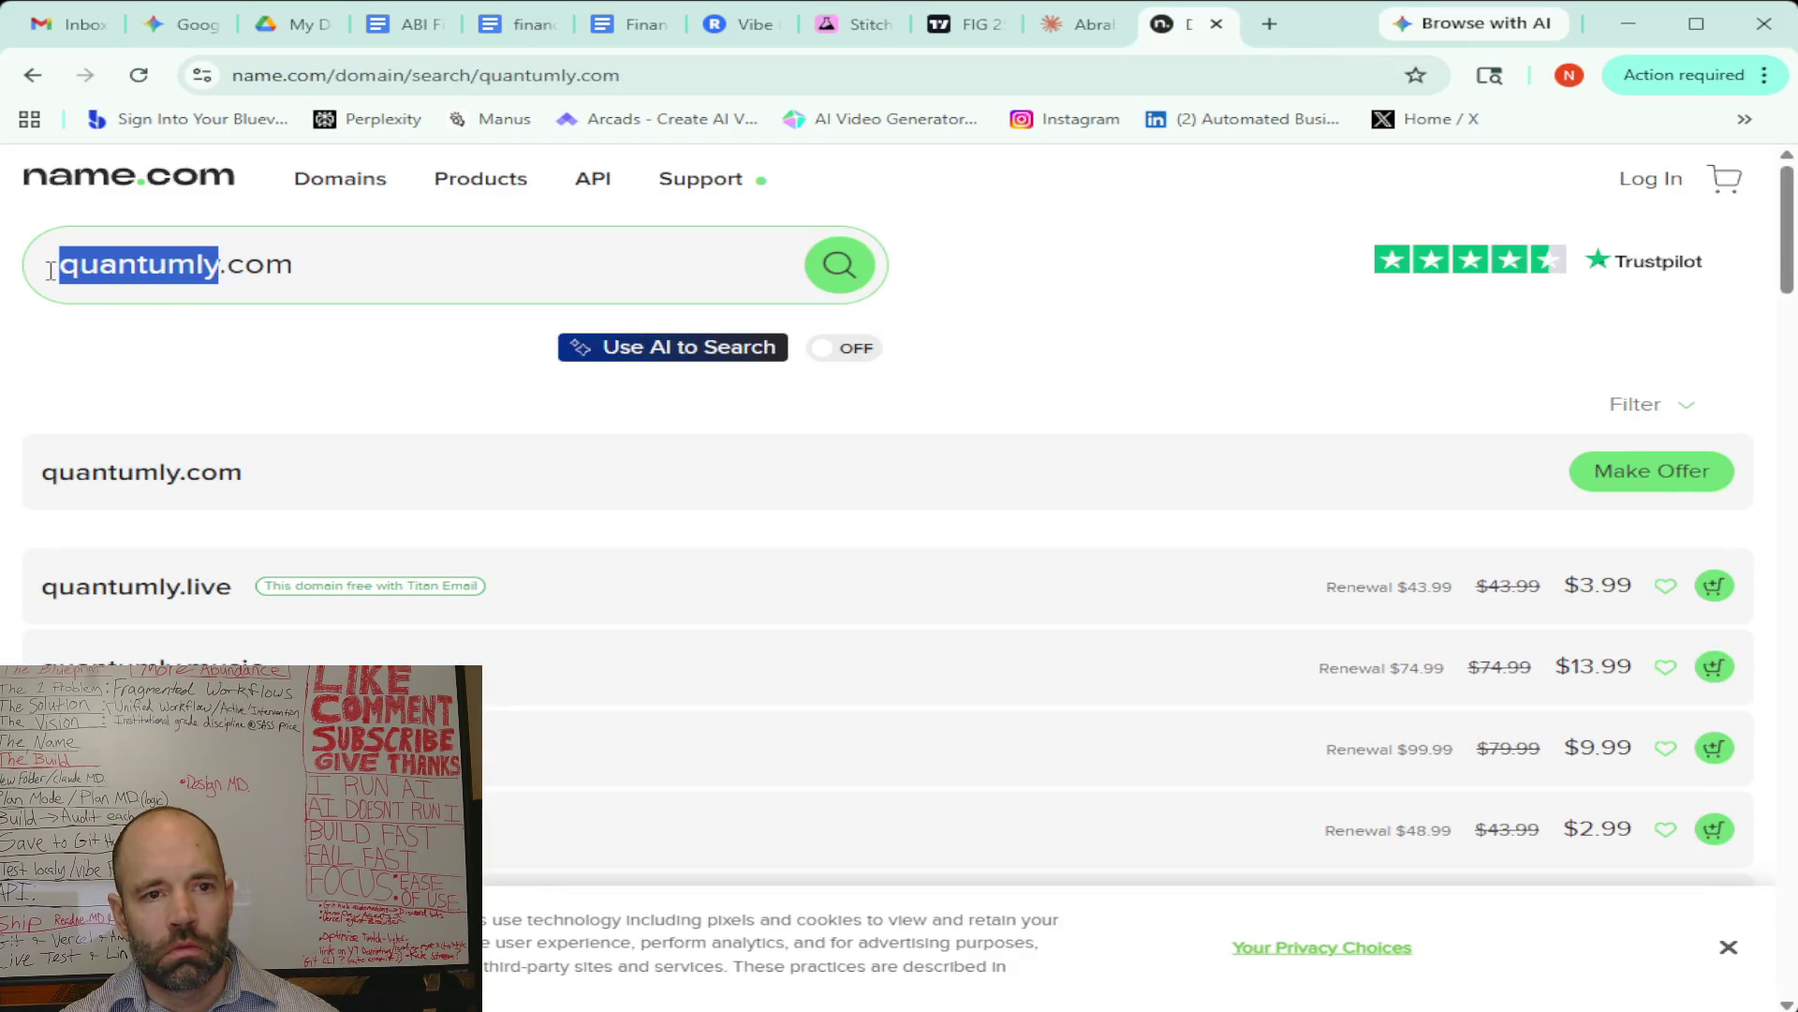
pyautogui.write('truvo')
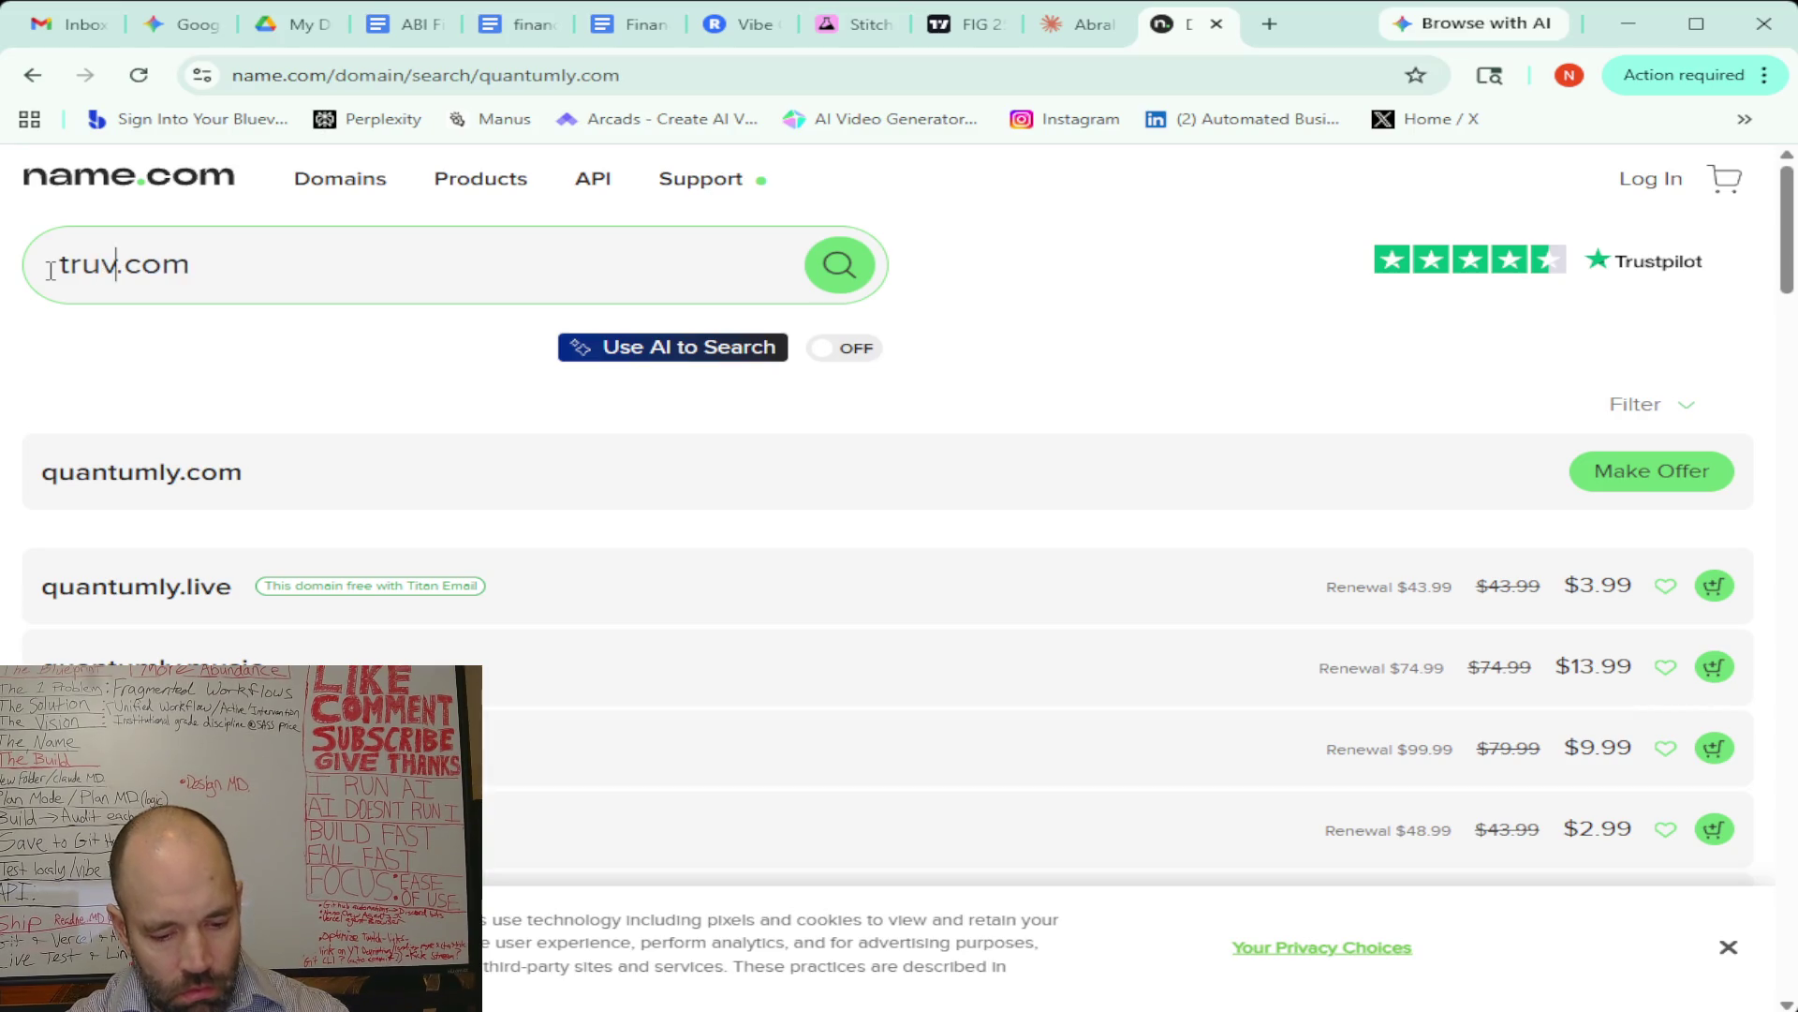
pyautogui.press('Return')
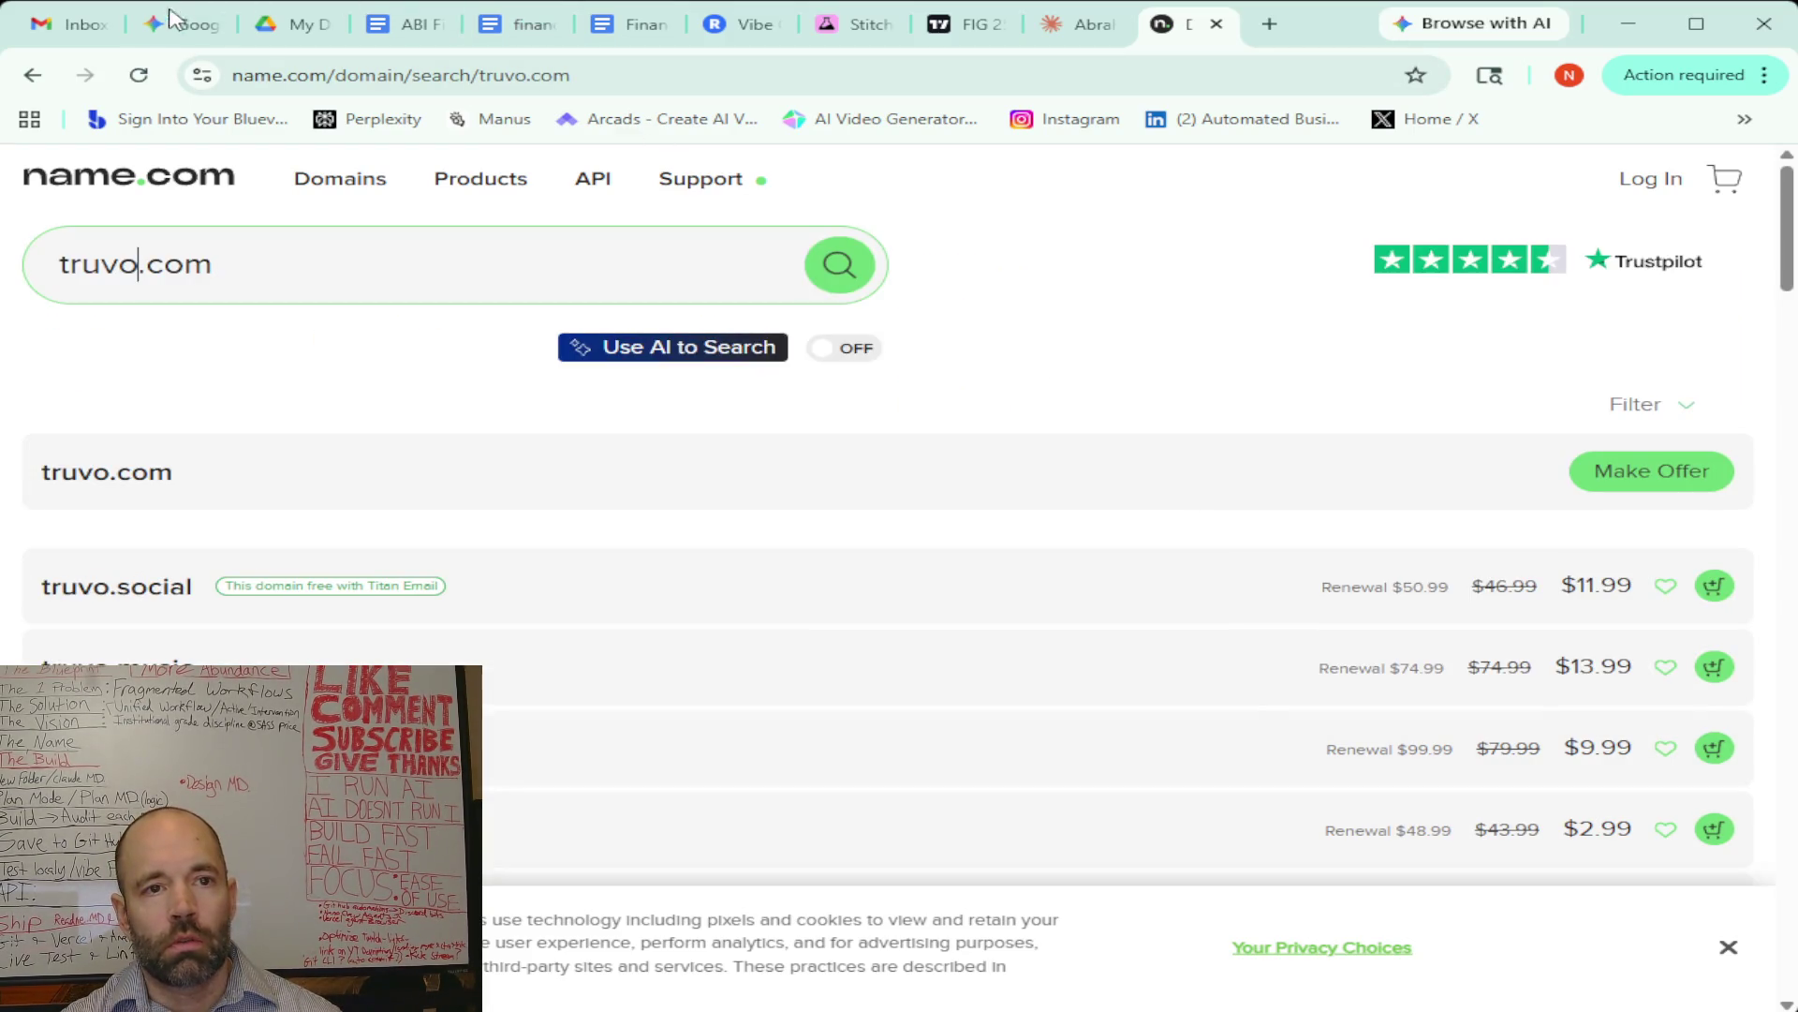
pyautogui.click(174, 24)
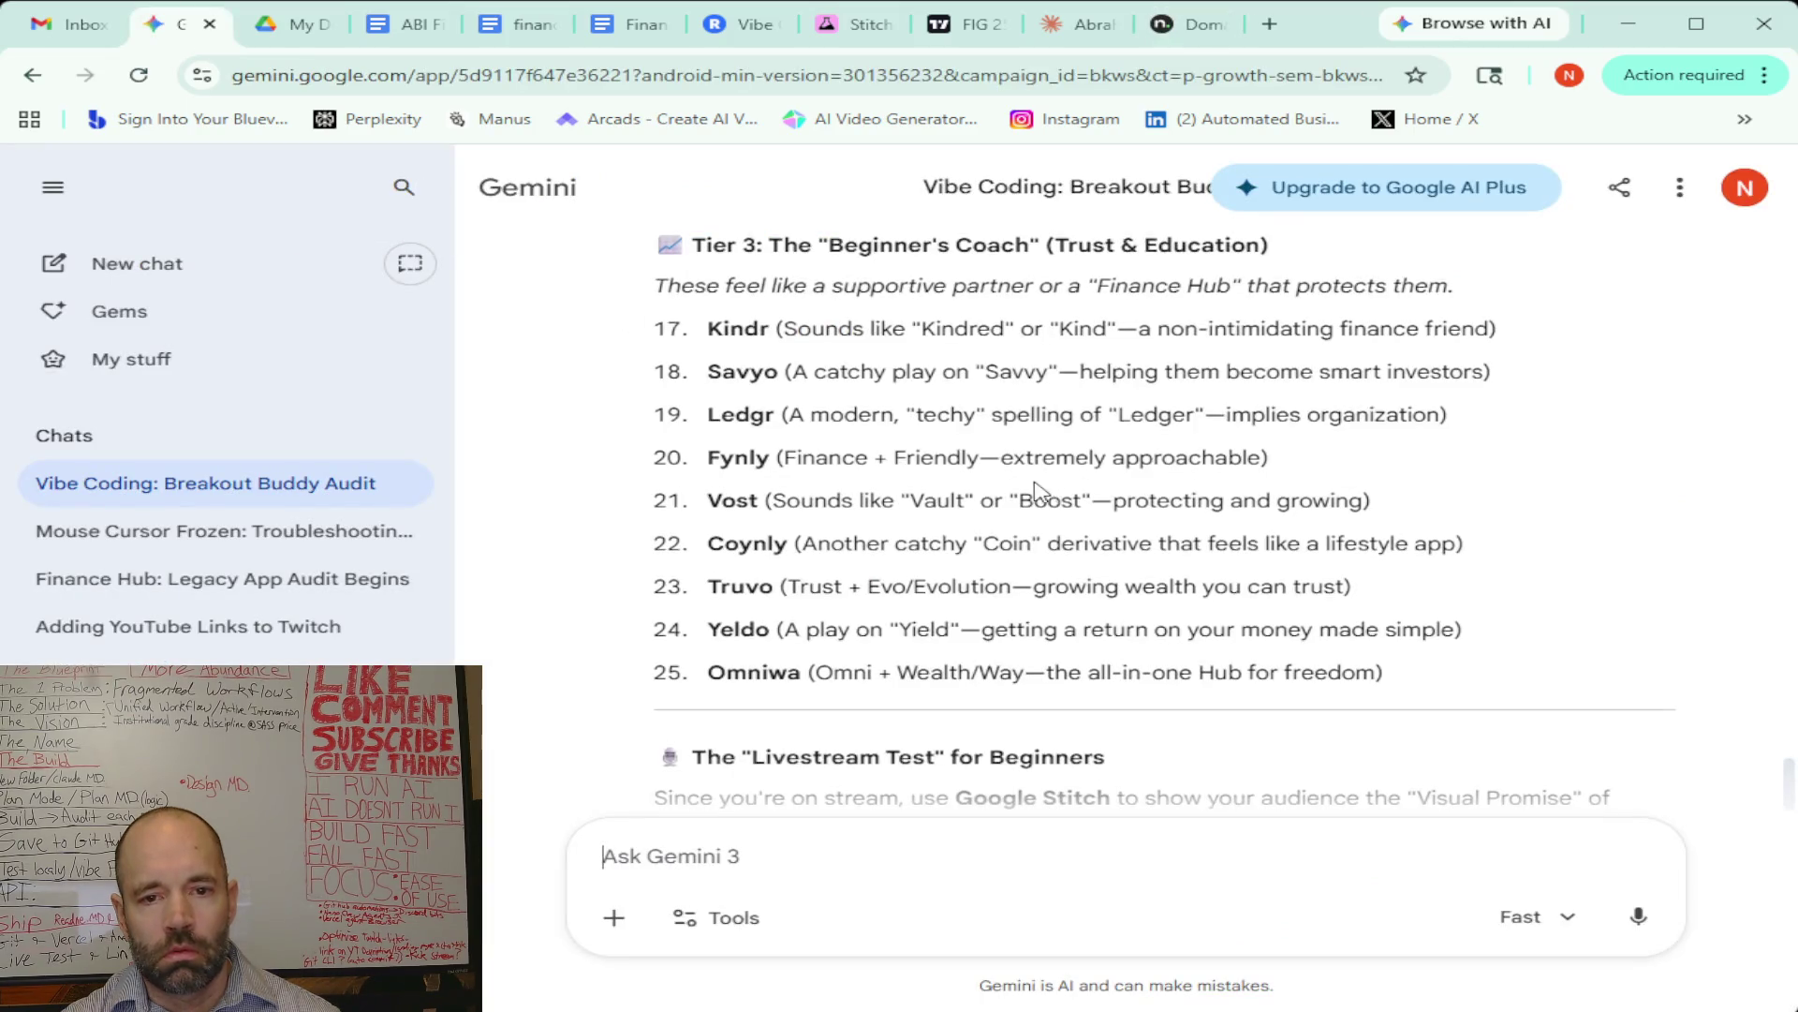
pyautogui.scroll(-5, 1045, 487)
pyautogui.scroll(7, 1039, 484)
pyautogui.scroll(-2, 1036, 481)
pyautogui.scroll(-7, 1036, 480)
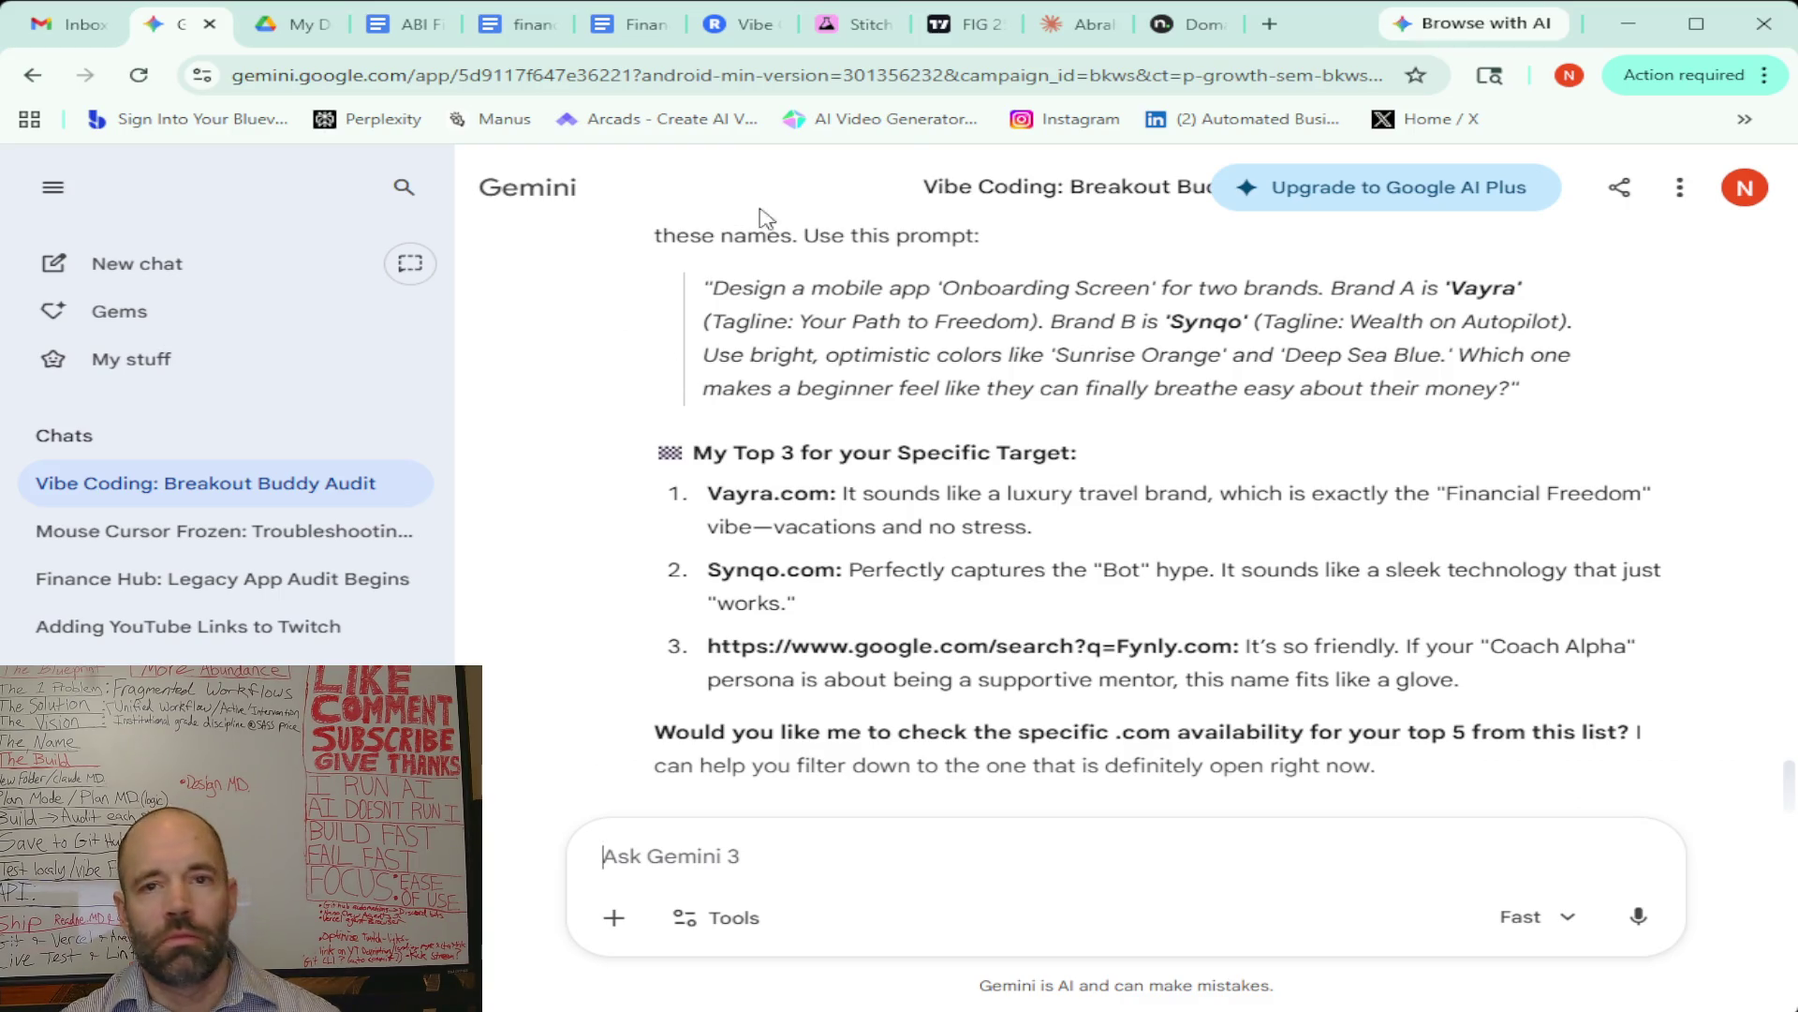
pyautogui.click(269, 21)
pyautogui.click(166, 31)
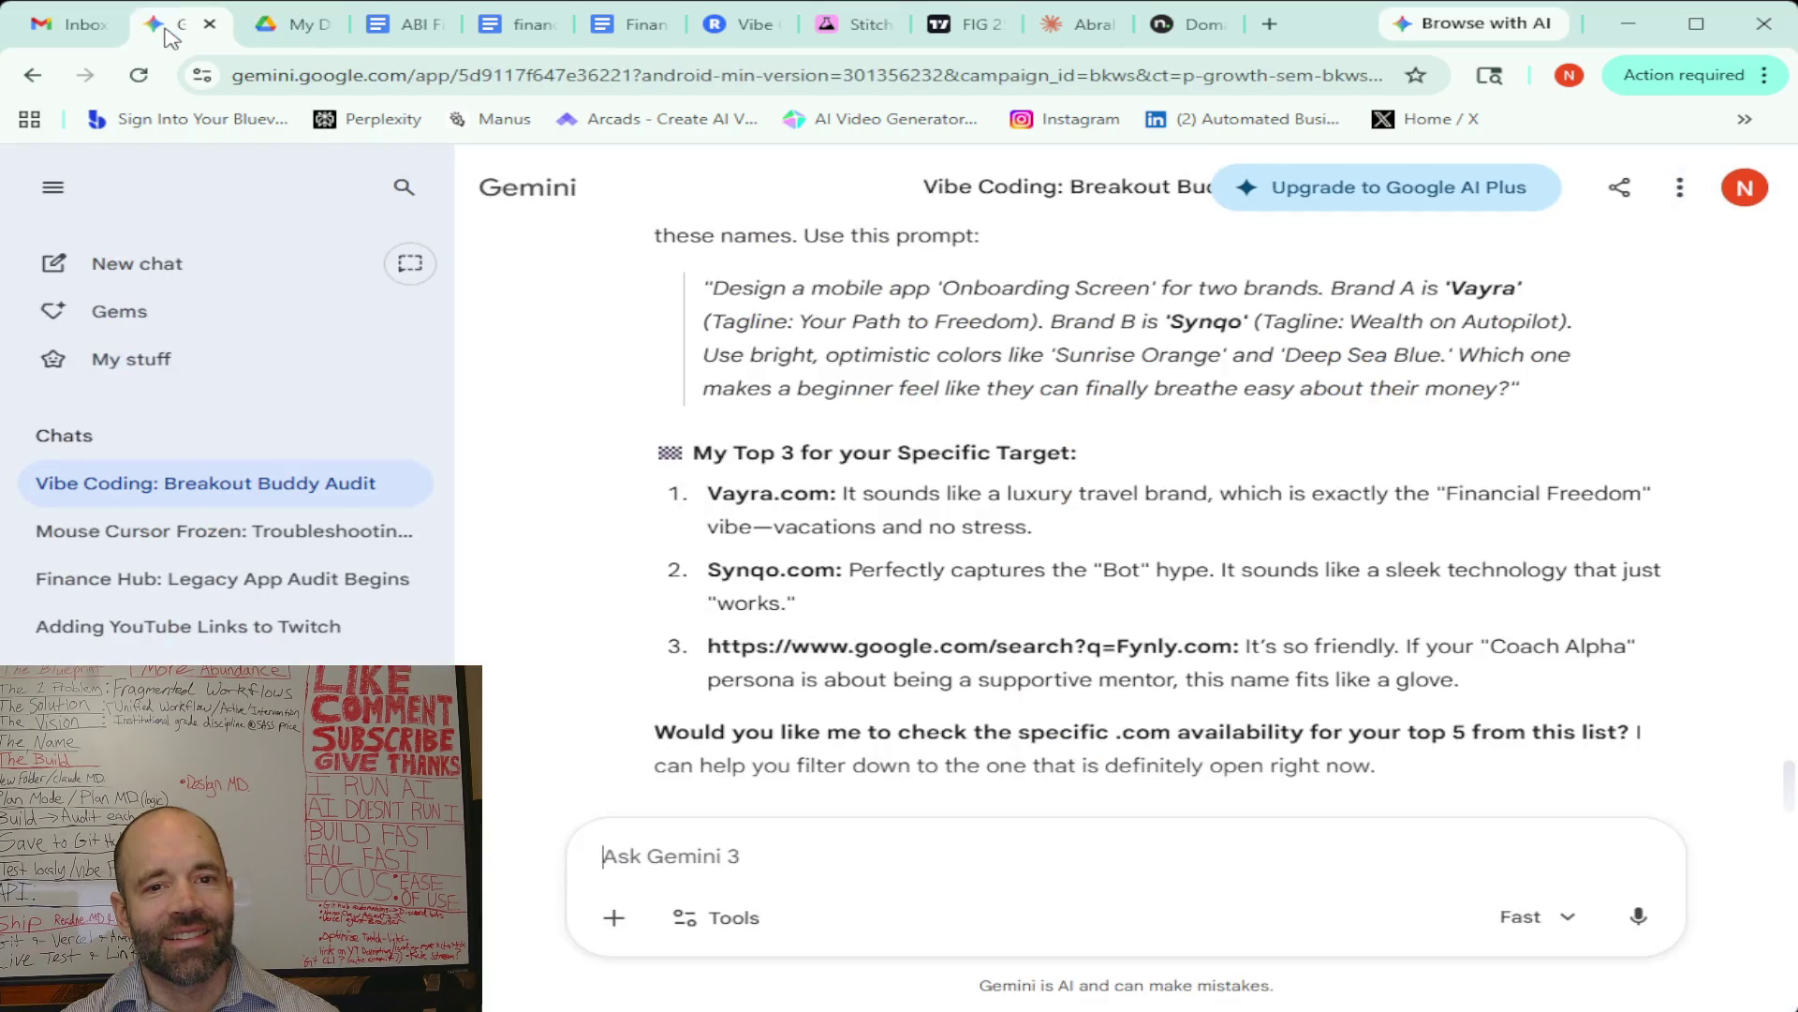
# Search name.com for investro.com in place of truvo
pyautogui.click(1185, 24)
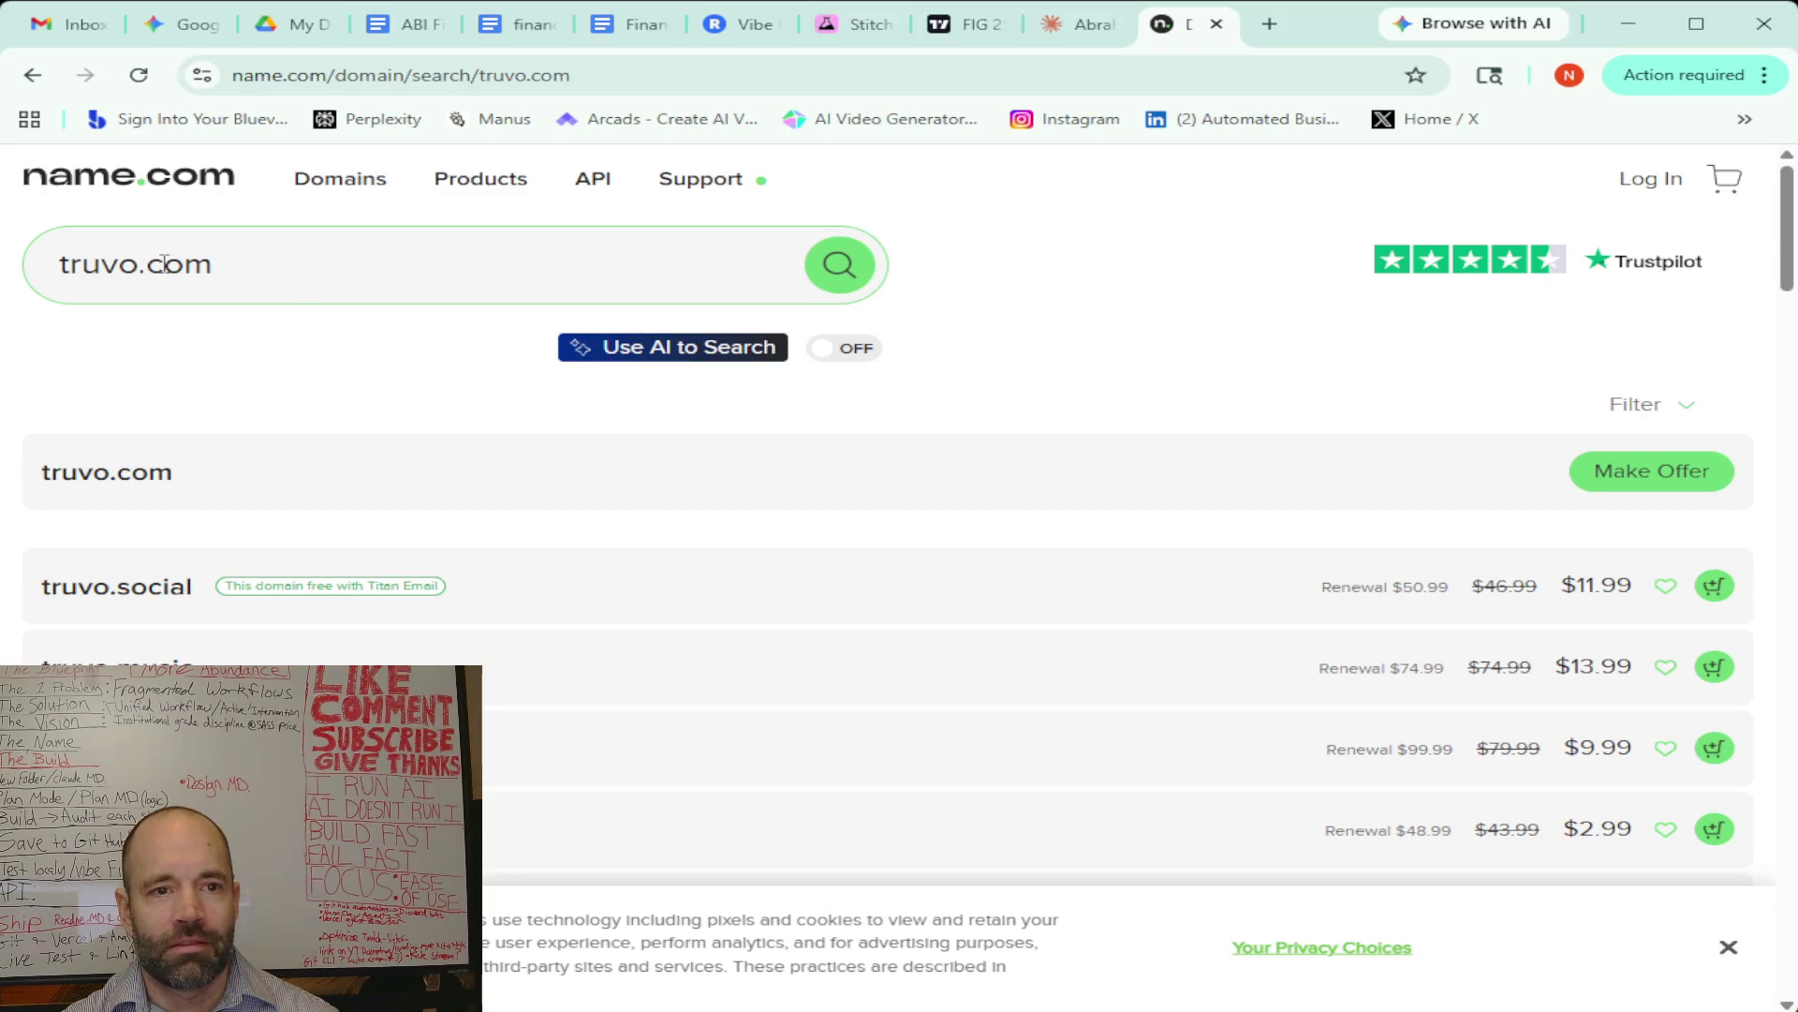
pyautogui.moveTo(140, 265); pyautogui.dragTo(2, 265)
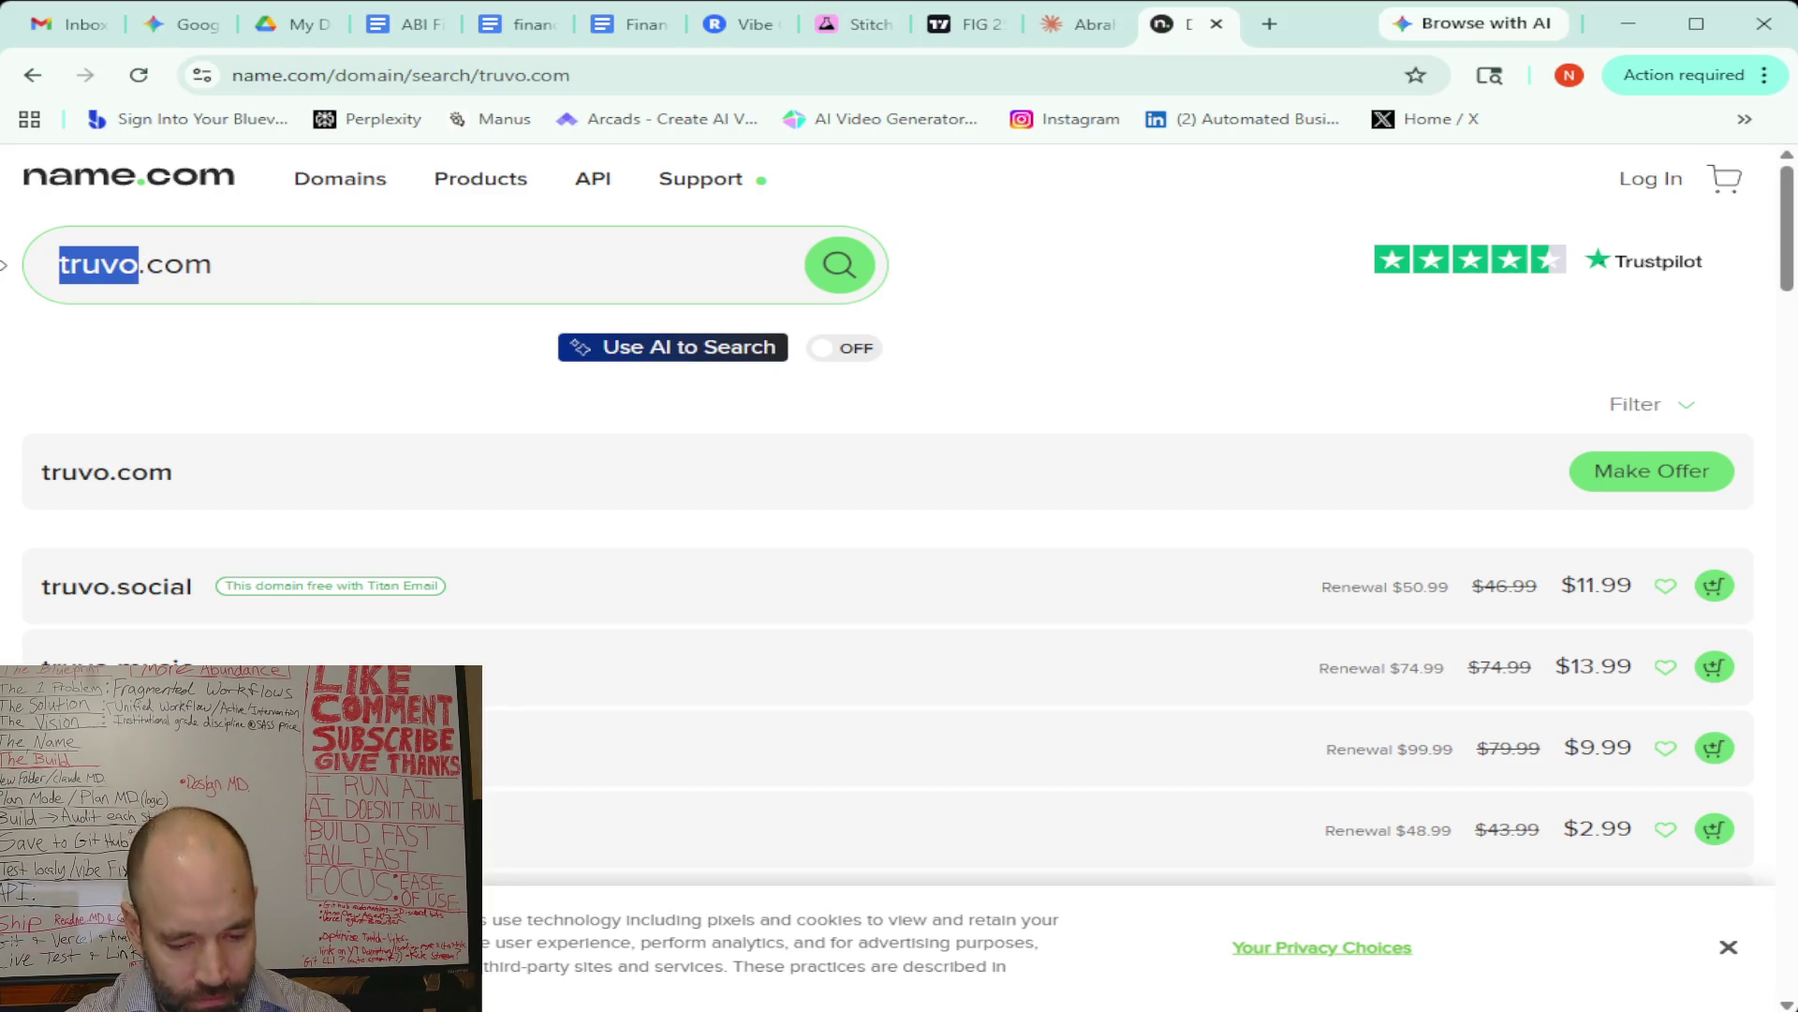
pyautogui.write('investro')
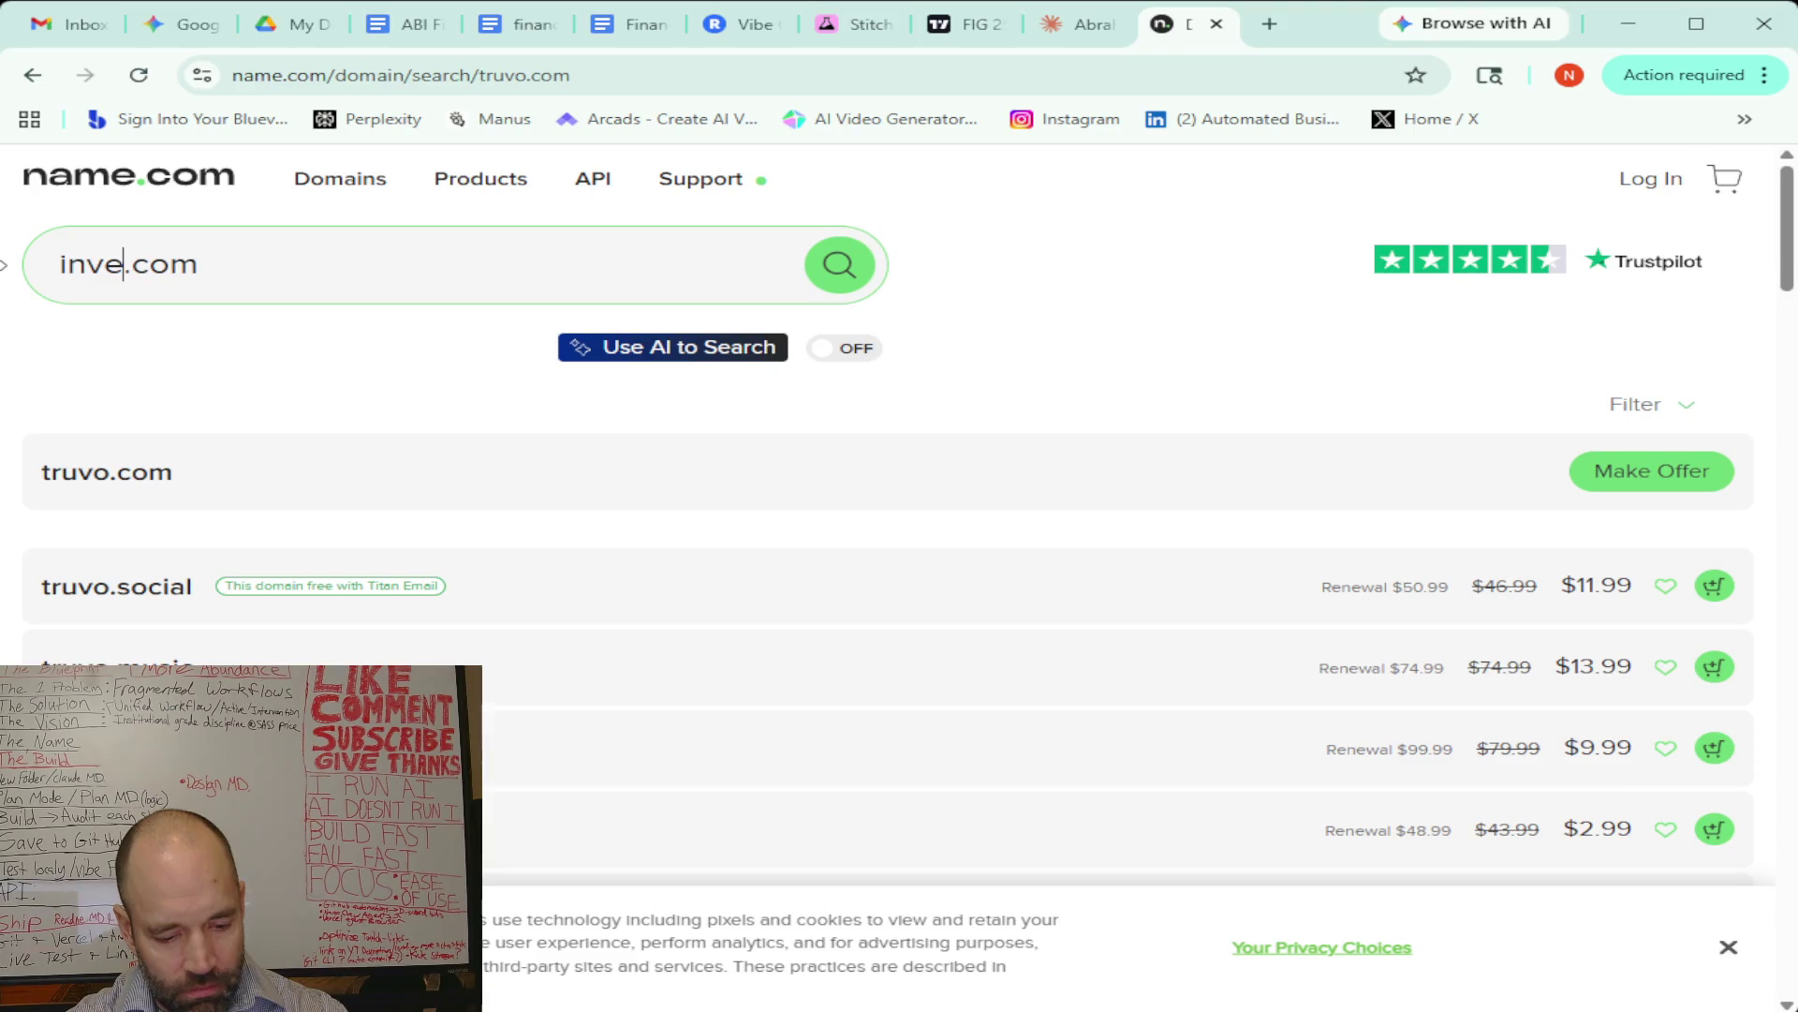
pyautogui.press('Return')
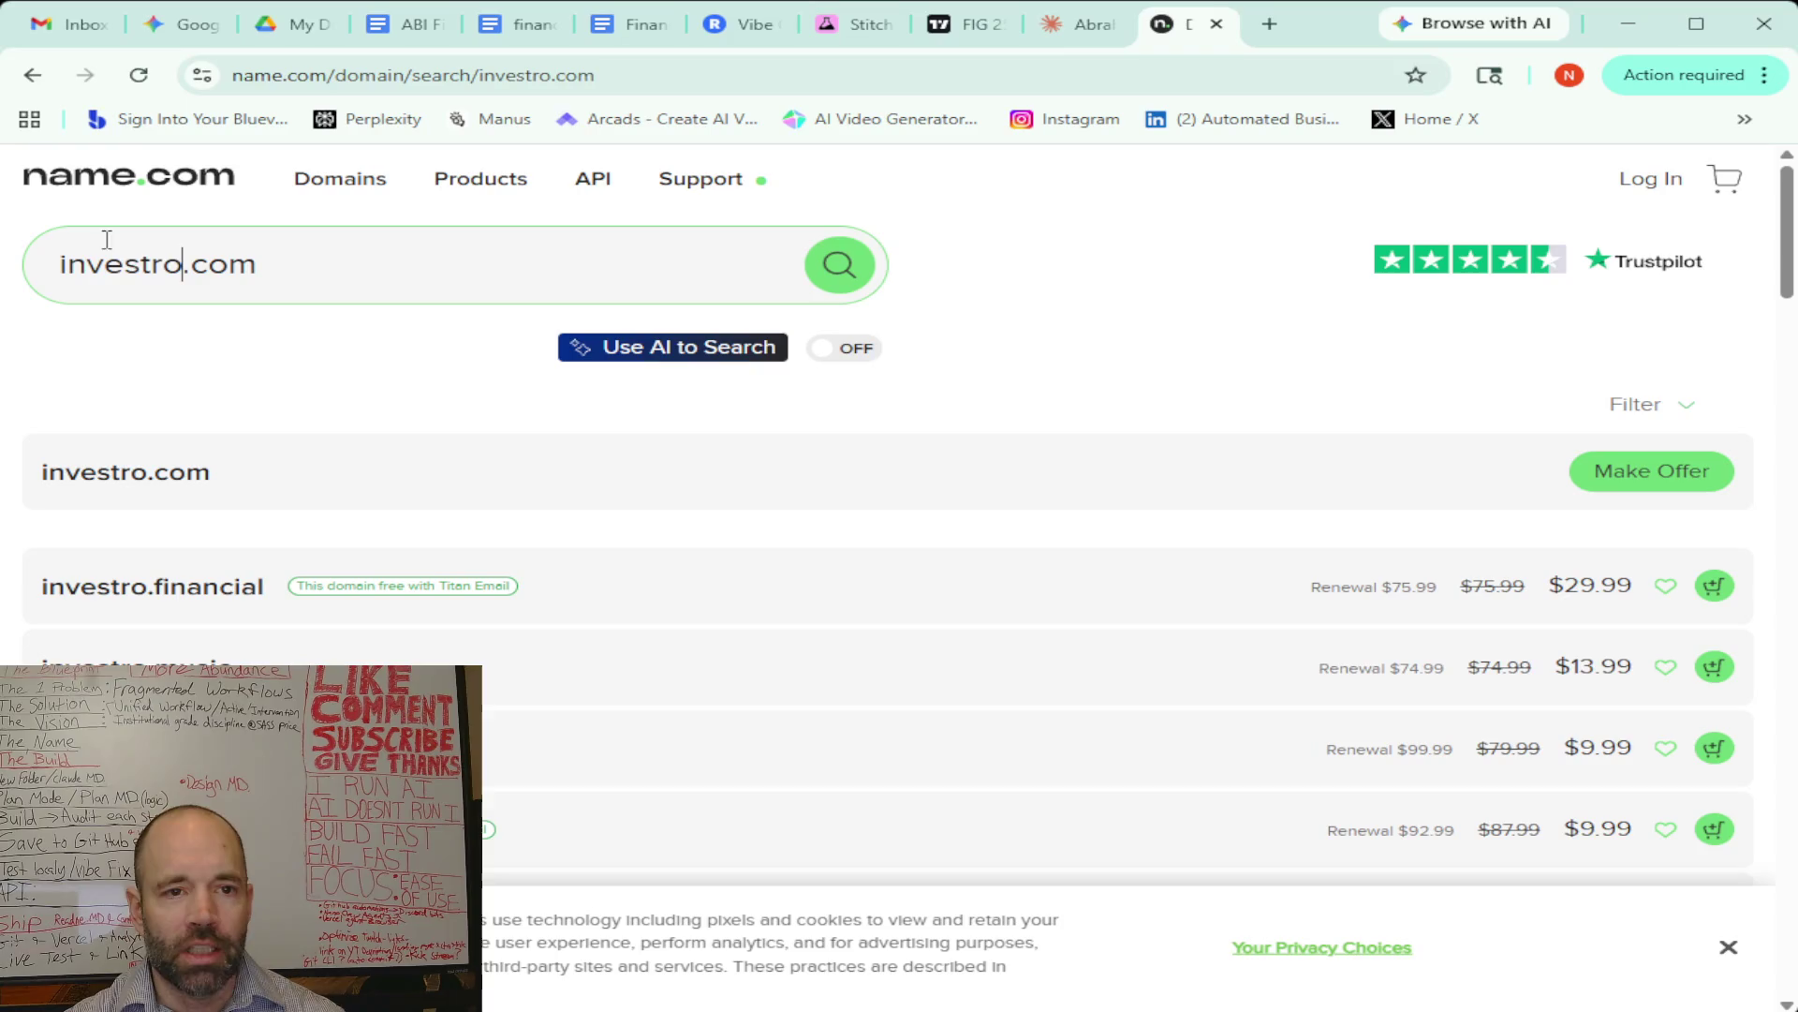
# Edit the search term to introvest.com and search; it shows only Make Offer
pyautogui.moveTo(183, 264); pyautogui.dragTo(61, 267)
pyautogui.click(86, 267)
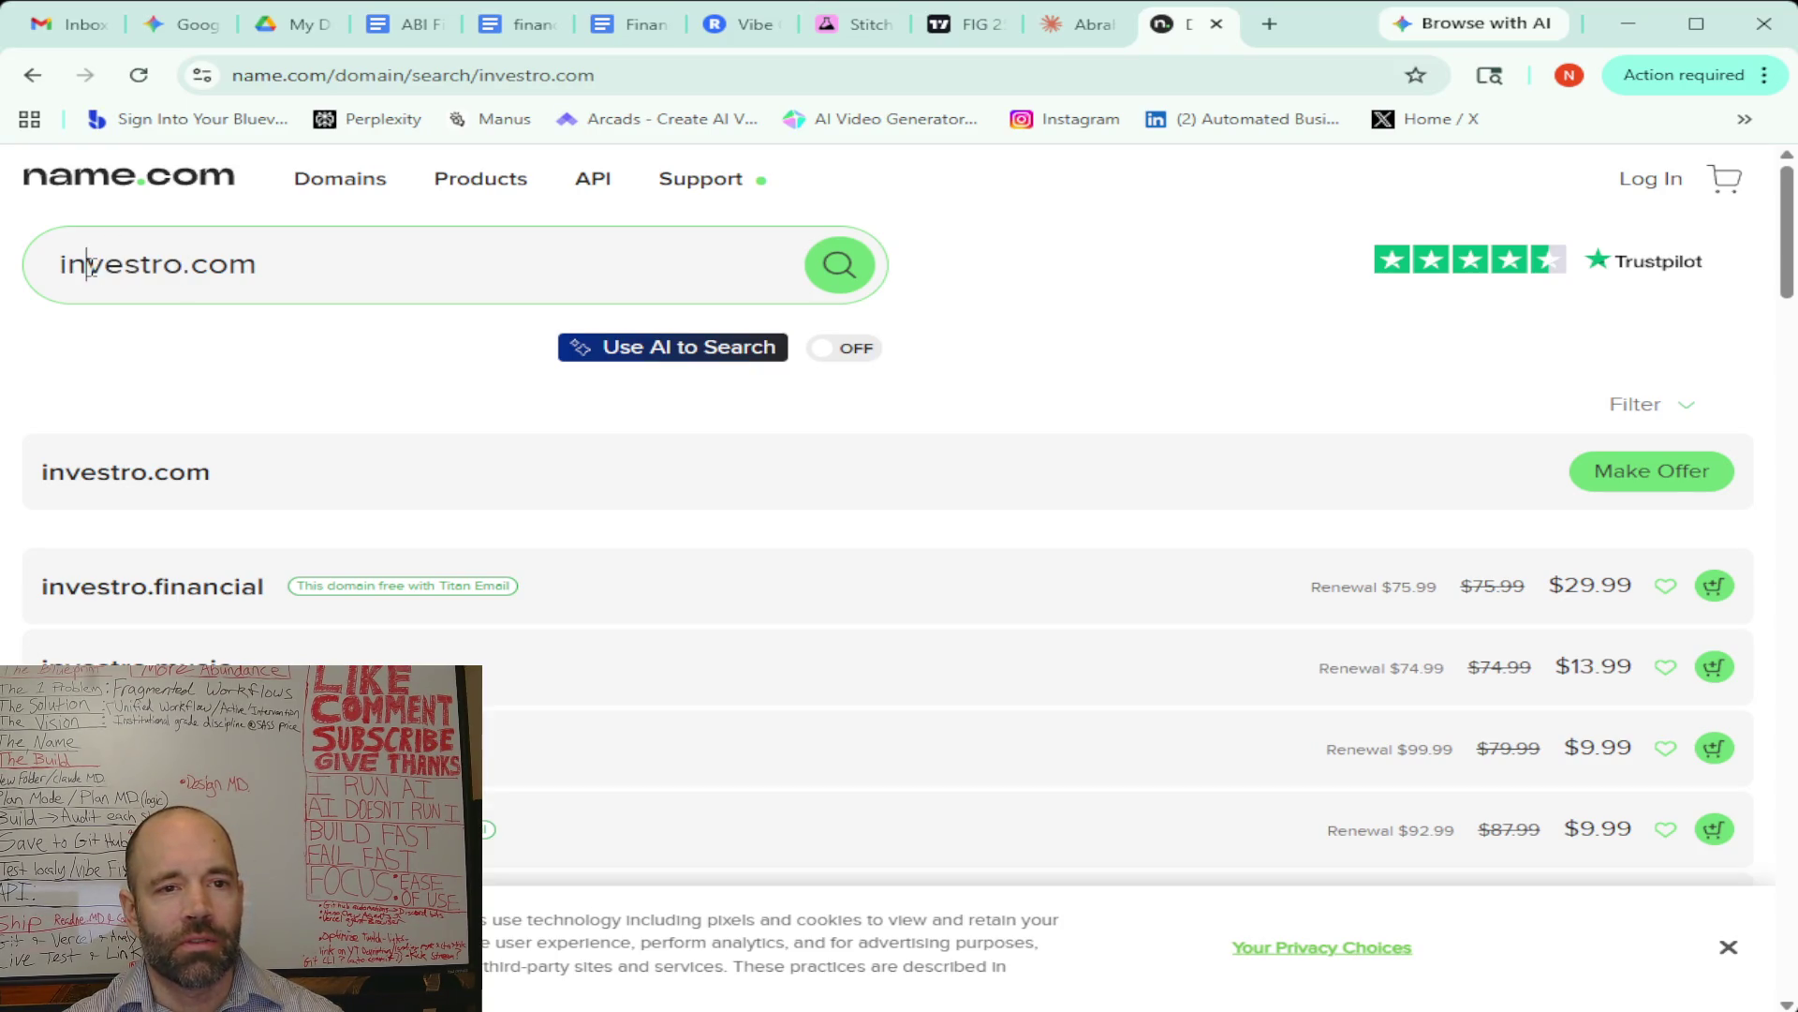
pyautogui.click(182, 266)
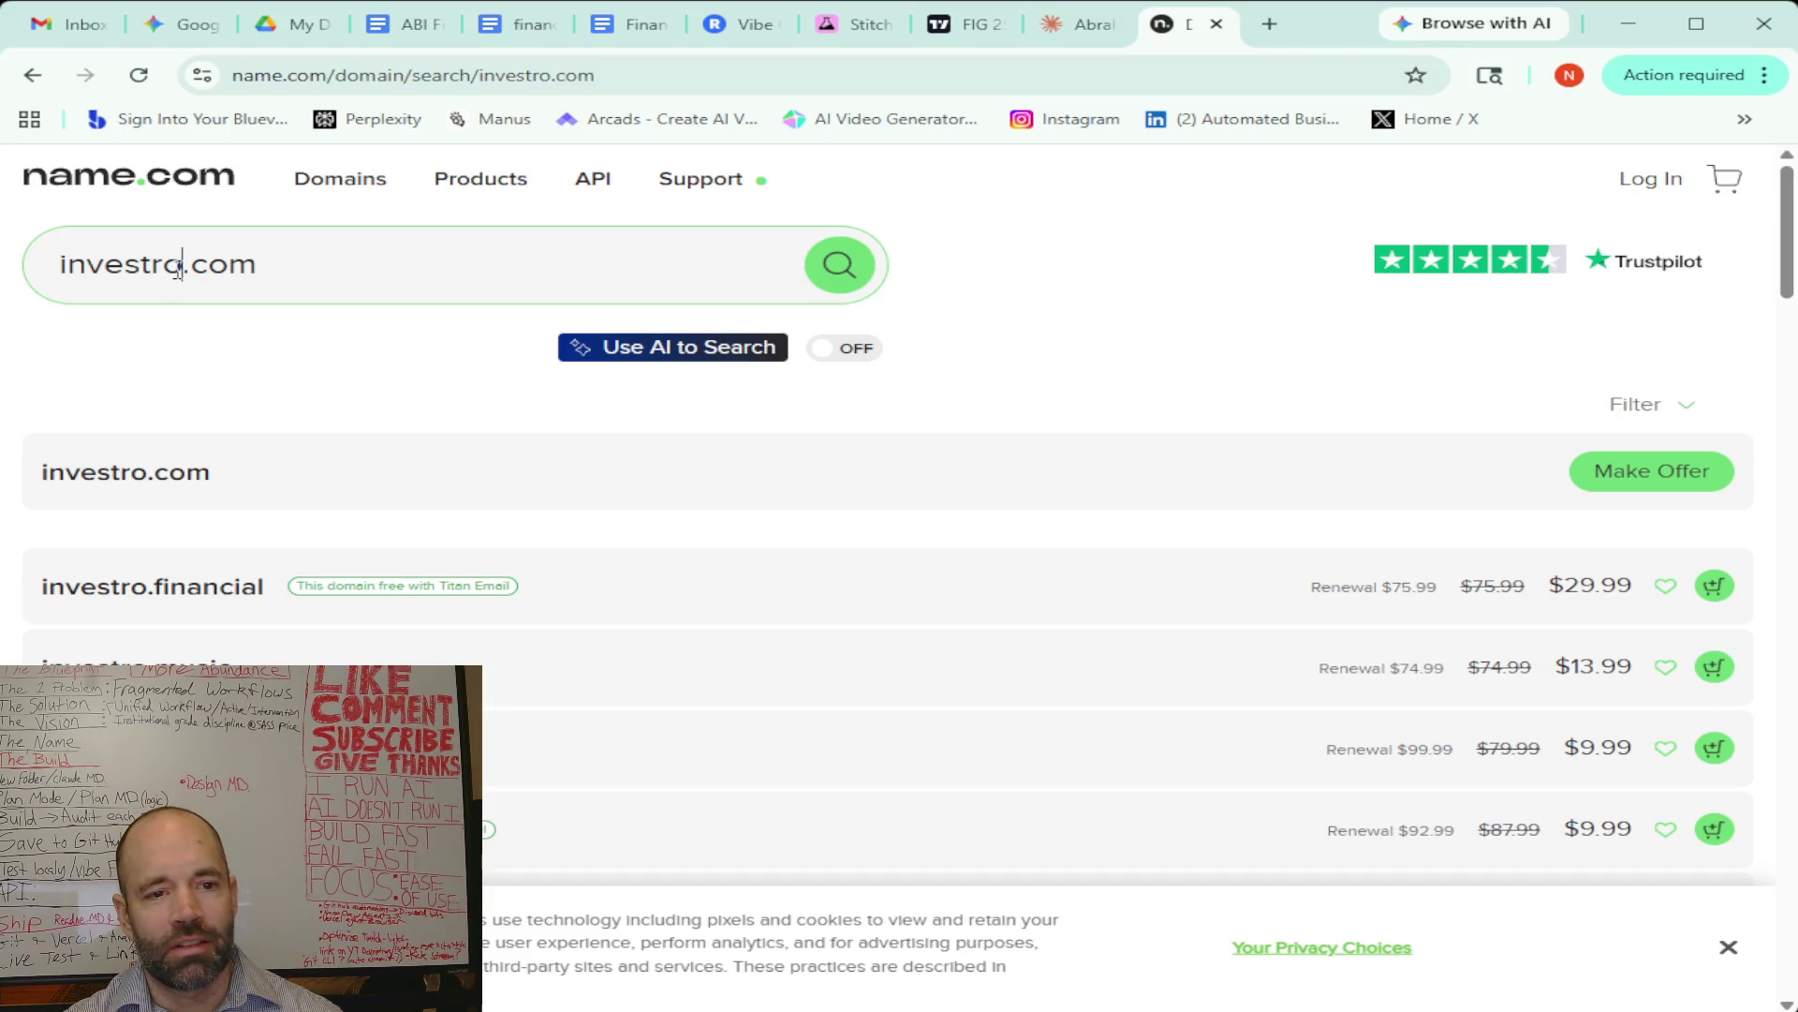
pyautogui.moveTo(181, 267); pyautogui.dragTo(93, 270)
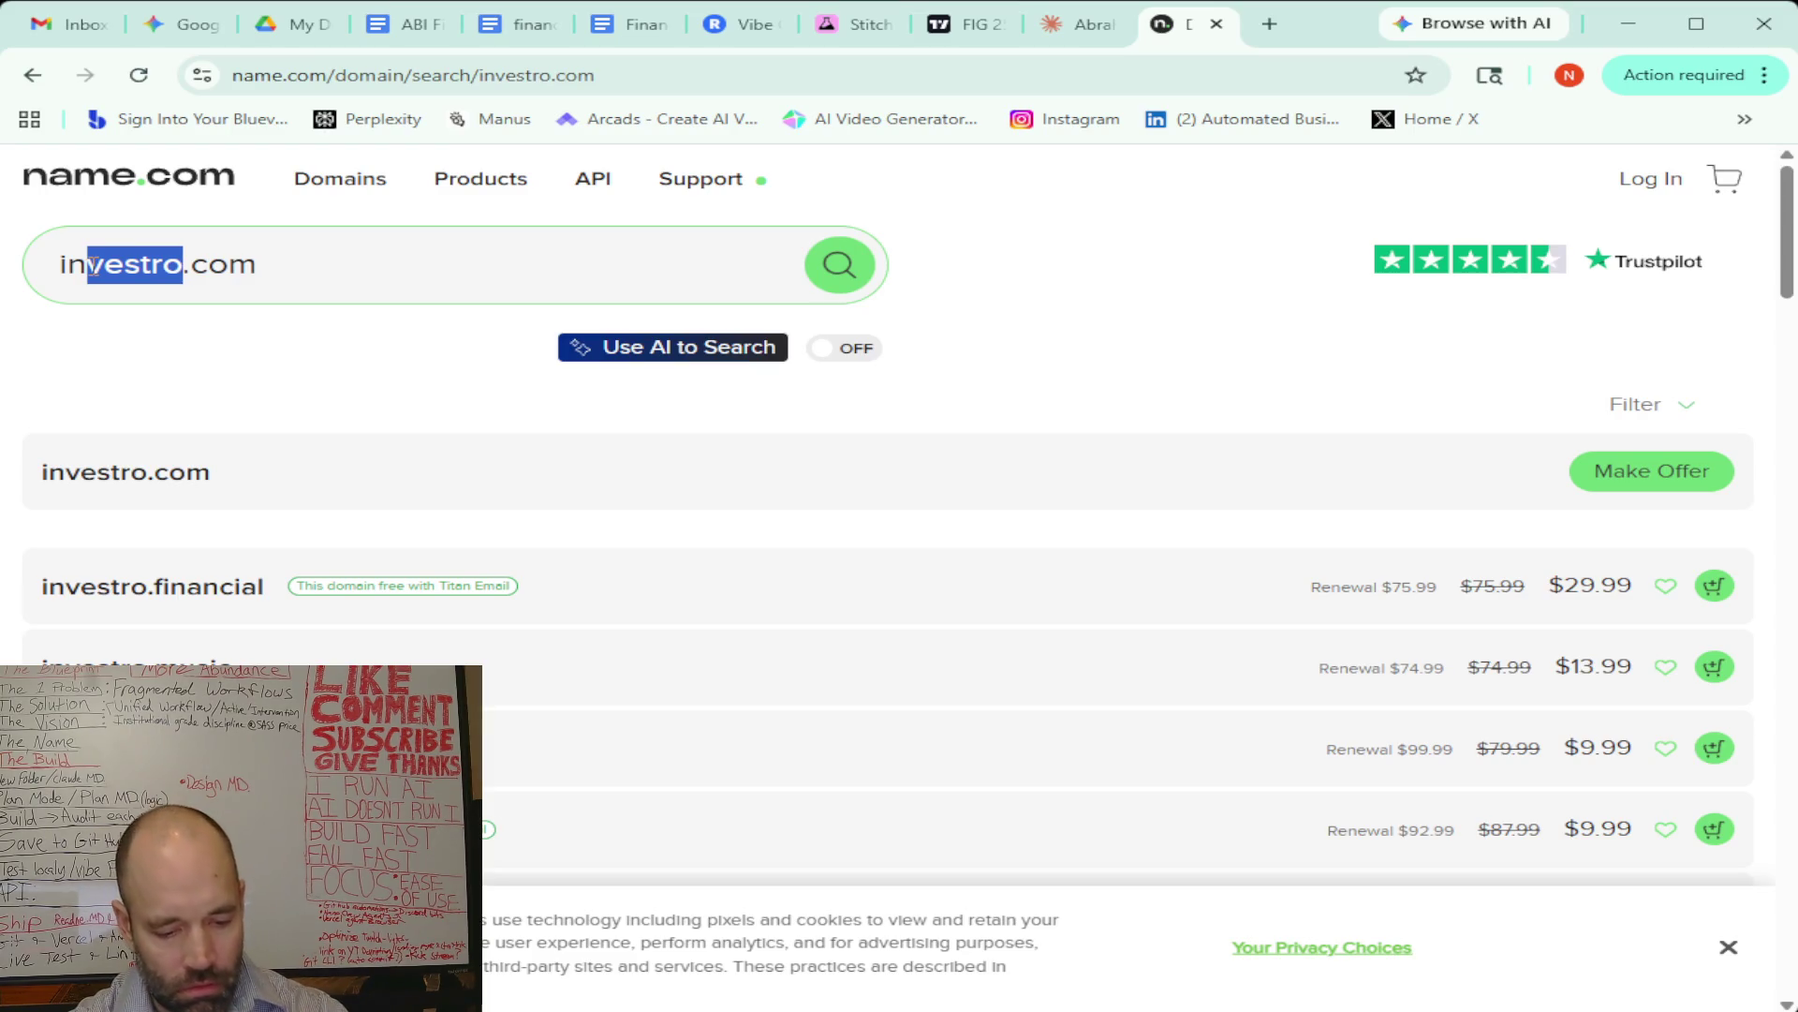
pyautogui.write('rovest')
pyautogui.press('Return')
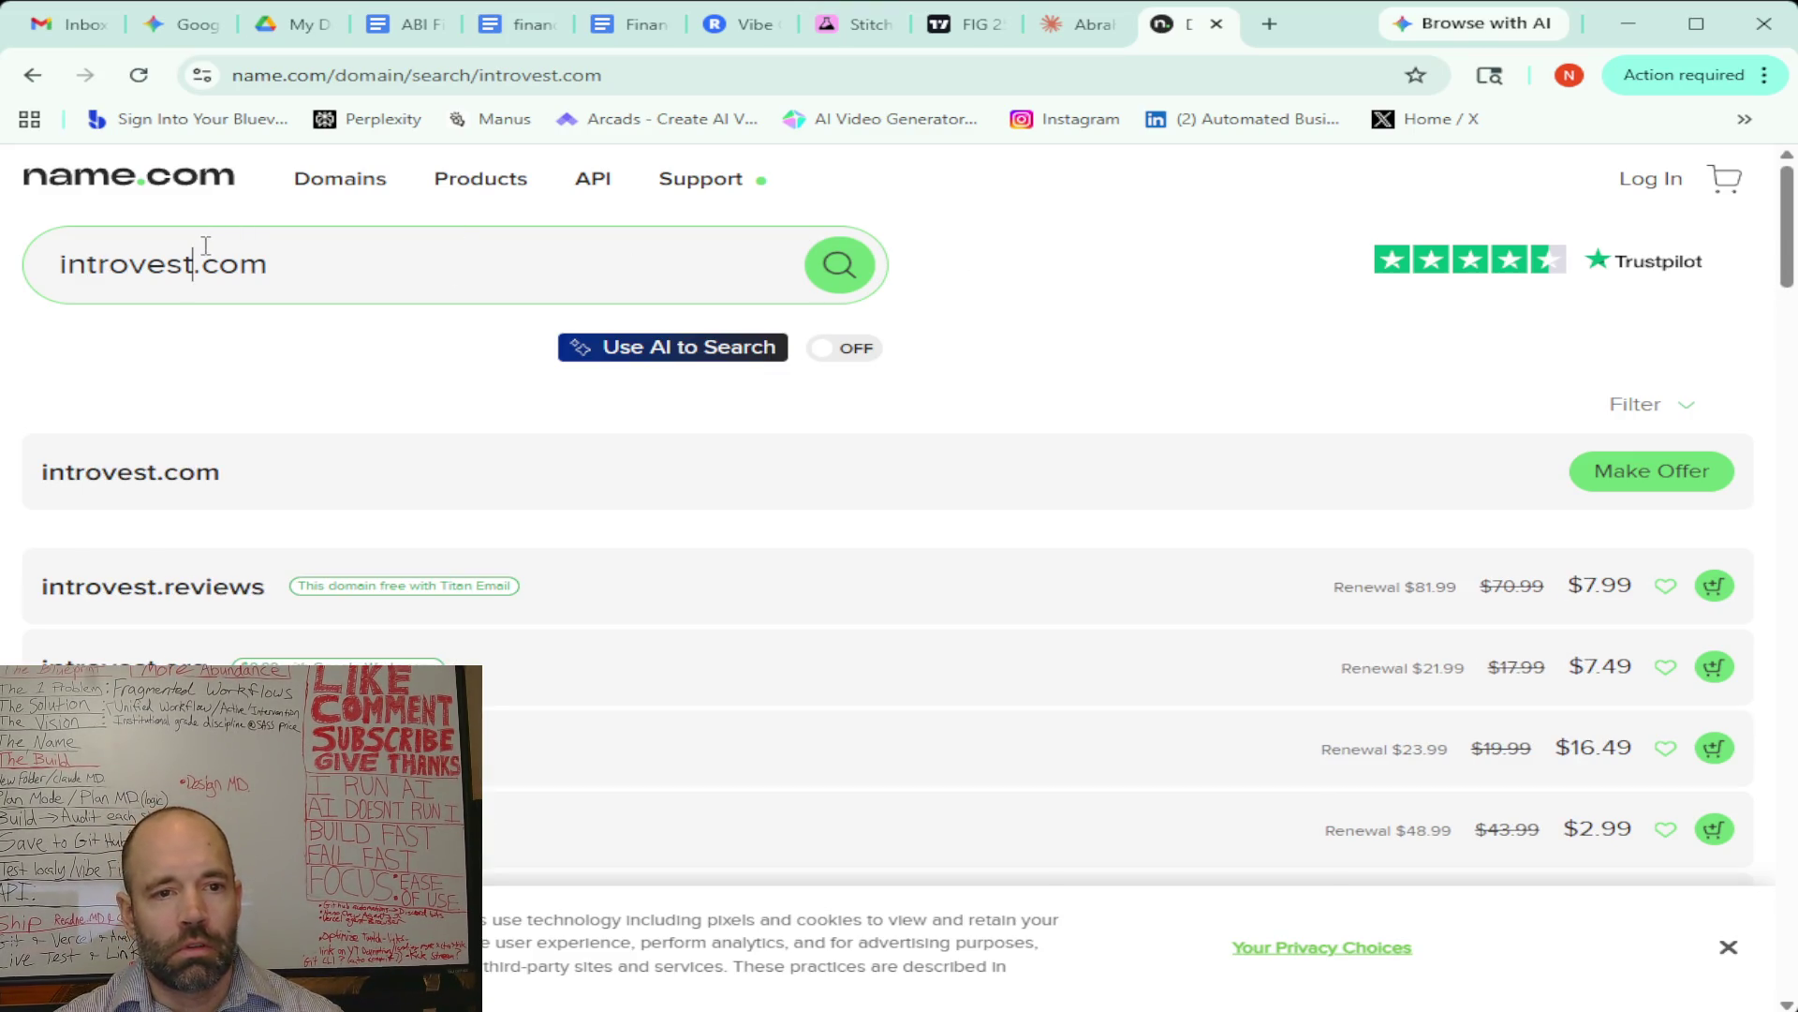
pyautogui.click(166, 26)
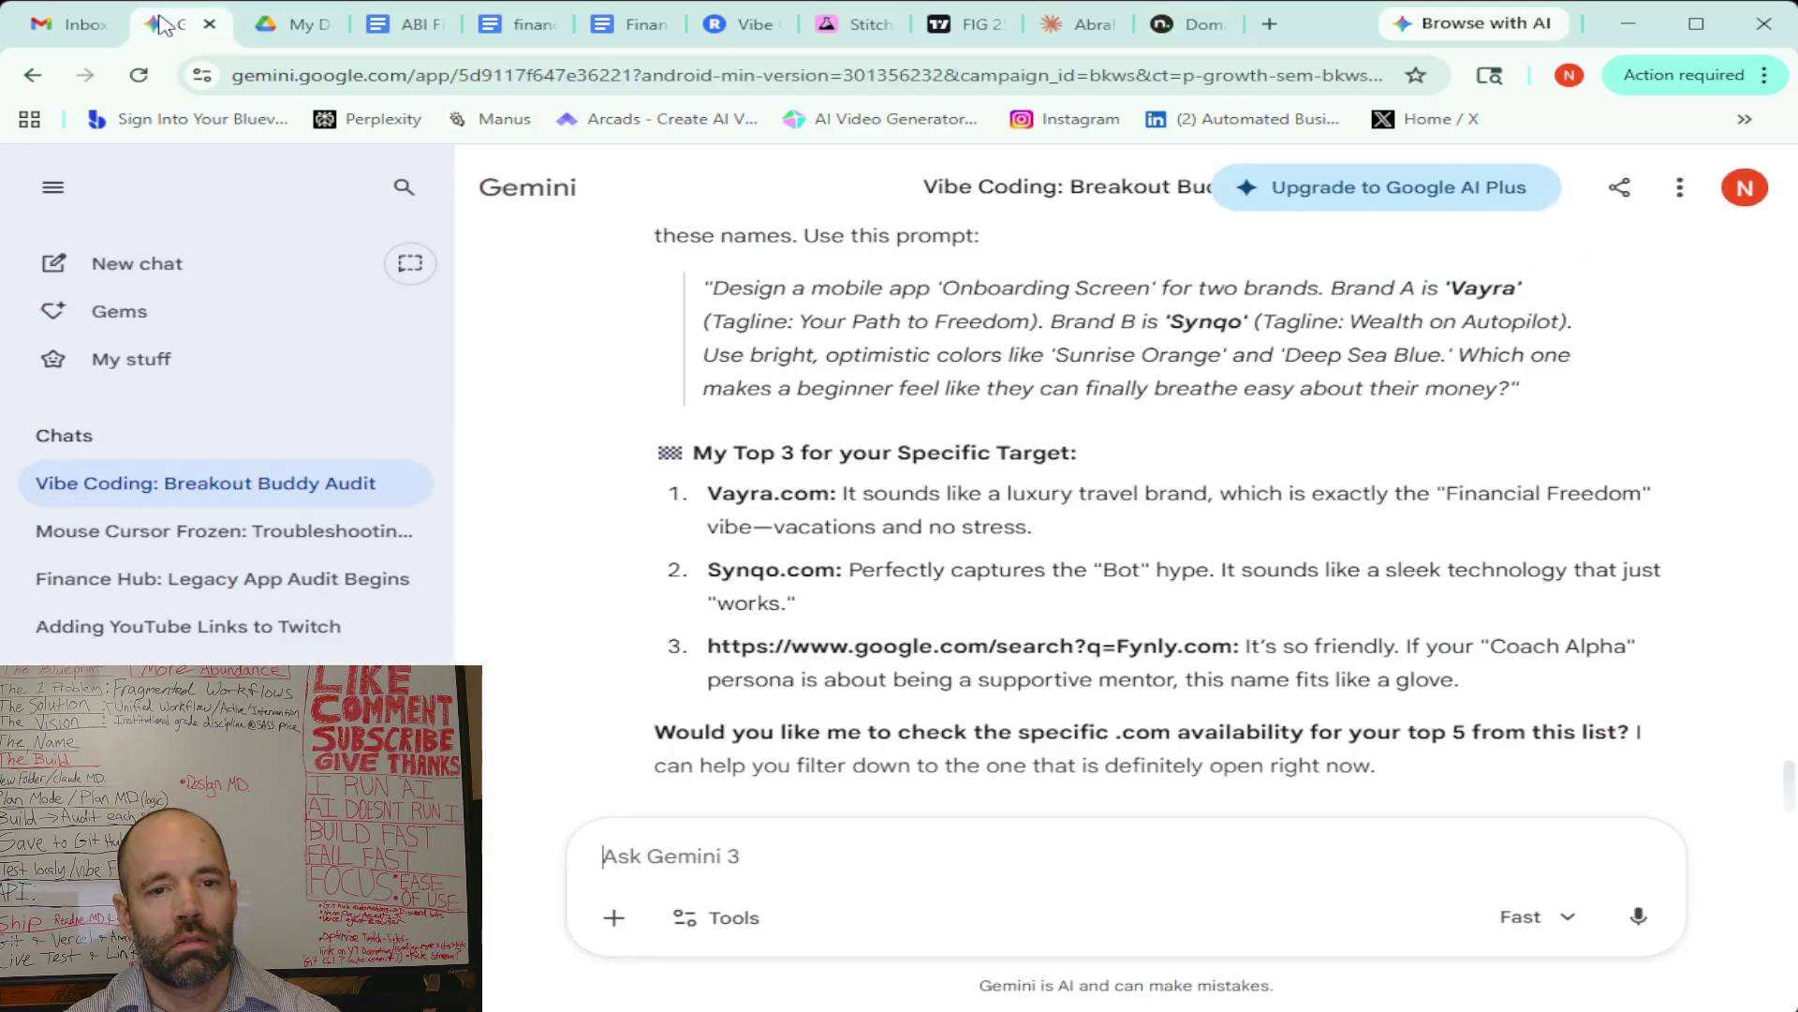
# Dictate and send 'give me 20 new names that combined intro and investing'
pyautogui.scroll(8, 795, 486)
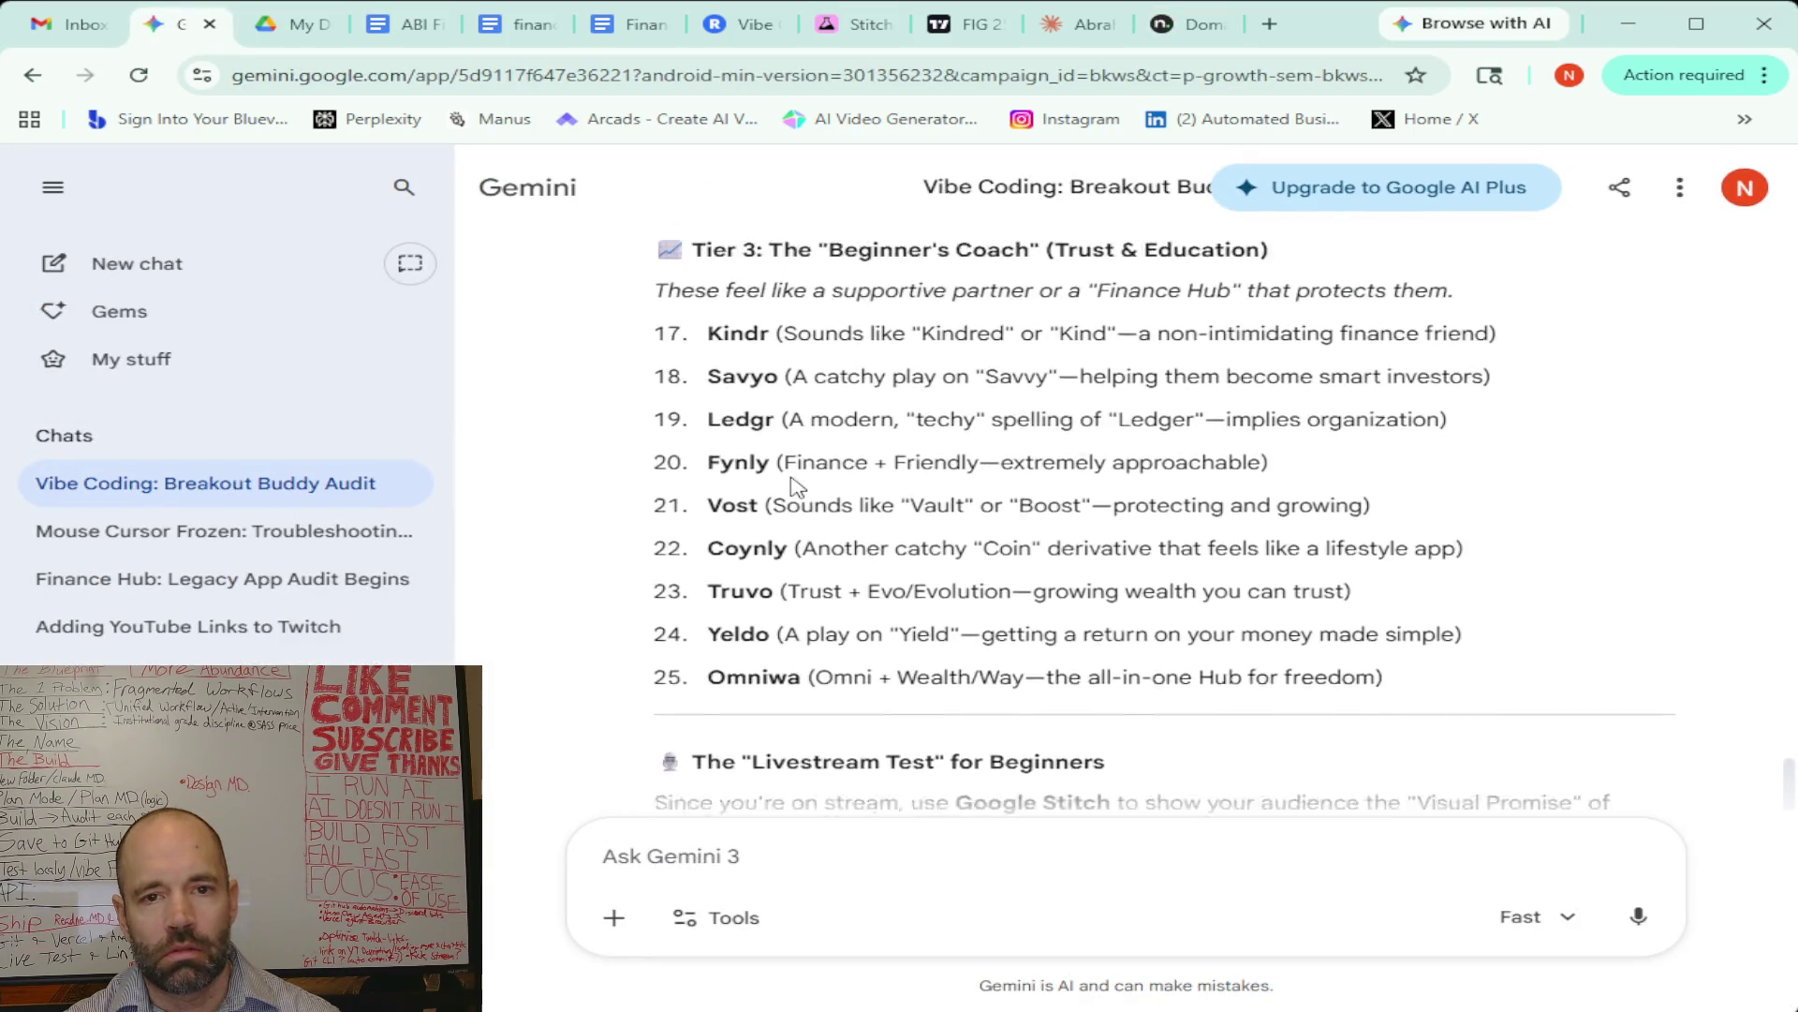
pyautogui.scroll(1, 794, 485)
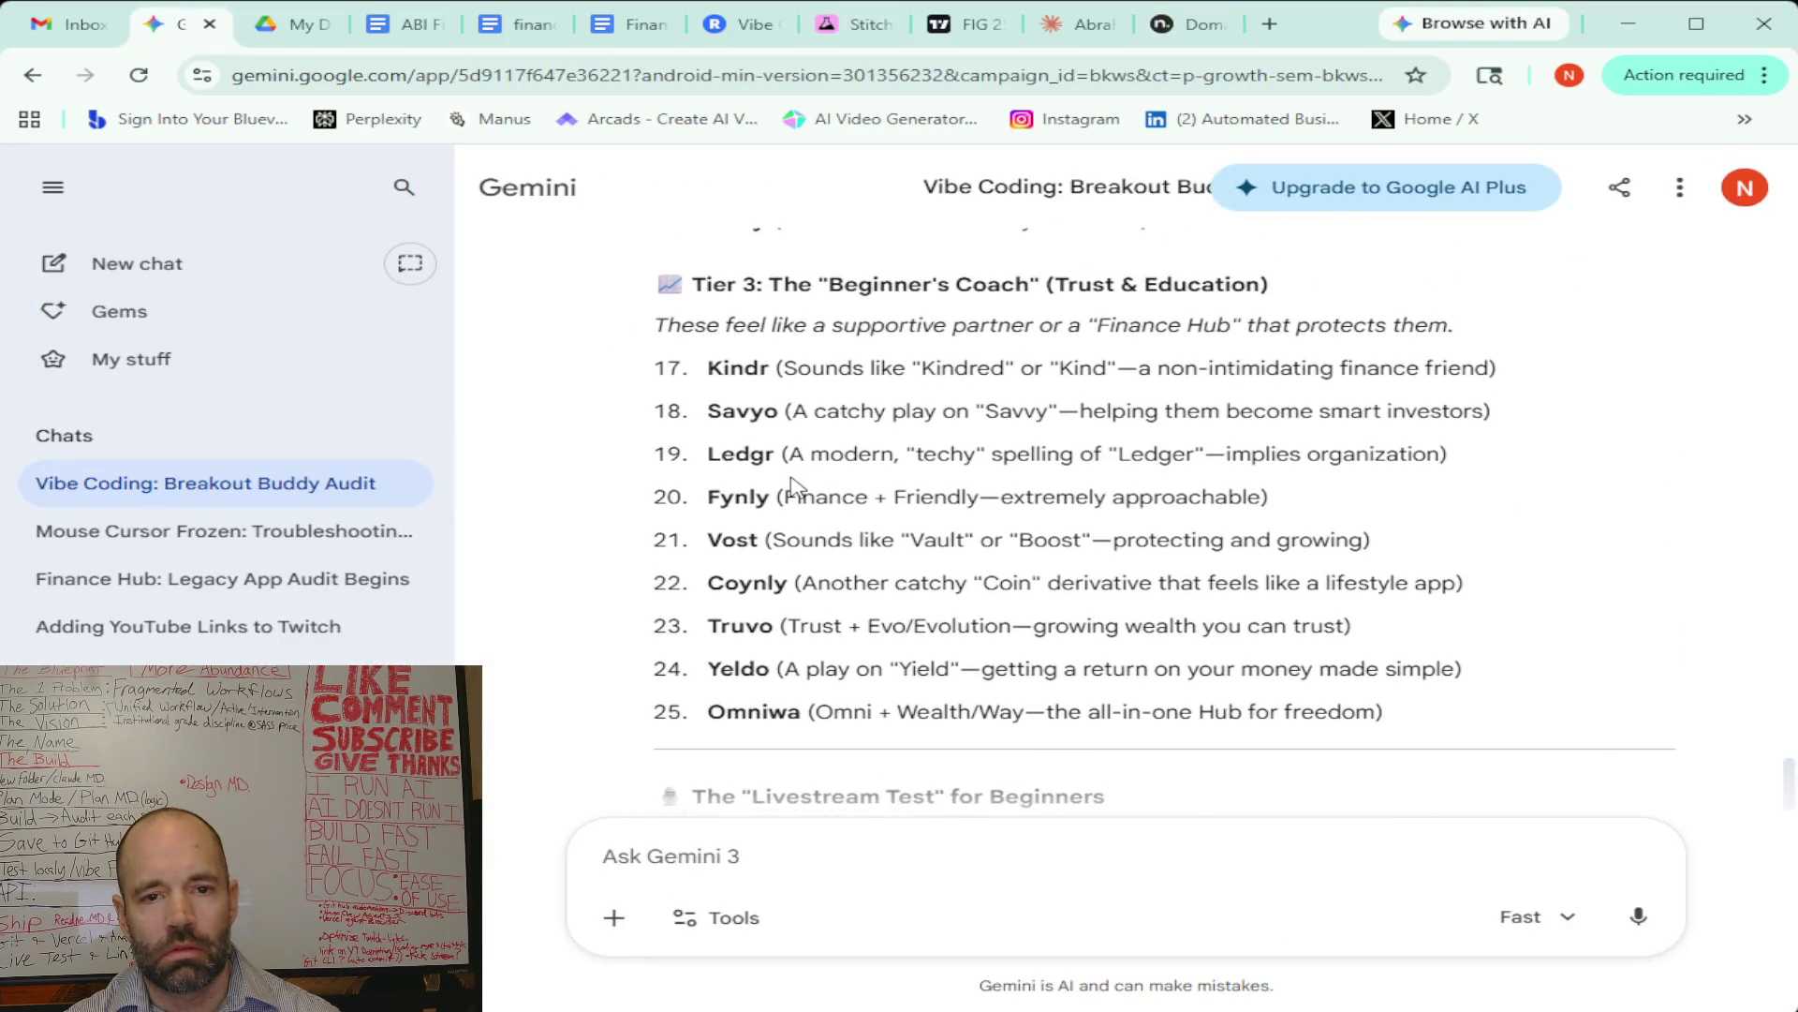
pyautogui.scroll(-5, 794, 486)
pyautogui.click(1639, 916)
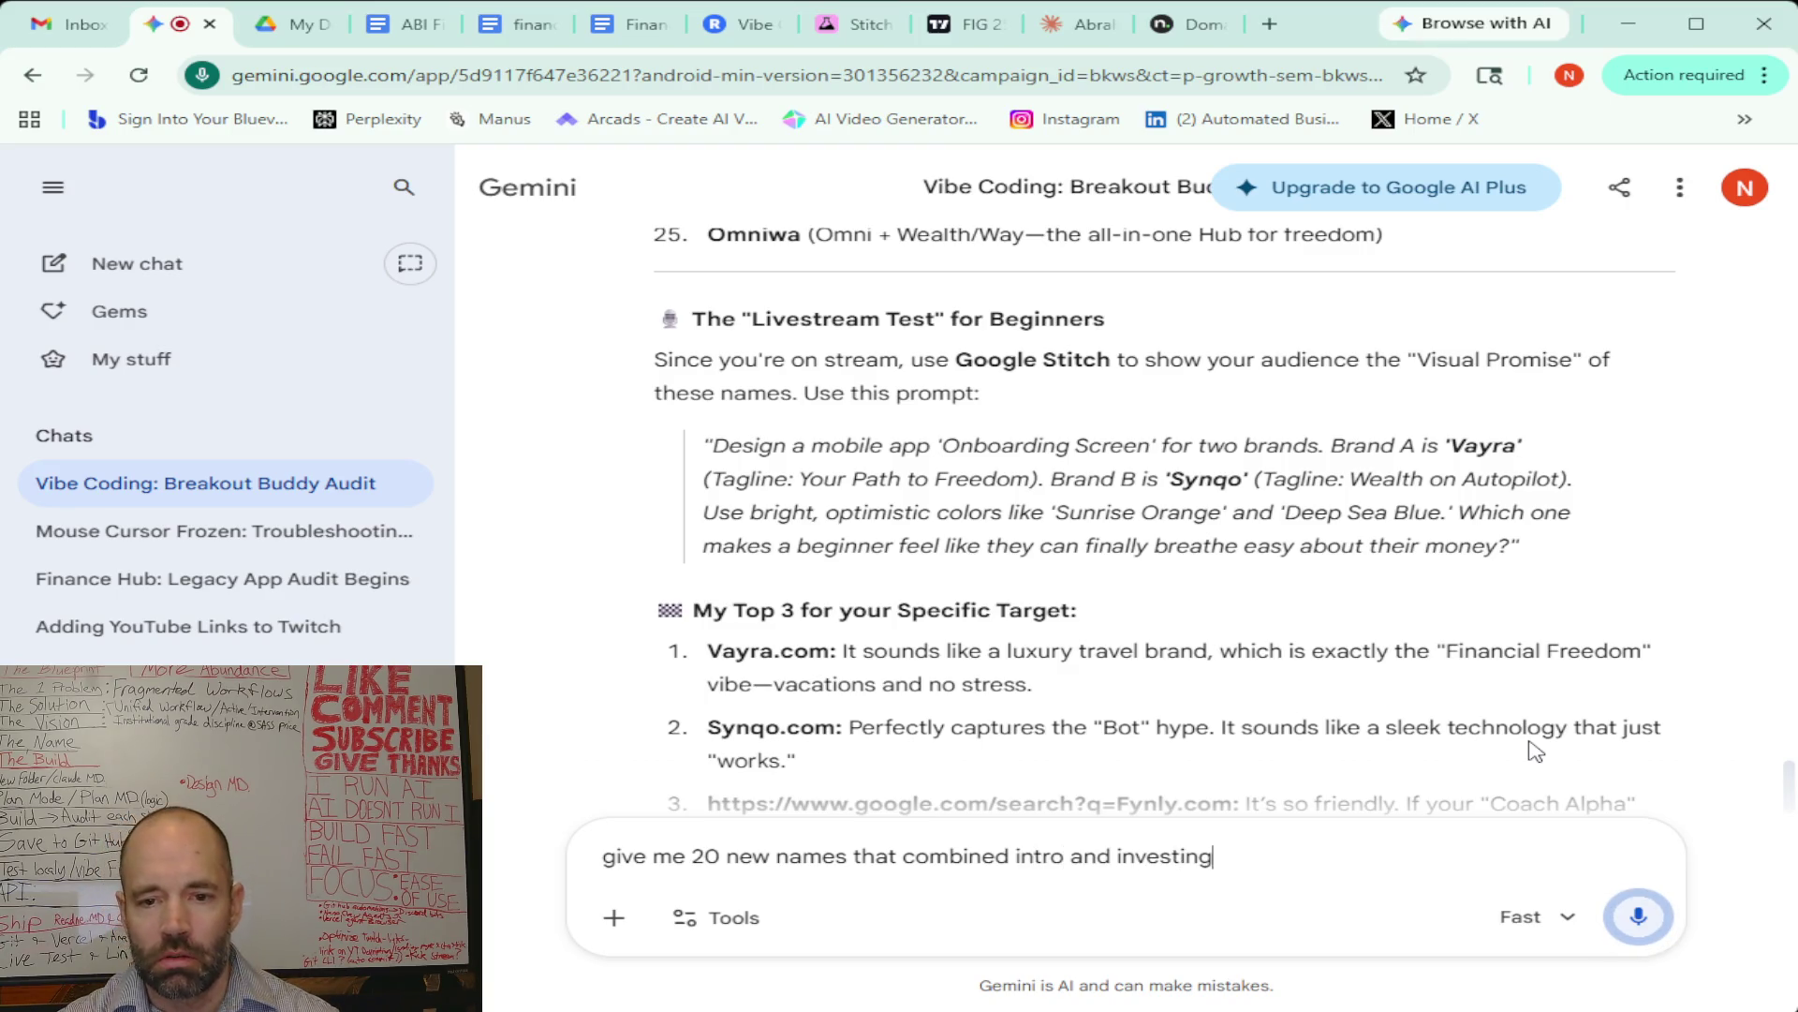
pyautogui.click(1638, 916)
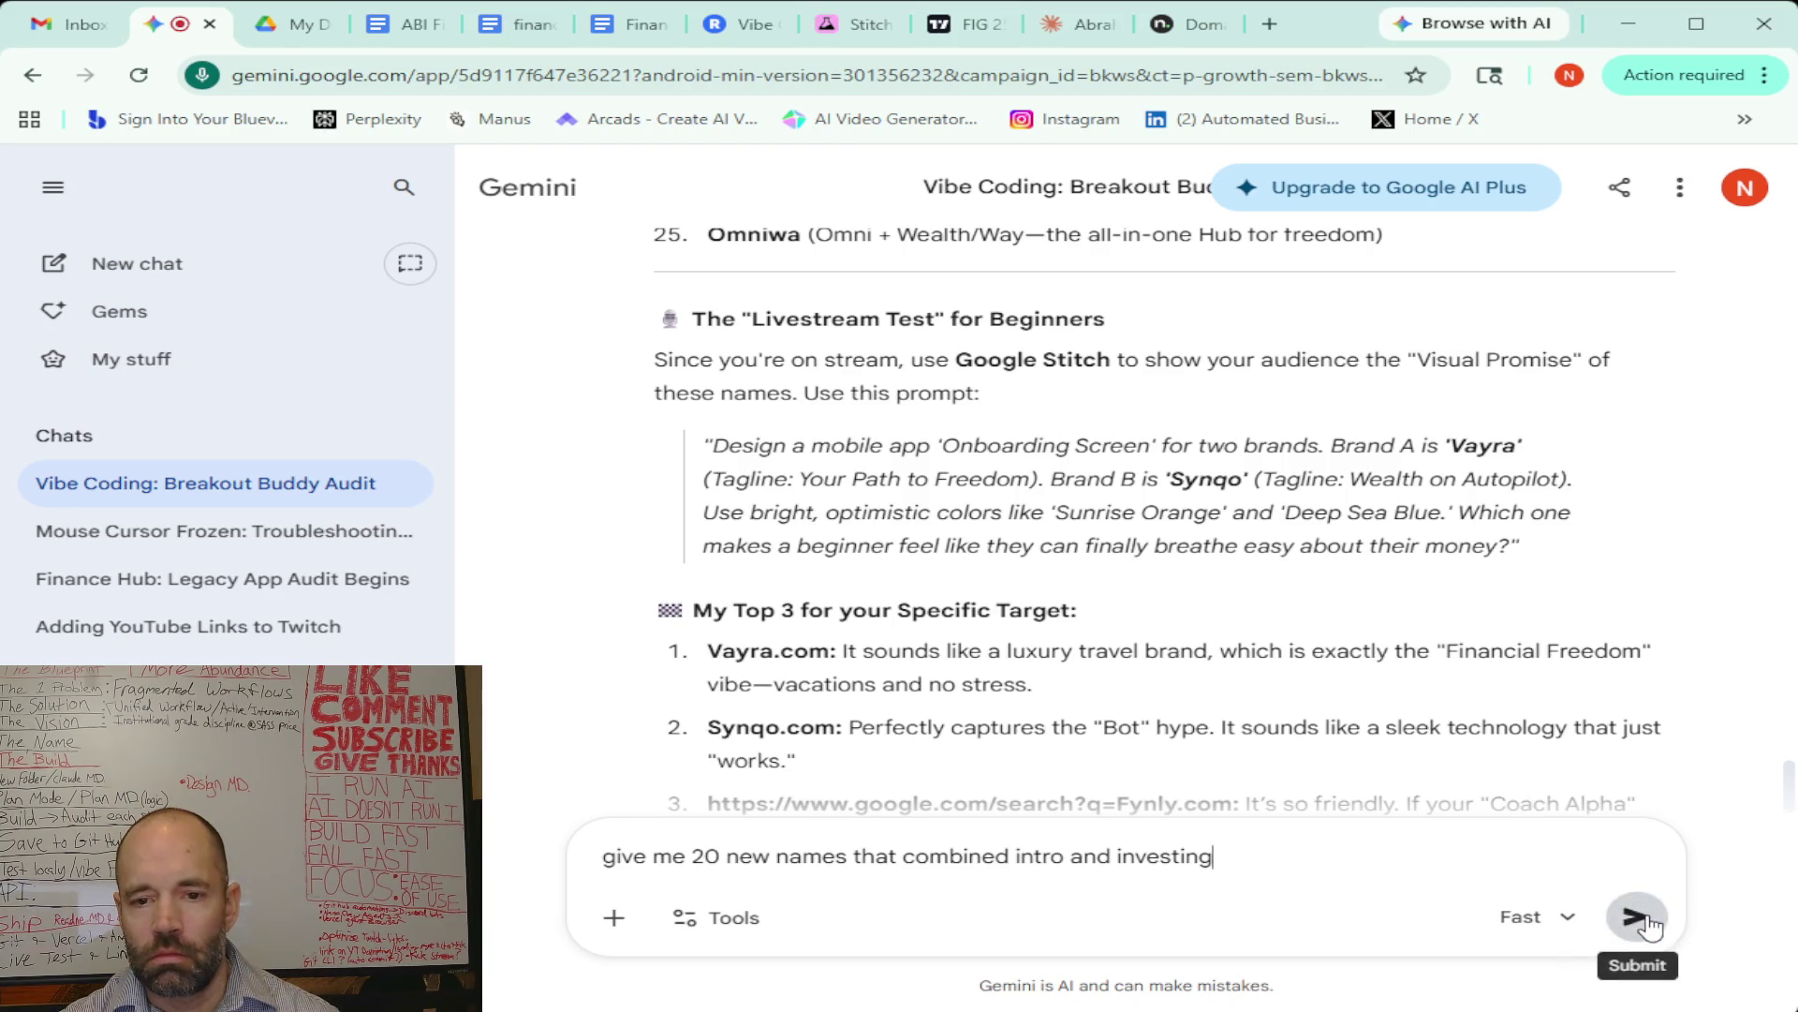
pyautogui.click(1647, 922)
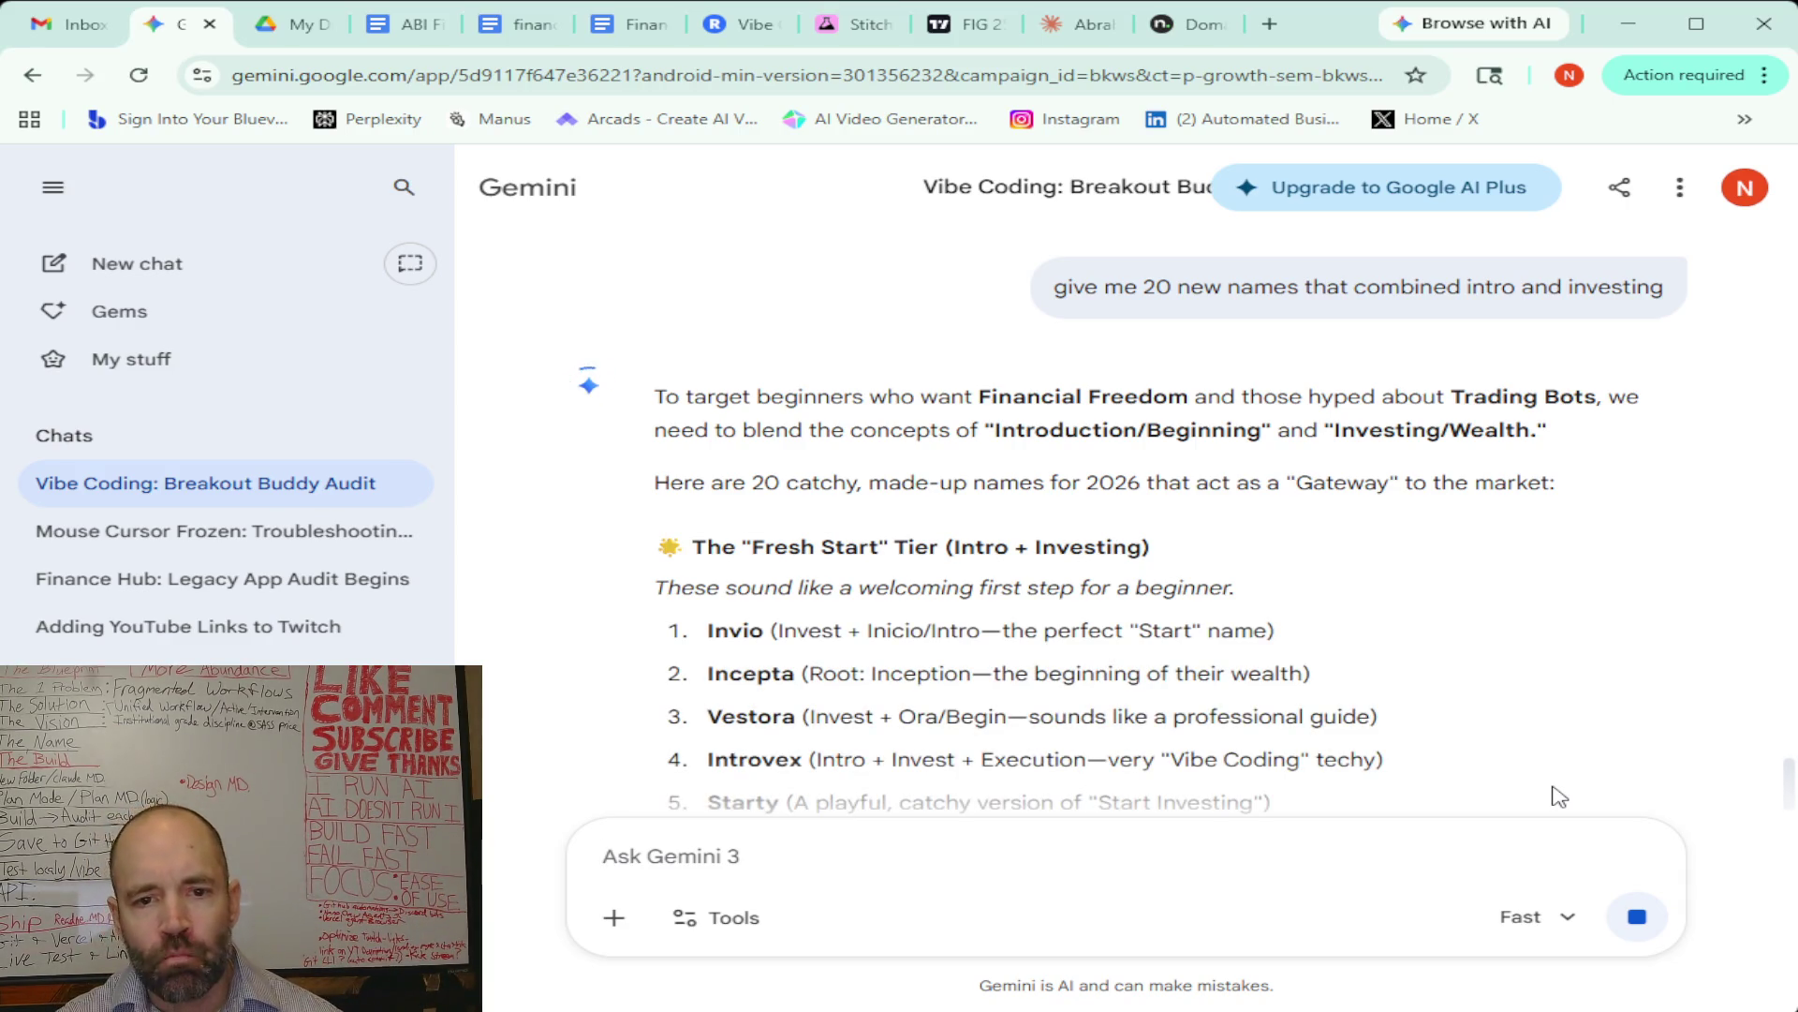
# Scroll through all three tiers of the 20 intro-and-investing names, from Invio down to Prospero
pyautogui.scroll(-3, 1340, 520)
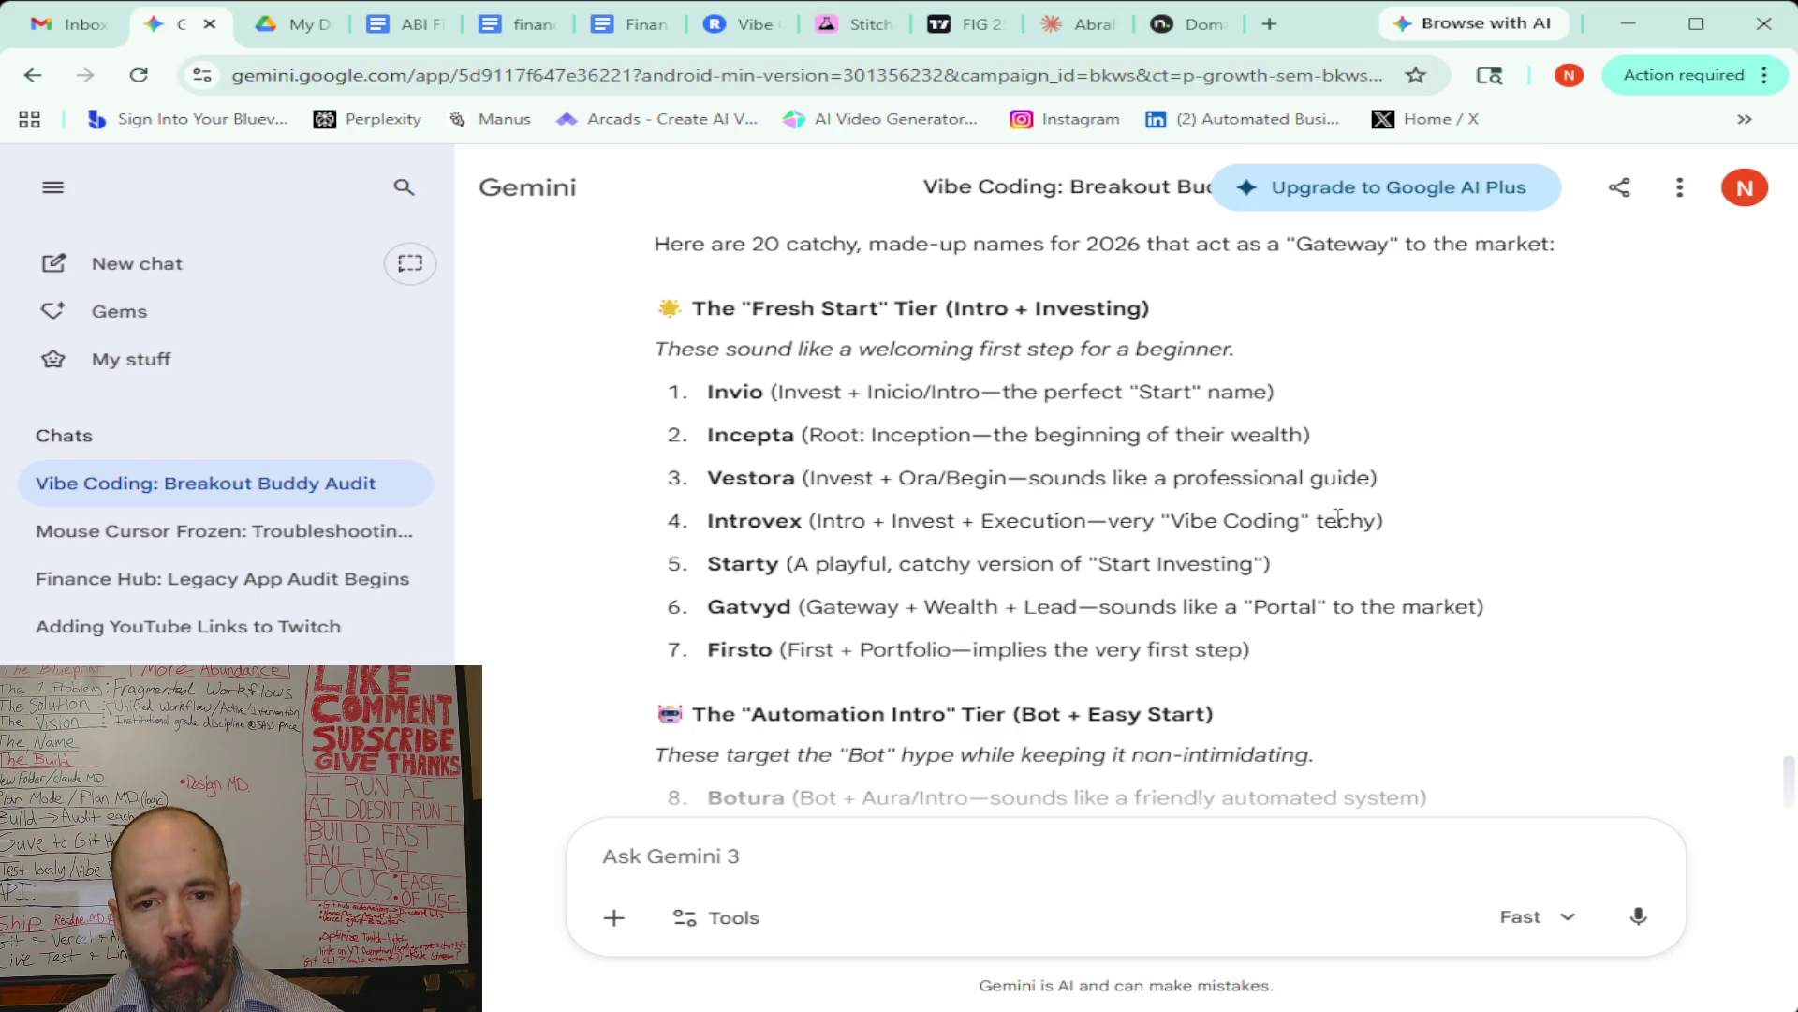
pyautogui.scroll(-3, 1340, 520)
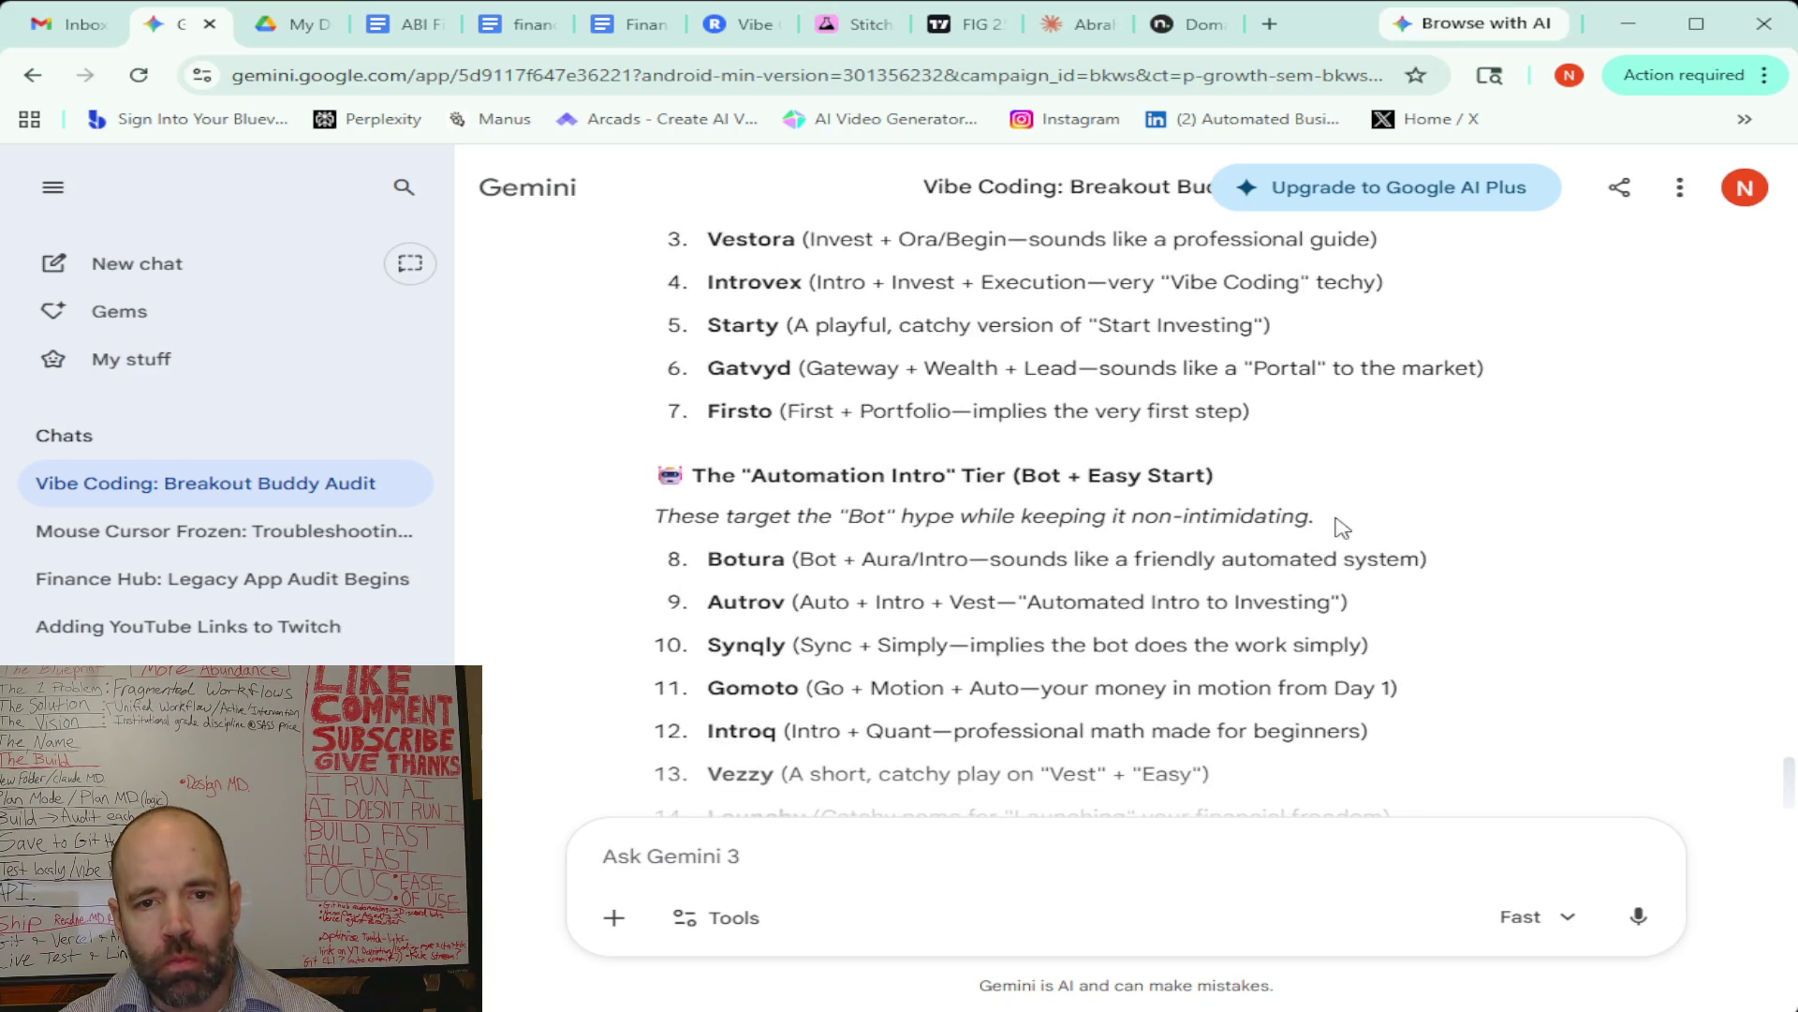
pyautogui.scroll(-1, 1342, 527)
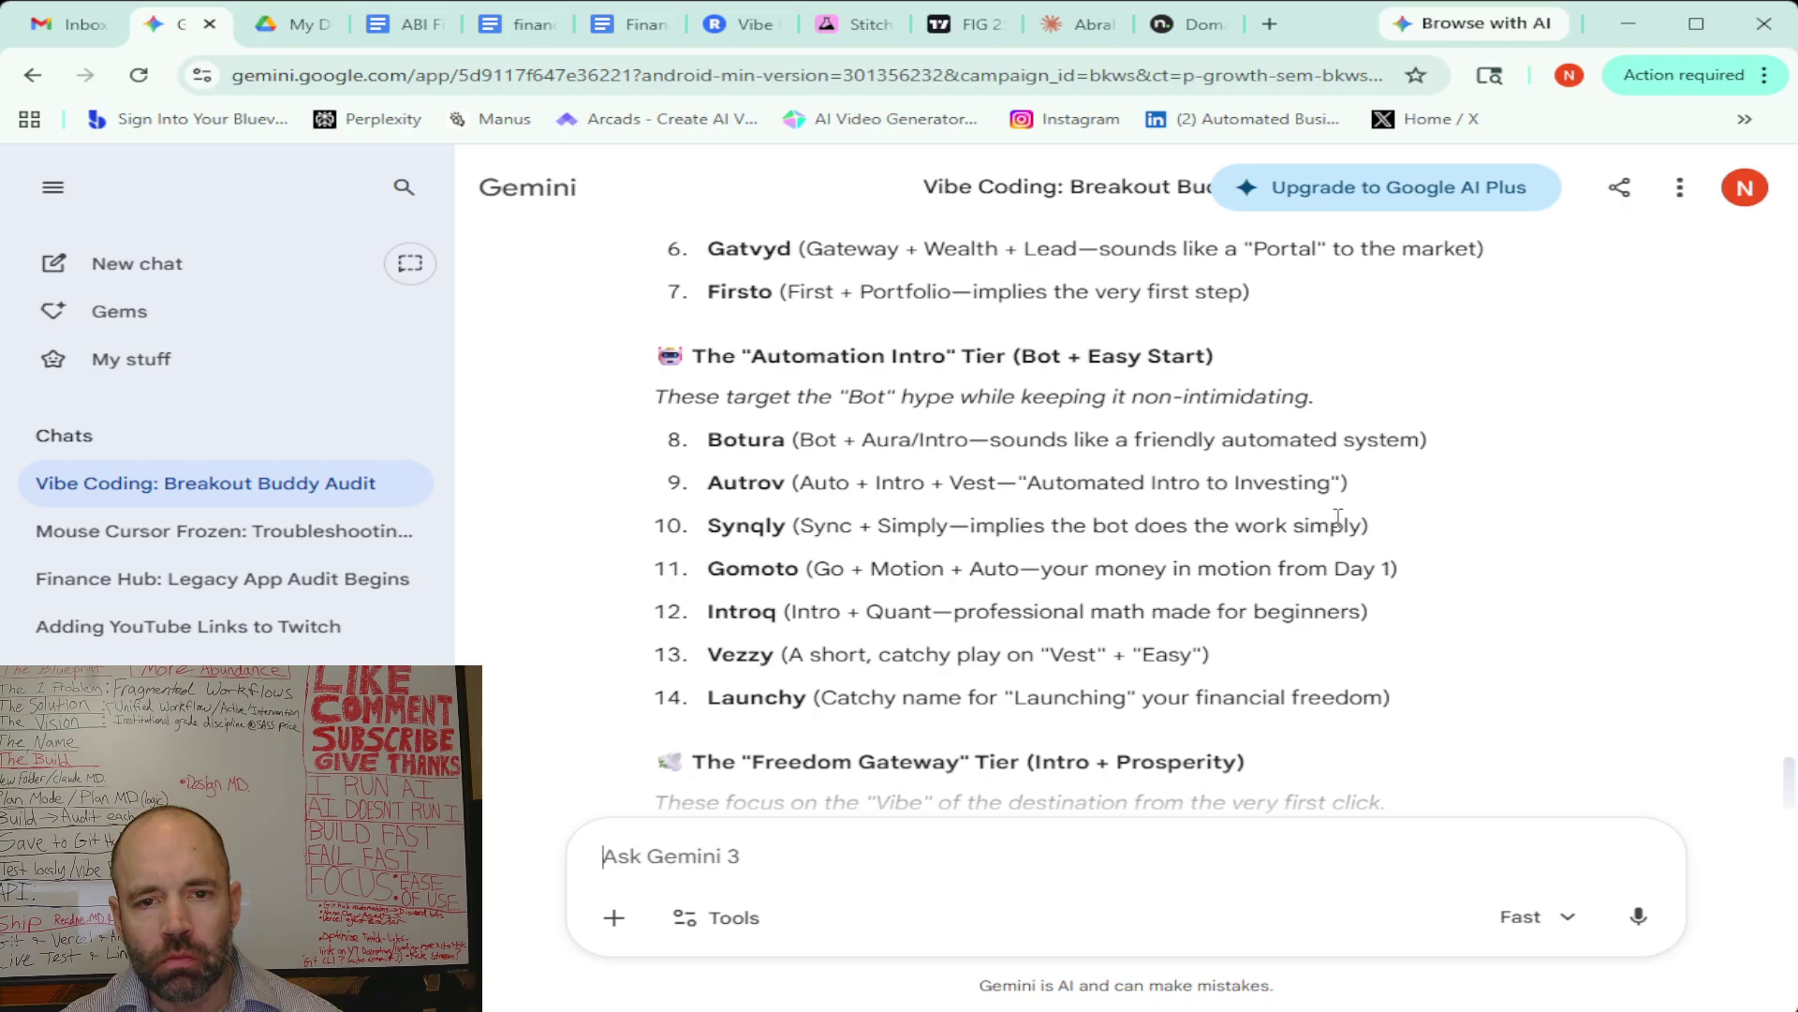
pyautogui.scroll(-1, 1337, 518)
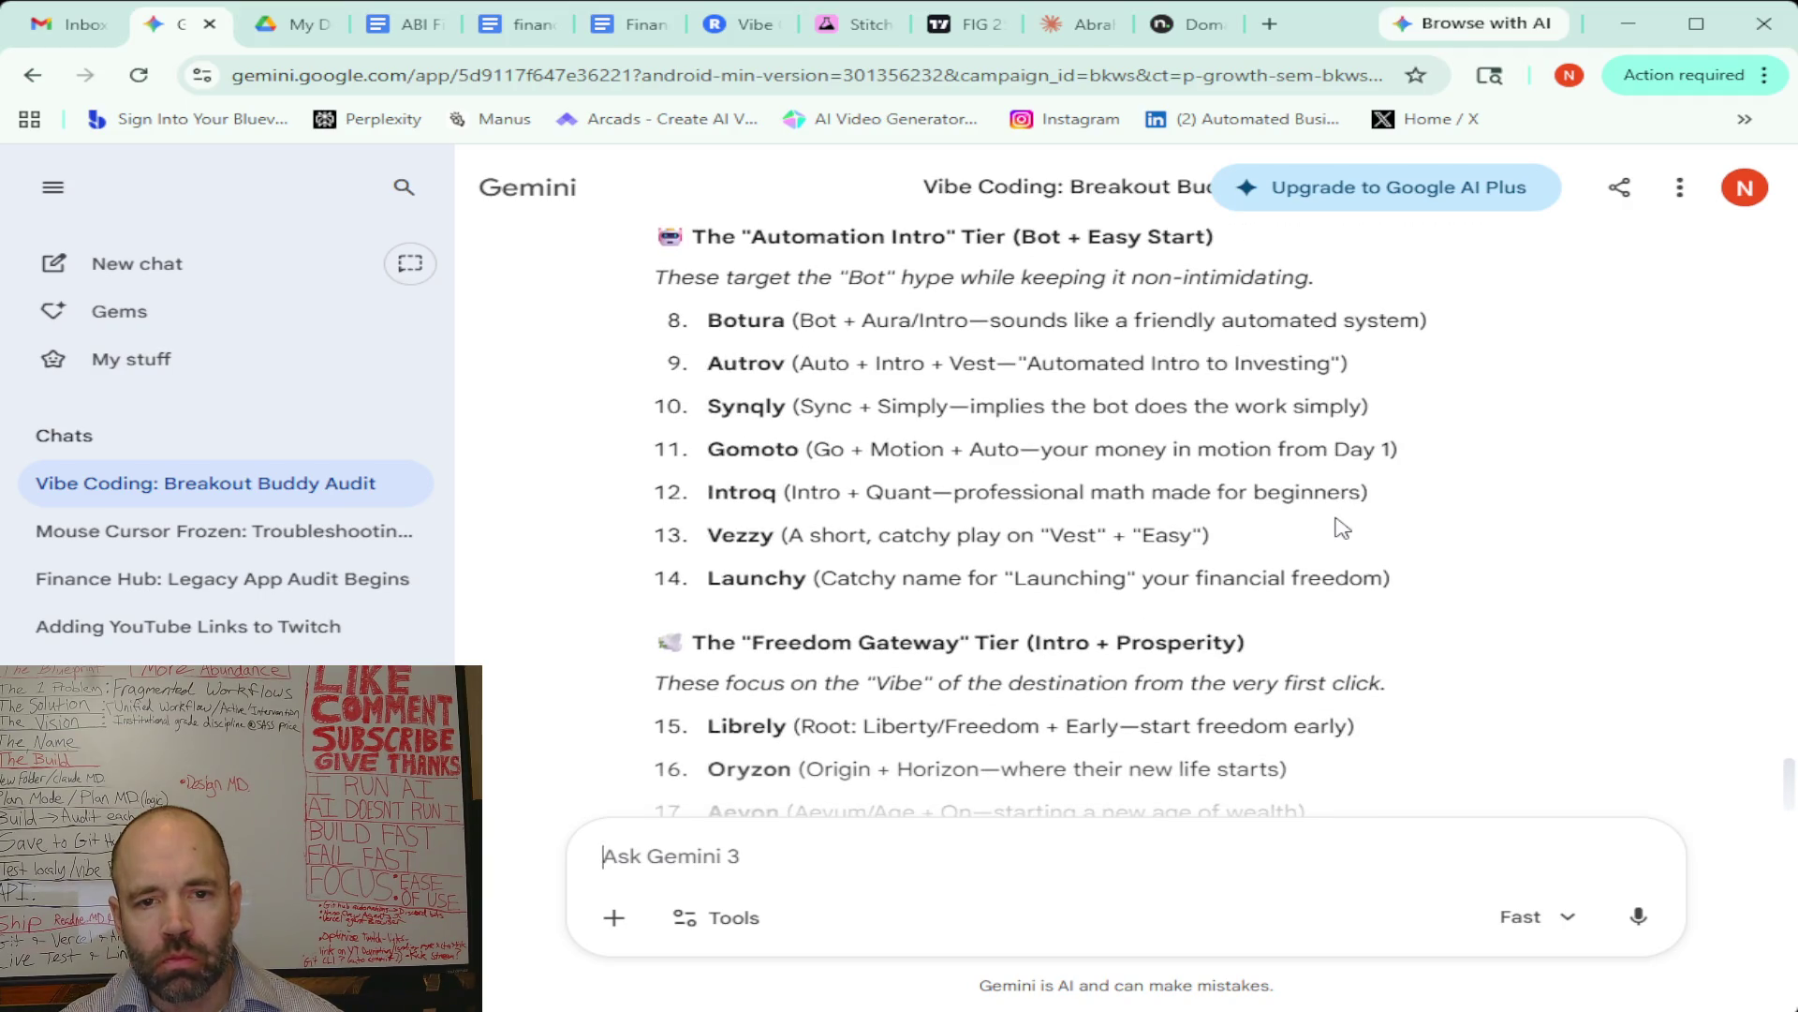
pyautogui.scroll(-1, 1342, 527)
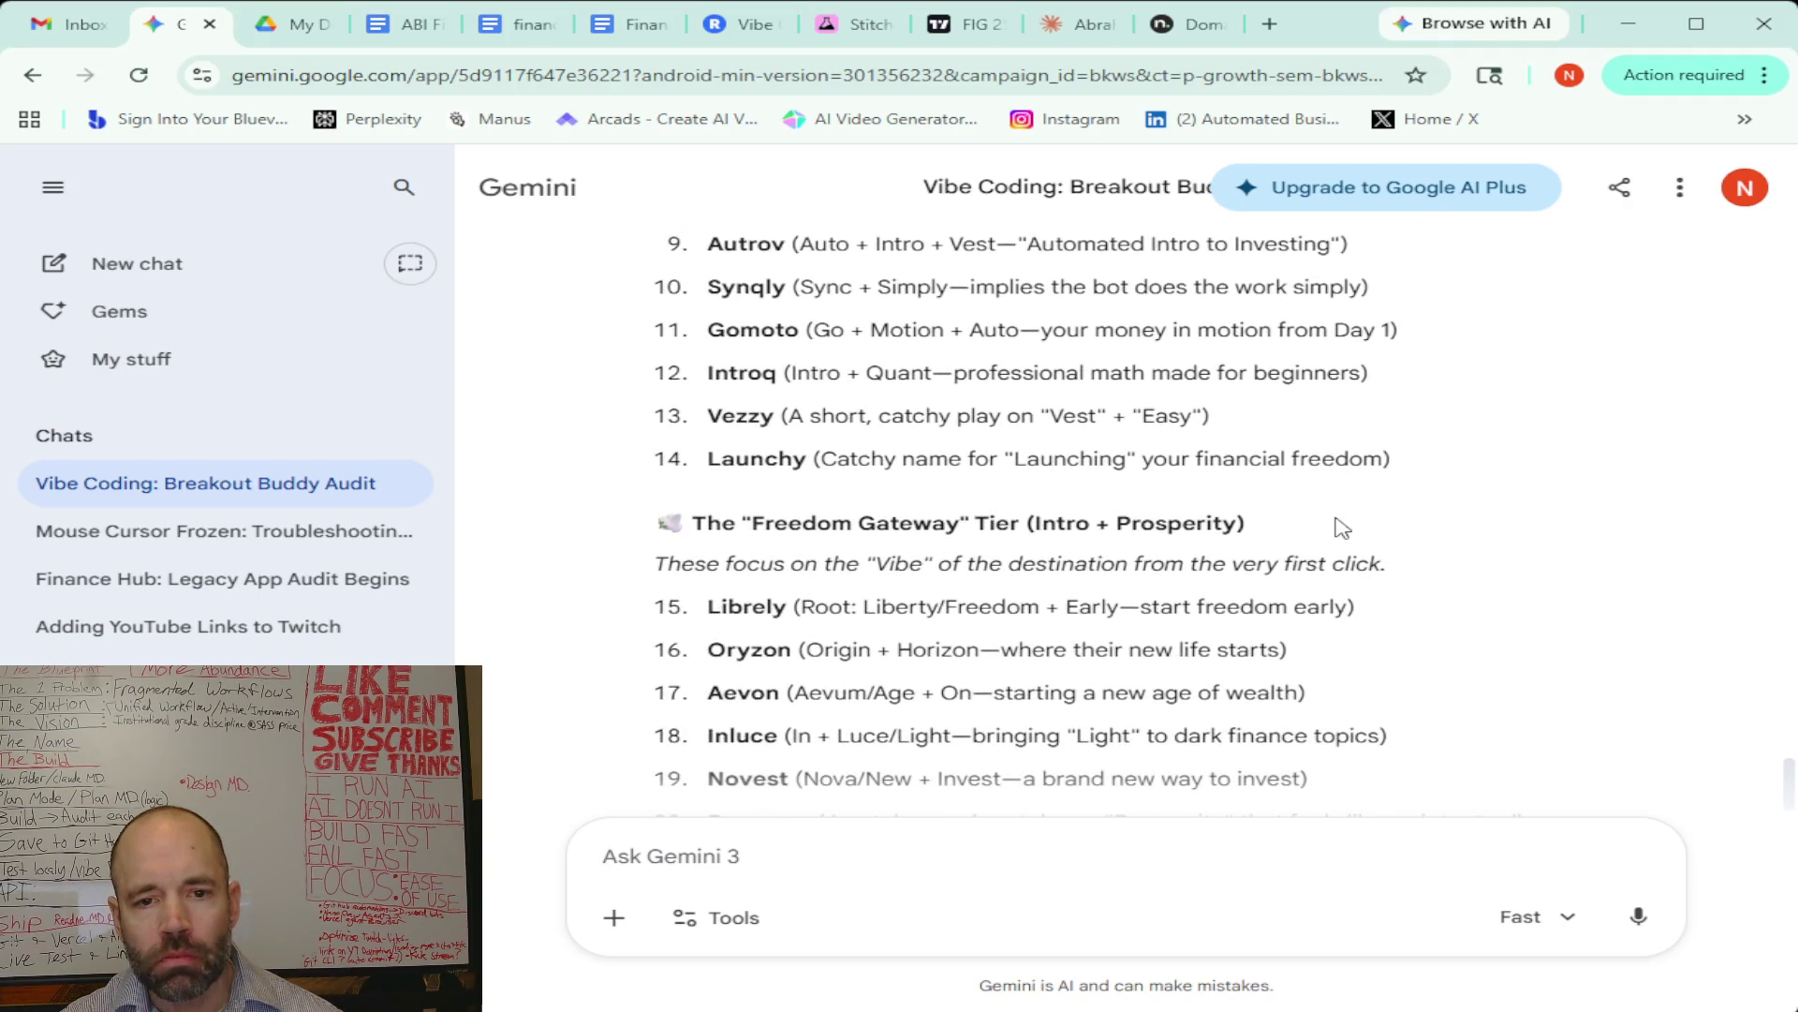
pyautogui.scroll(-1, 1342, 527)
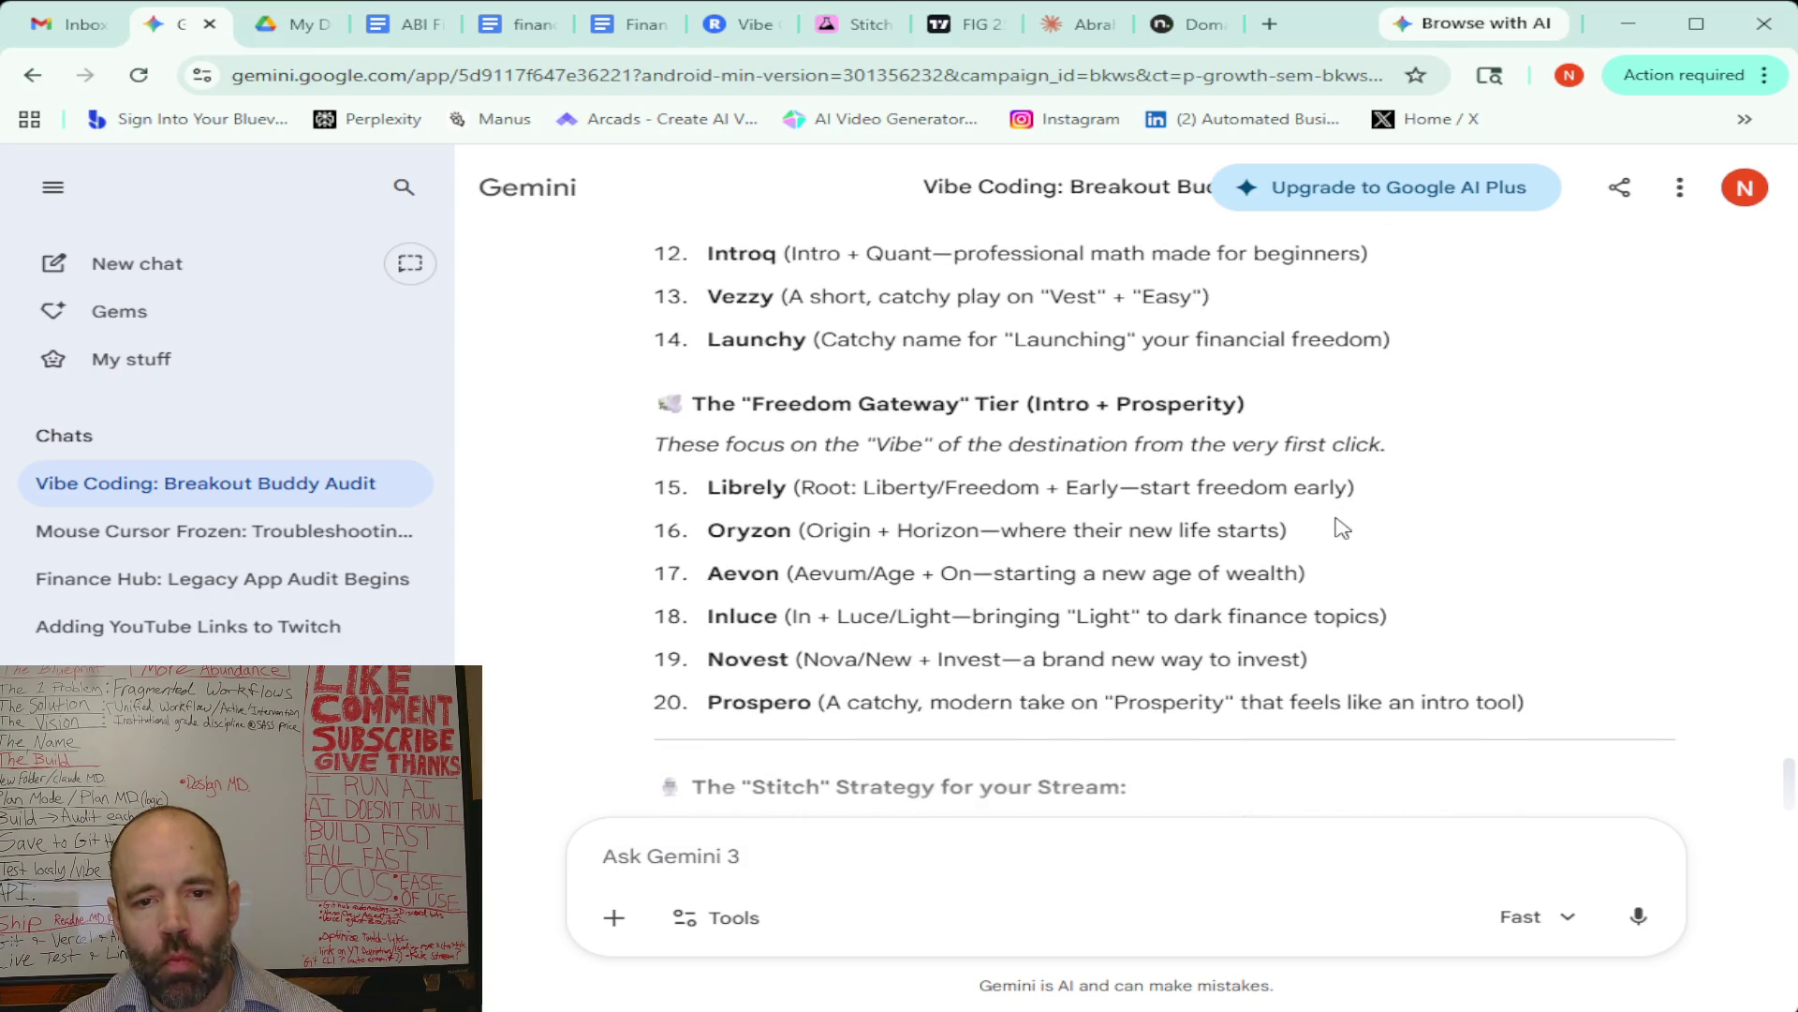
pyautogui.scroll(-1, 1342, 527)
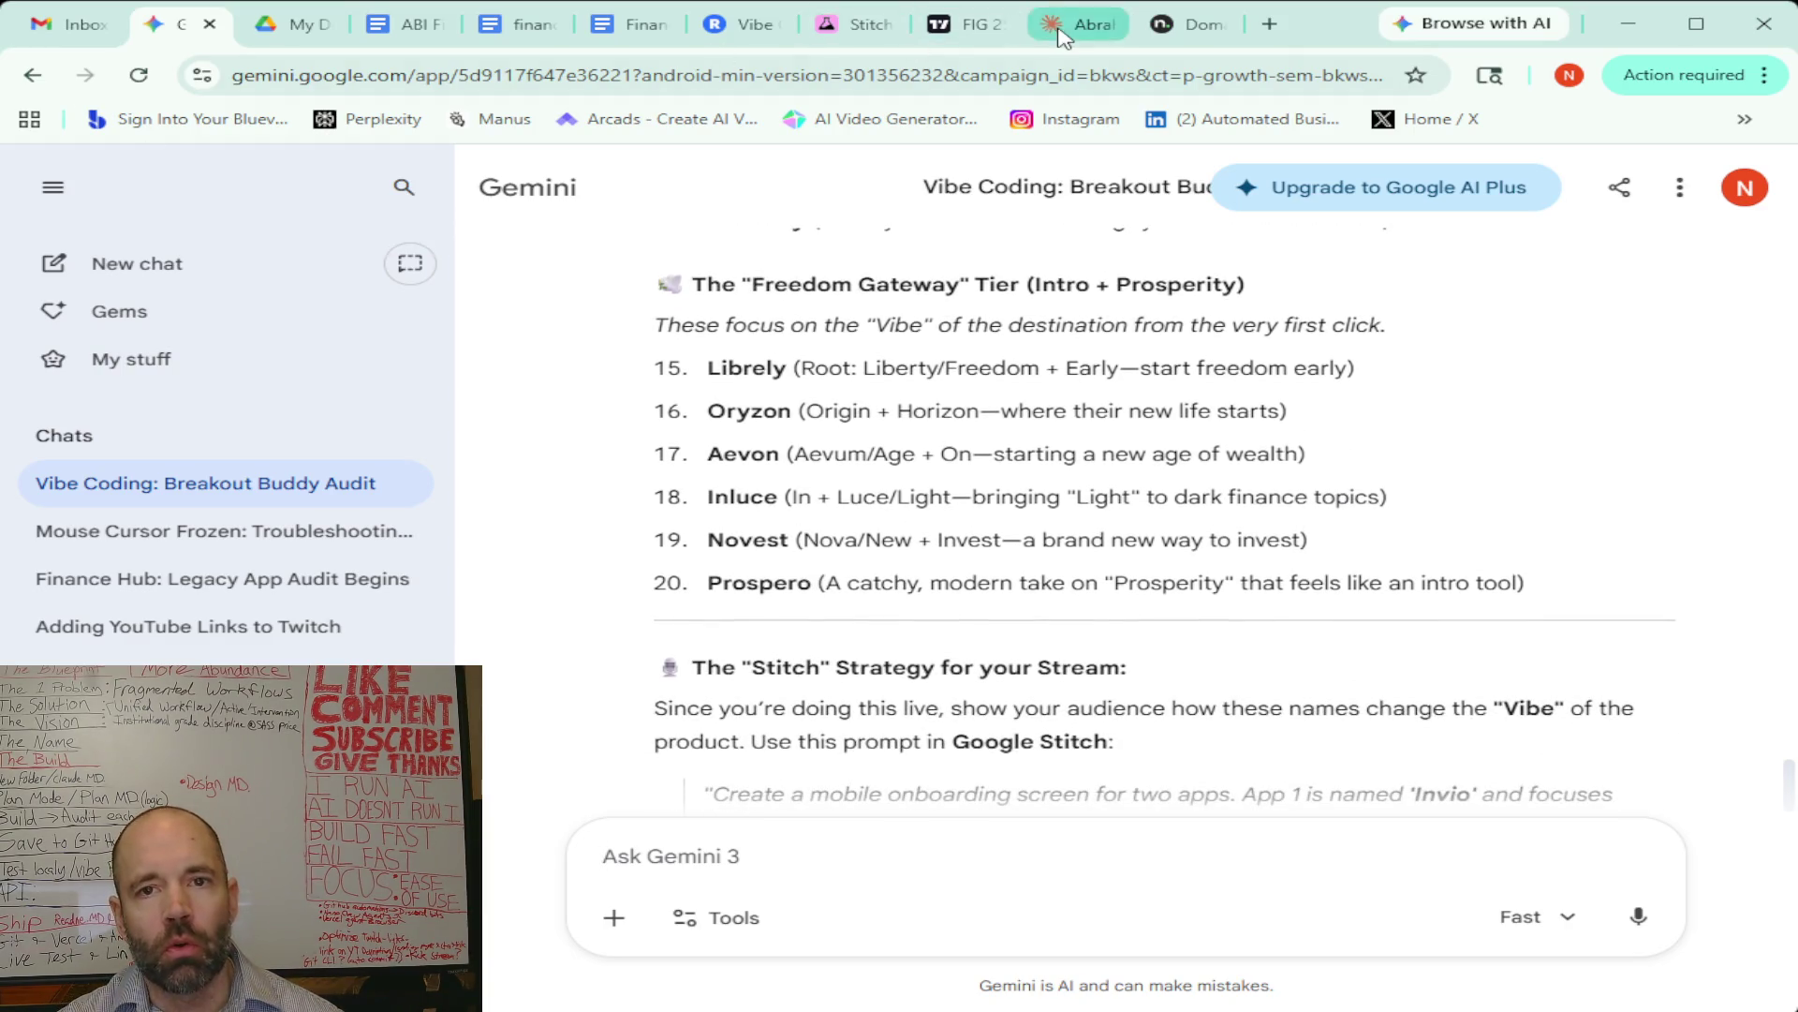
# Replace introvest with prospero in the name.com search, which shows prospero.com taken with only Make Offer
pyautogui.click(1182, 24)
pyautogui.moveTo(193, 270); pyautogui.dragTo(50, 273)
pyautogui.write('pro')
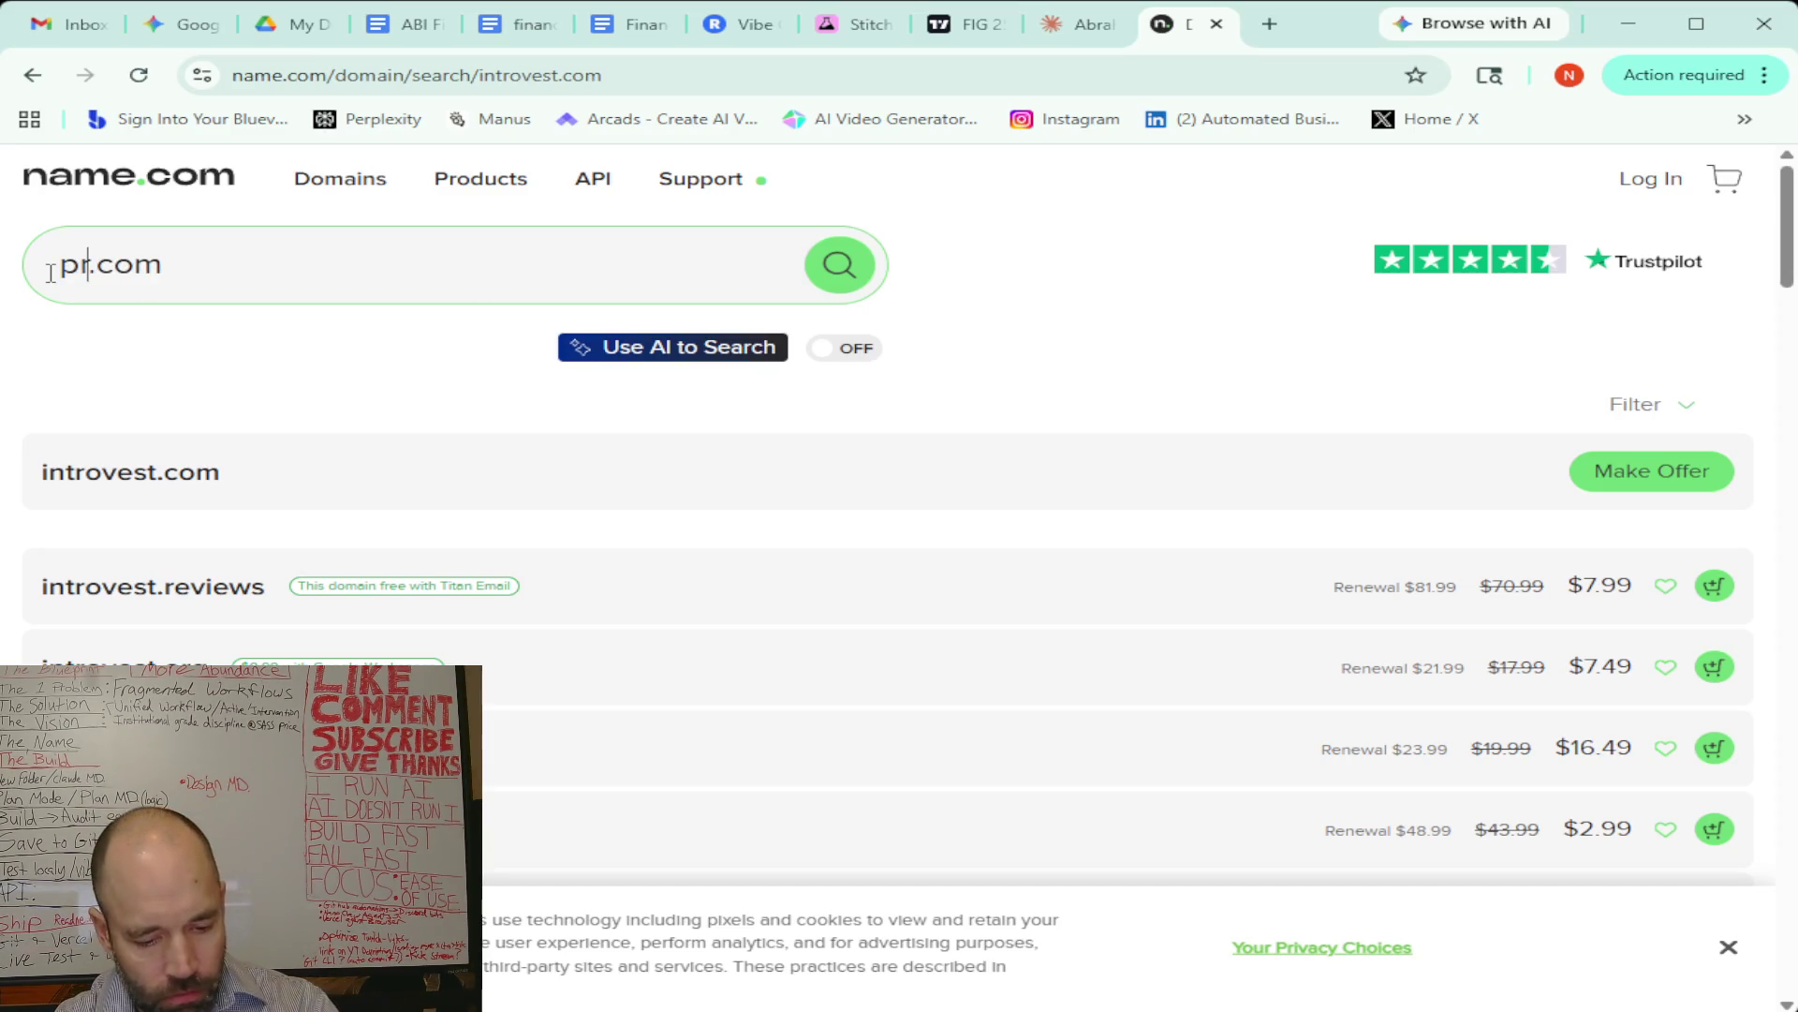
pyautogui.write('spero')
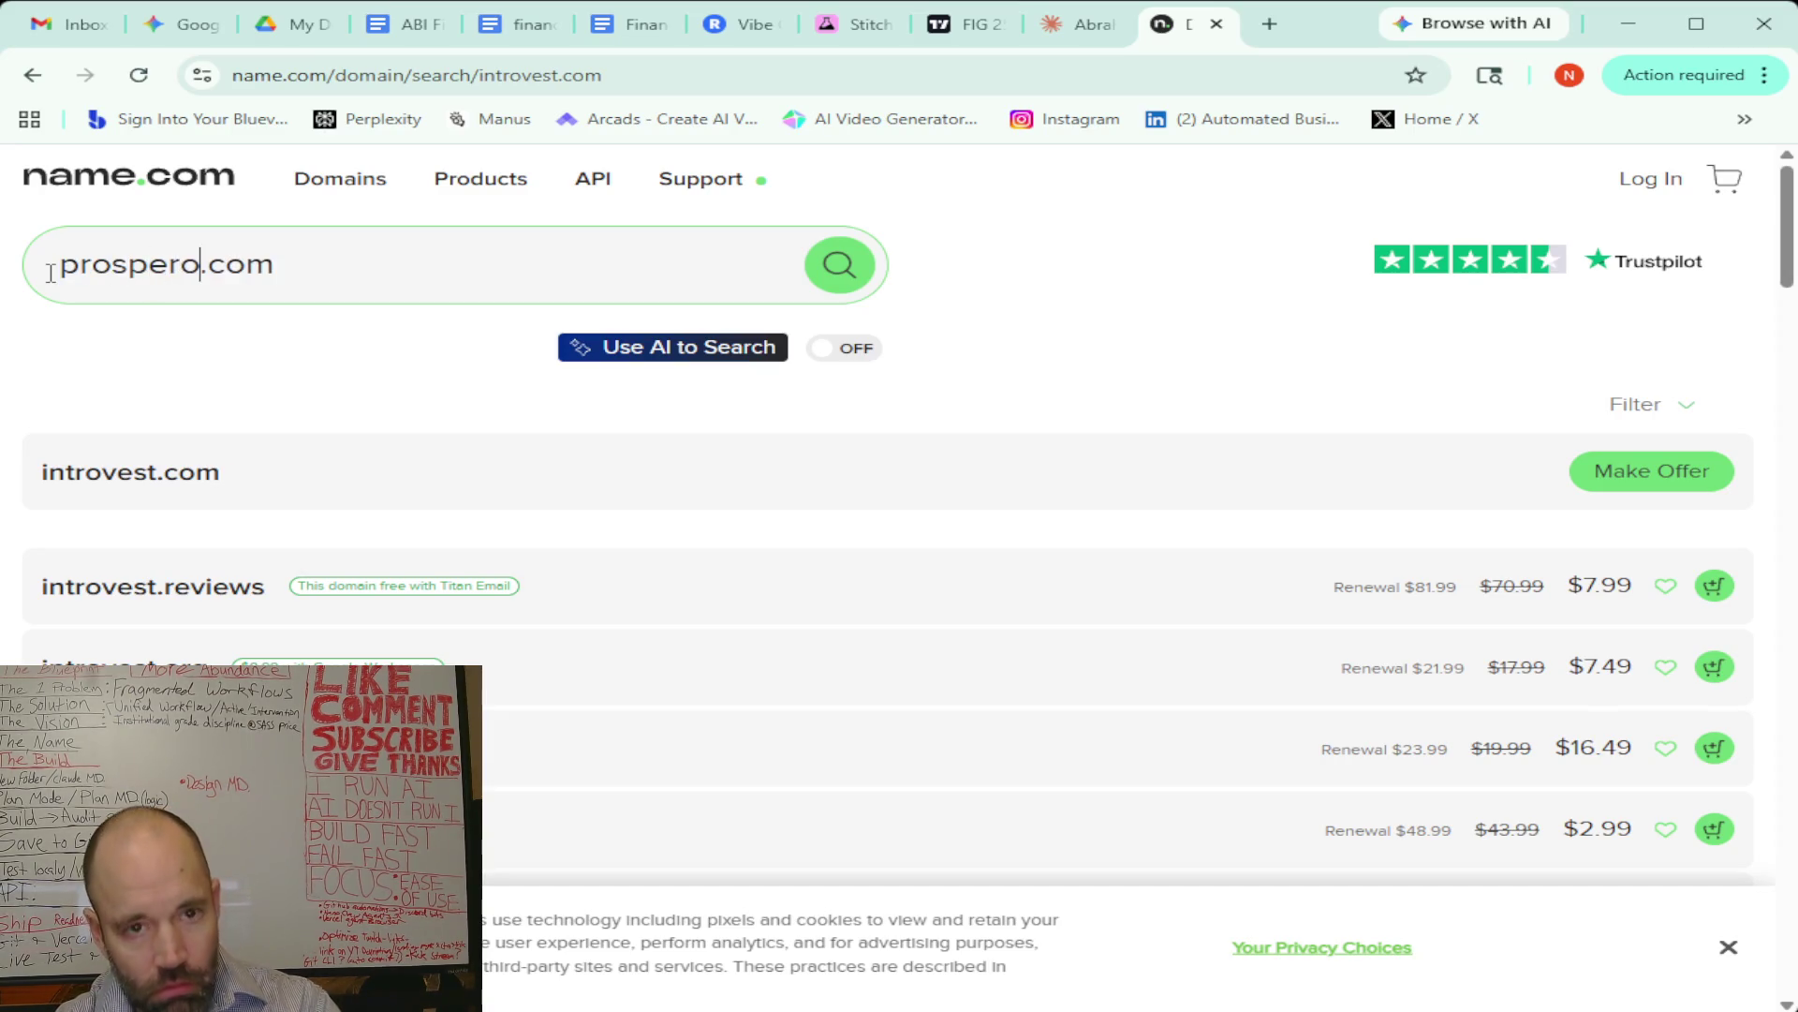
pyautogui.click(841, 258)
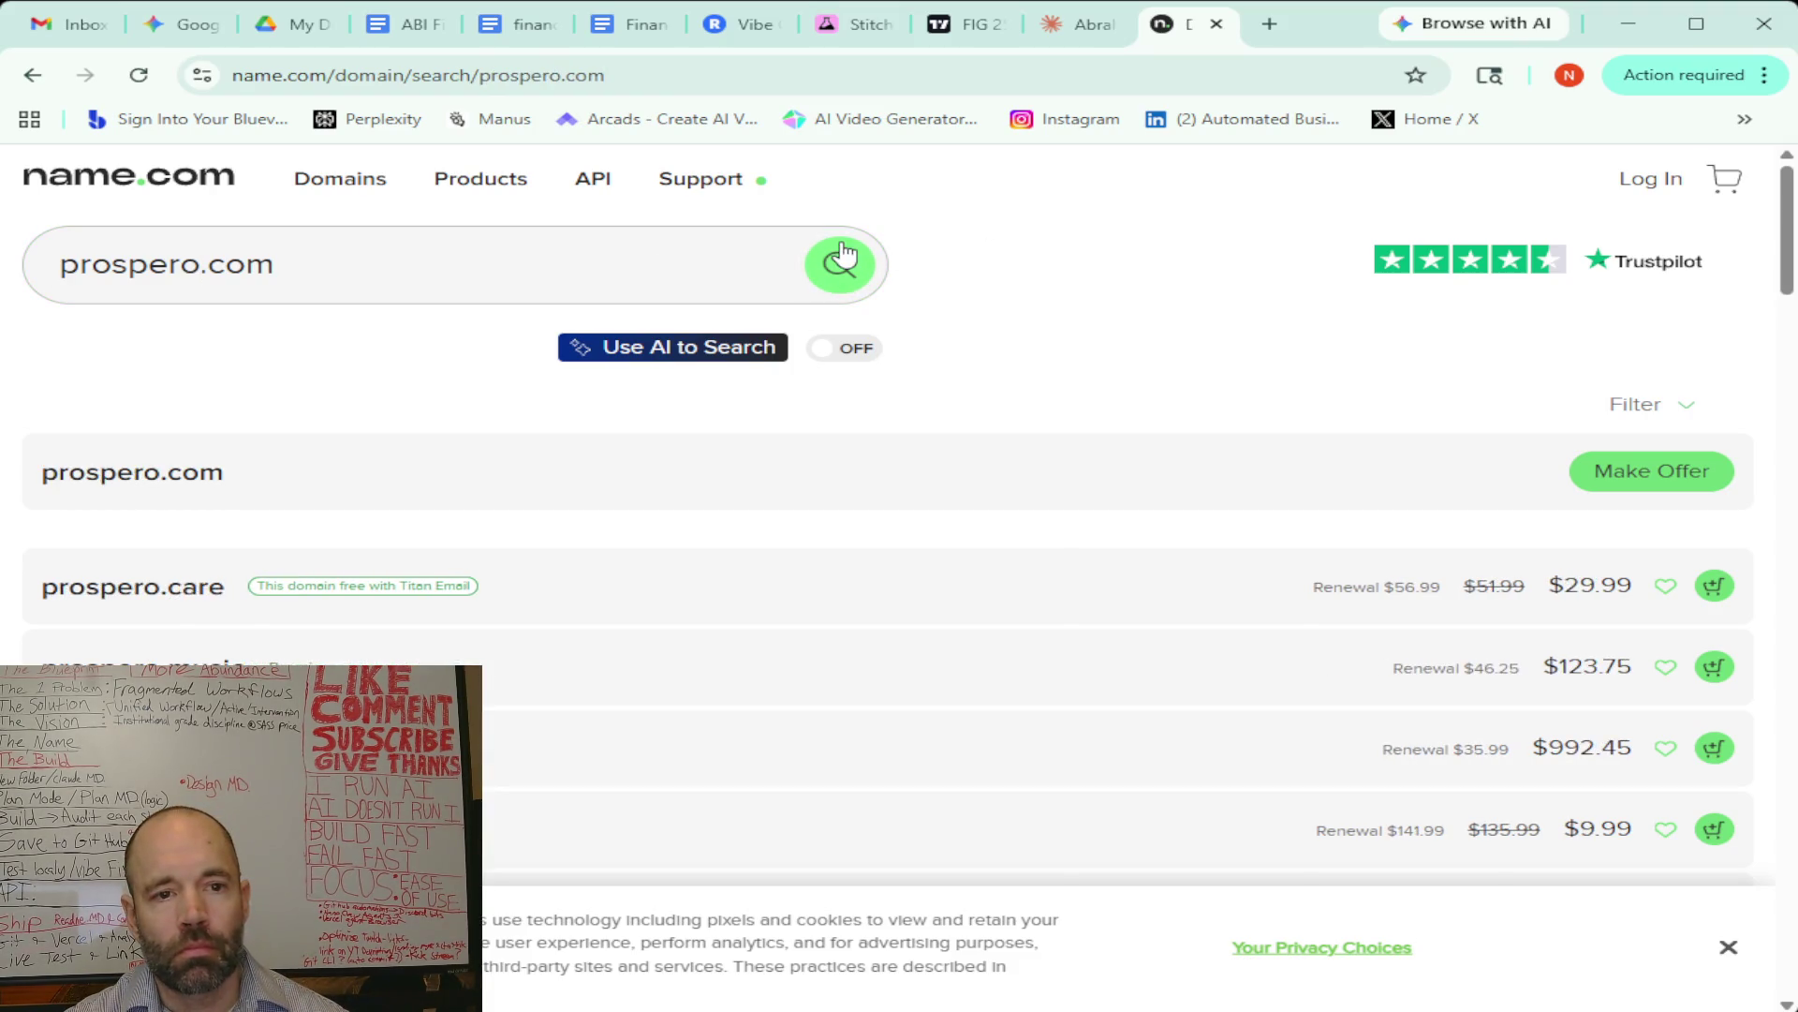
pyautogui.click(165, 26)
# Dictate and send Gemini a request for names blending intro and prosperity
pyautogui.scroll(-5, 987, 445)
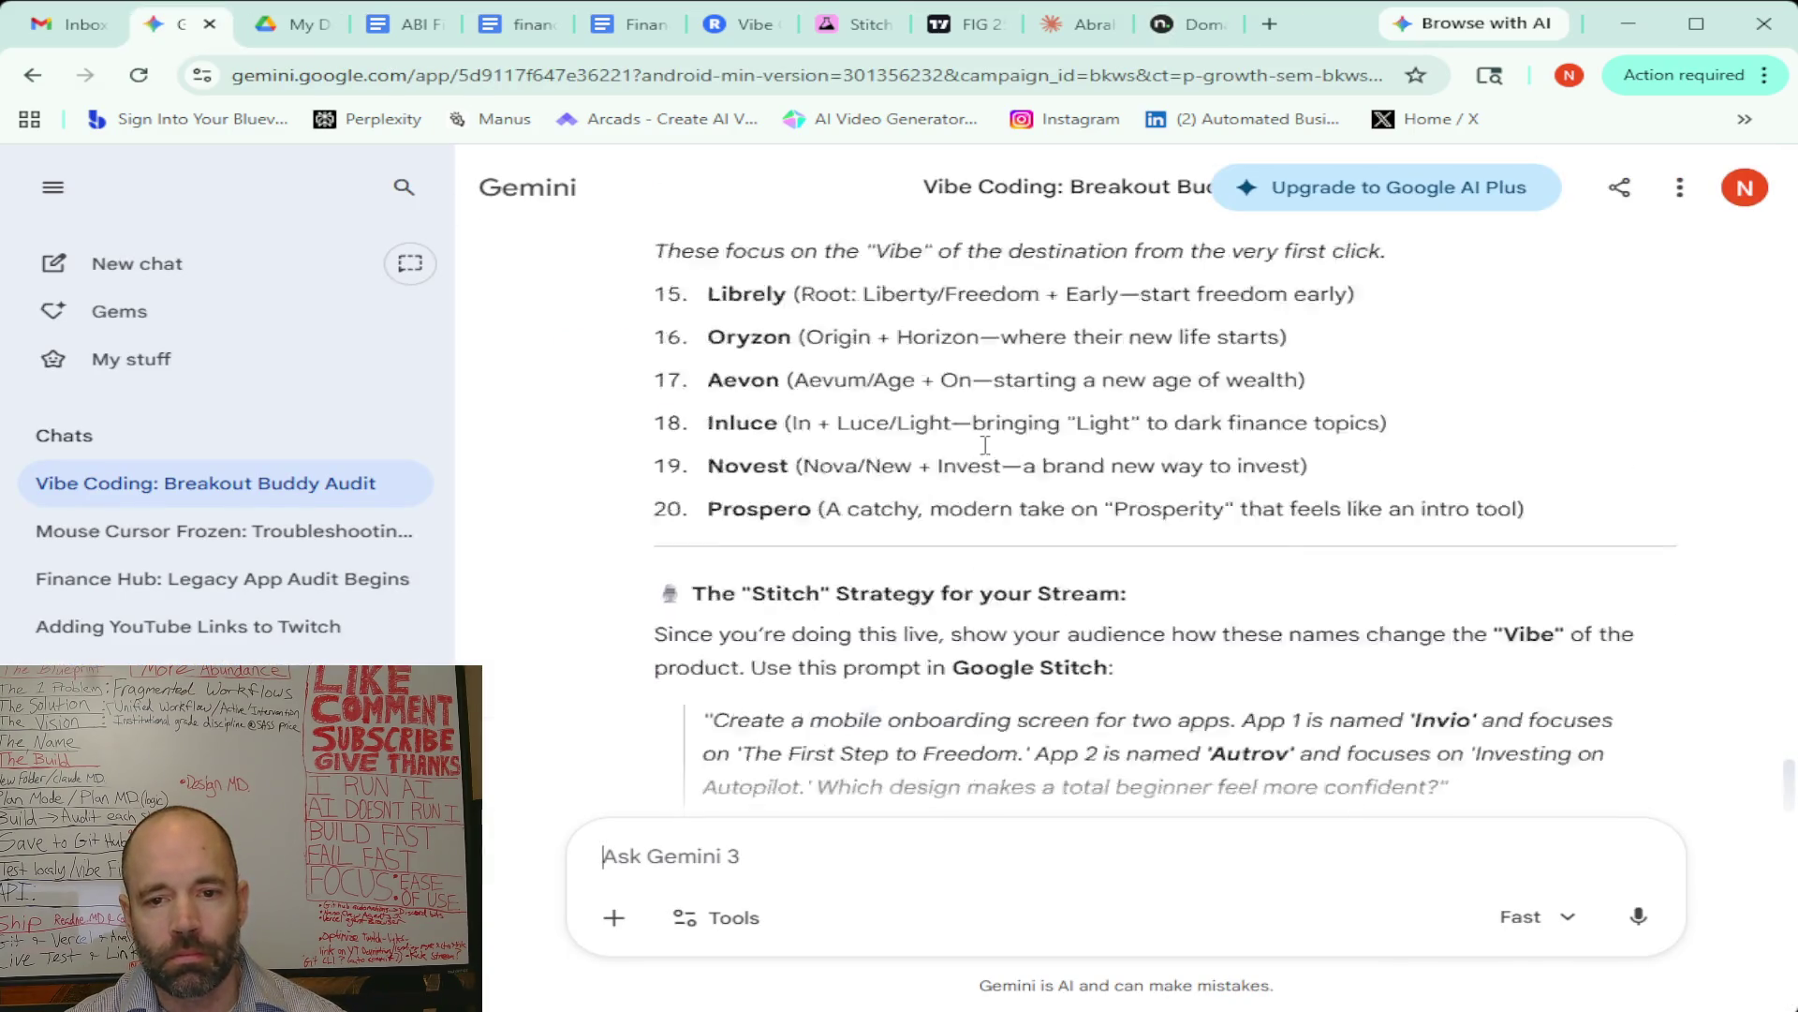
pyautogui.click(1639, 916)
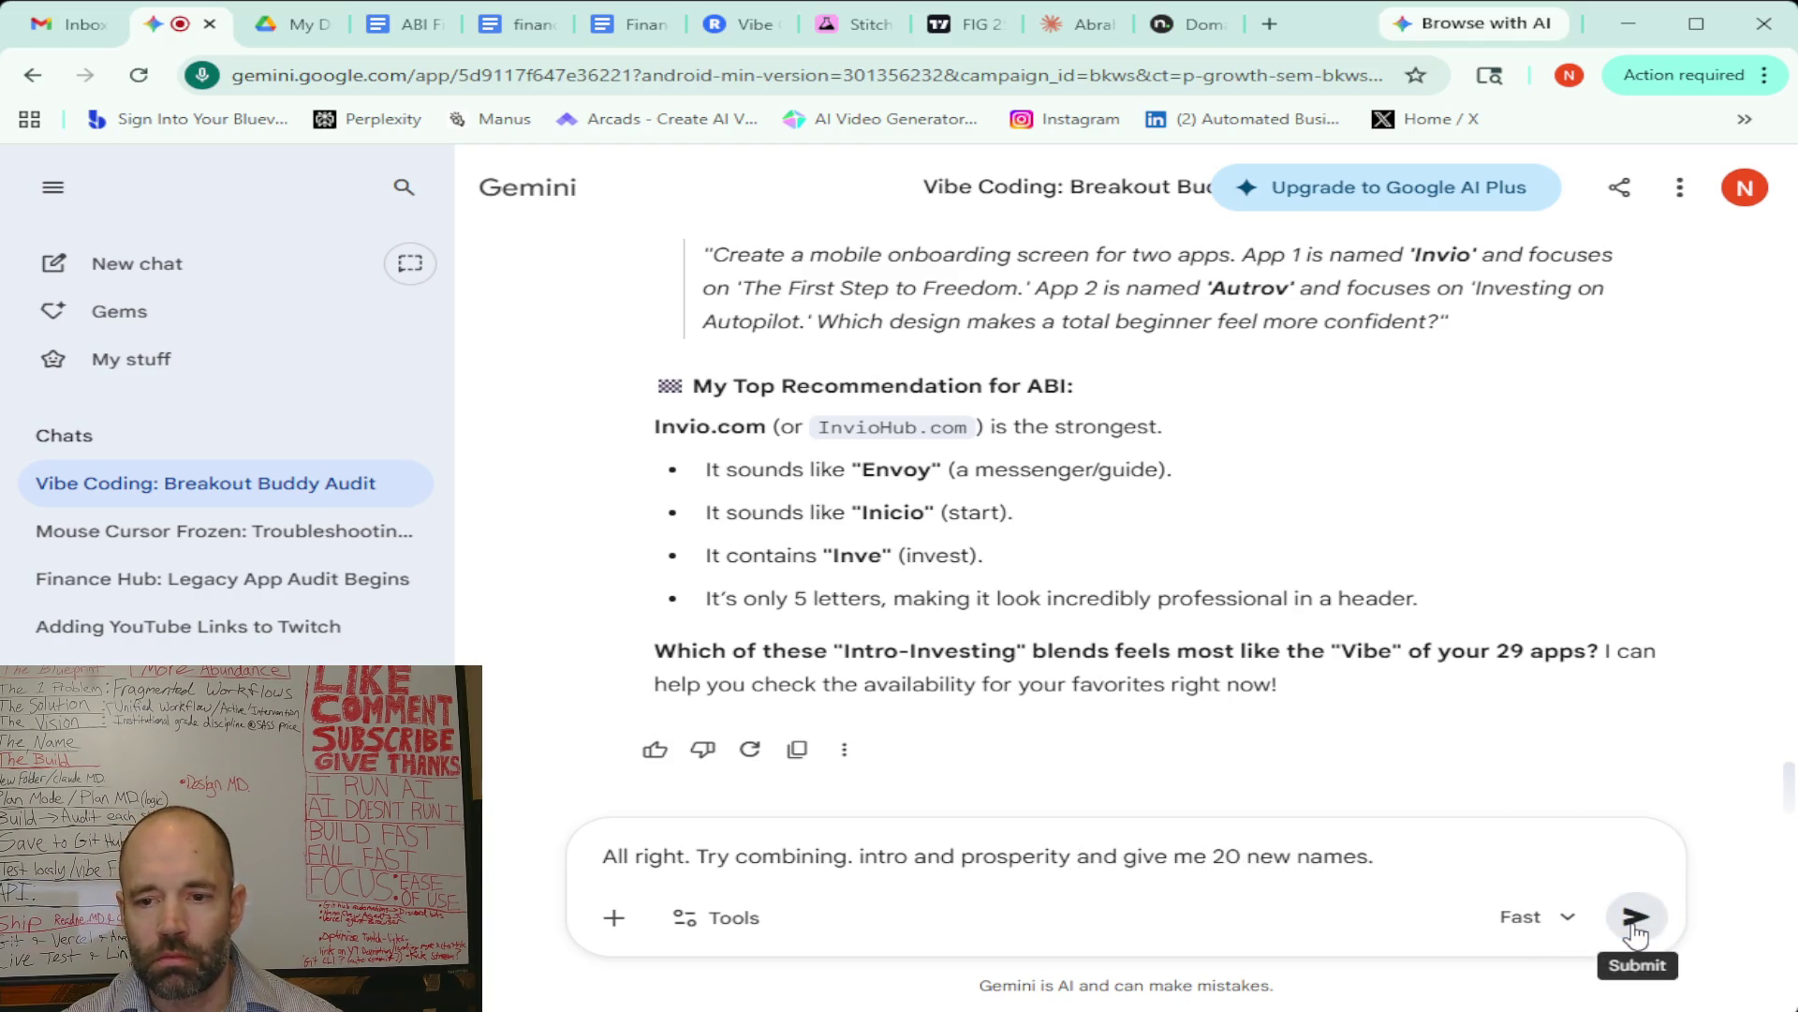
pyautogui.click(1634, 917)
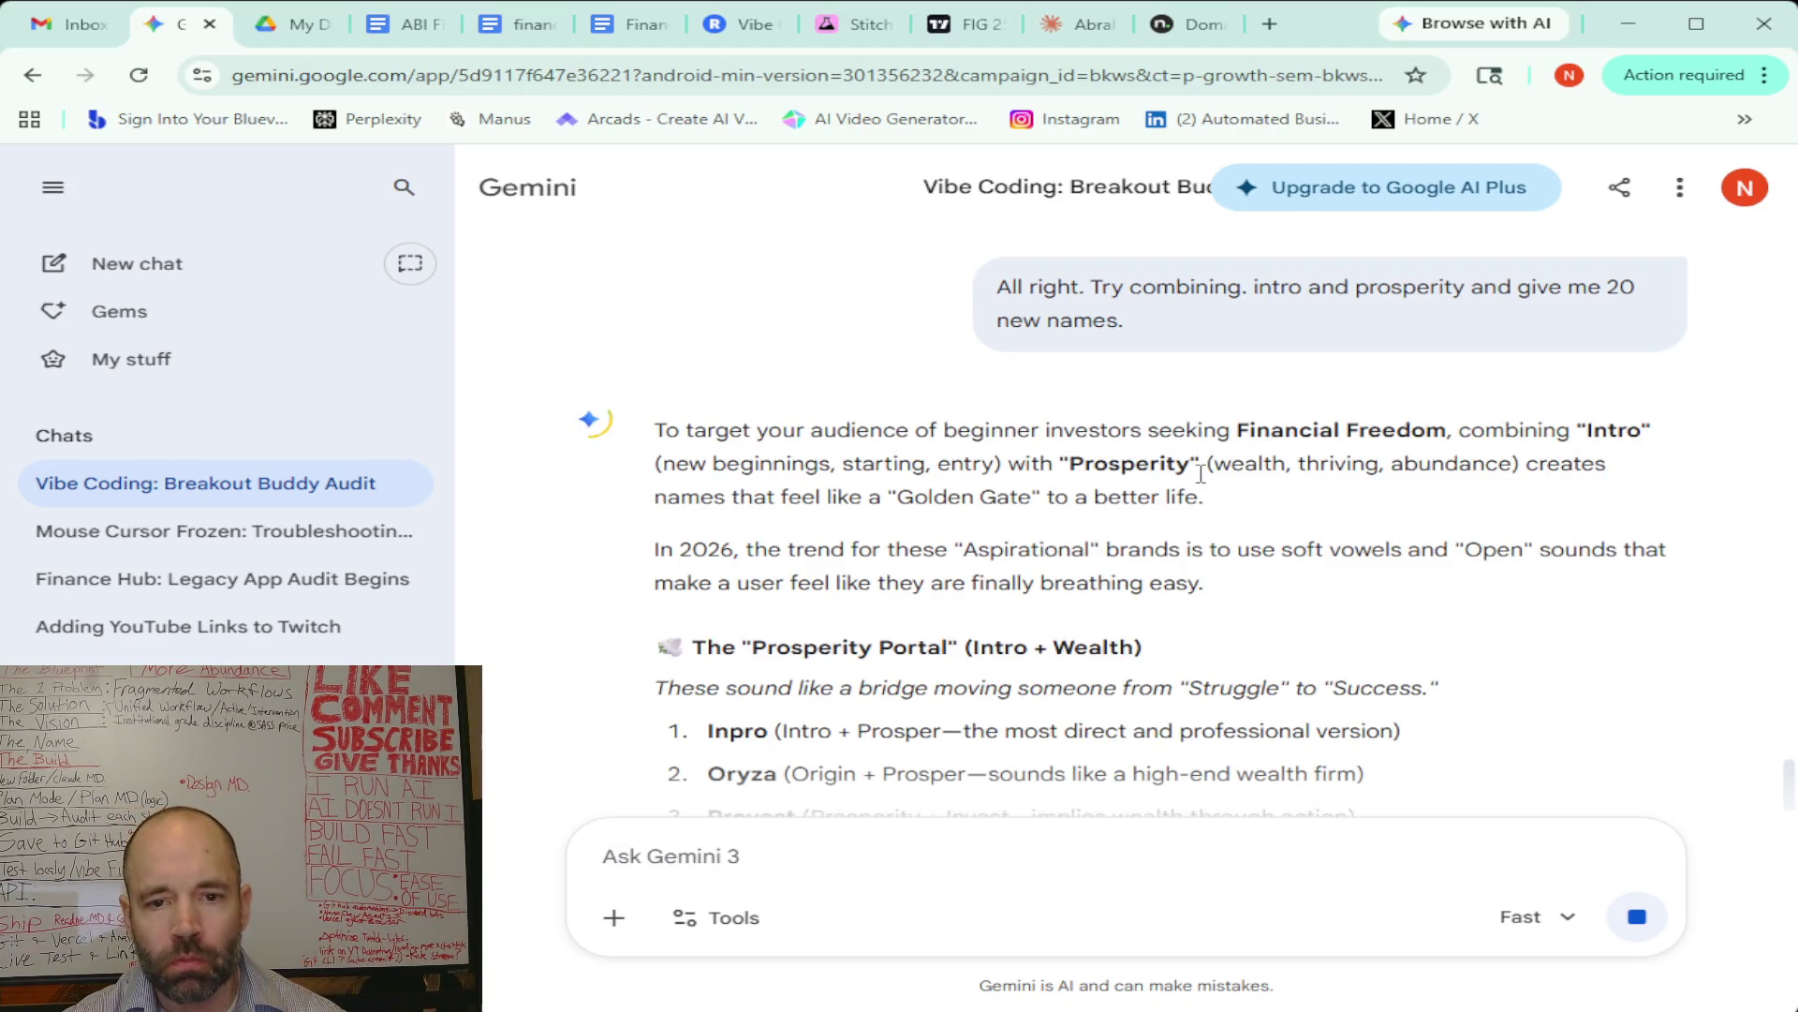
# Read the resulting Prosperity Portal names, Inpro through Pryma
pyautogui.scroll(-1, 1201, 475)
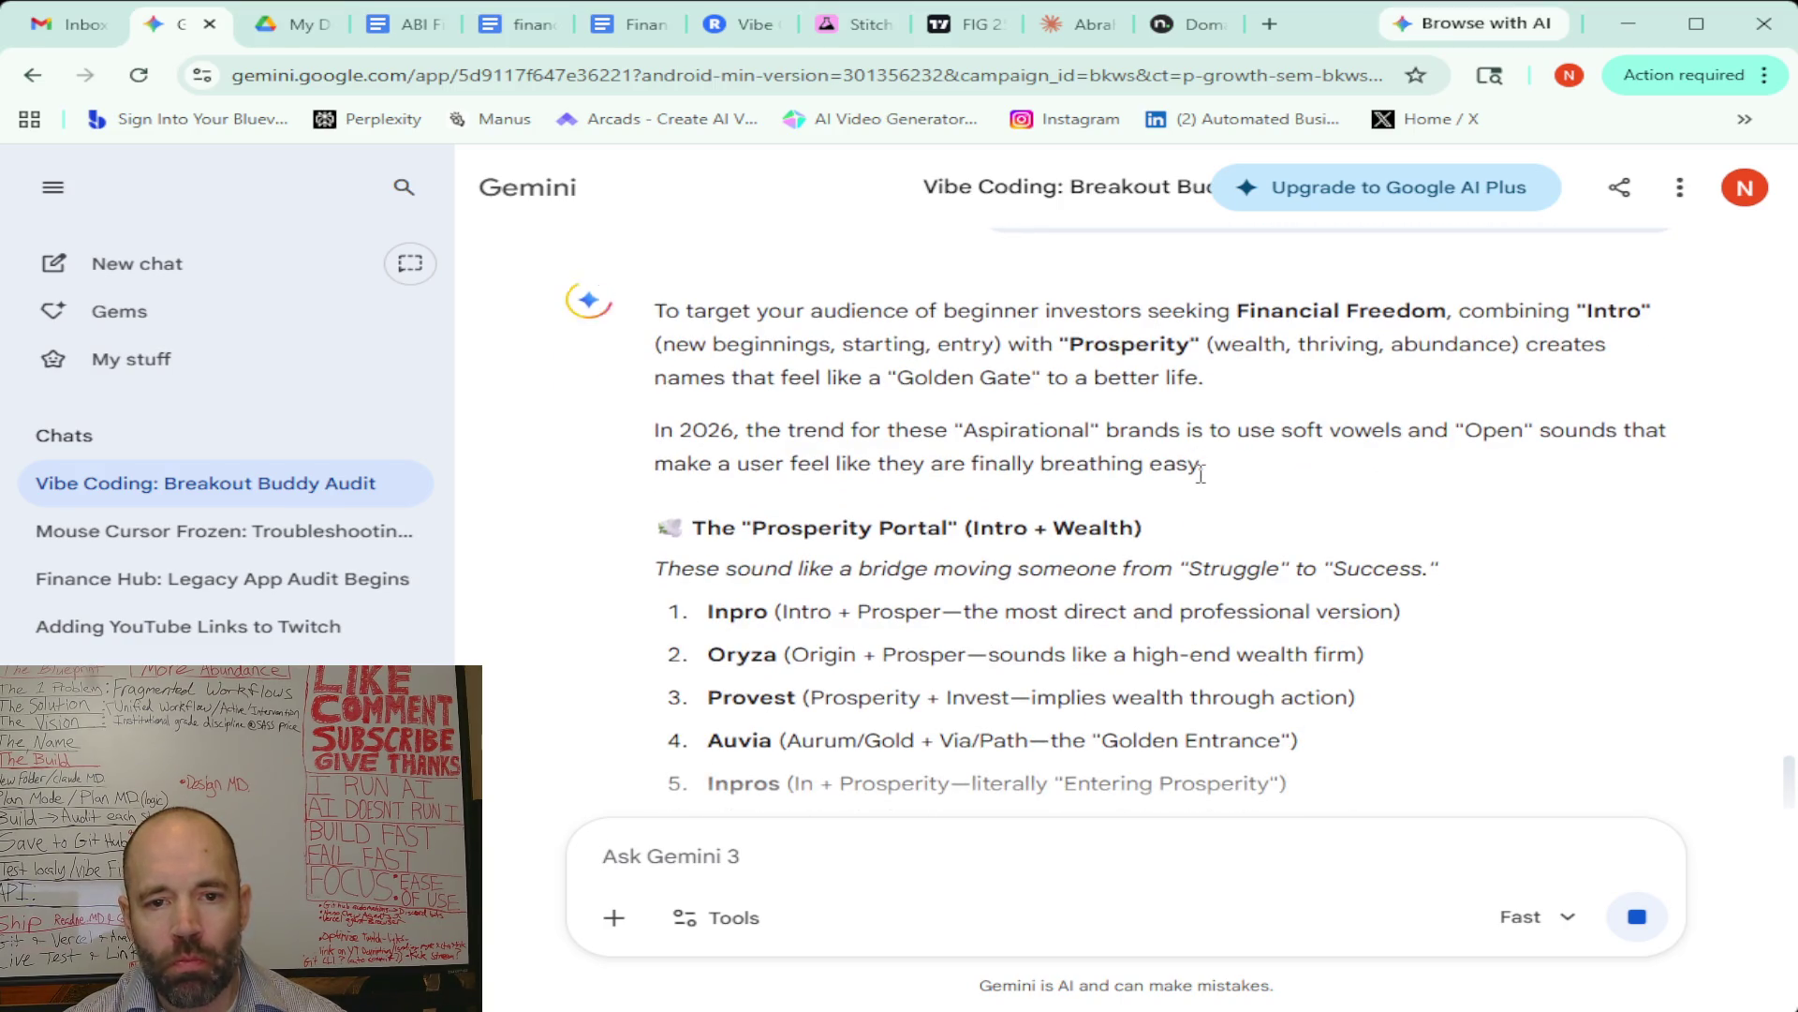
pyautogui.scroll(-2, 1201, 475)
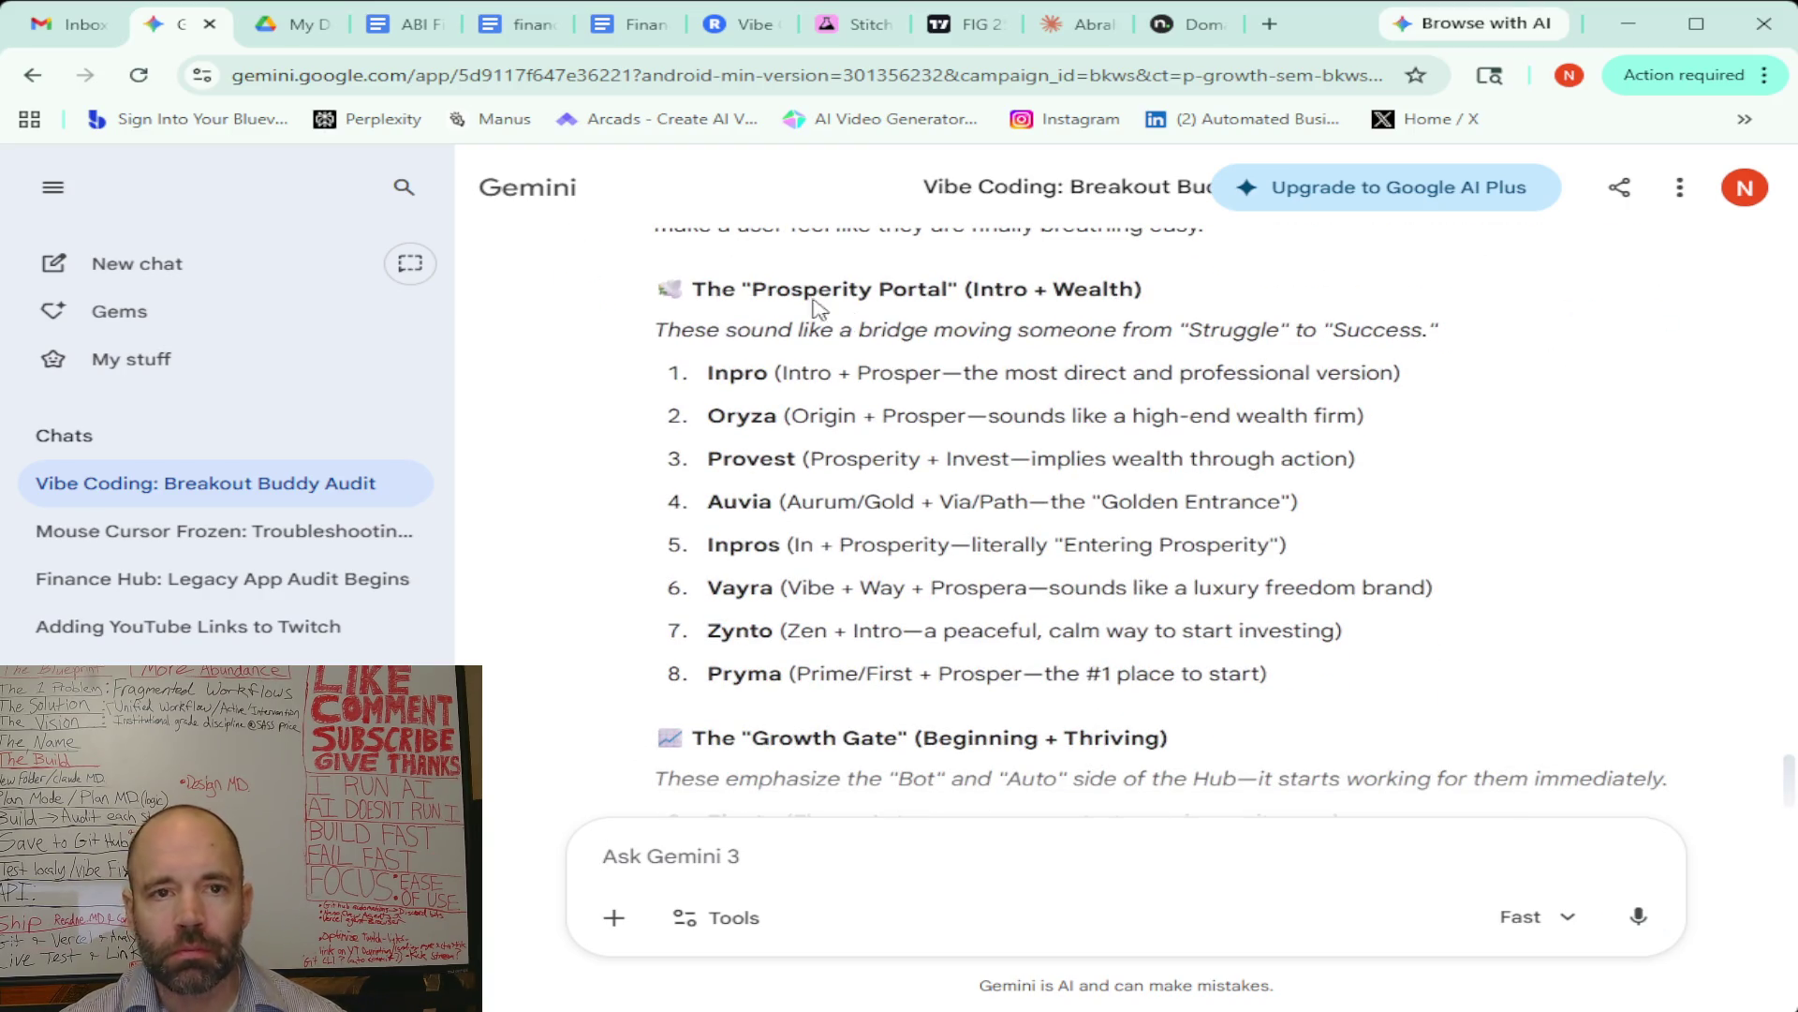
pyautogui.click(1182, 26)
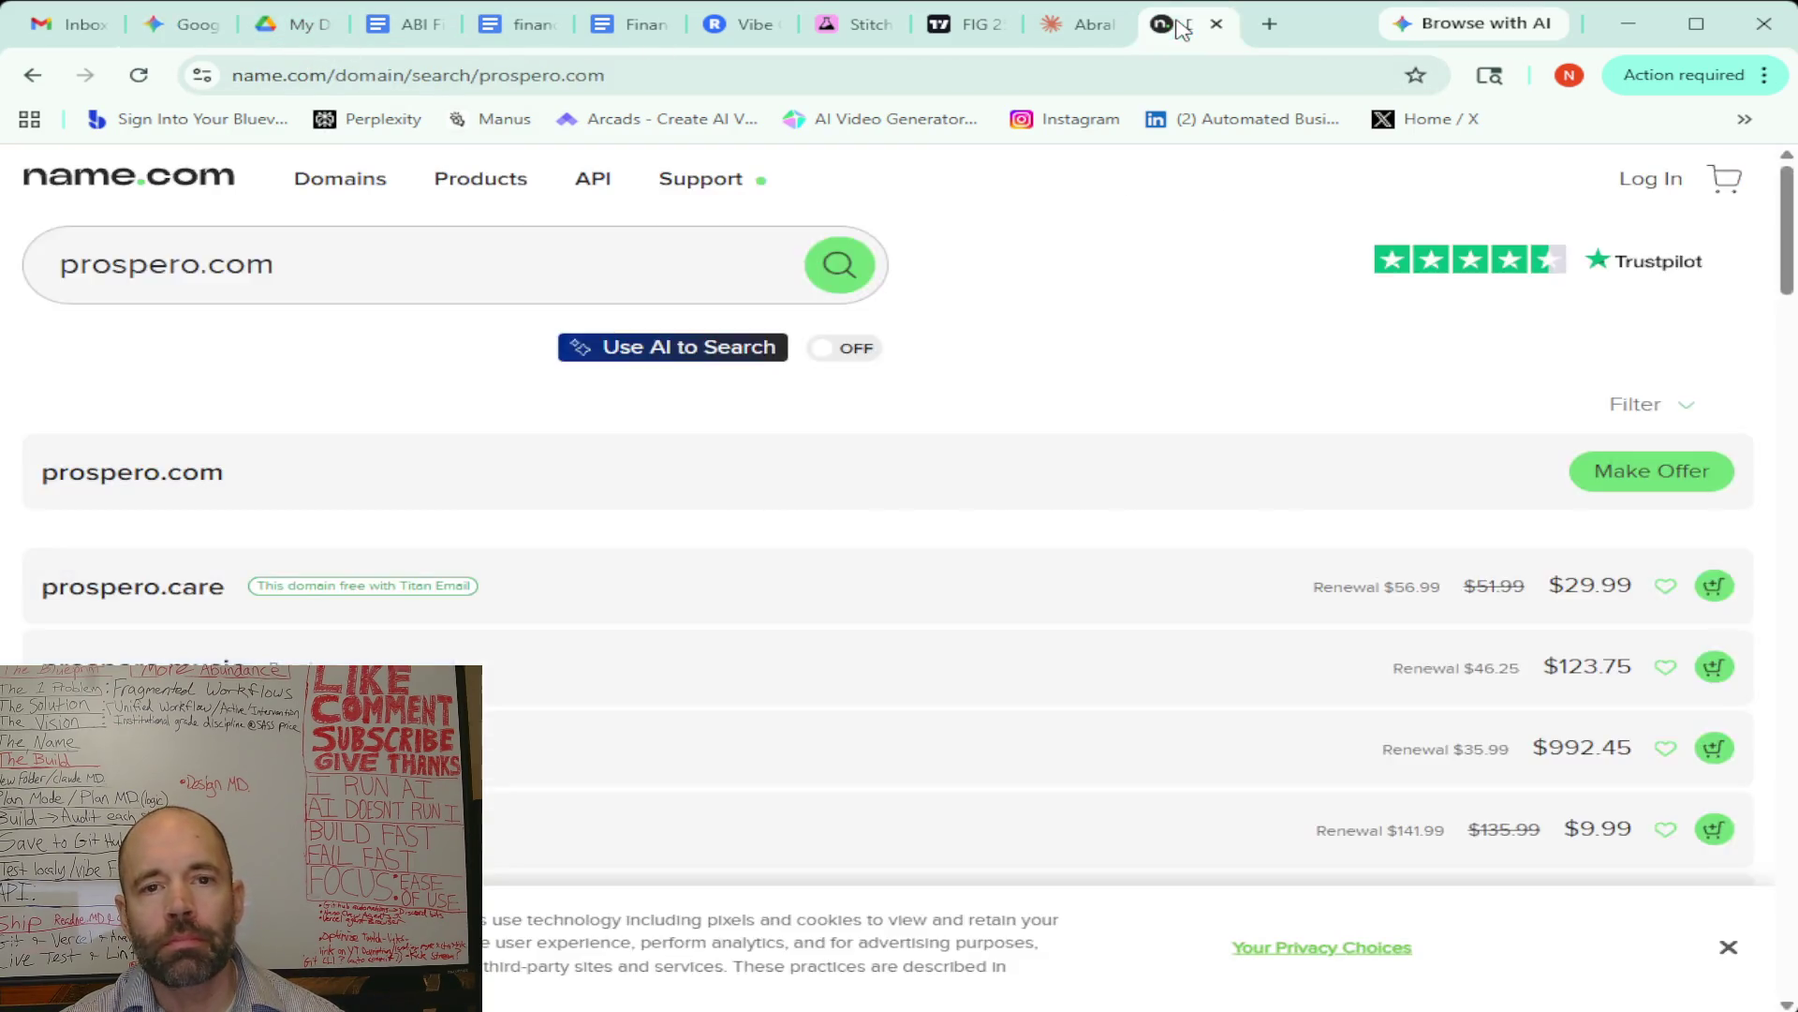
# Change the name.com search from prospero to provest and check provest.com, which is already taken
pyautogui.moveTo(200, 265)
pyautogui.mouseDown()
pyautogui.moveTo(58, 267)
pyautogui.moveTo(107, 270)
pyautogui.mouseUp()
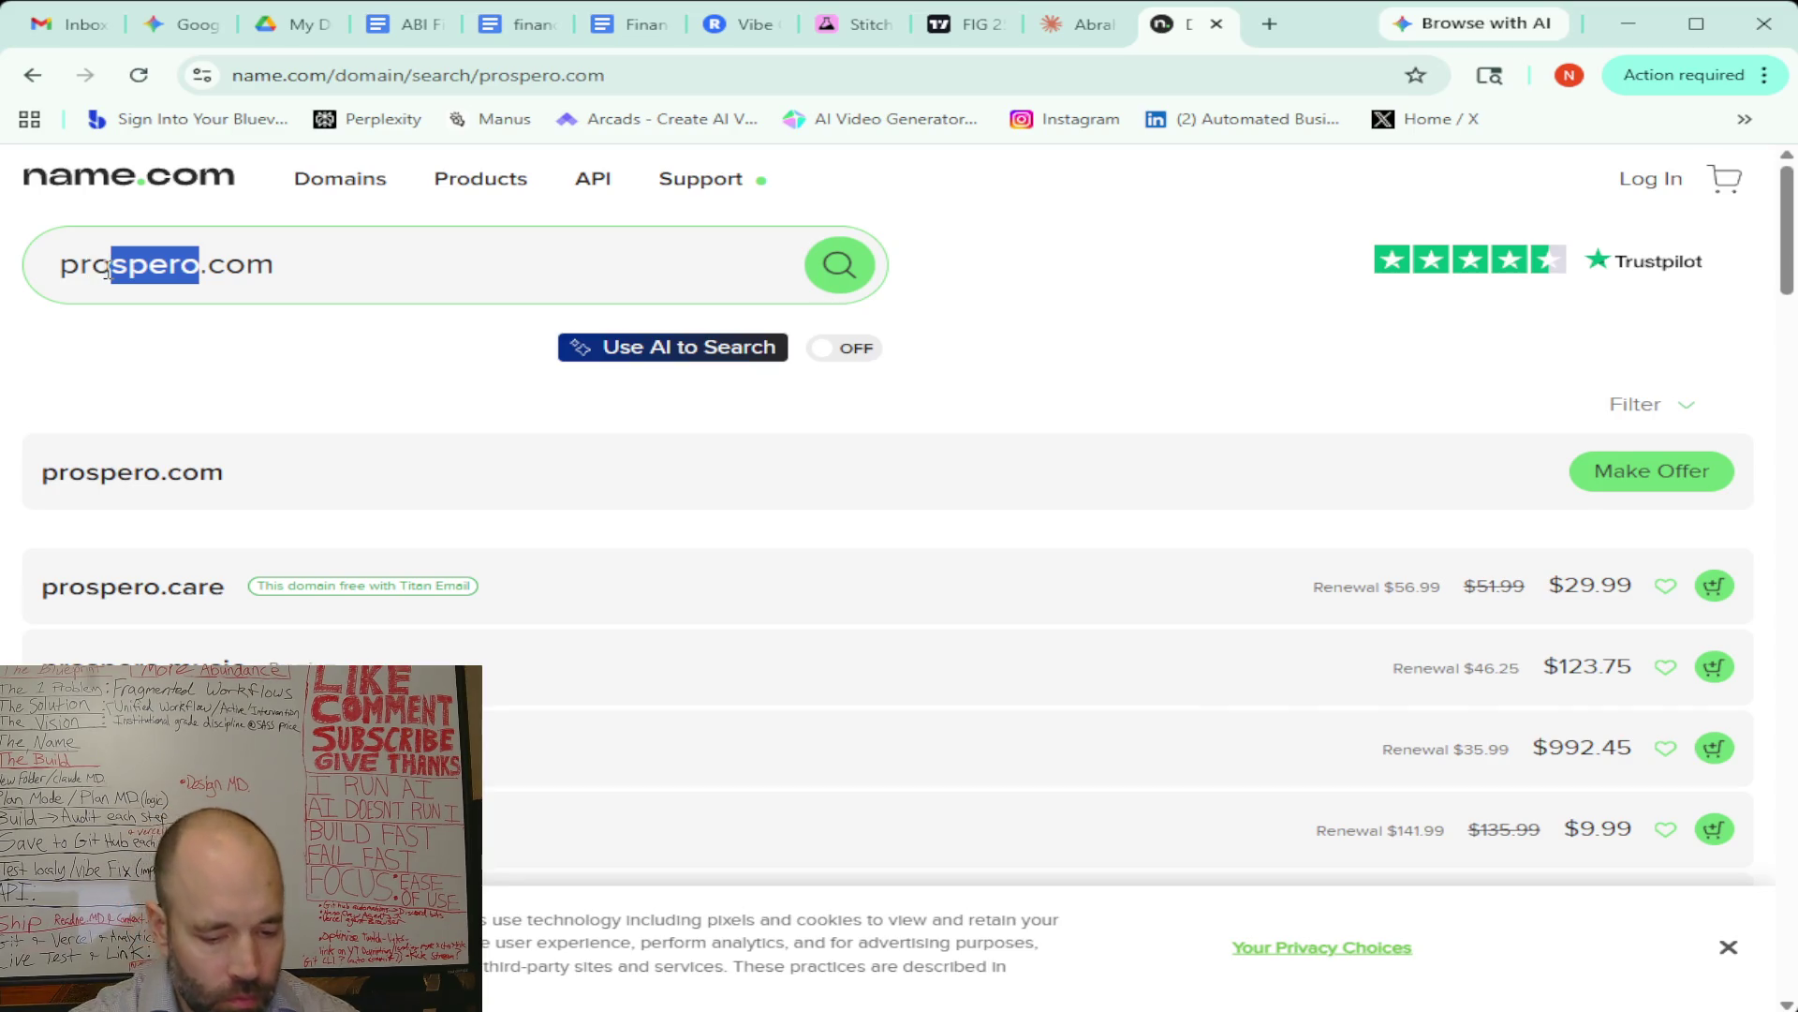
pyautogui.write('vest')
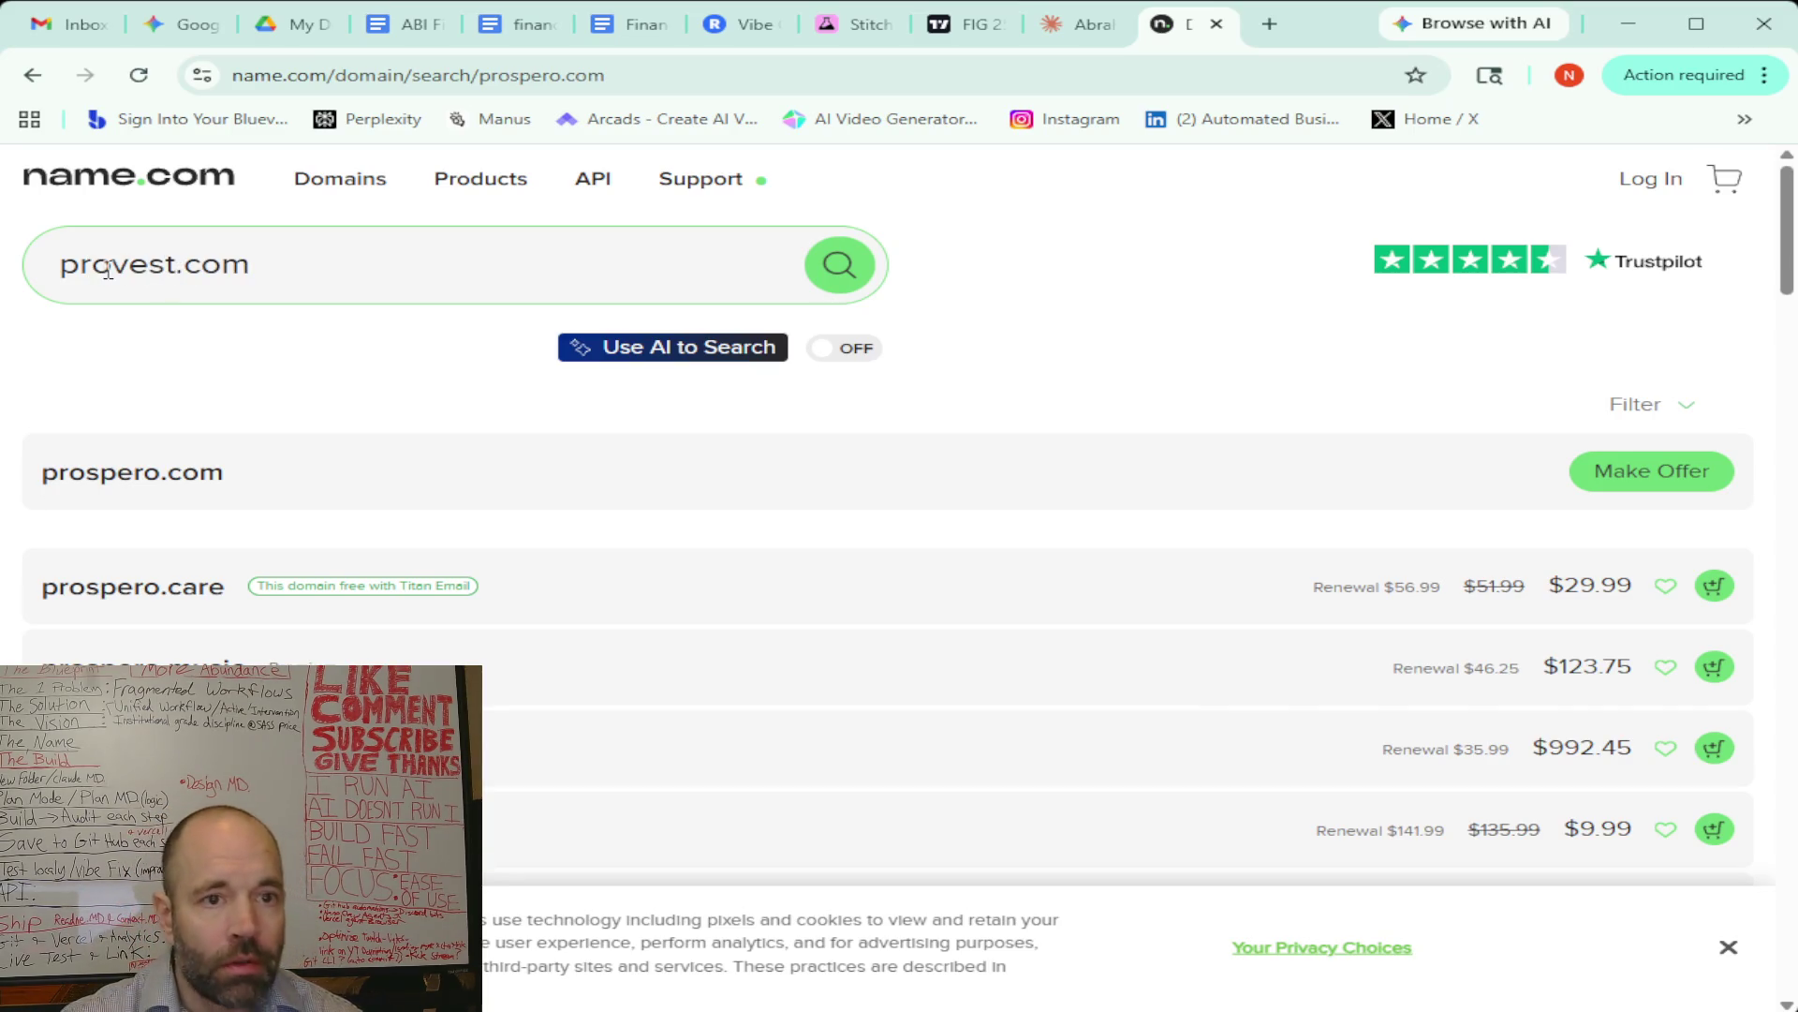
pyautogui.click(870, 263)
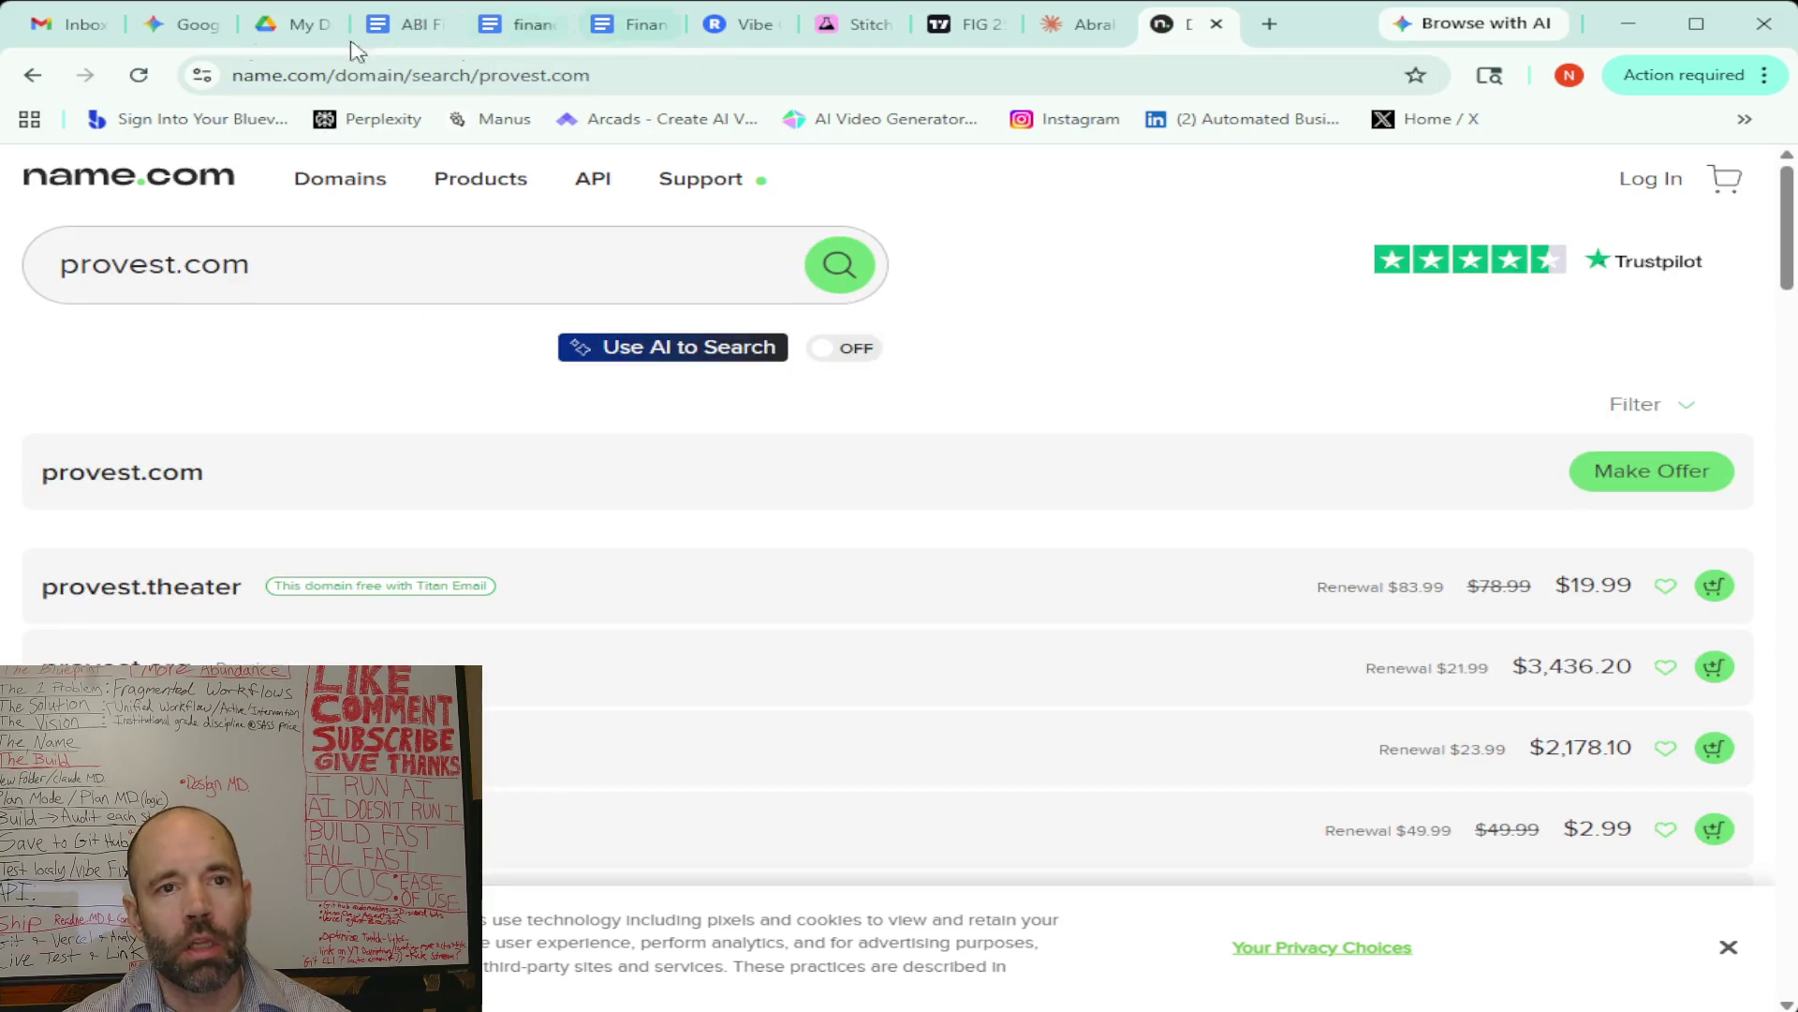
pyautogui.click(152, 40)
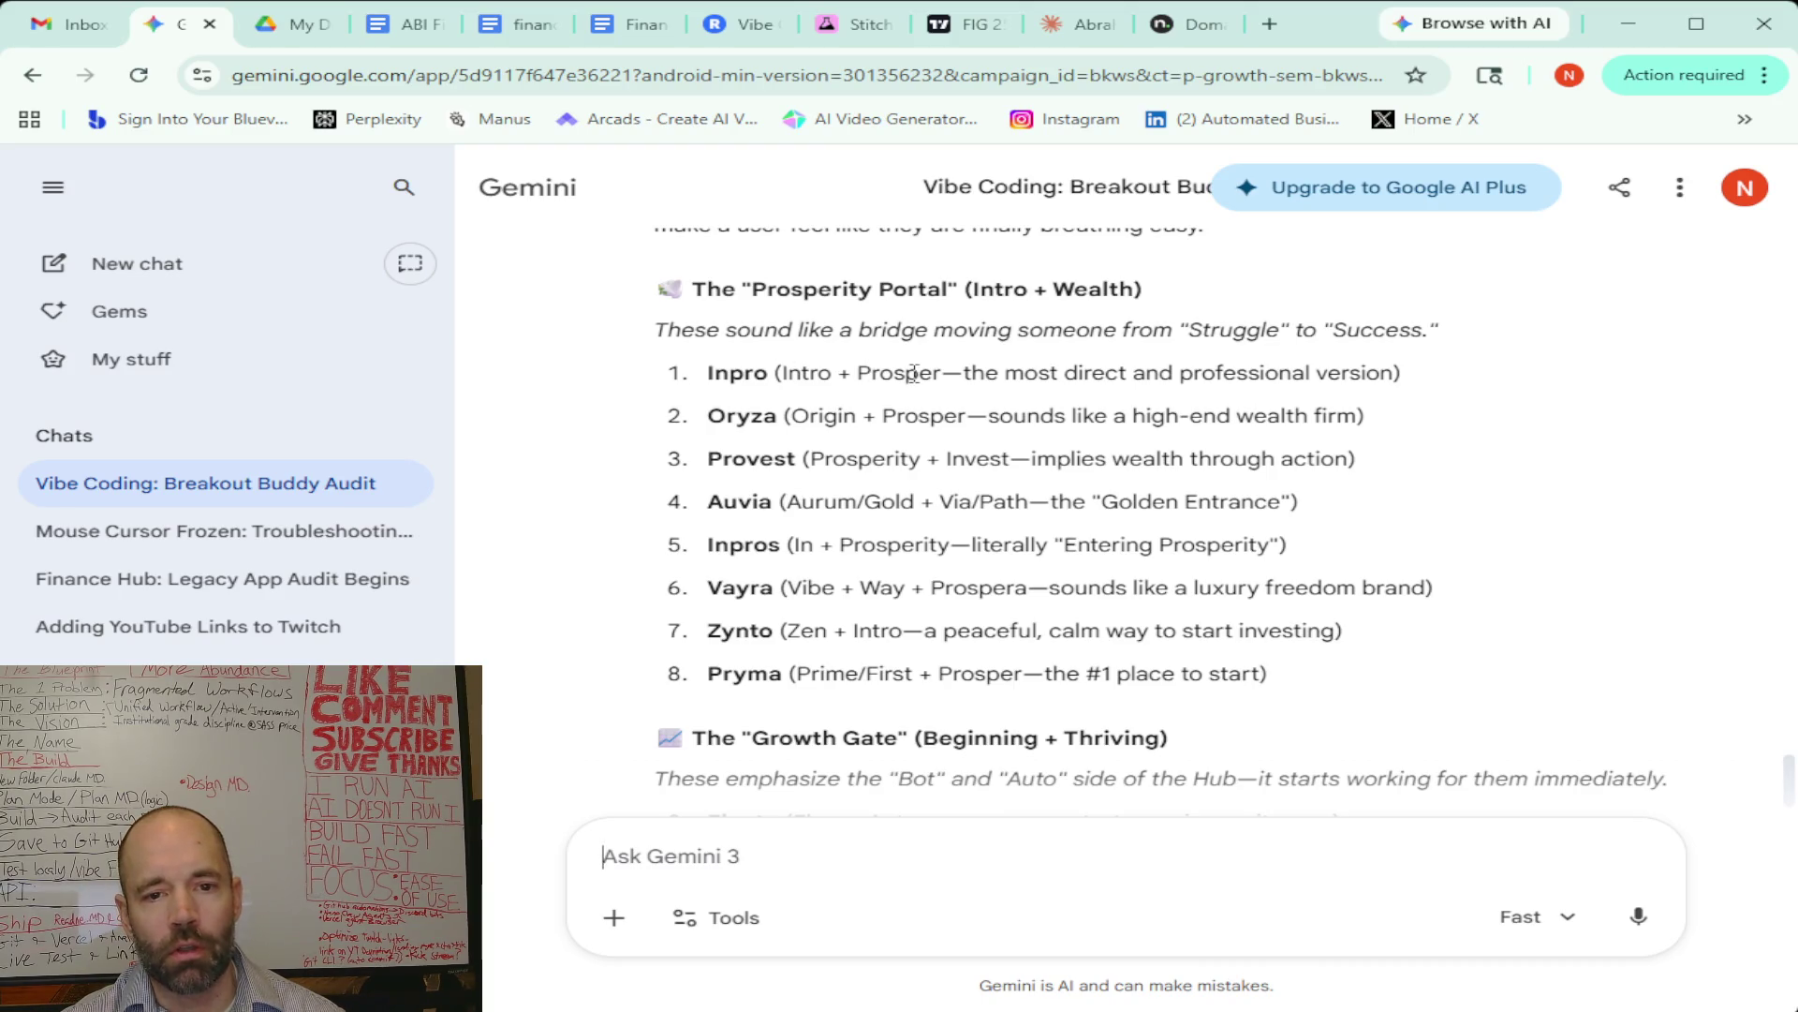
# Scroll through the Growth Gate and Abundance Launch names, items 9 to 20
pyautogui.scroll(-4, 915, 373)
pyautogui.scroll(-1, 915, 373)
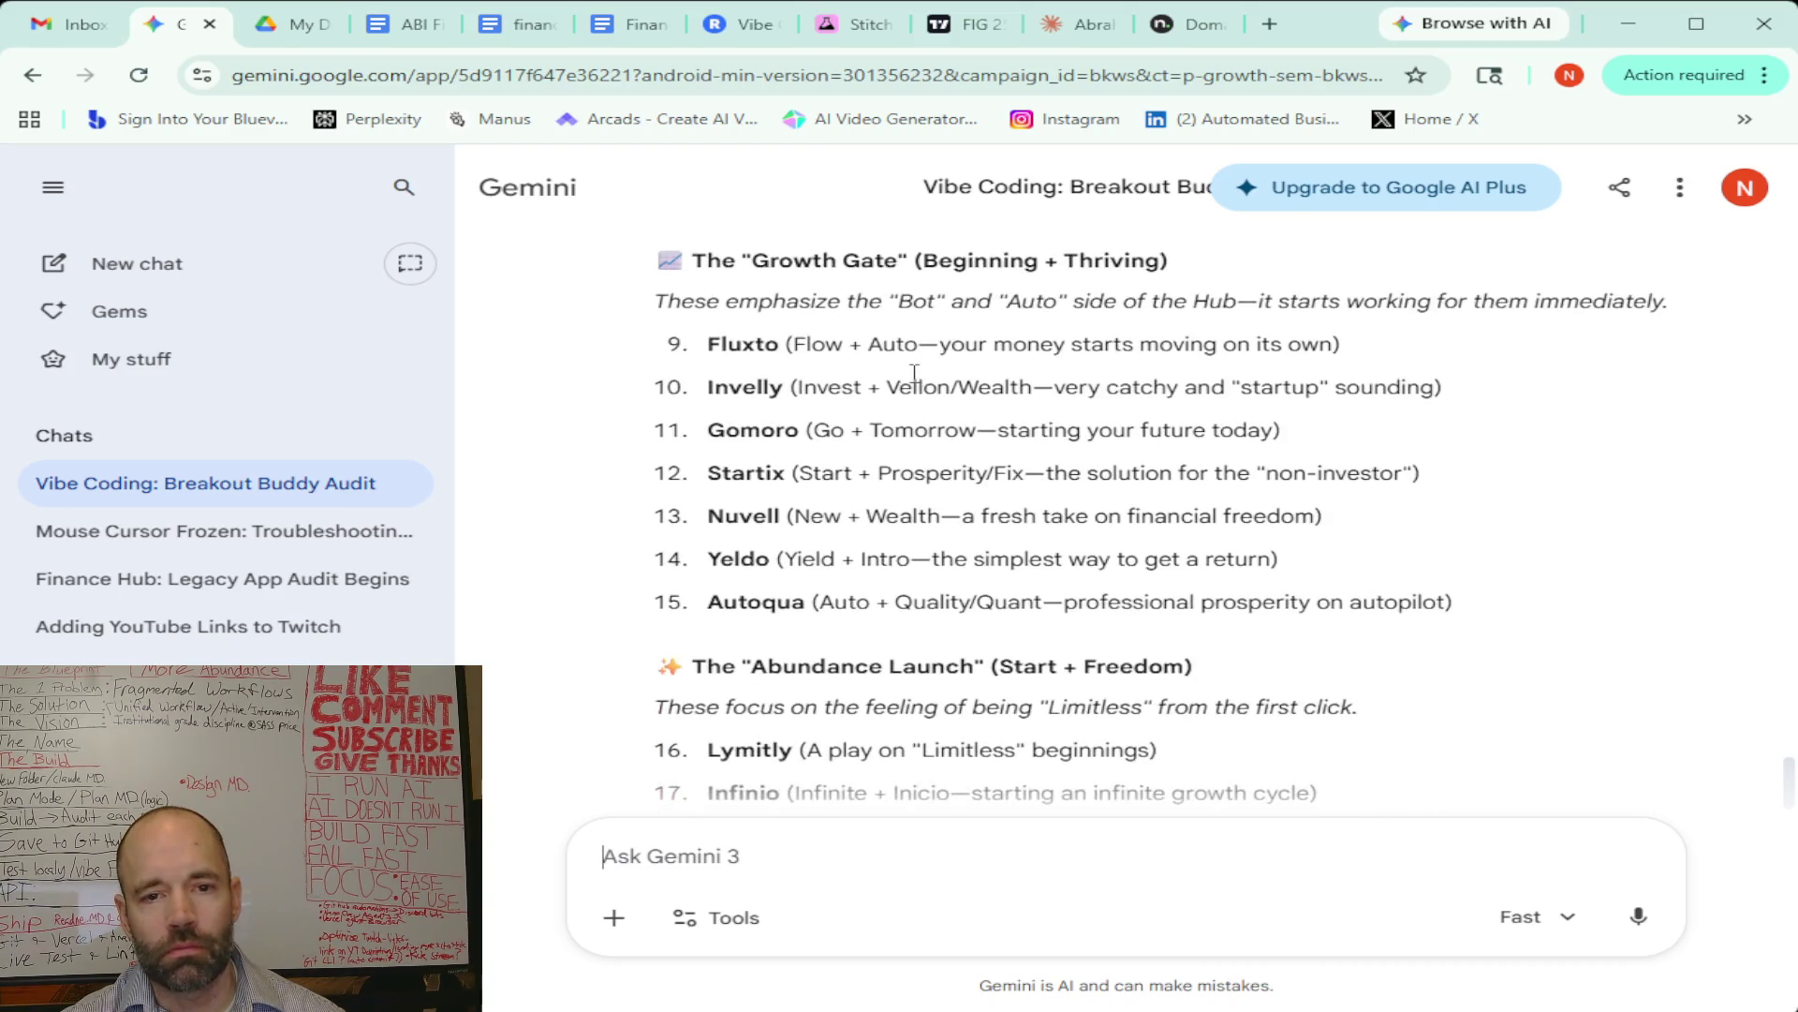
pyautogui.scroll(-1, 913, 380)
pyautogui.scroll(1, 913, 379)
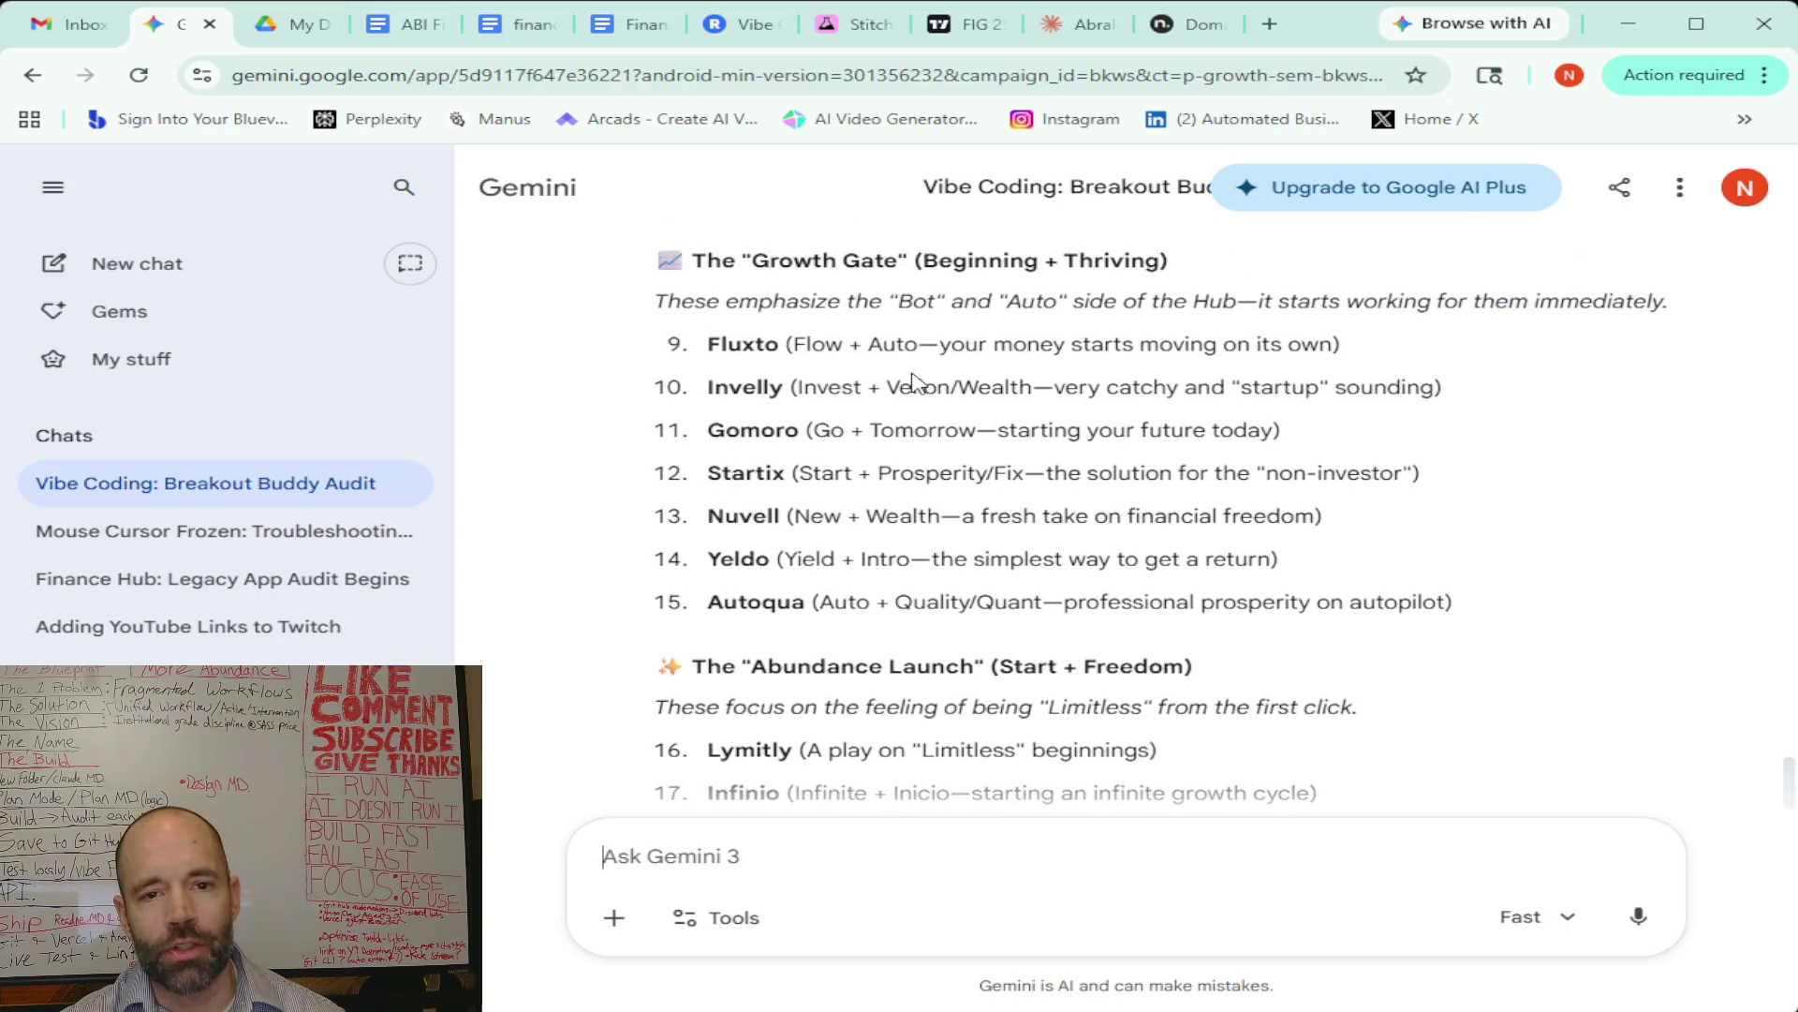
pyautogui.scroll(1, 913, 379)
pyautogui.scroll(-1, 913, 380)
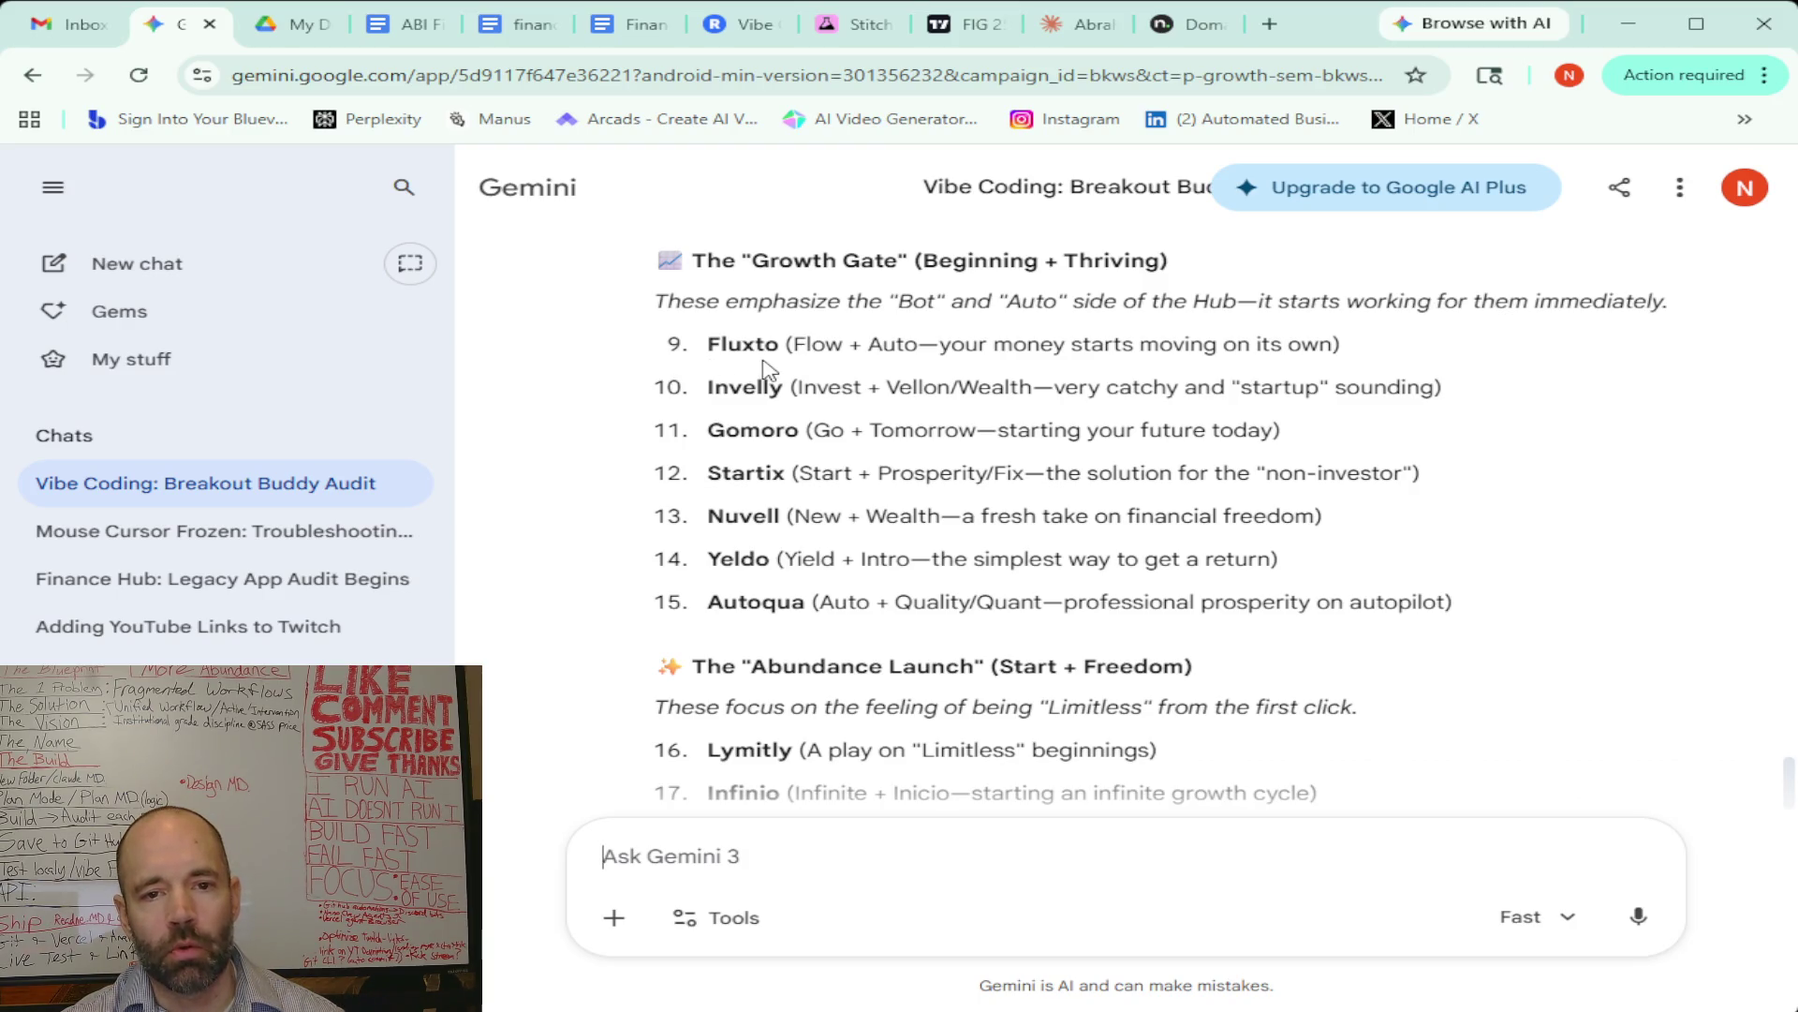
pyautogui.scroll(-3, 737, 419)
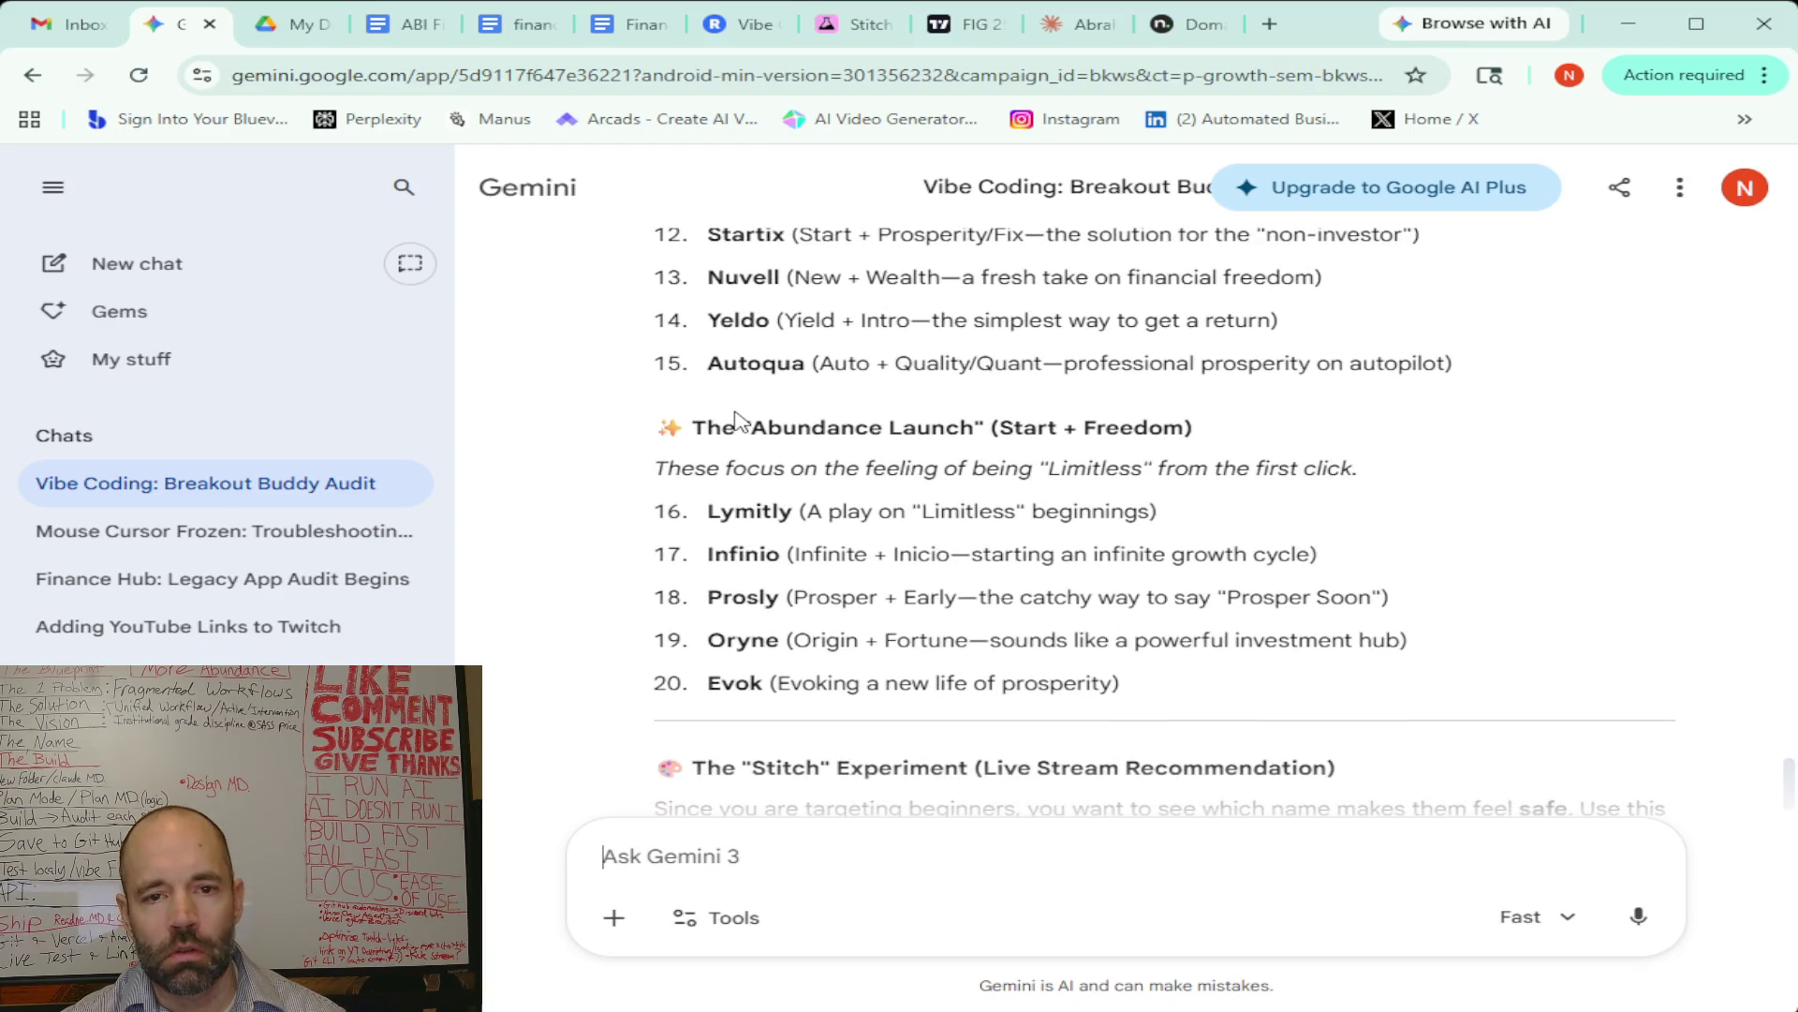
pyautogui.scroll(-1, 737, 419)
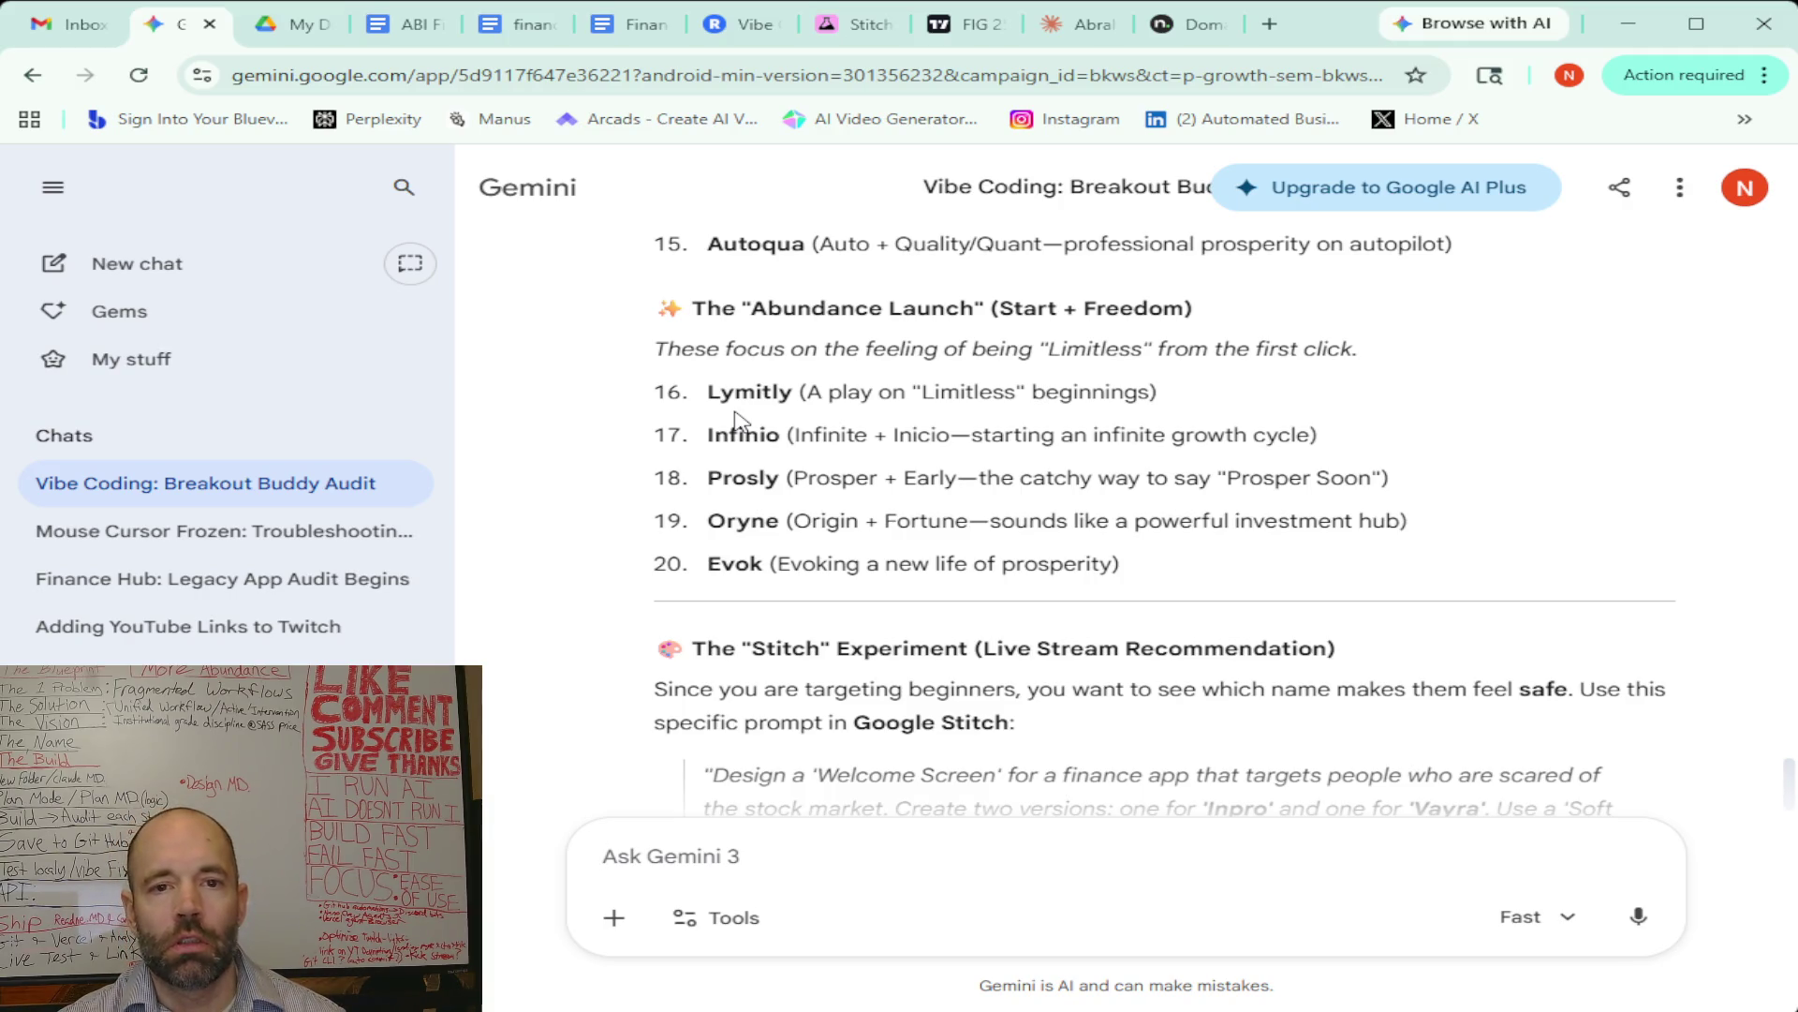
pyautogui.scroll(3, 740, 422)
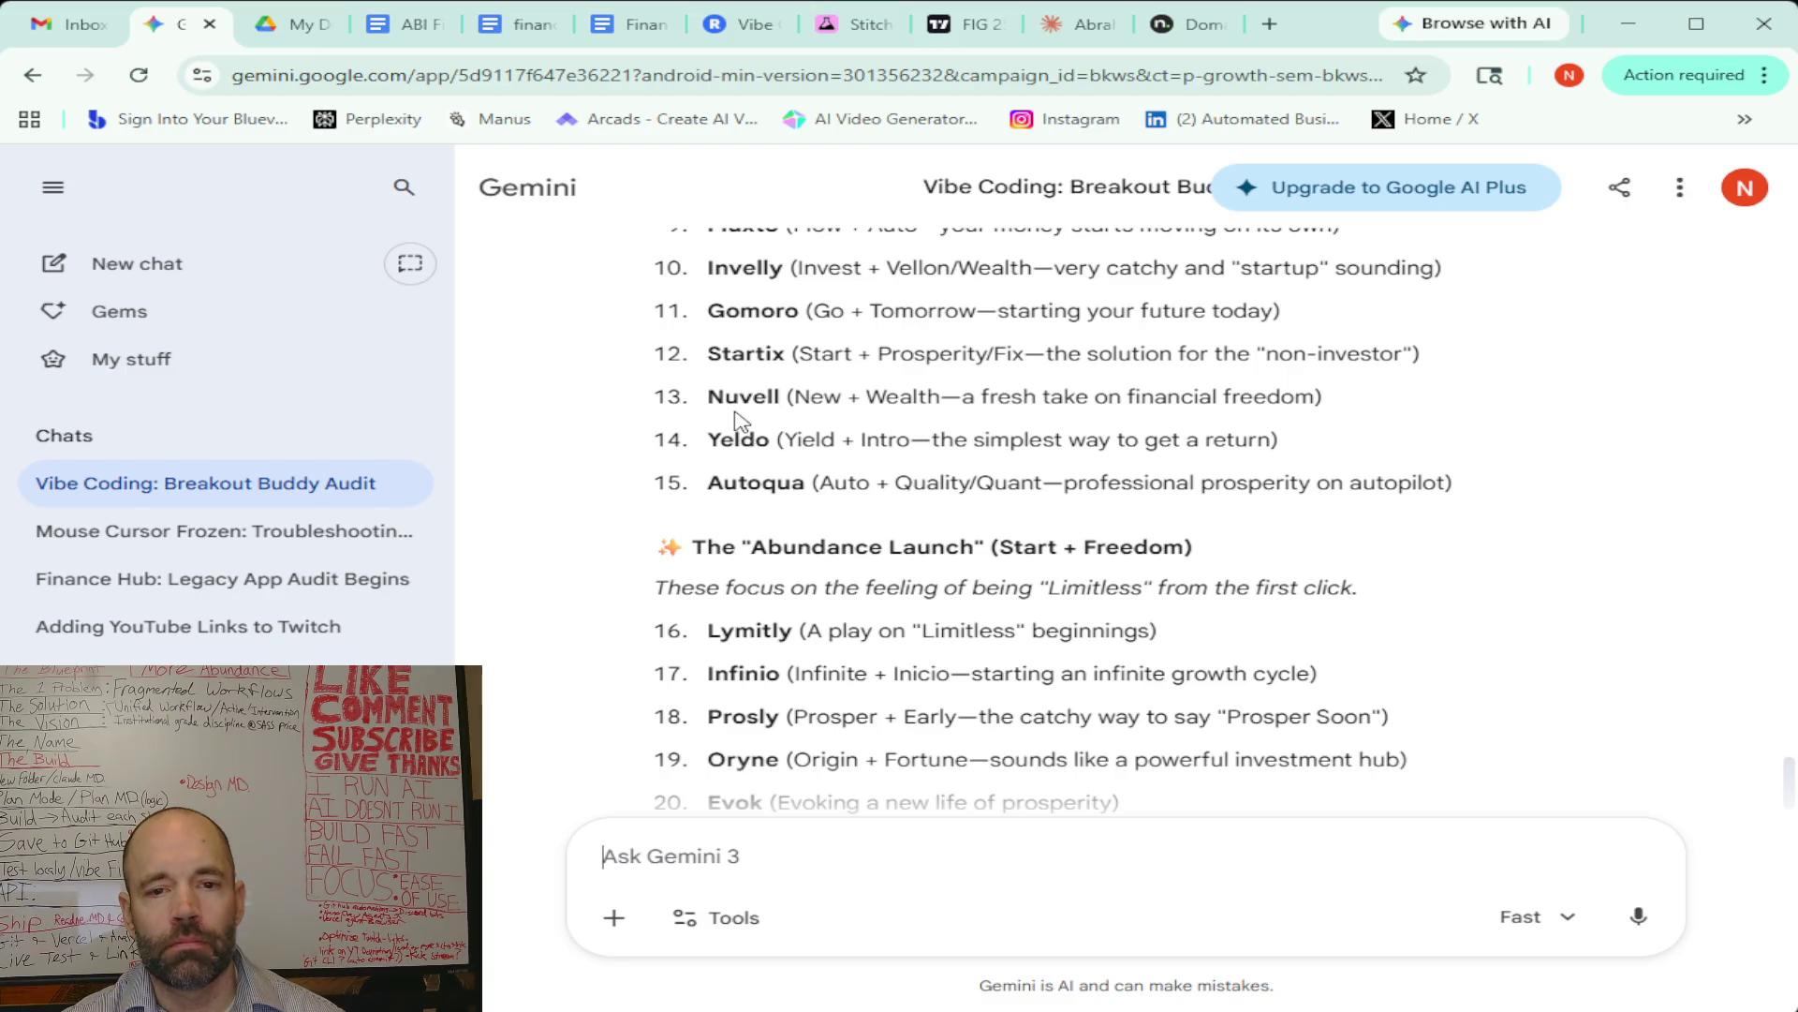
pyautogui.scroll(1, 740, 422)
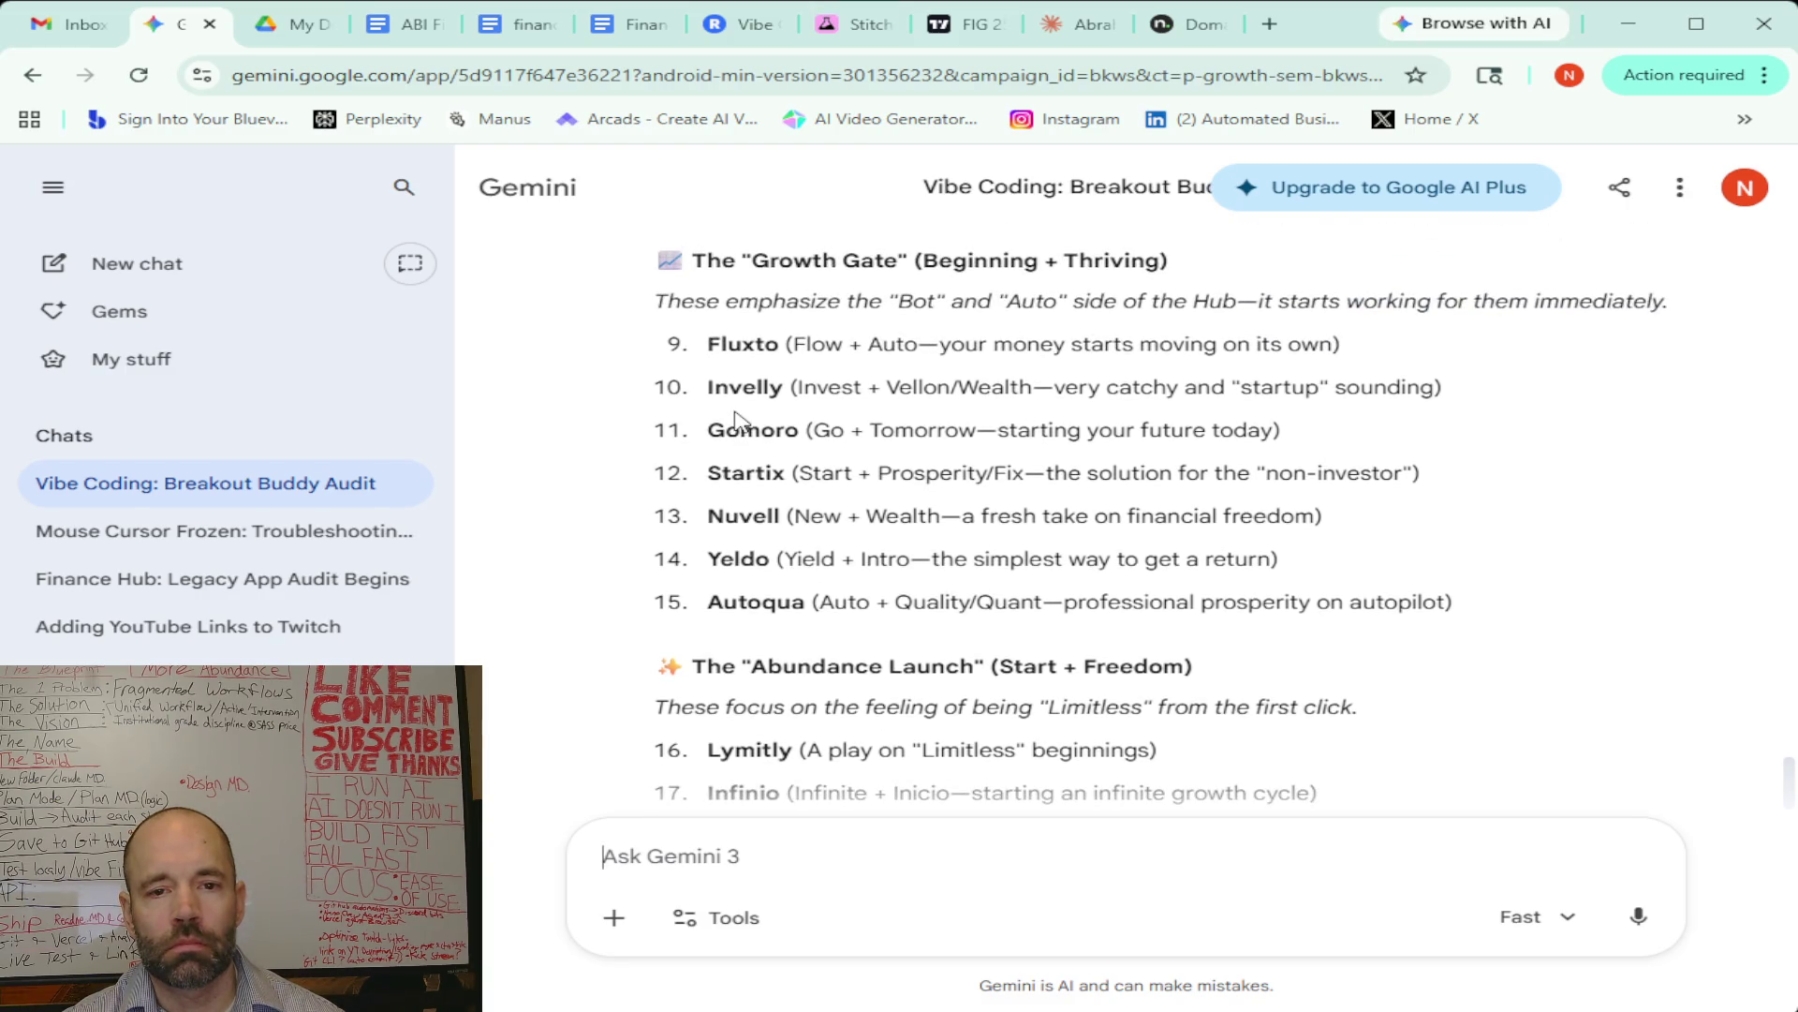
pyautogui.scroll(1, 738, 419)
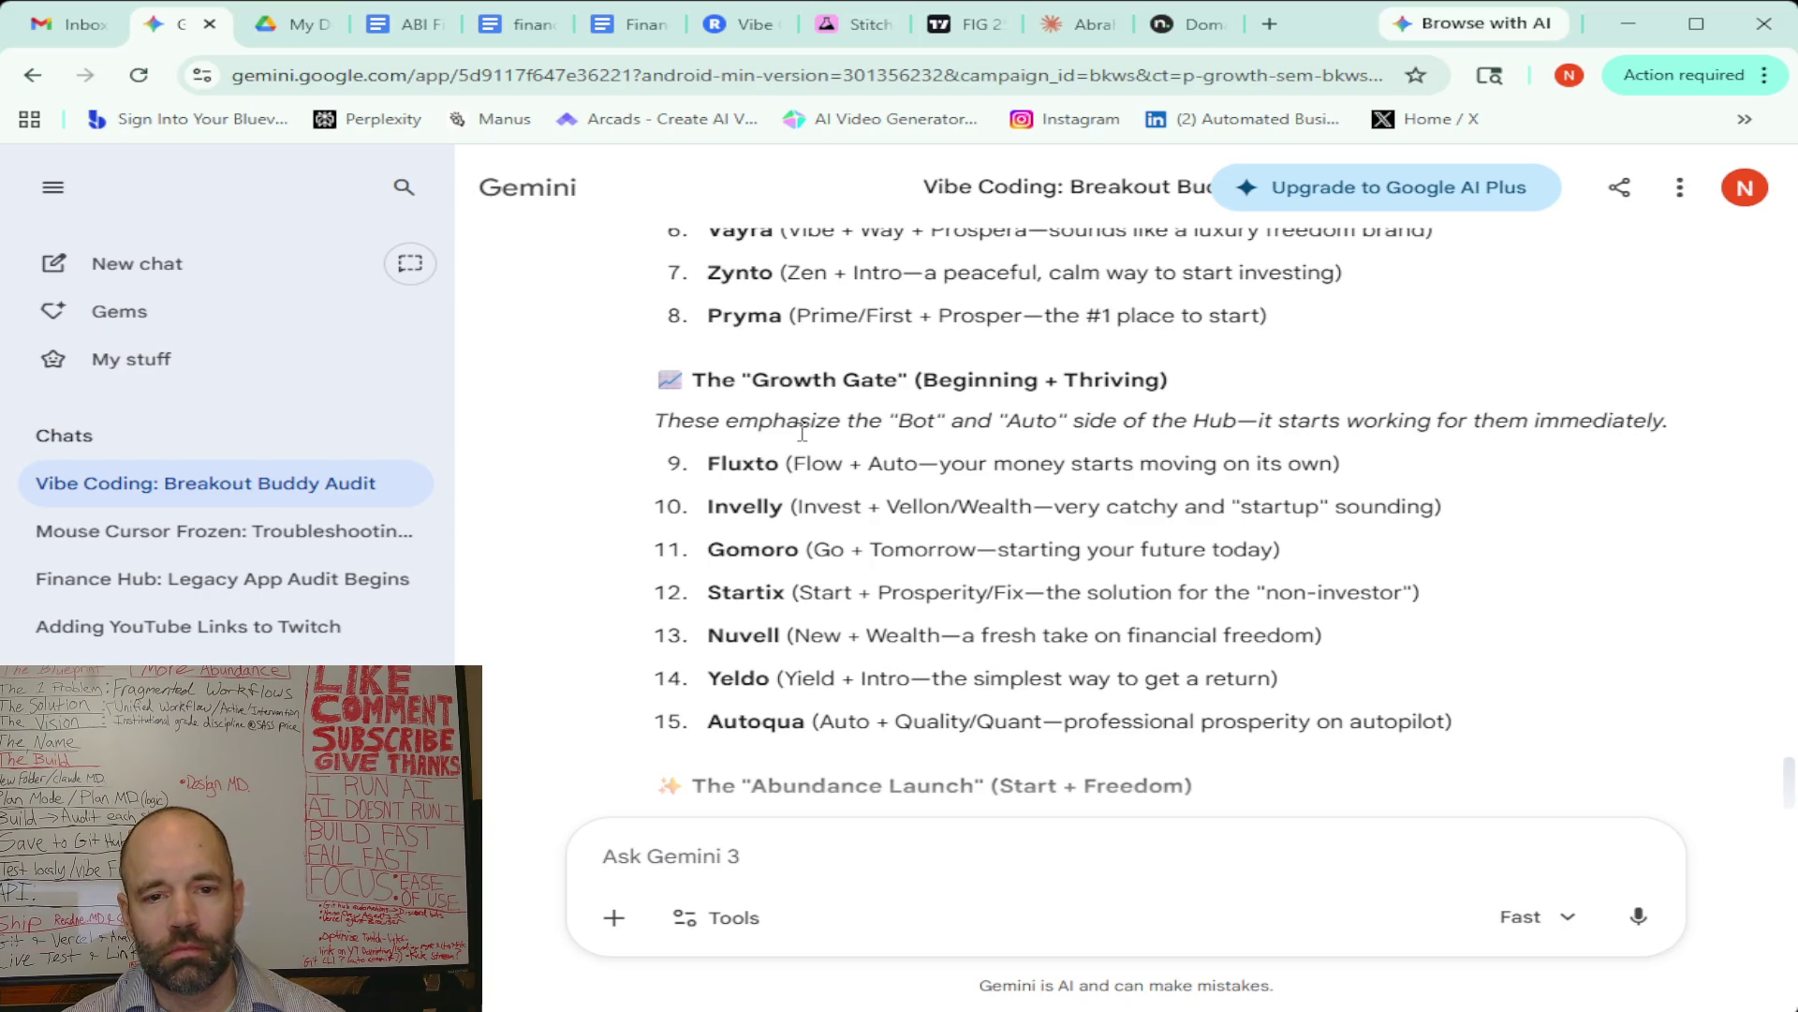
pyautogui.click(1187, 24)
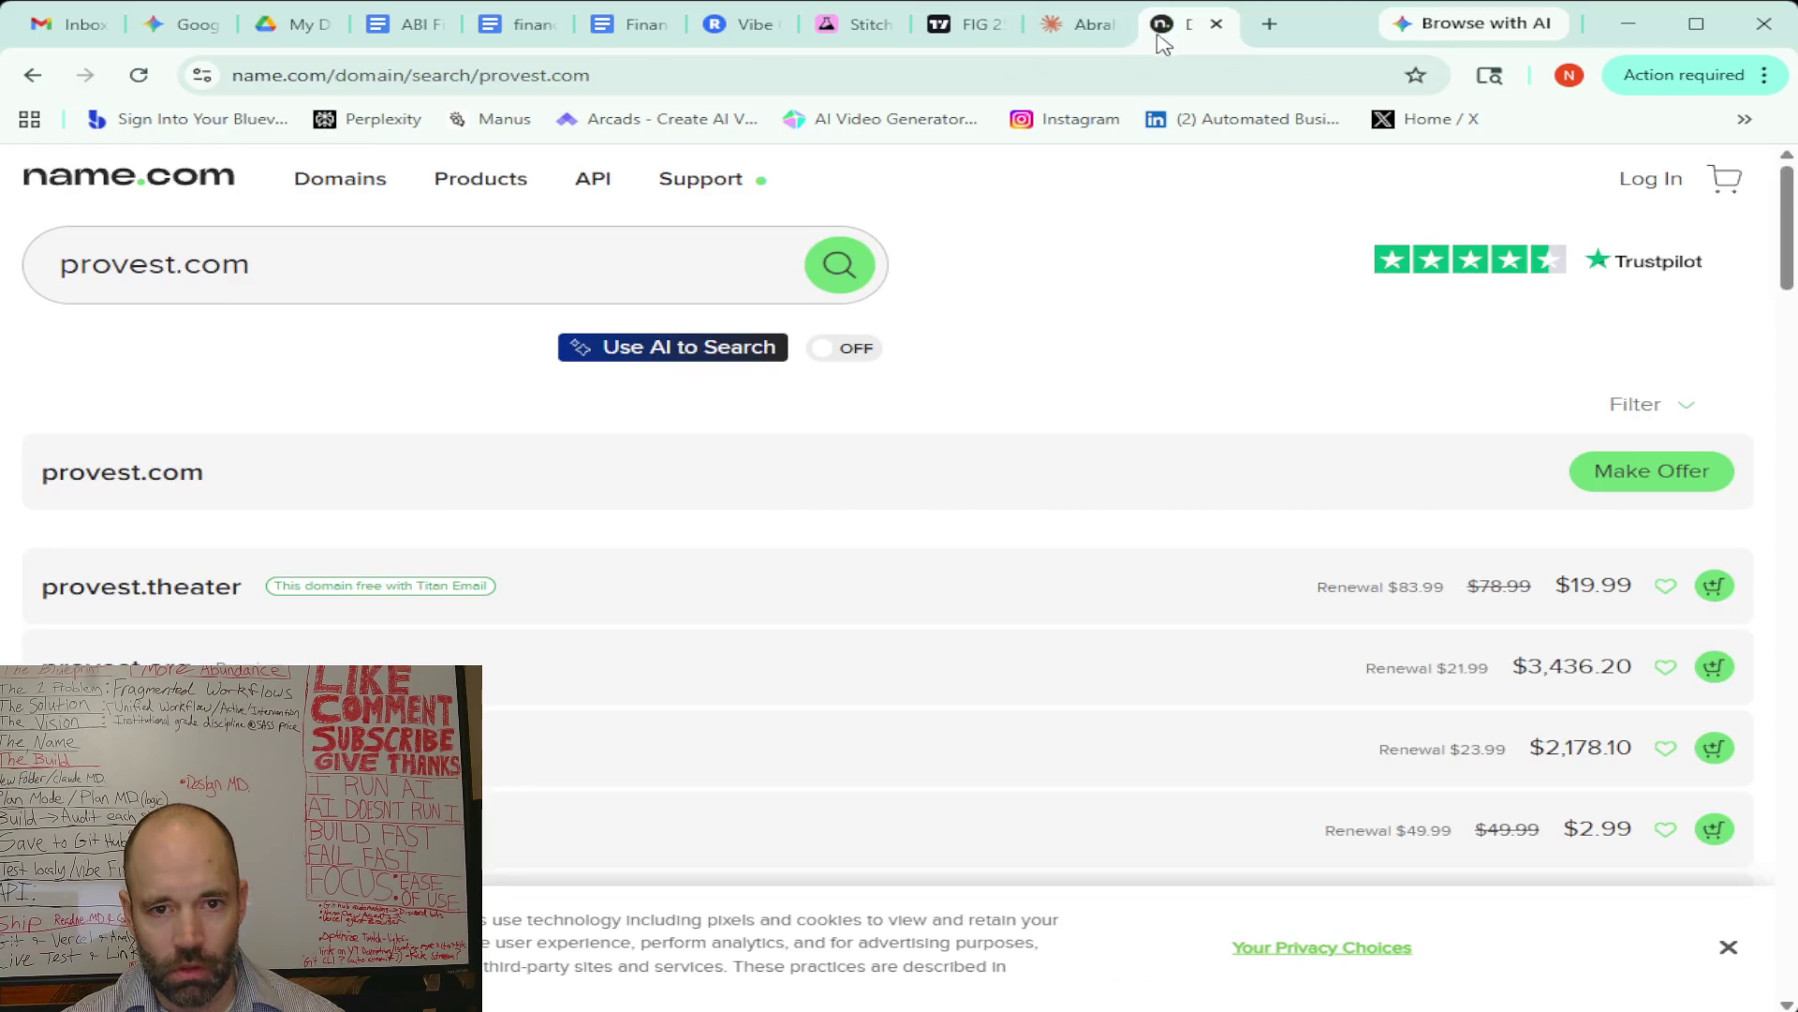
# Replace provest with yeldo in the name.com search; yeldo.com is taken, offering only Make Offer
pyautogui.moveTo(175, 265); pyautogui.dragTo(37, 263)
pyautogui.write('yeldo')
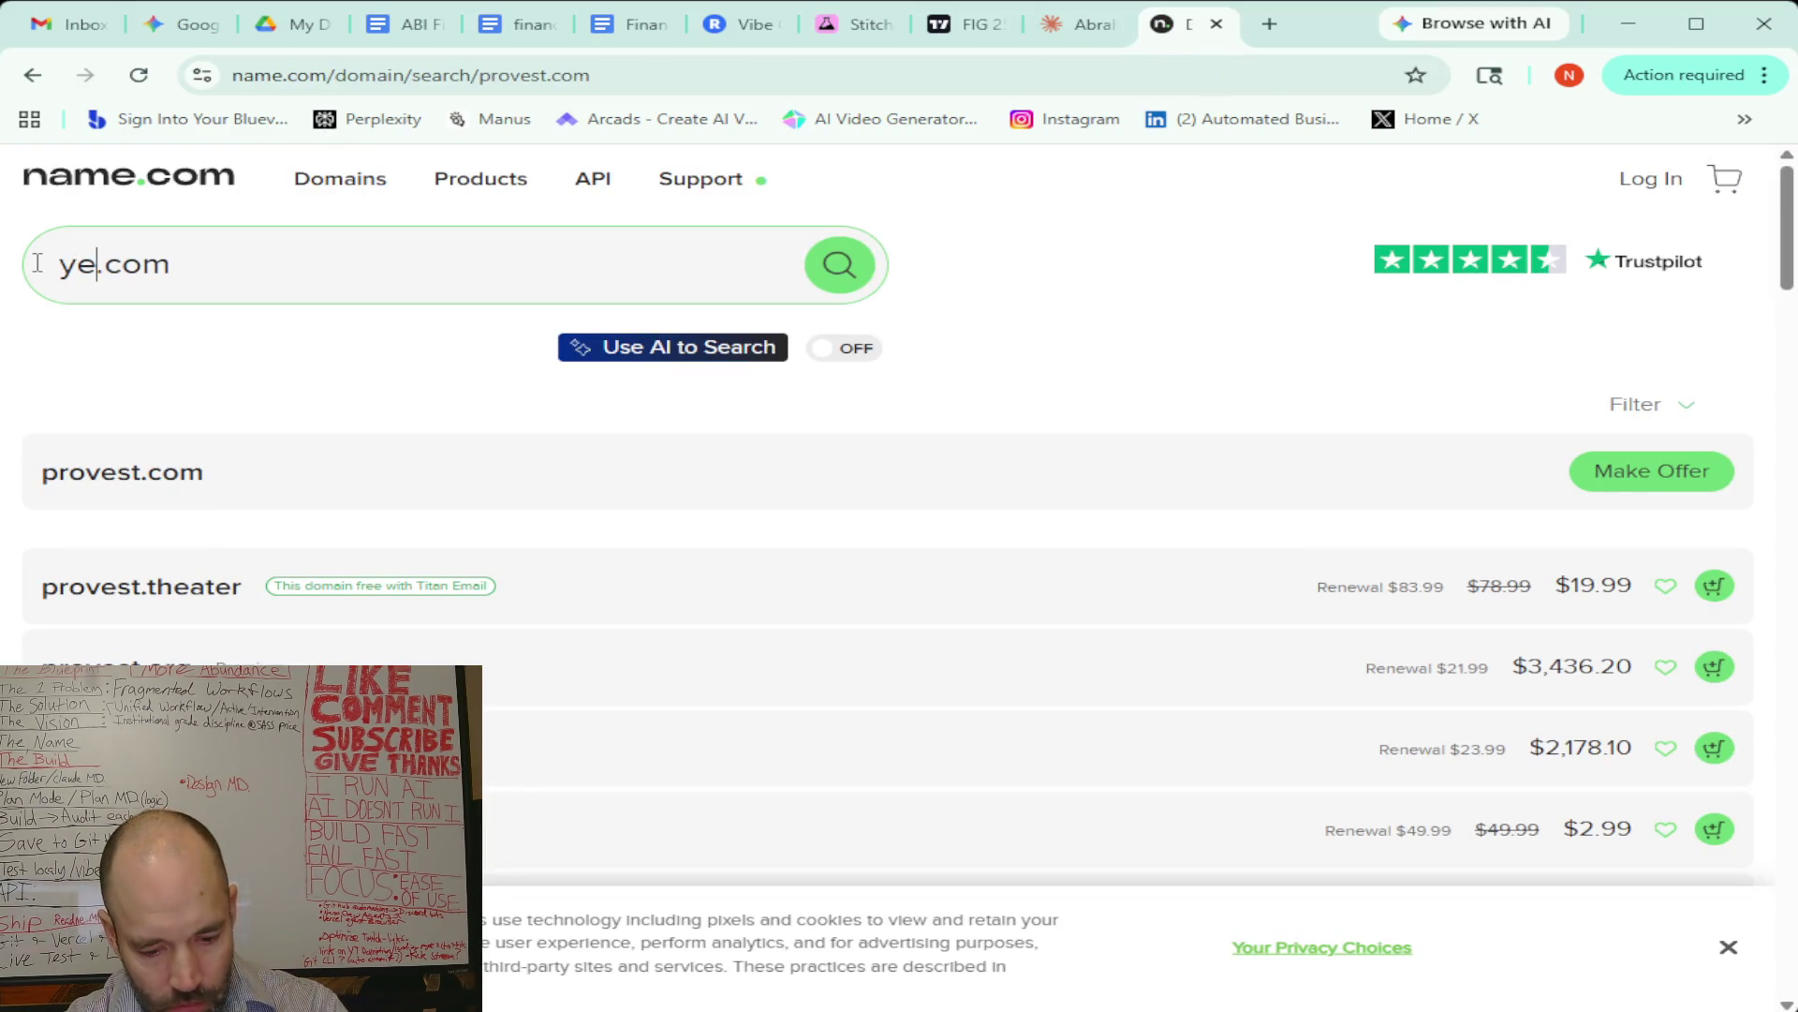
pyautogui.press('Return')
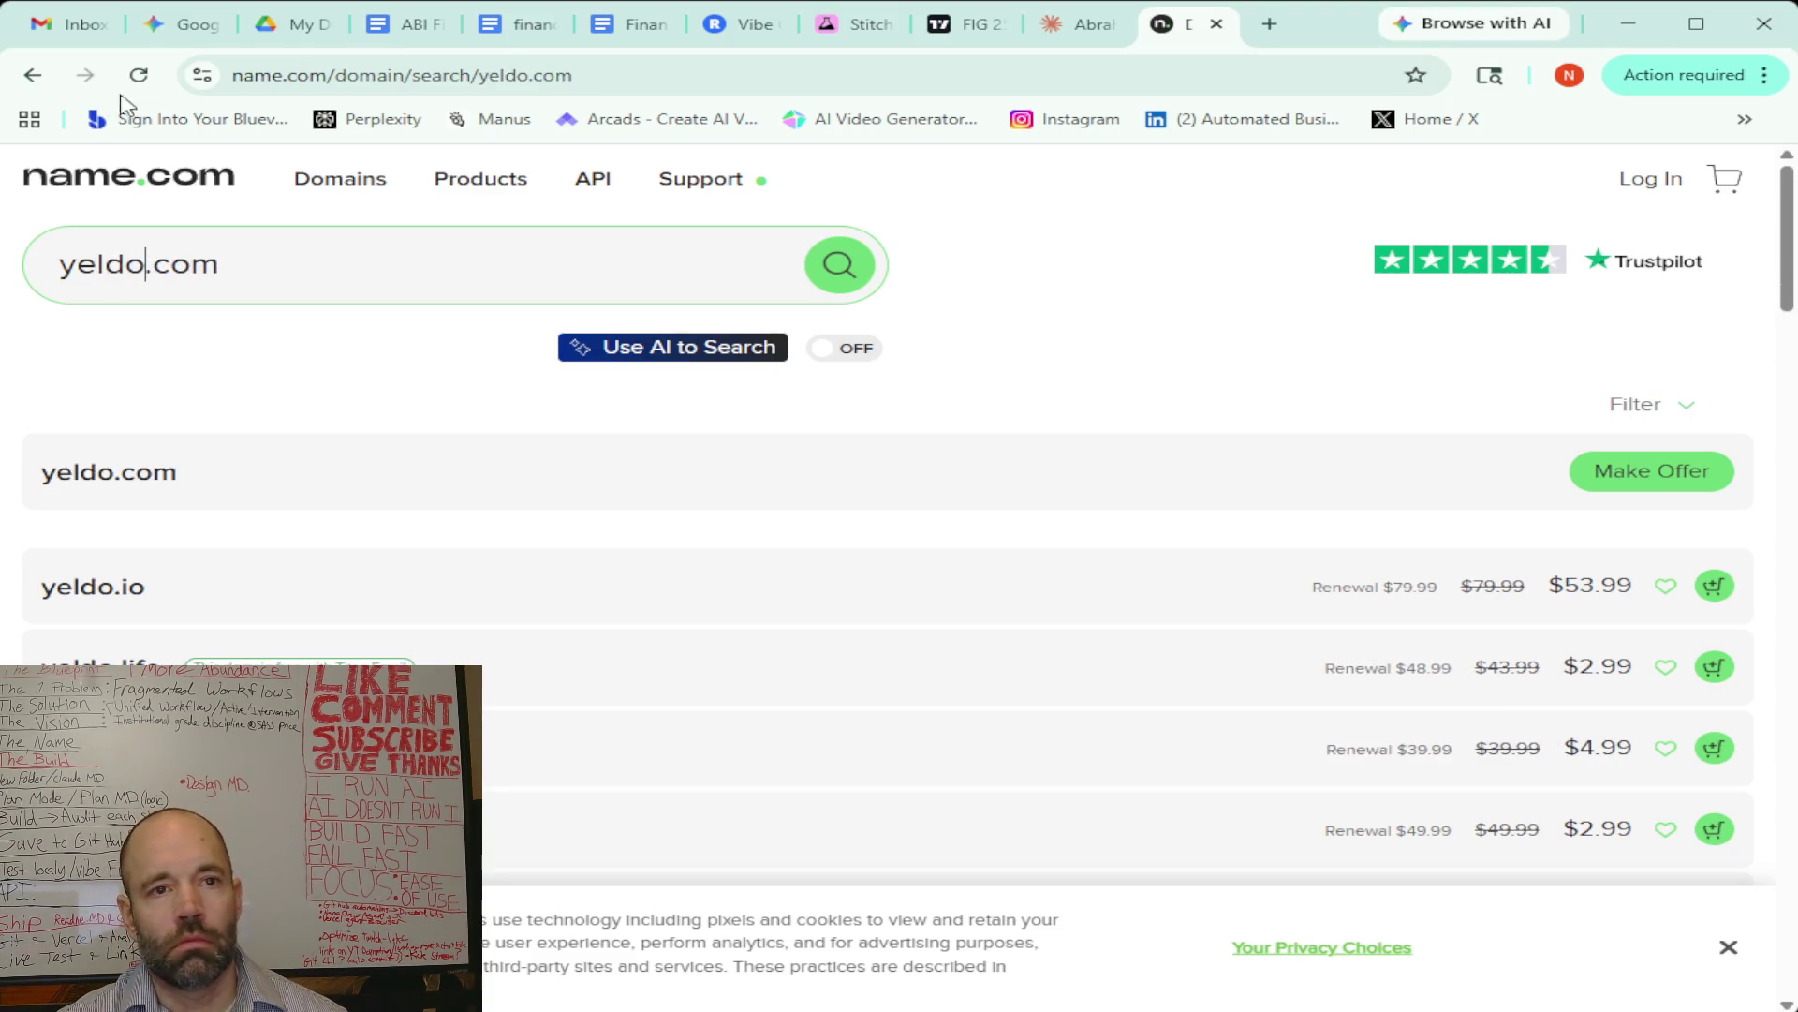
pyautogui.click(183, 30)
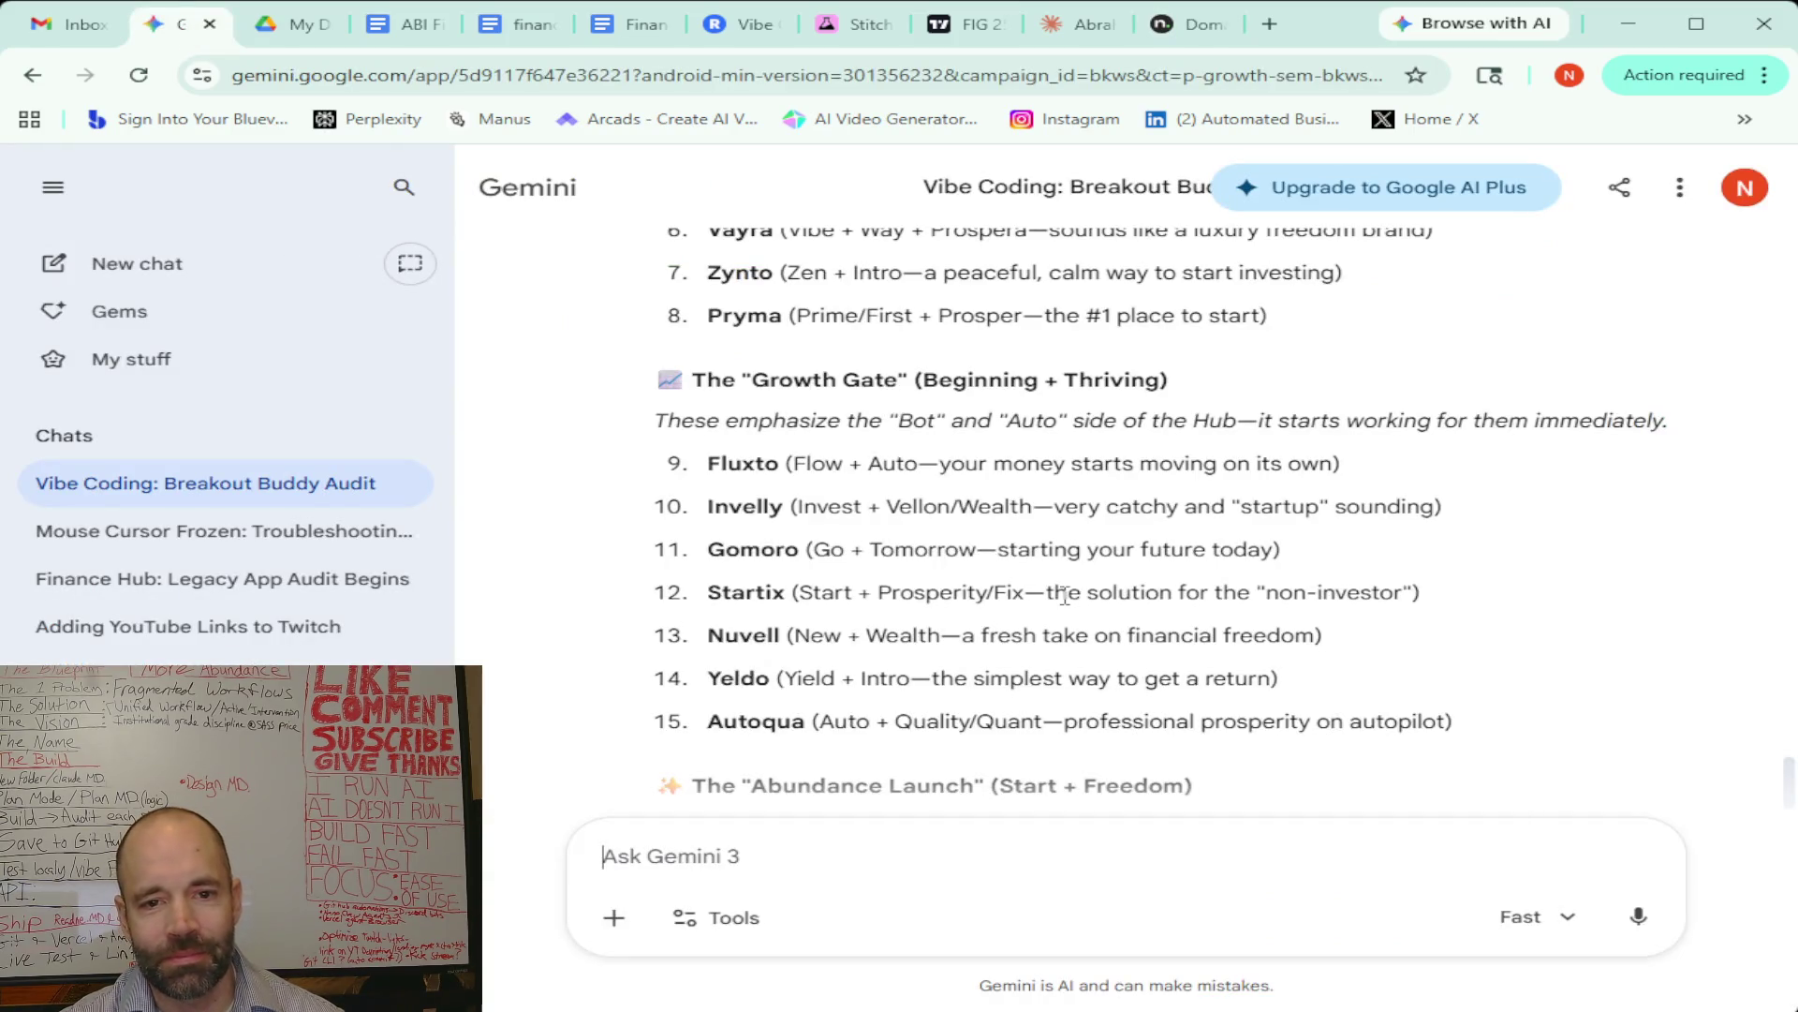
# Scroll back up to Gemini's Prosperity Portal names, items 1 to 8
pyautogui.scroll(2, 841, 554)
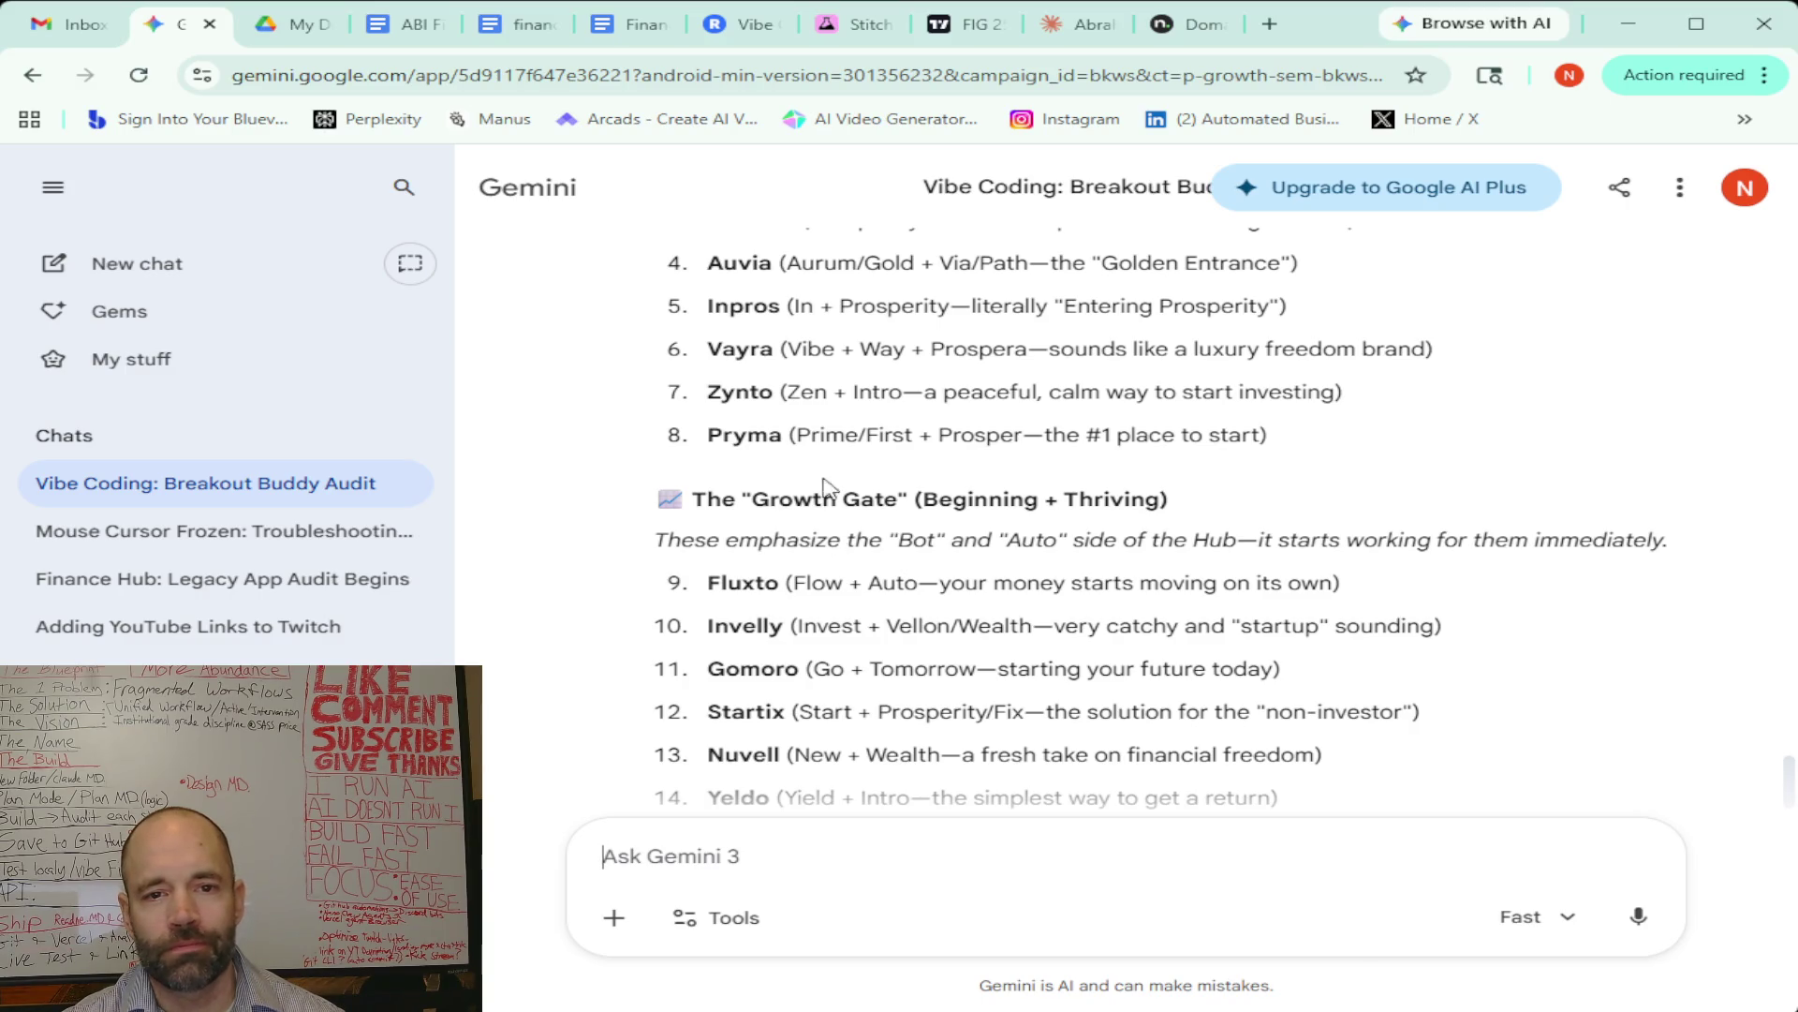
pyautogui.scroll(3, 821, 459)
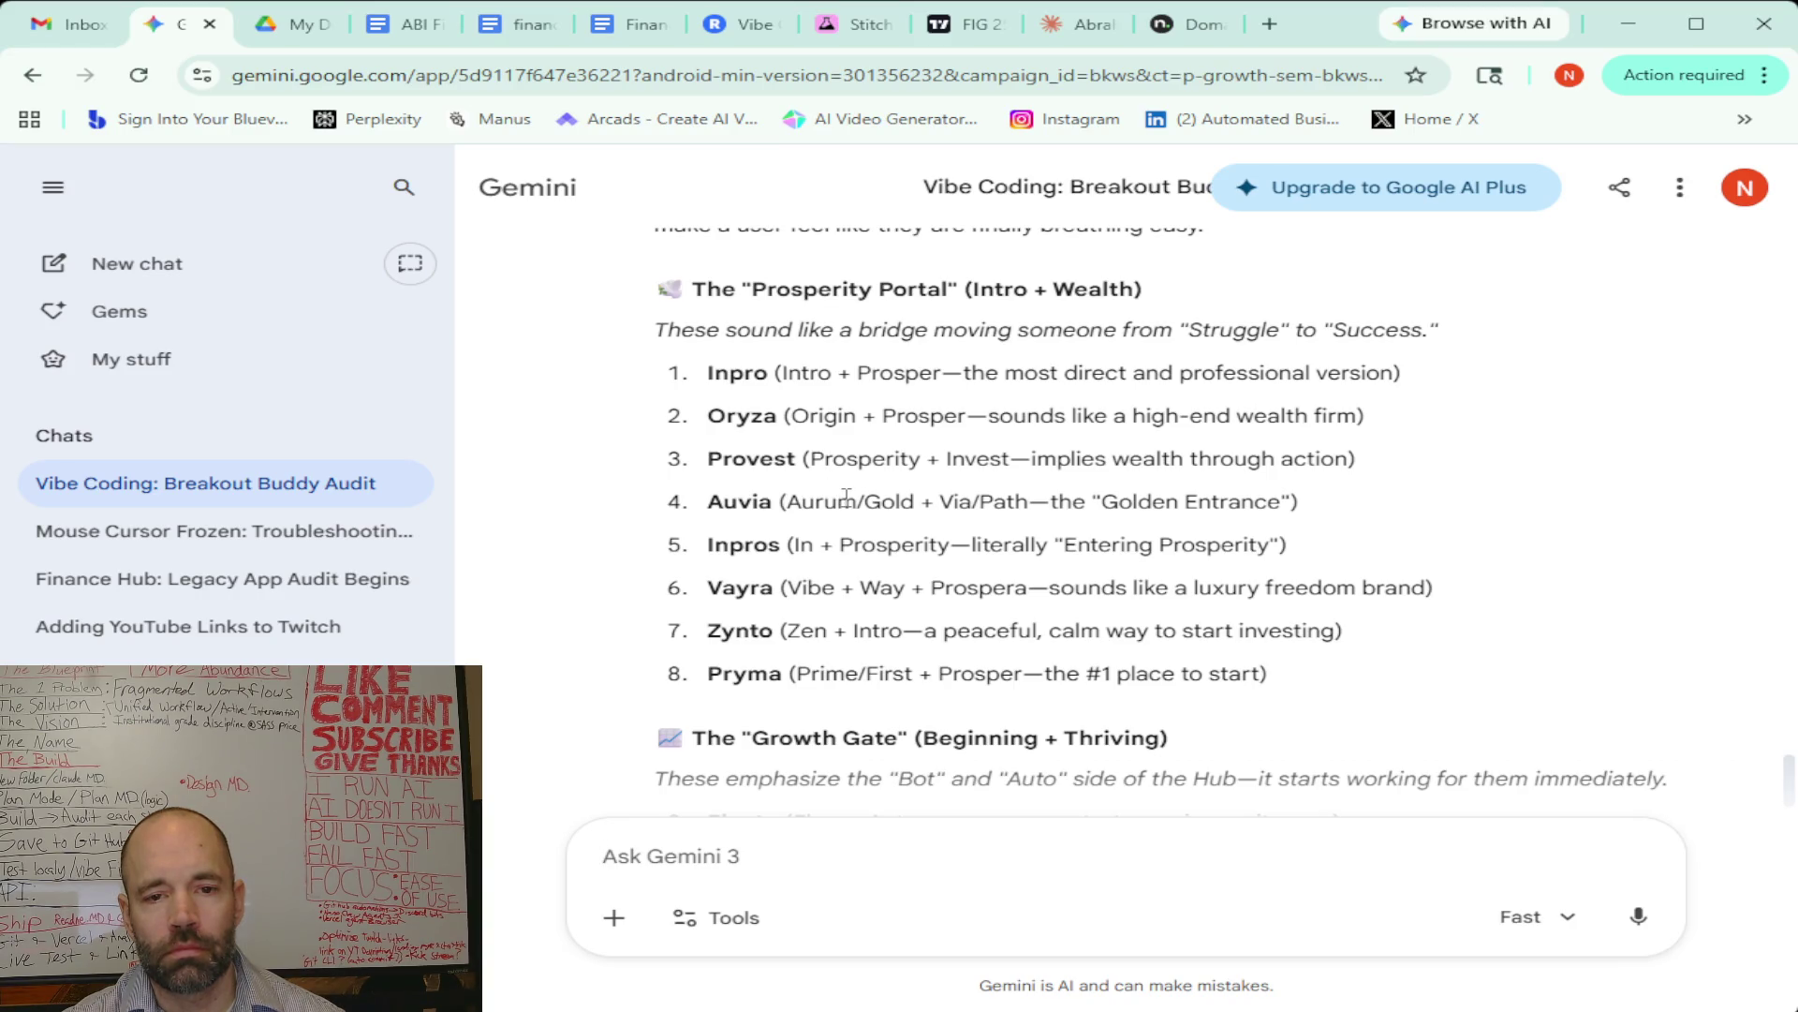
pyautogui.click(1183, 25)
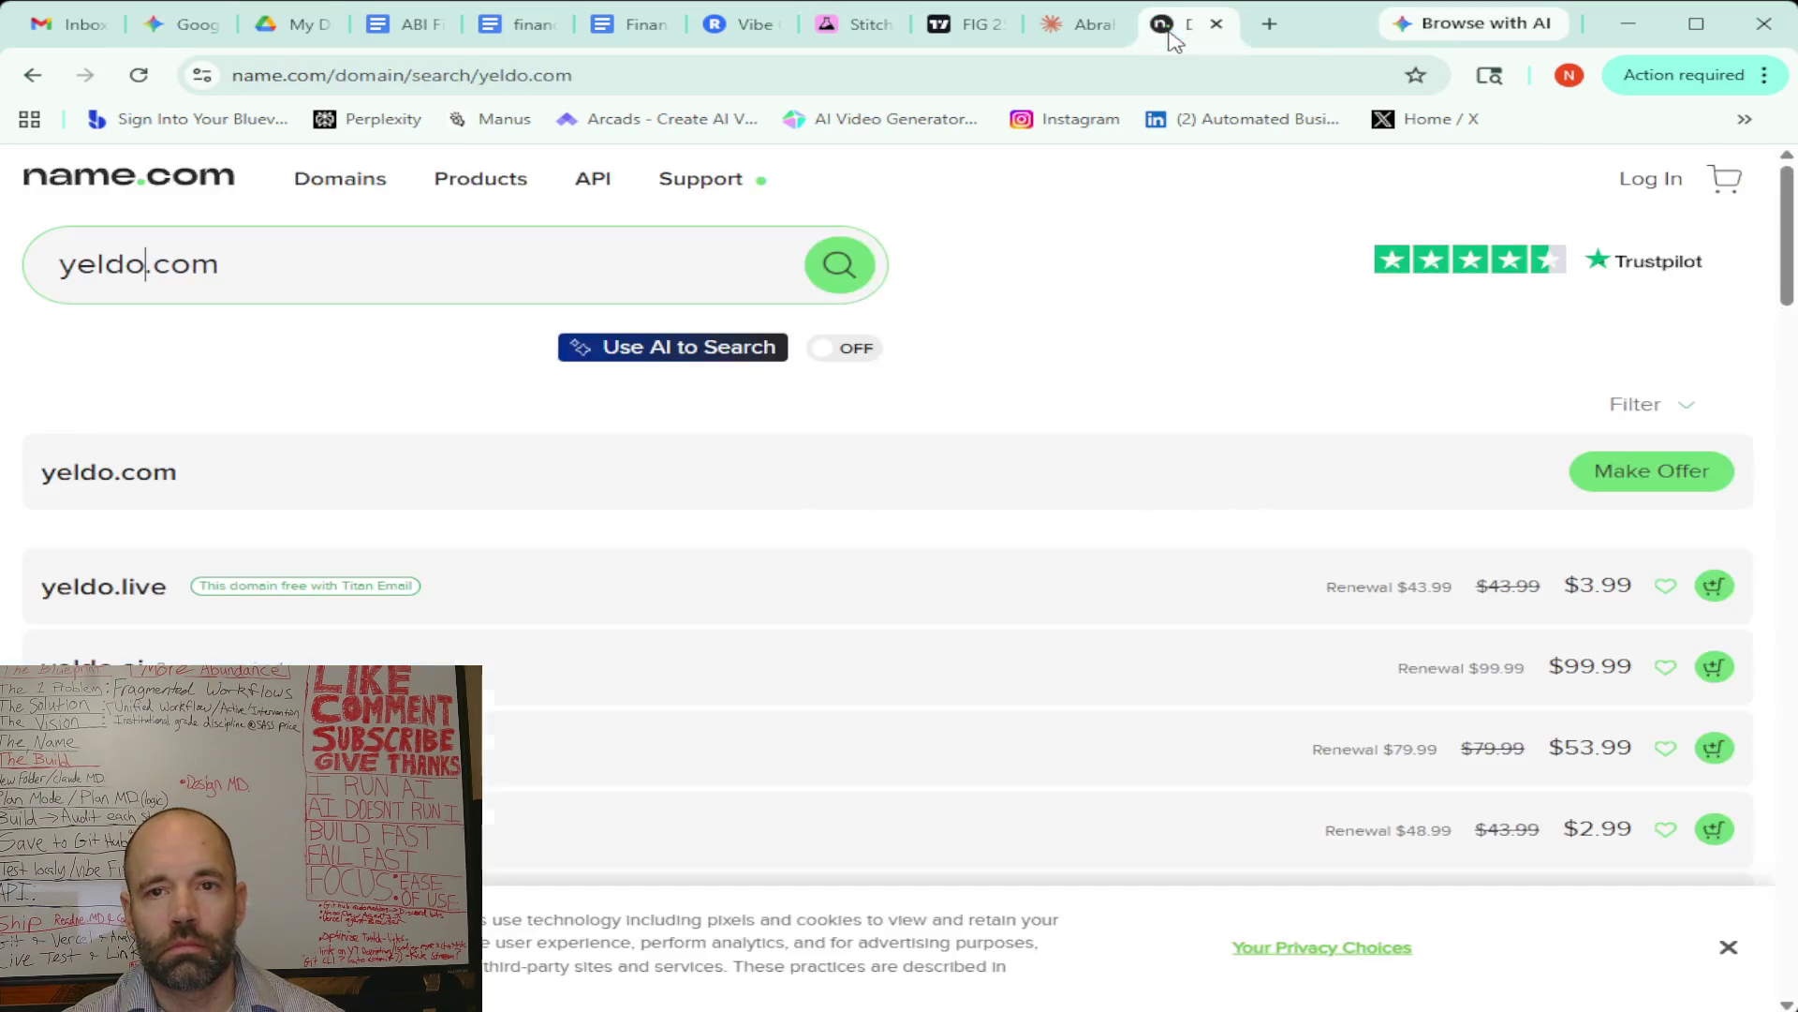
# Replace yeldo with pryma in the name.com search; pryma.com is taken, pryma.social offered at $11.99
pyautogui.moveTo(143, 265); pyautogui.dragTo(57, 266)
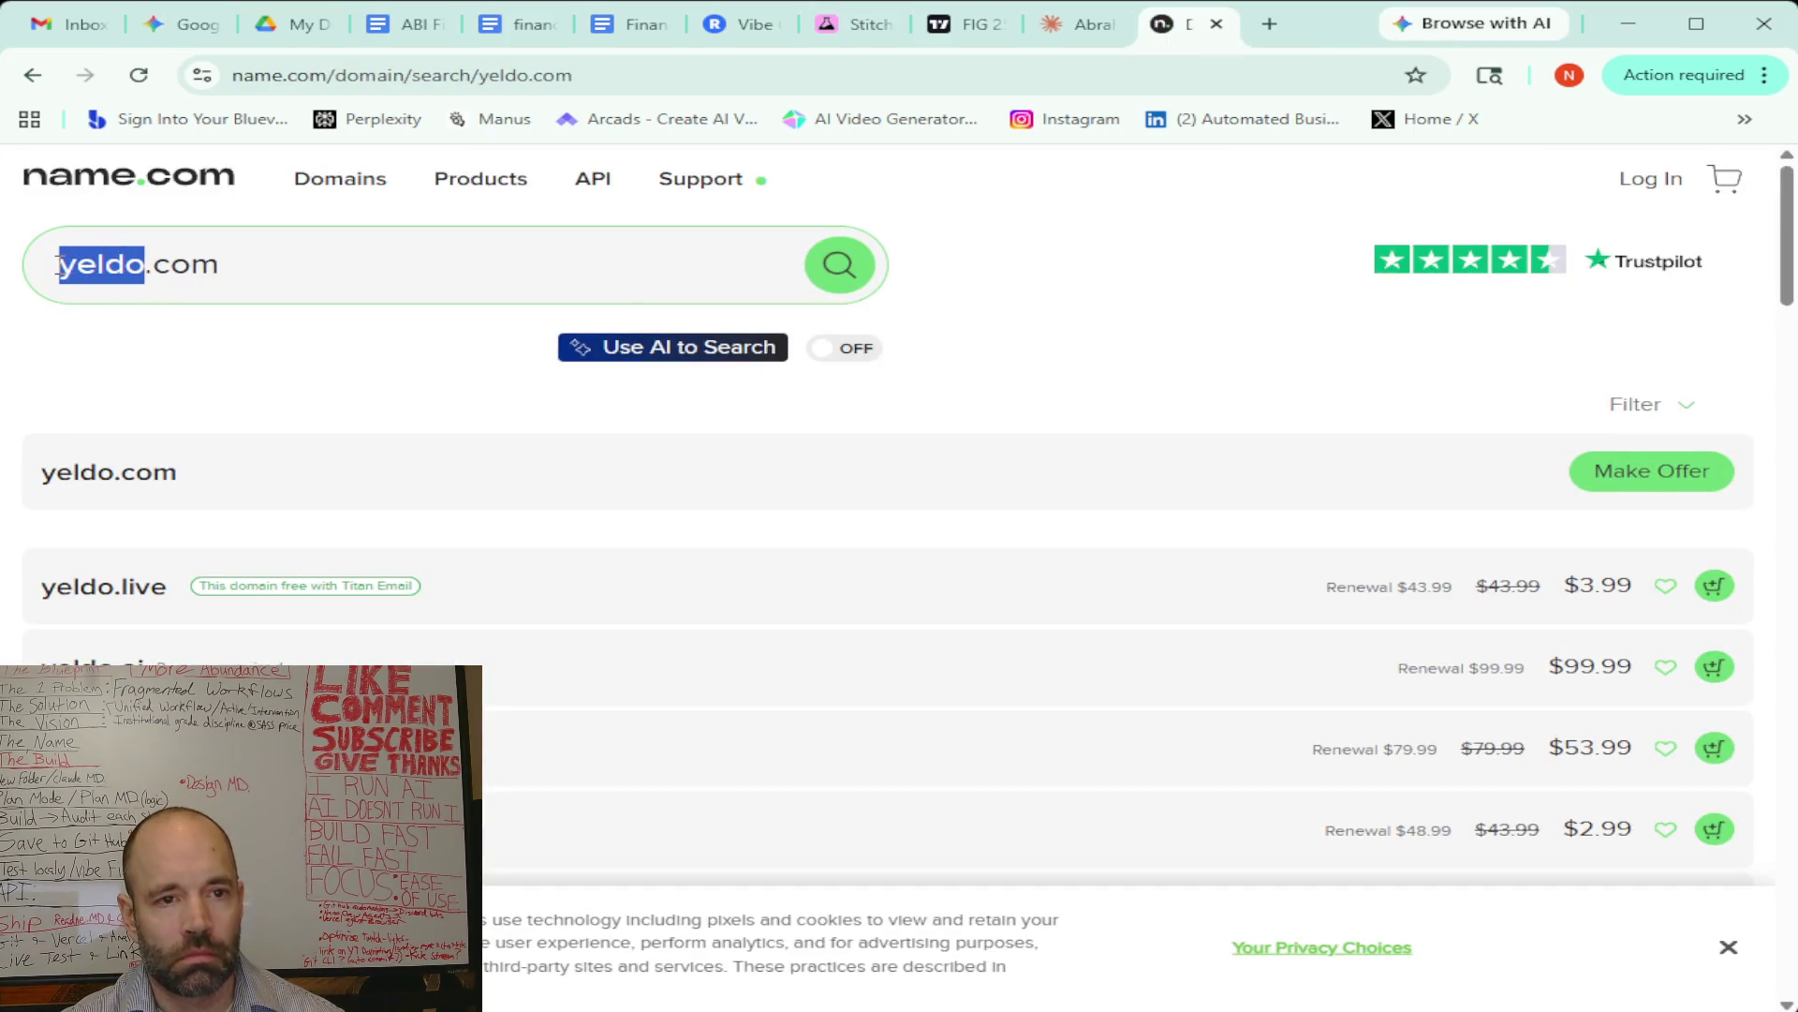
pyautogui.write('pryma')
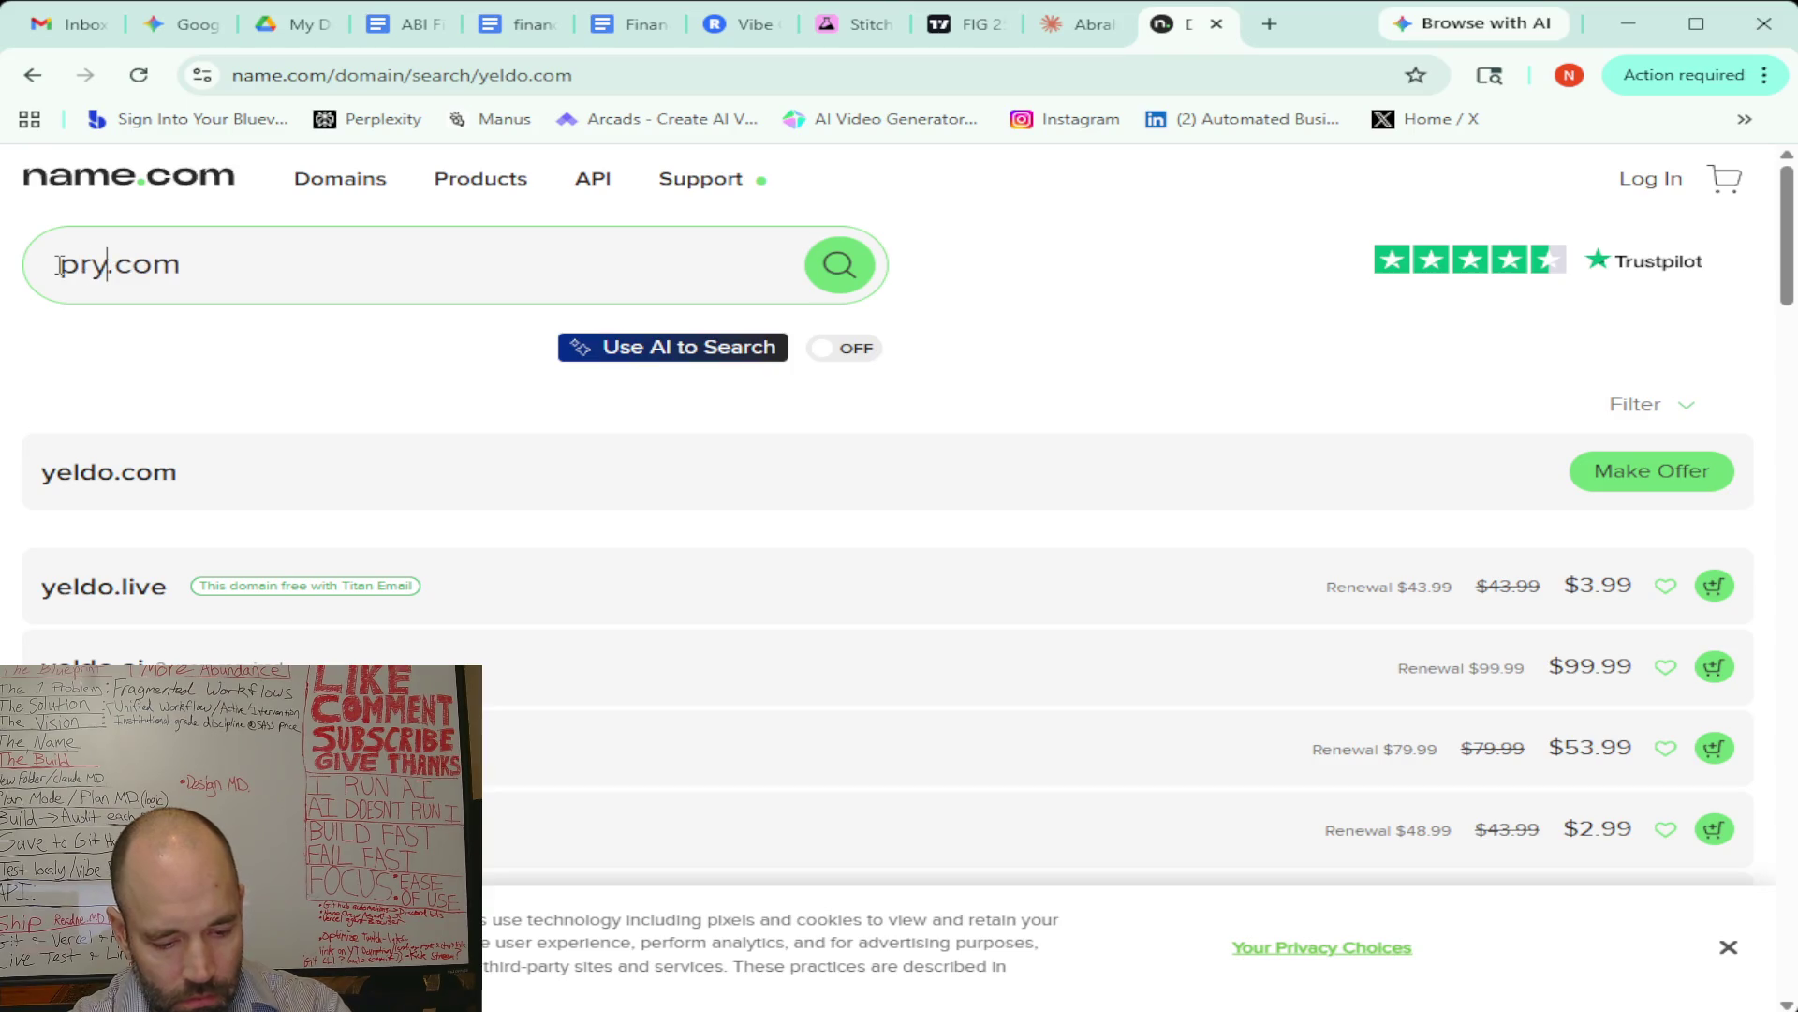
pyautogui.press('Return')
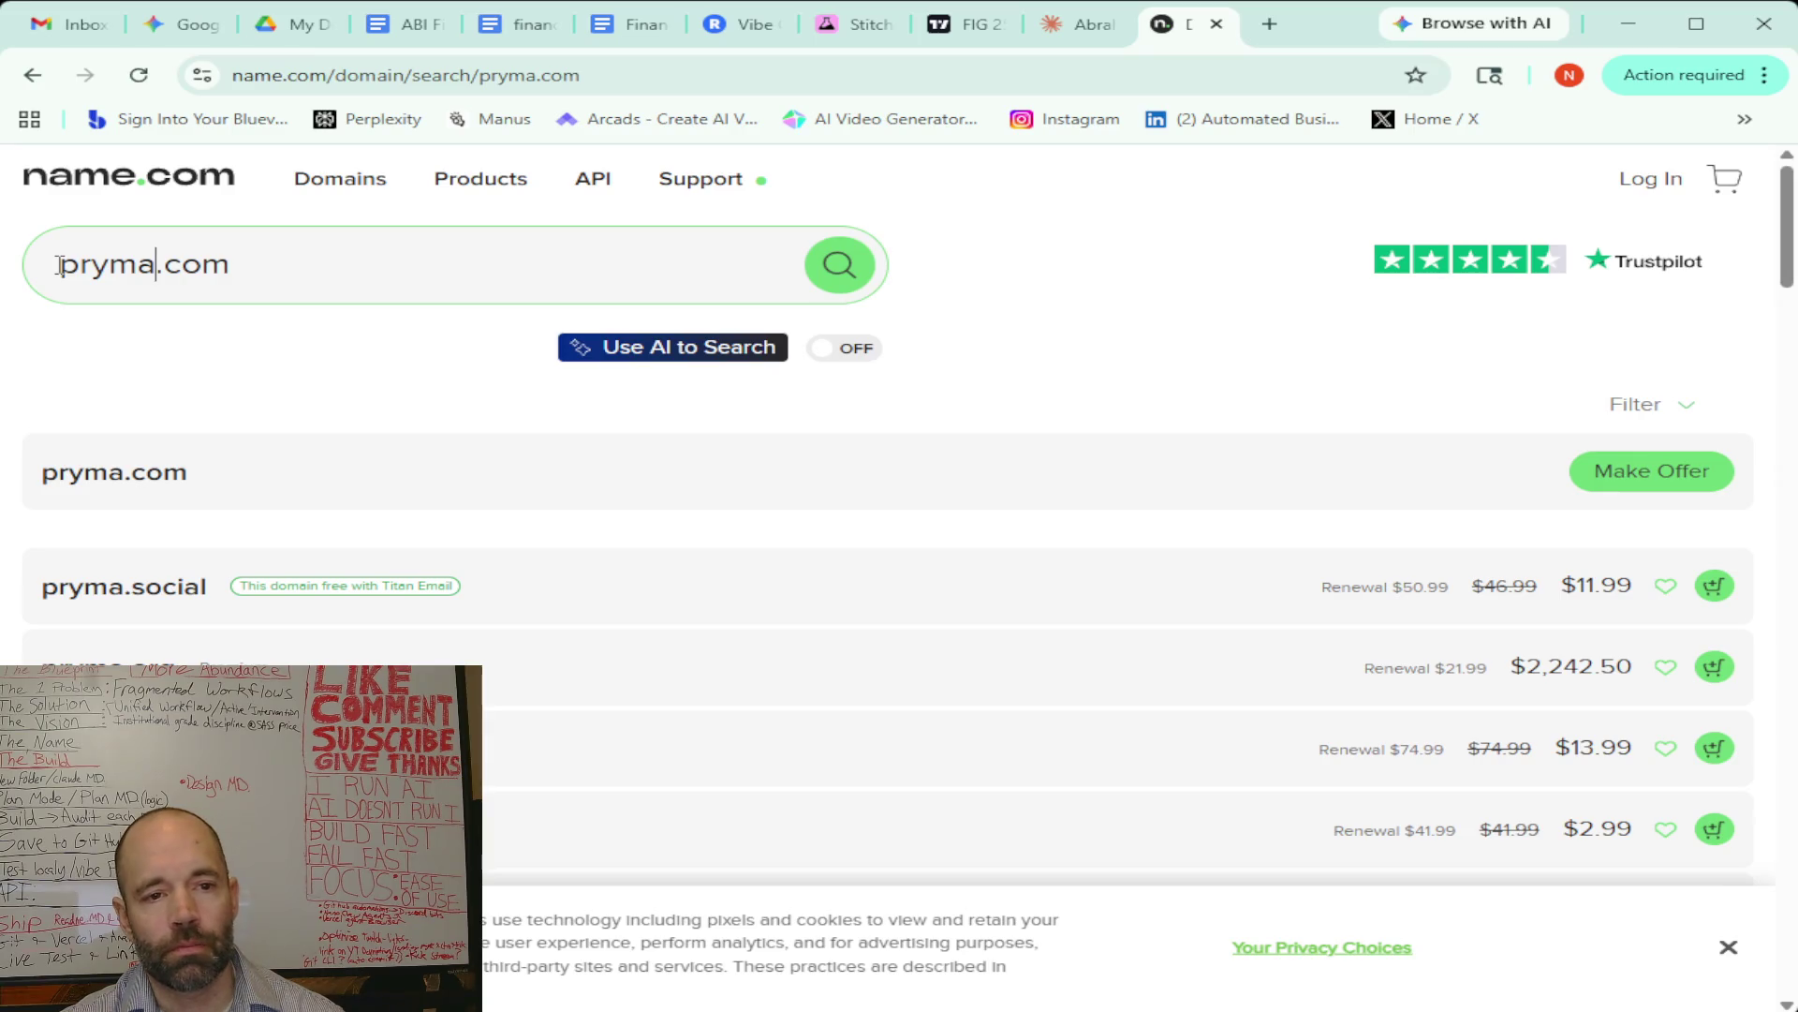
pyautogui.click(157, 265)
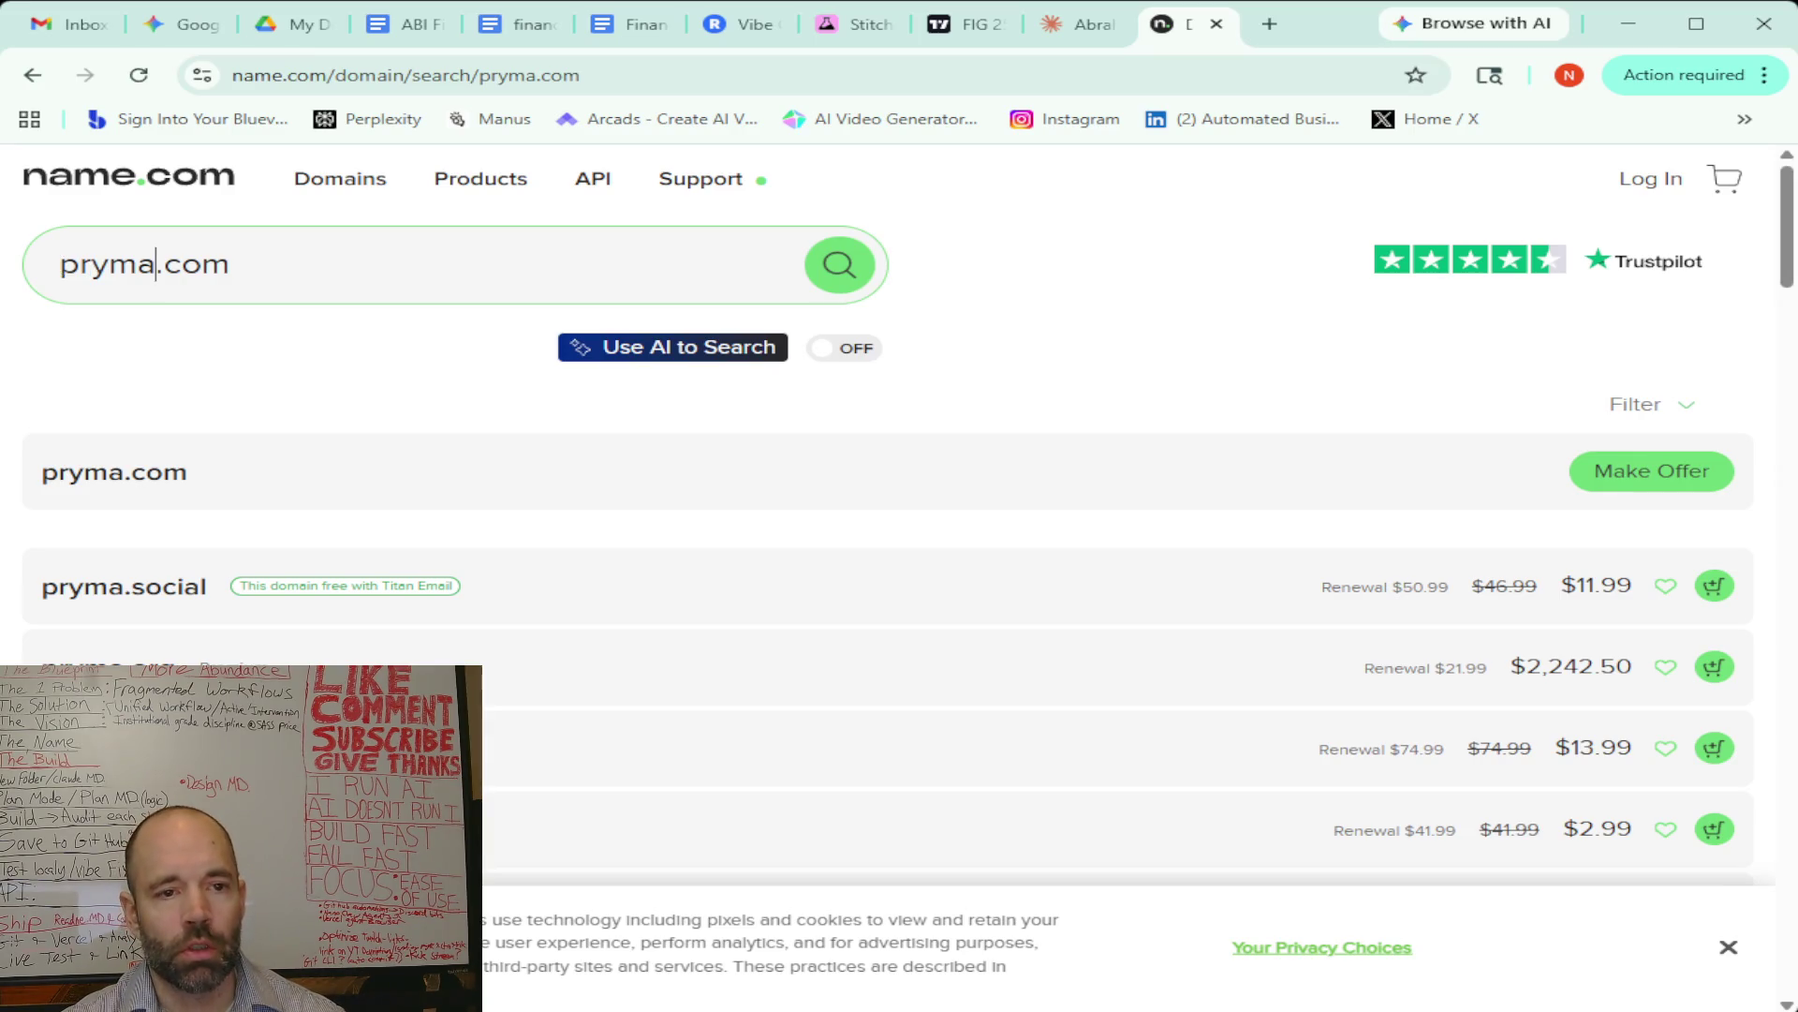